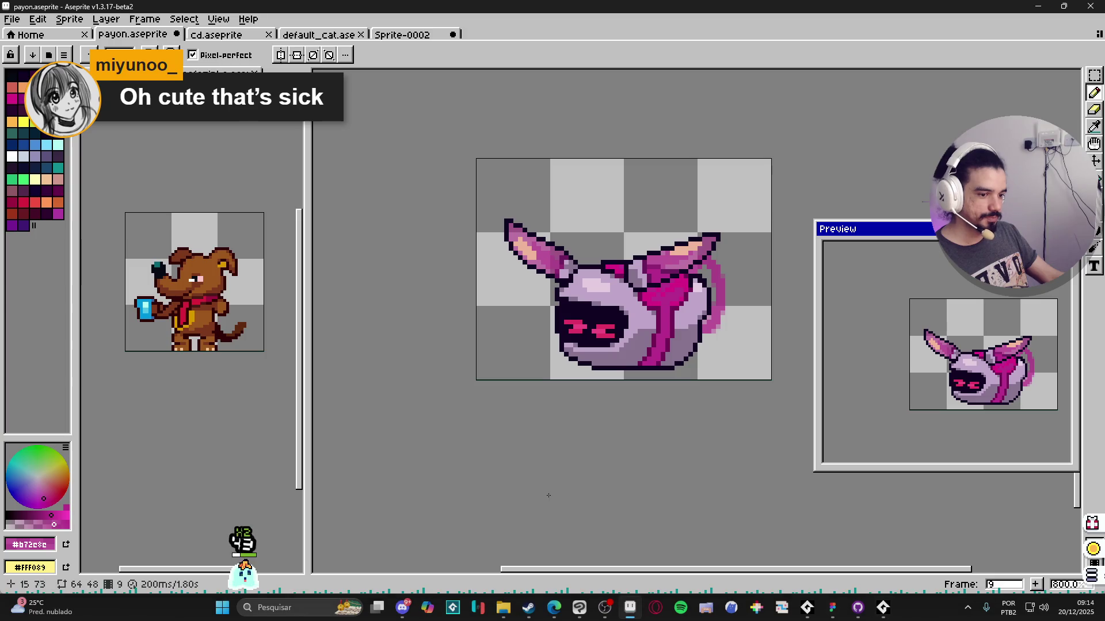
# Step: Switch to the Contour tool, collect the desktop pet's gift and open its item inventory
pyautogui.press('d')
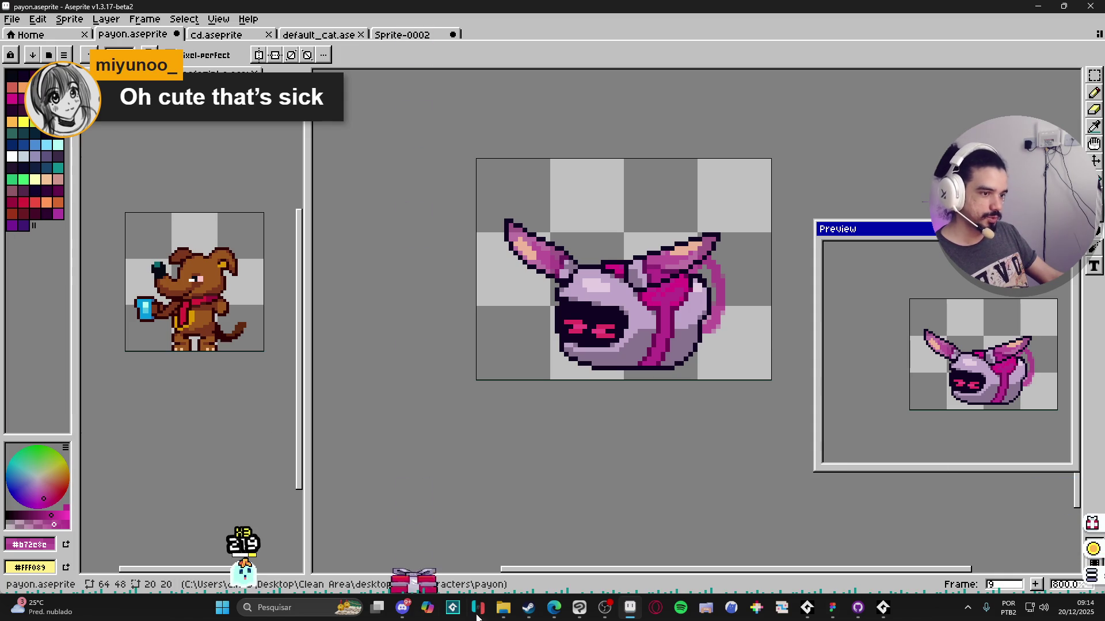
pyautogui.click(414, 570)
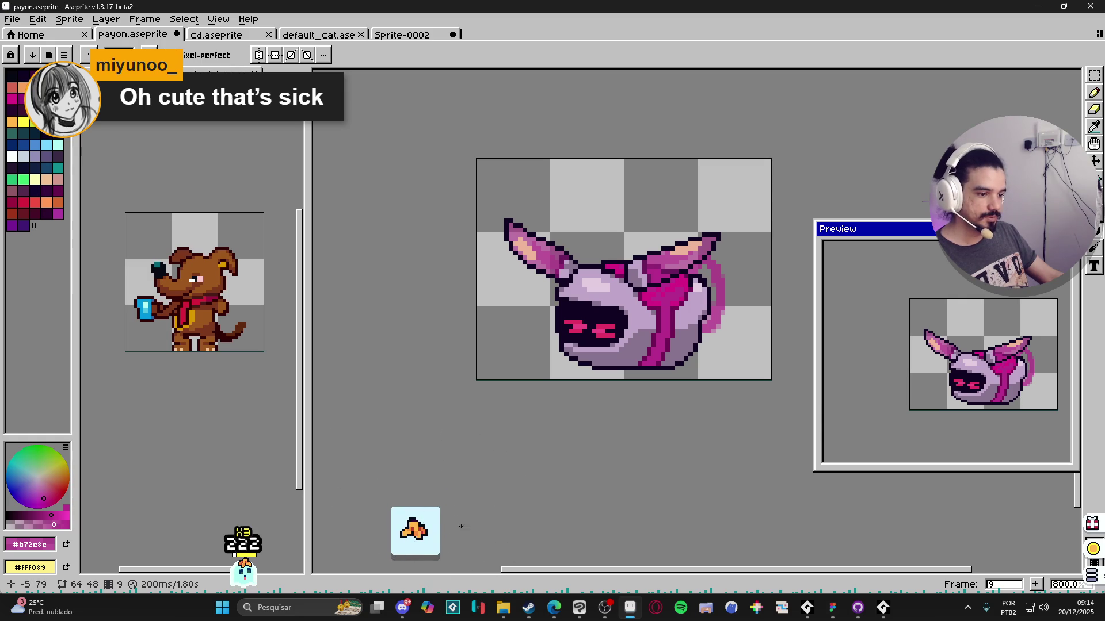
pyautogui.click(1089, 583)
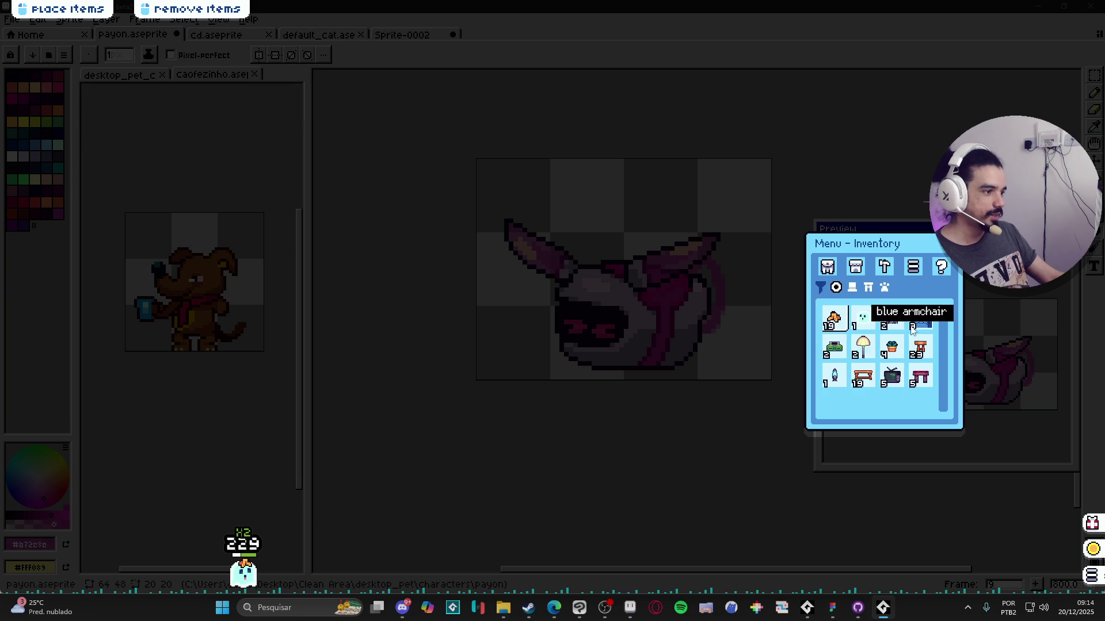
# Step: Turn the pet into the blue ghost and place the armchair, fancy lampshade and orange plant pot at the screen bottom
pyautogui.click(862, 322)
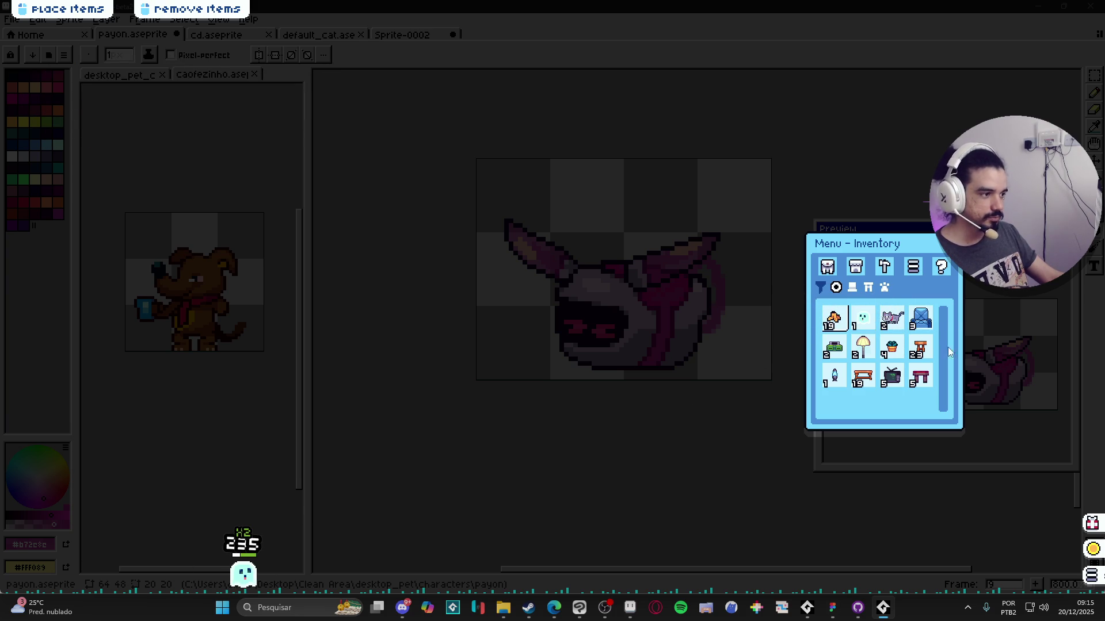
pyautogui.click(921, 319)
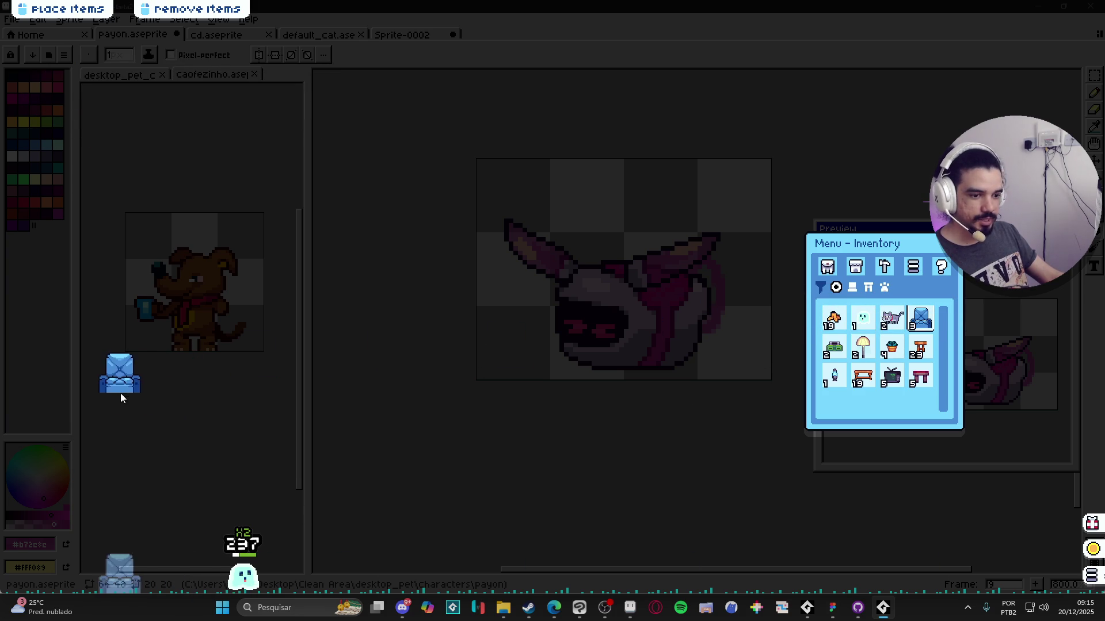
pyautogui.click(121, 393)
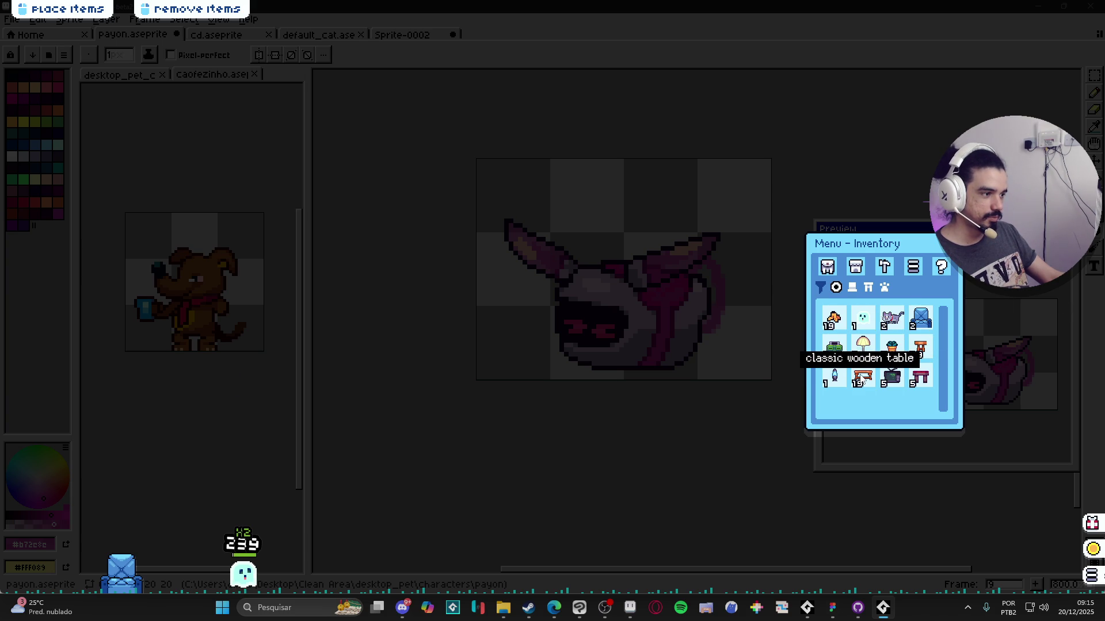
pyautogui.click(863, 347)
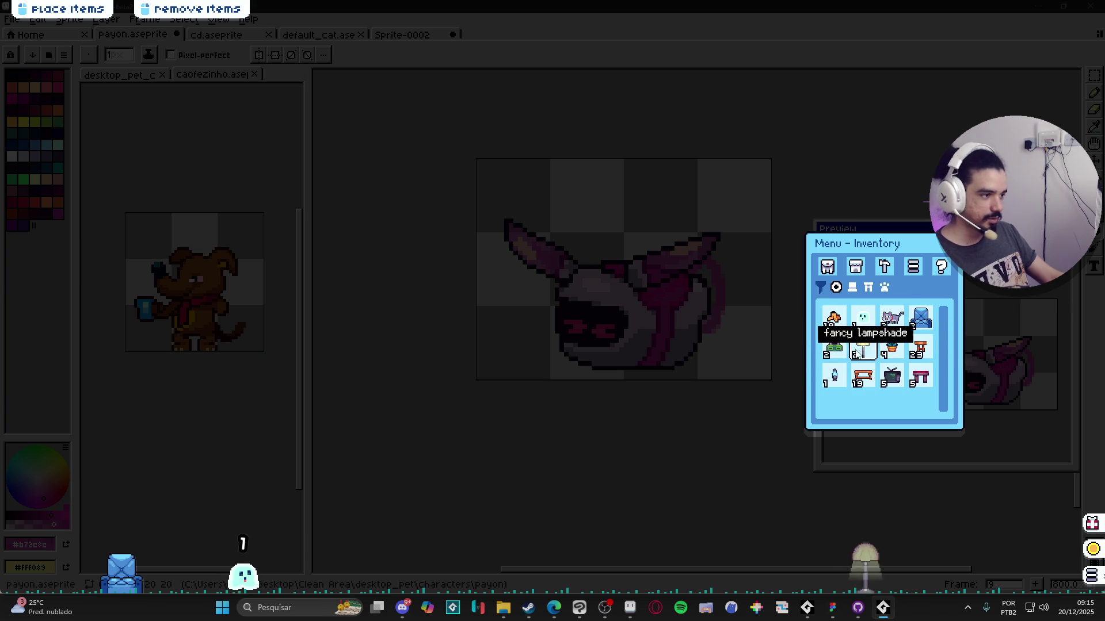
pyautogui.click(97, 469)
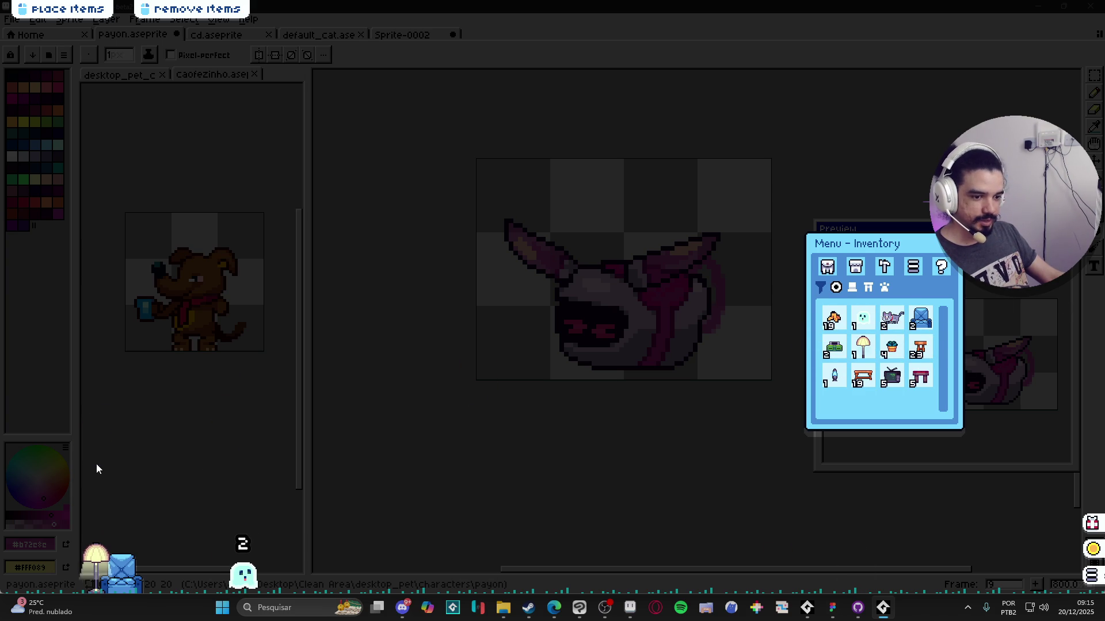
pyautogui.click(891, 348)
pyautogui.click(155, 469)
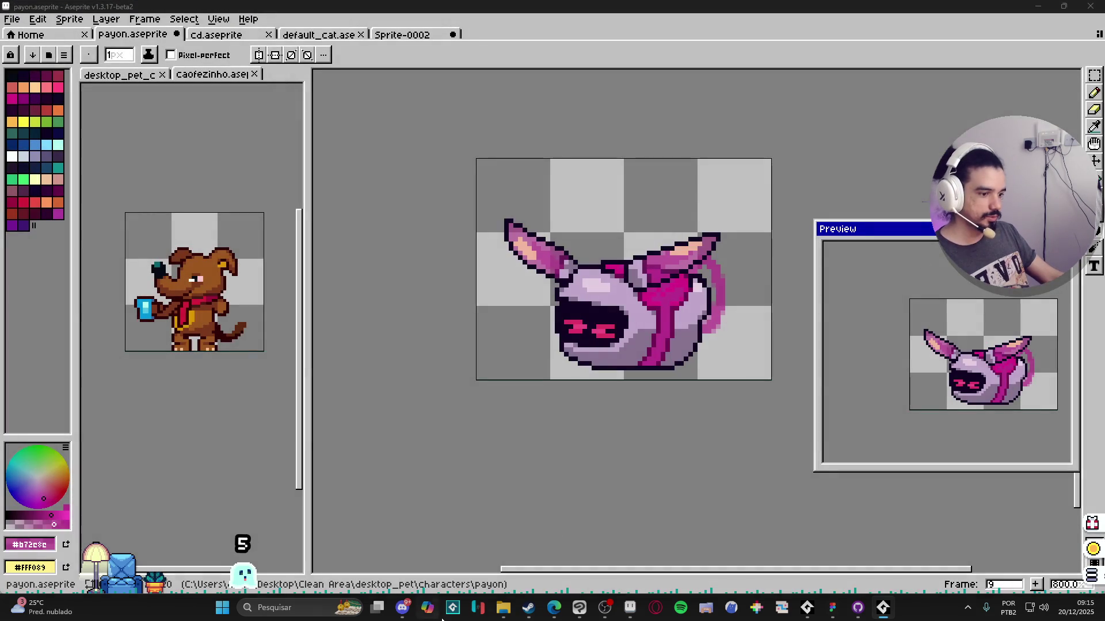
pyautogui.click(527, 608)
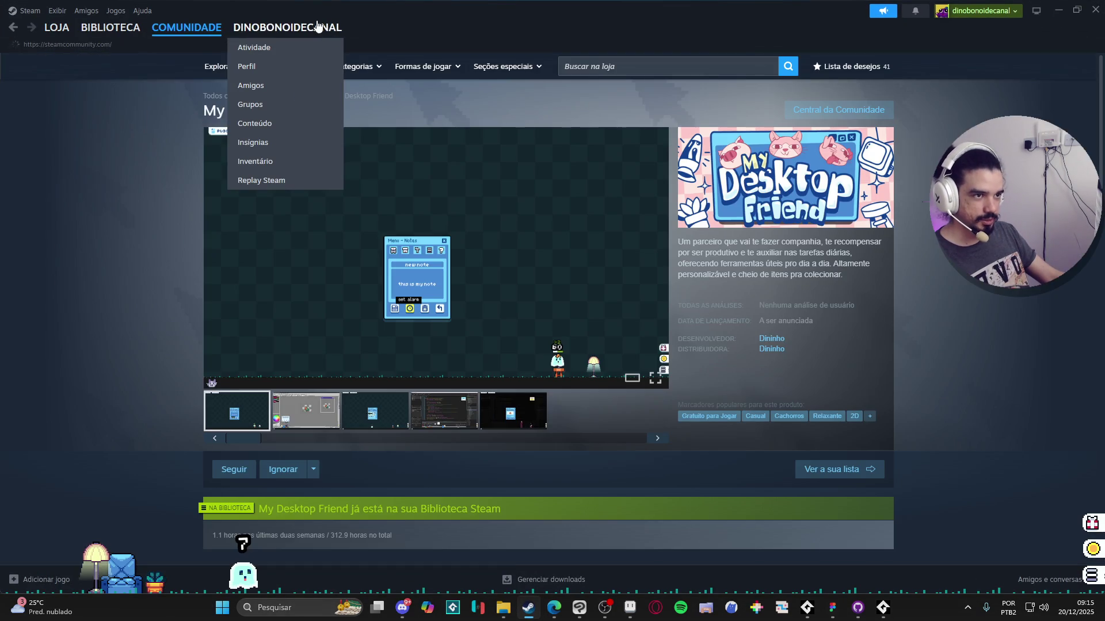
# Step: Reach the Steam profile inventory and filter it to the Desktop Friend items
pyautogui.click(307, 27)
pyautogui.moveTo(287, 26)
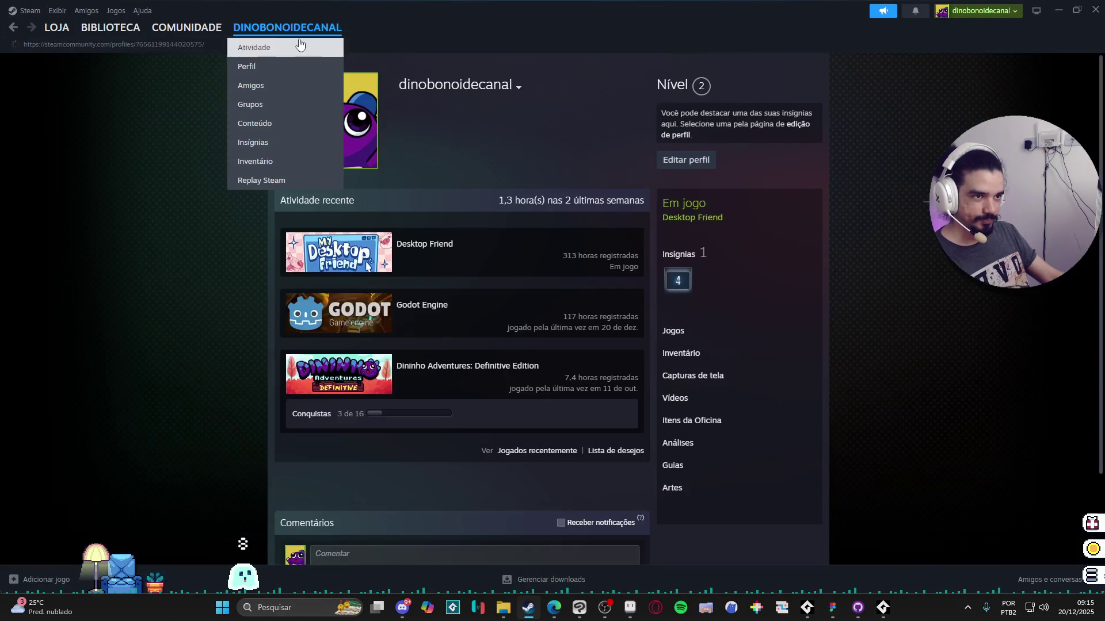
pyautogui.click(173, 29)
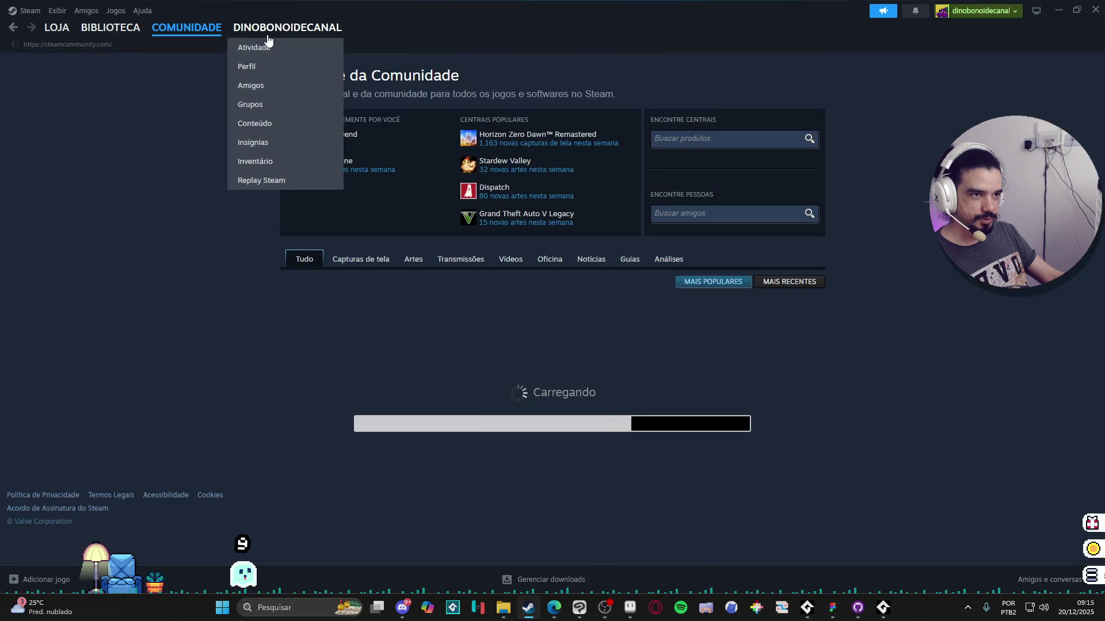
pyautogui.click(289, 162)
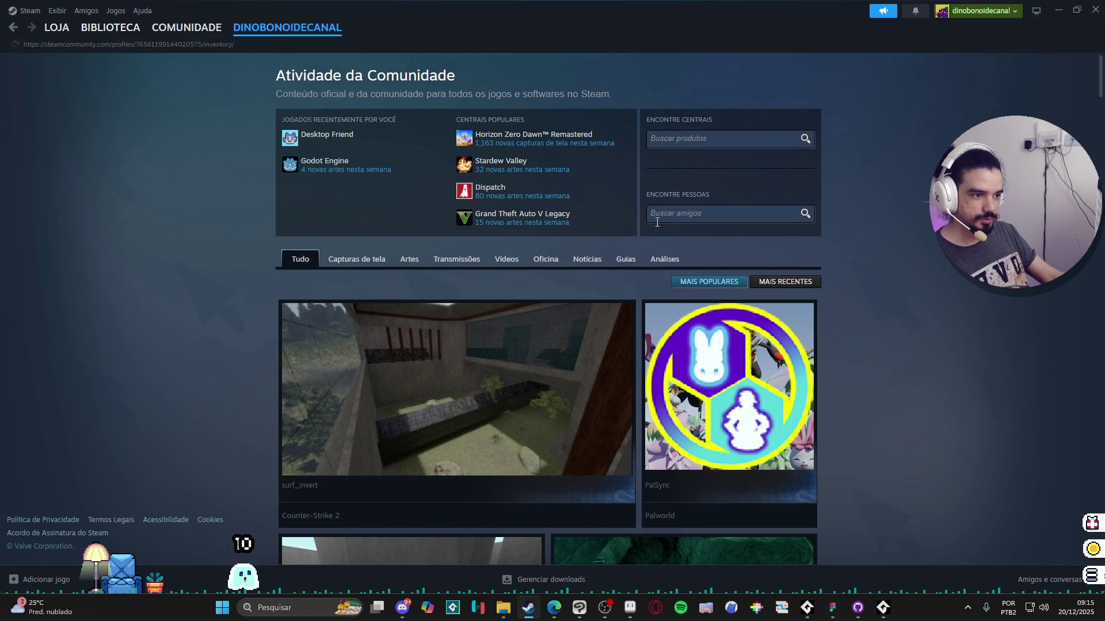
pyautogui.click(432, 168)
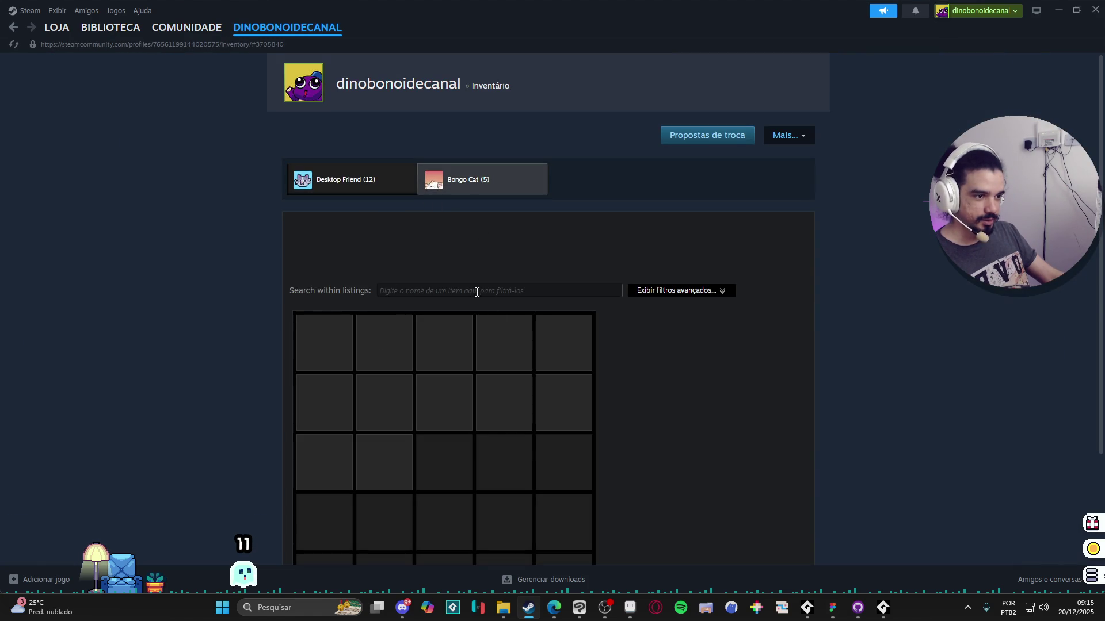
pyautogui.scroll(-1, 393, 345)
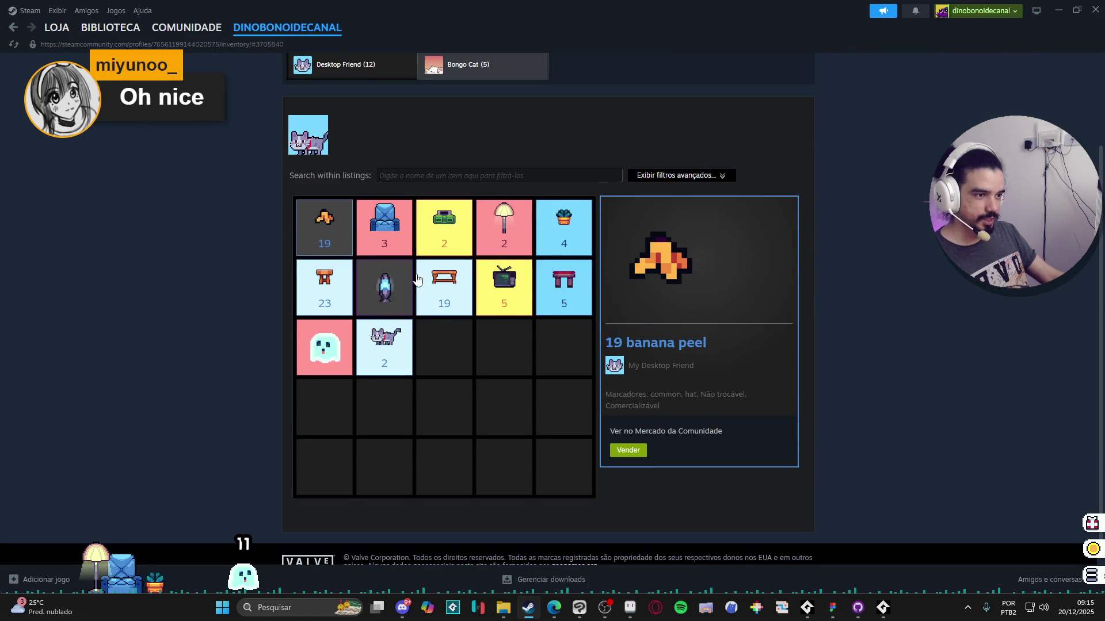
# Step: View the classic wooden table's details, start a sale listing, then cancel it
pyautogui.click(457, 301)
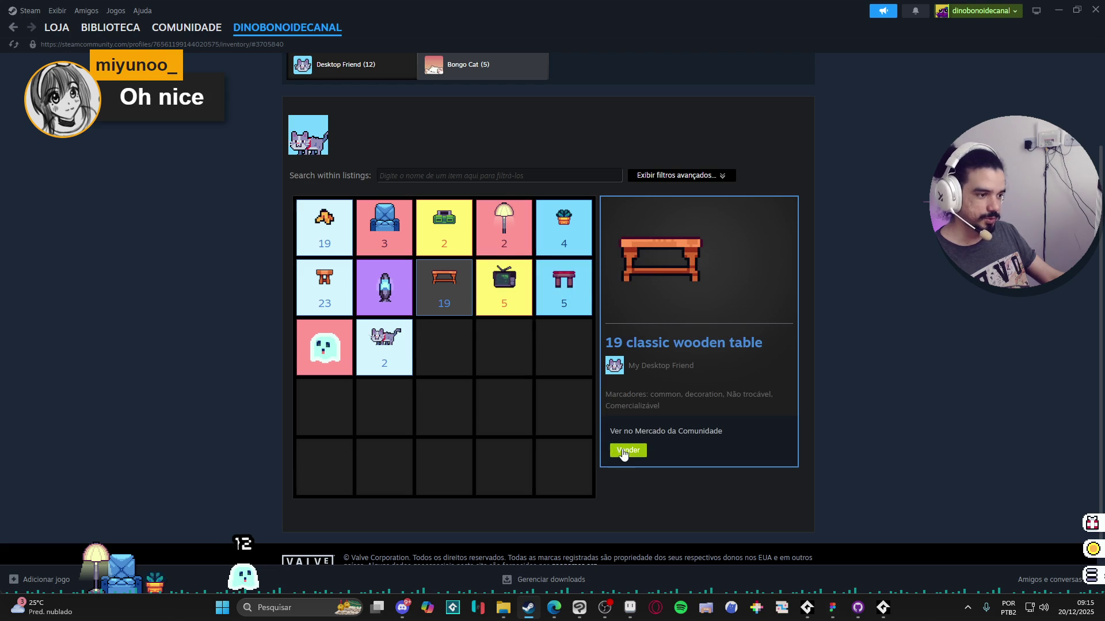
pyautogui.click(627, 451)
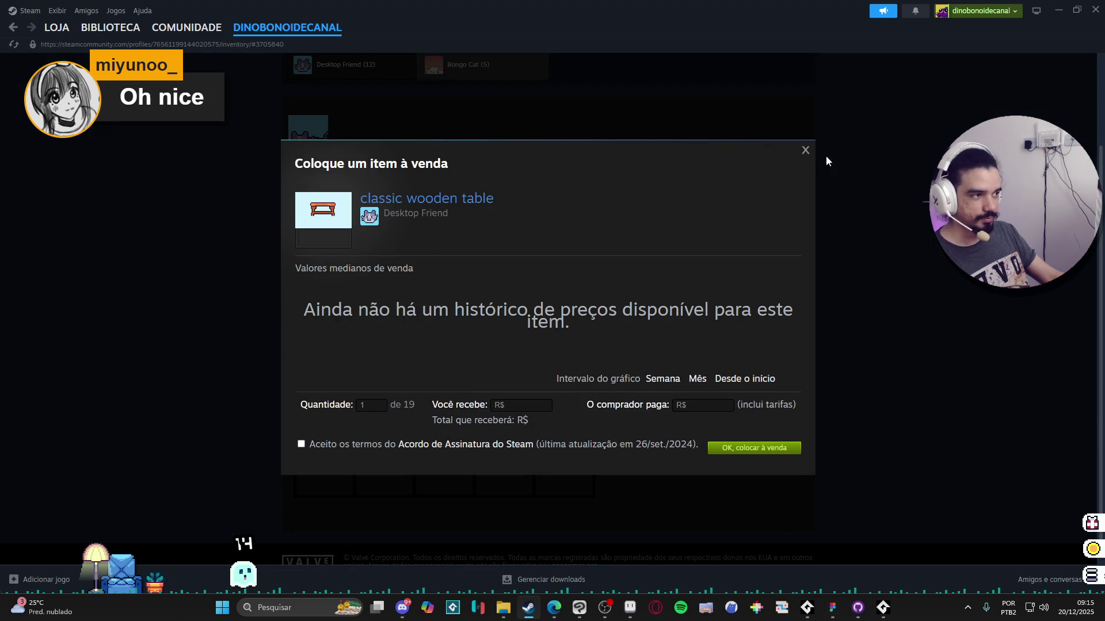
pyautogui.click(804, 151)
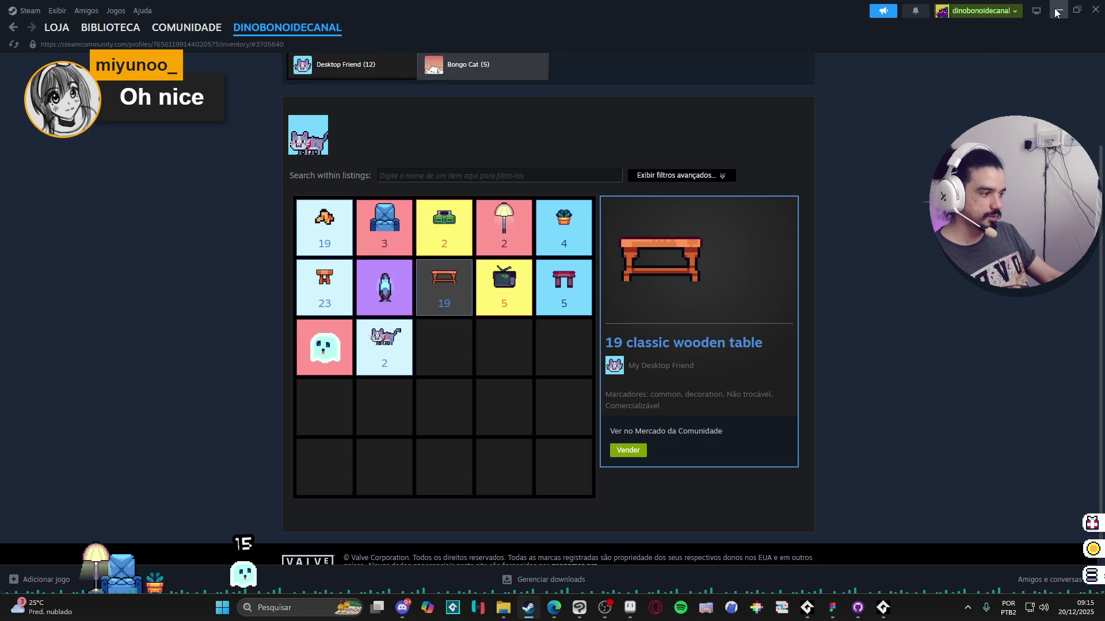
# Step: Return to Aseprite, show and enlarge the timeline, then cycle the open sprite documents
pyautogui.click(1057, 12)
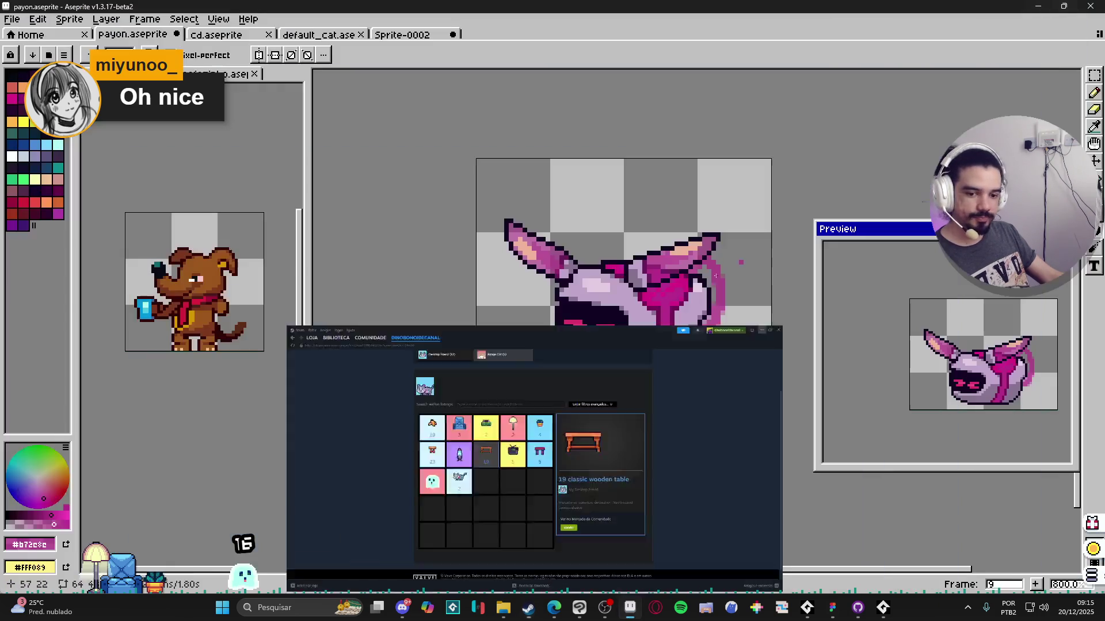
pyautogui.press('Tab')
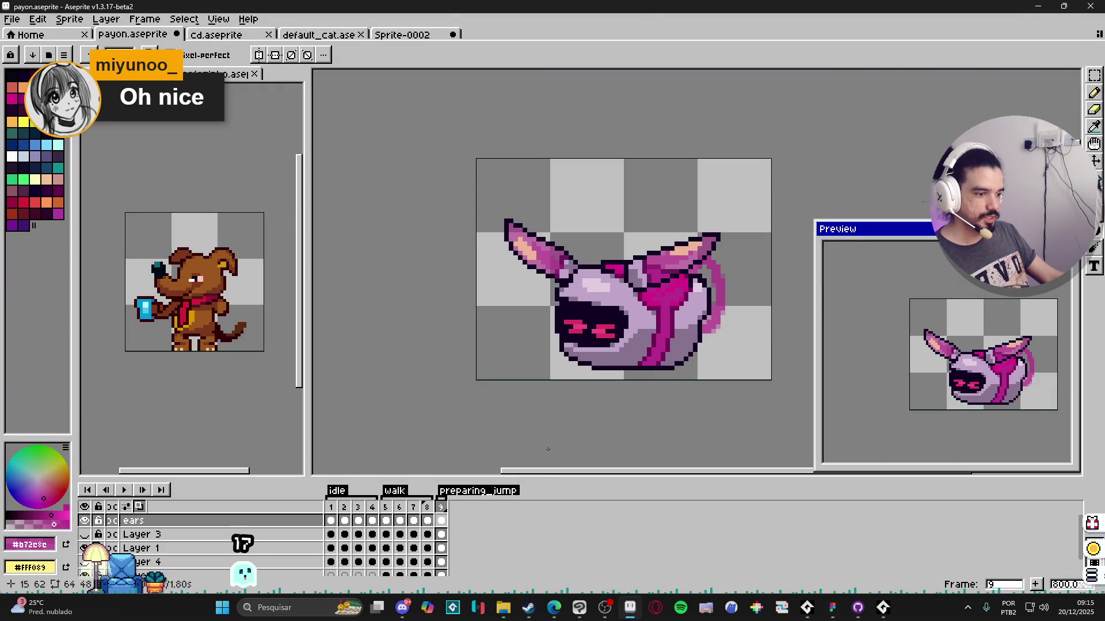
pyautogui.moveTo(562, 476); pyautogui.dragTo(562, 448)
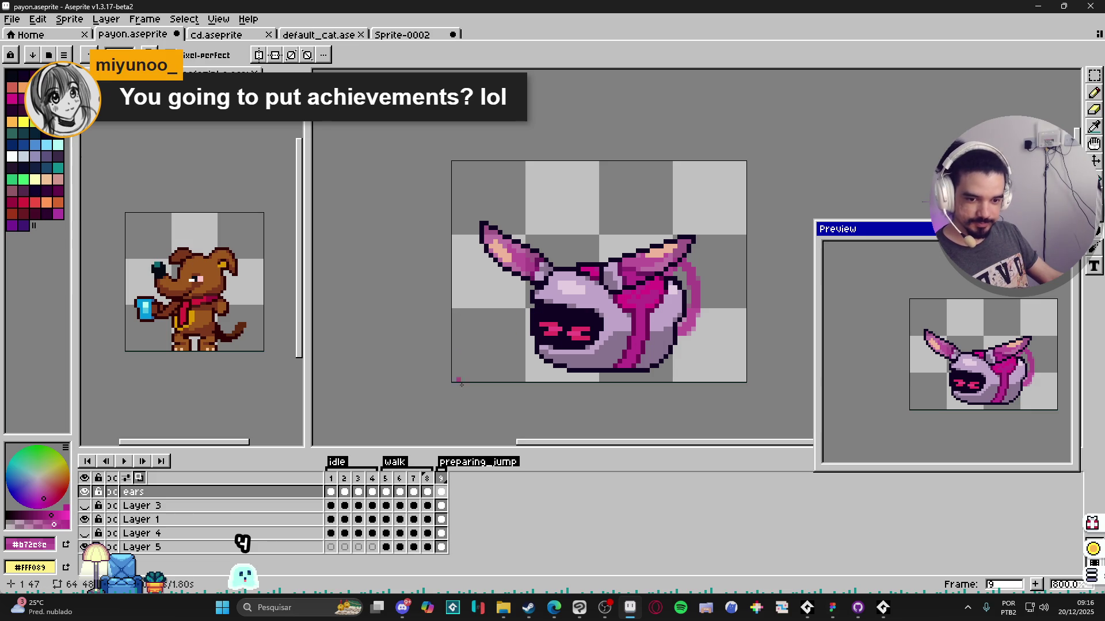
pyautogui.moveTo(216, 35)
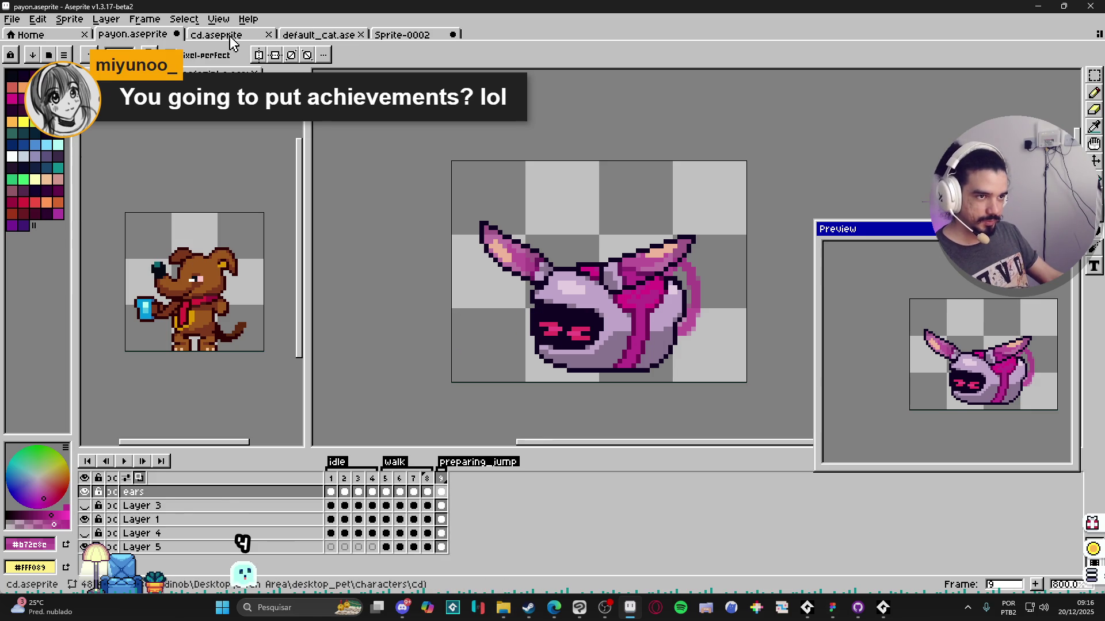
pyautogui.hotkey('ctrl', 'Tab')
pyautogui.hotkey('ctrl', 'Tab')
pyautogui.hotkey('ctrl', 'Tab')
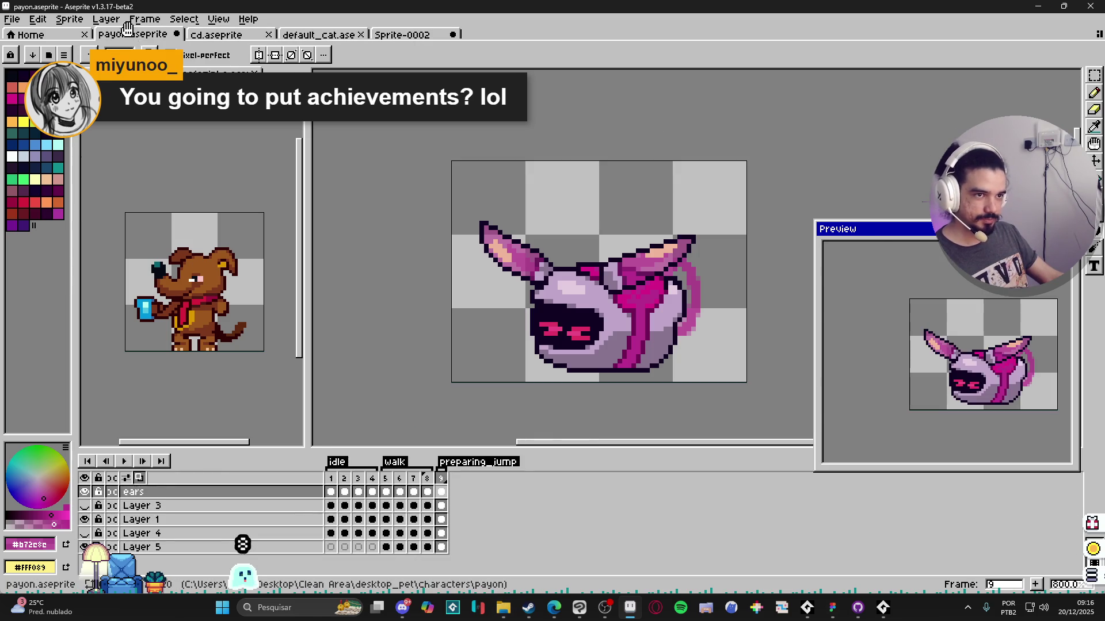
pyautogui.moveTo(339, 41); pyautogui.dragTo(566, 24)
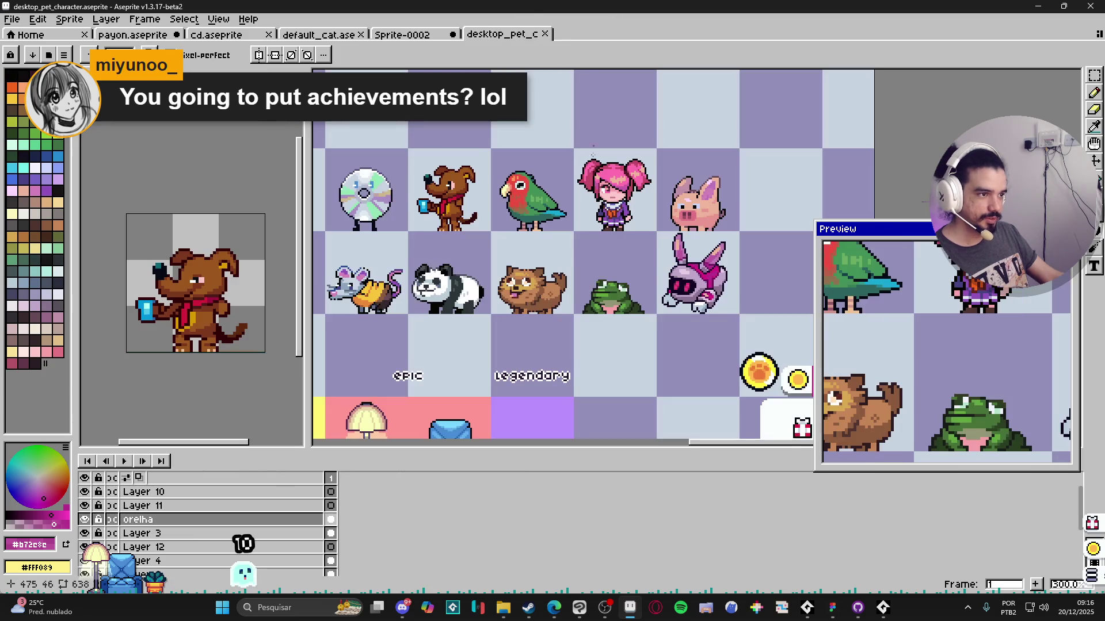
pyautogui.moveTo(496, 250); pyautogui.dragTo(602, 210)
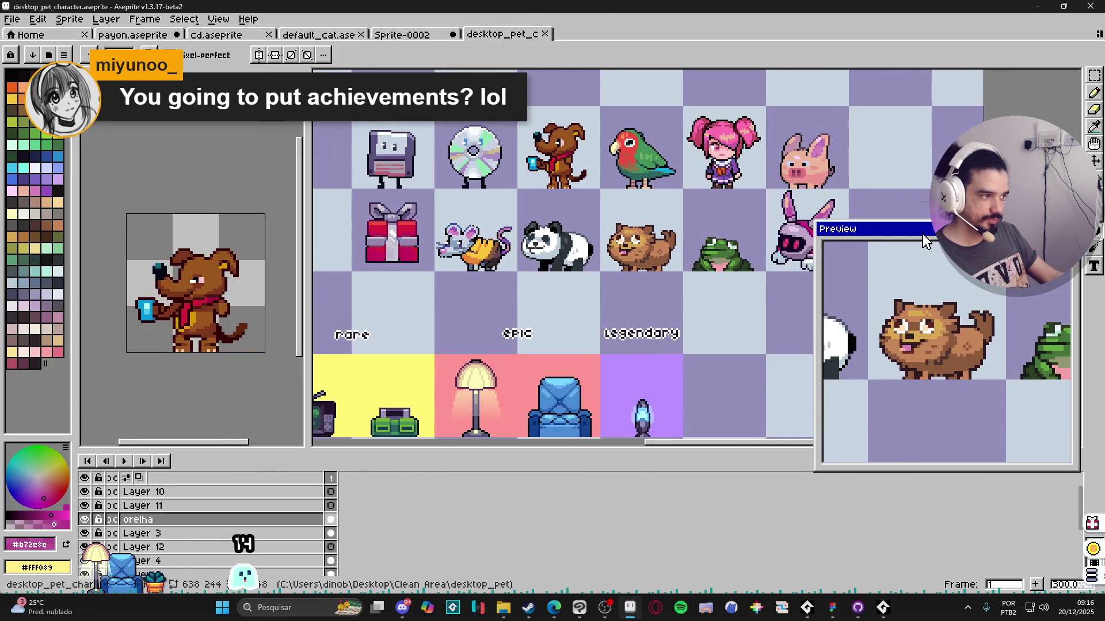
pyautogui.moveTo(922, 234); pyautogui.dragTo(997, 382)
pyautogui.moveTo(396, 167)
pyautogui.mouseDown()
pyautogui.moveTo(422, 196)
pyautogui.moveTo(399, 185)
pyautogui.mouseUp()
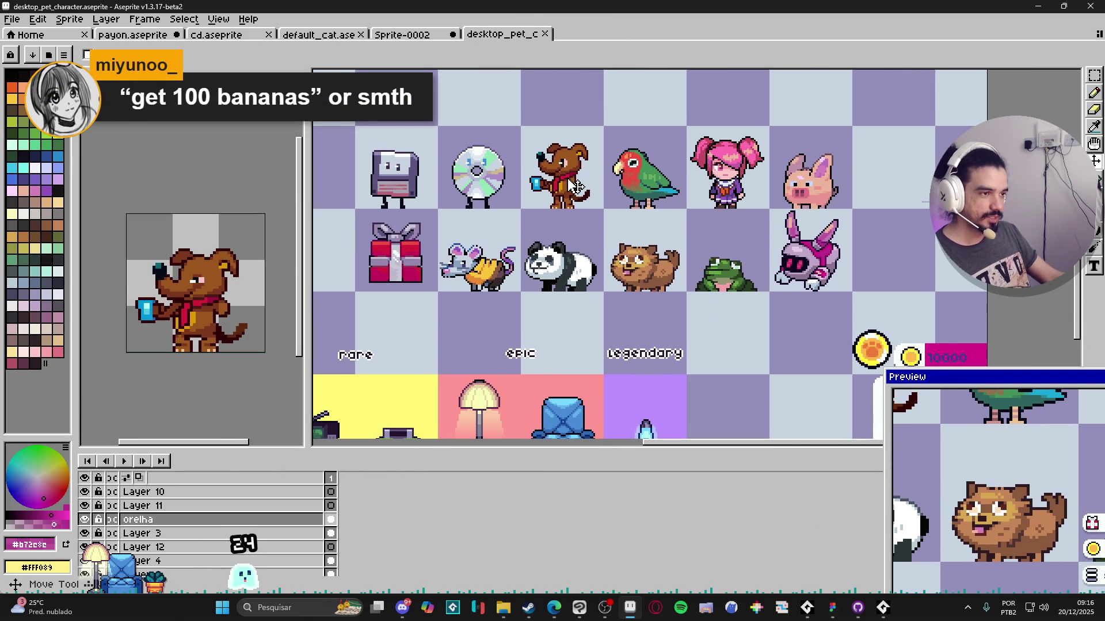
pyautogui.hotkey('alt', 'Down')
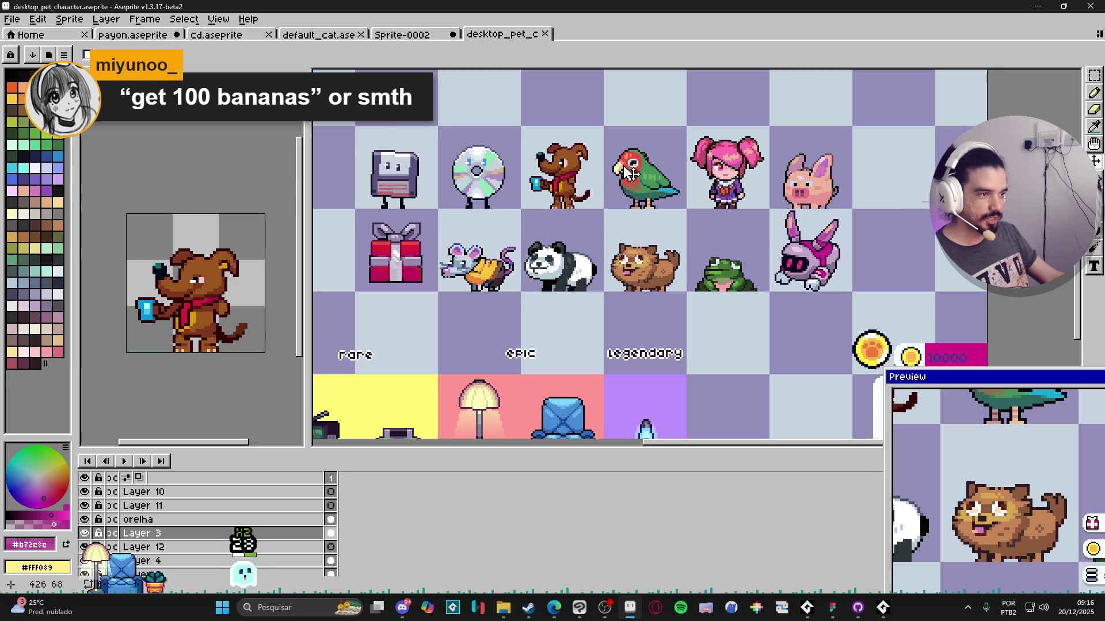
pyautogui.moveTo(630, 251); pyautogui.dragTo(624, 257)
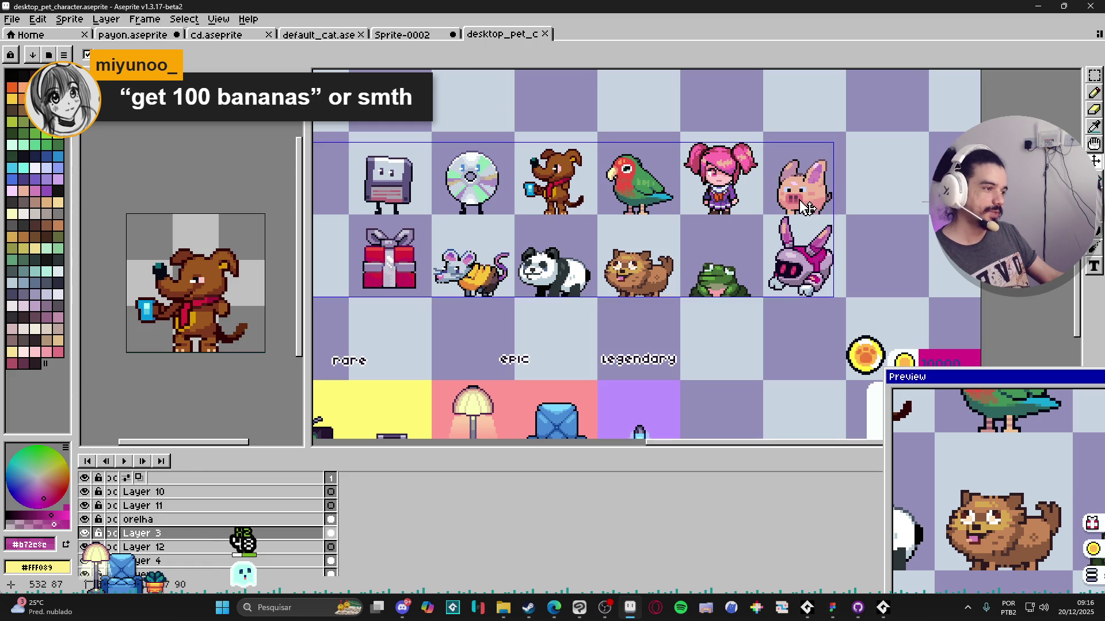
pyautogui.press('m')
pyautogui.press('v')
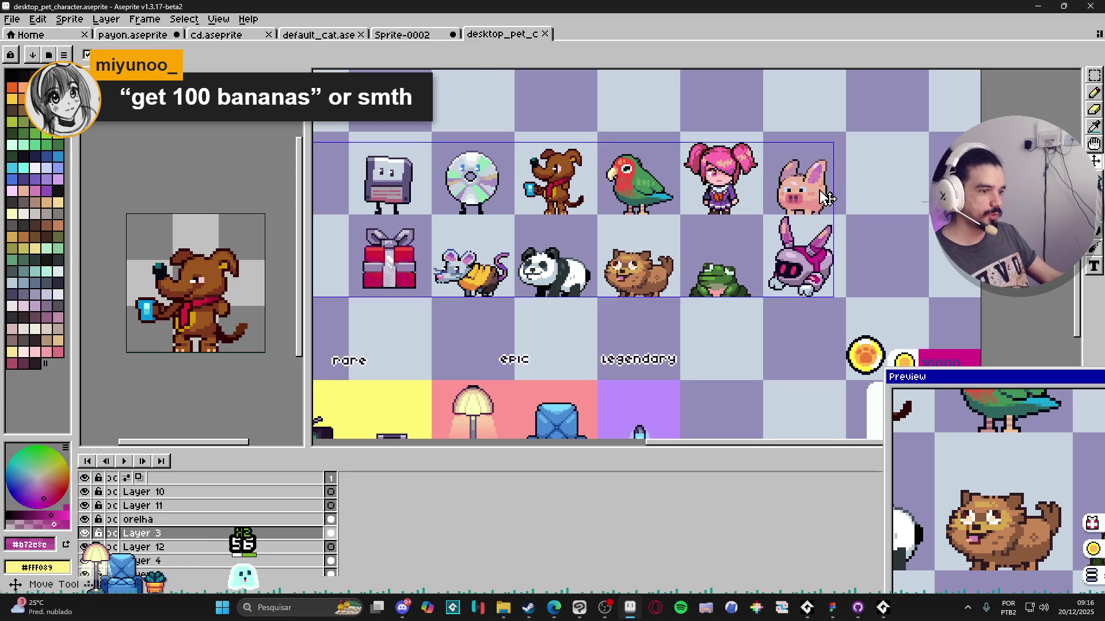
pyautogui.press('m')
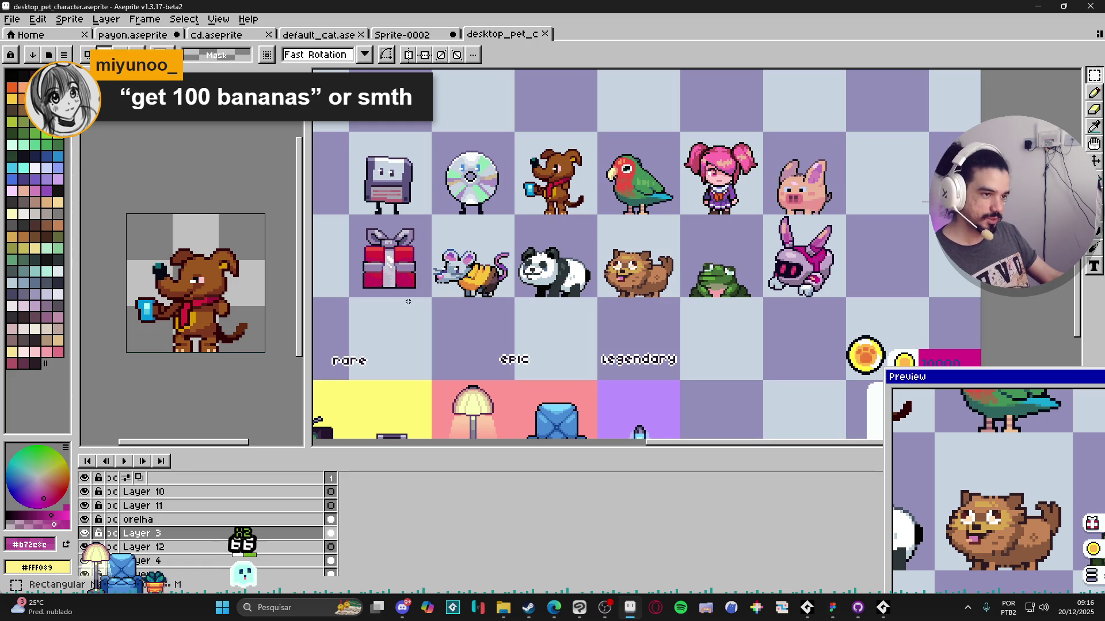
pyautogui.press('v')
pyautogui.press('m')
pyautogui.press('v')
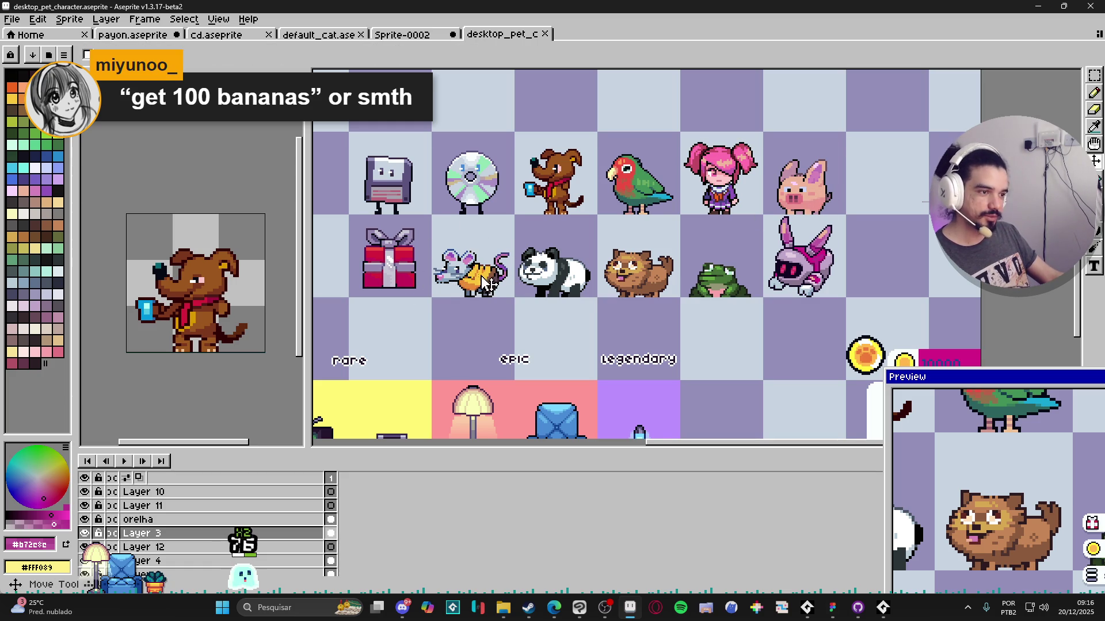
pyautogui.press('m')
pyautogui.press('v')
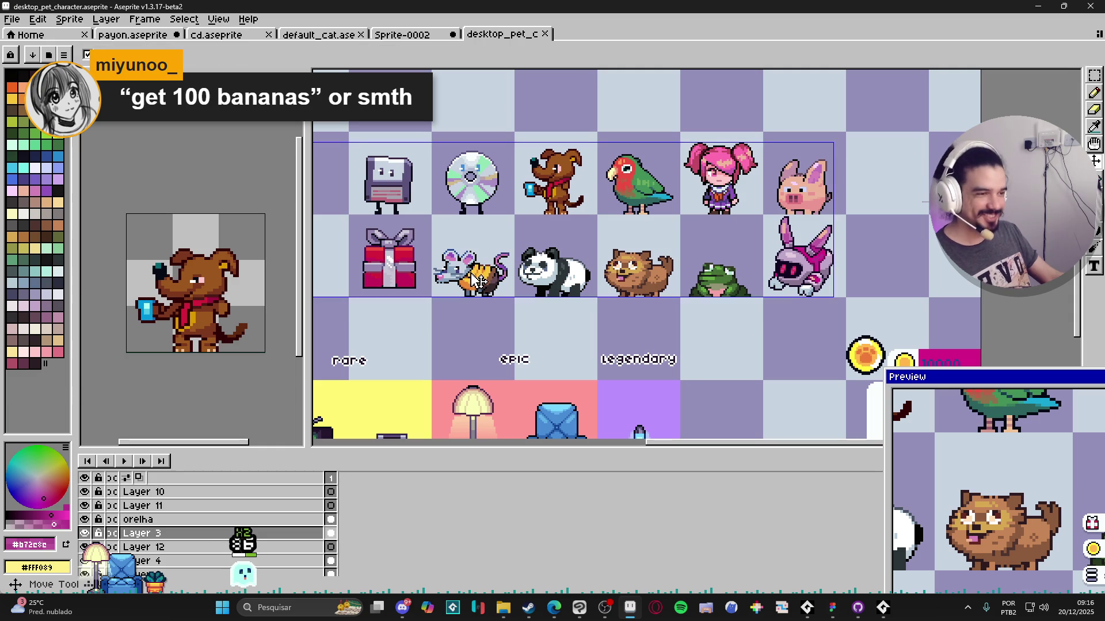
pyautogui.press('m')
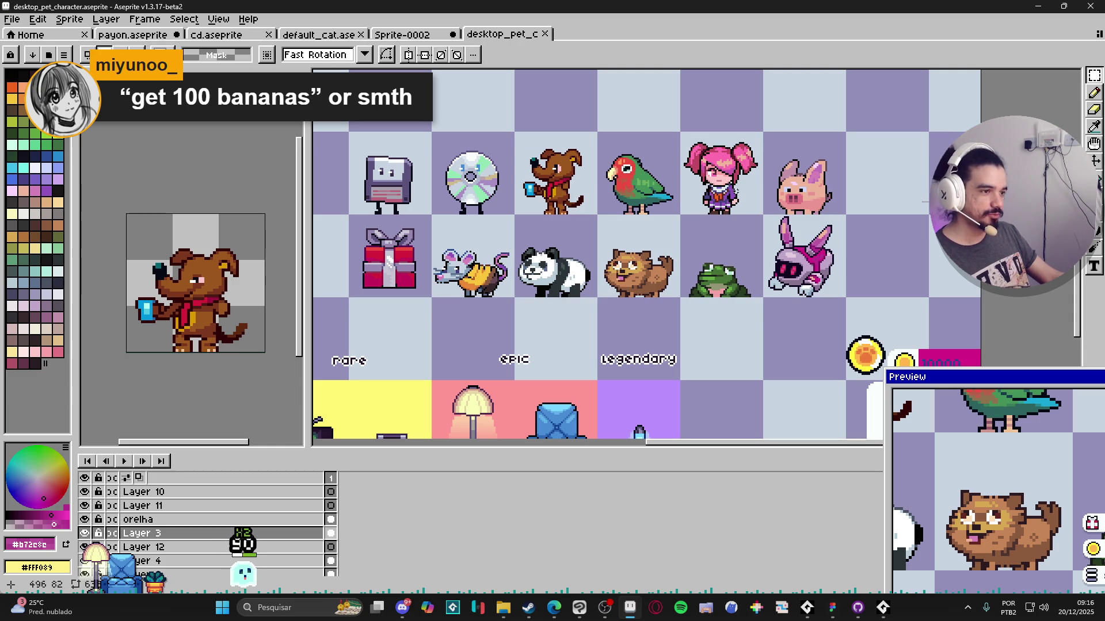
pyautogui.press('v')
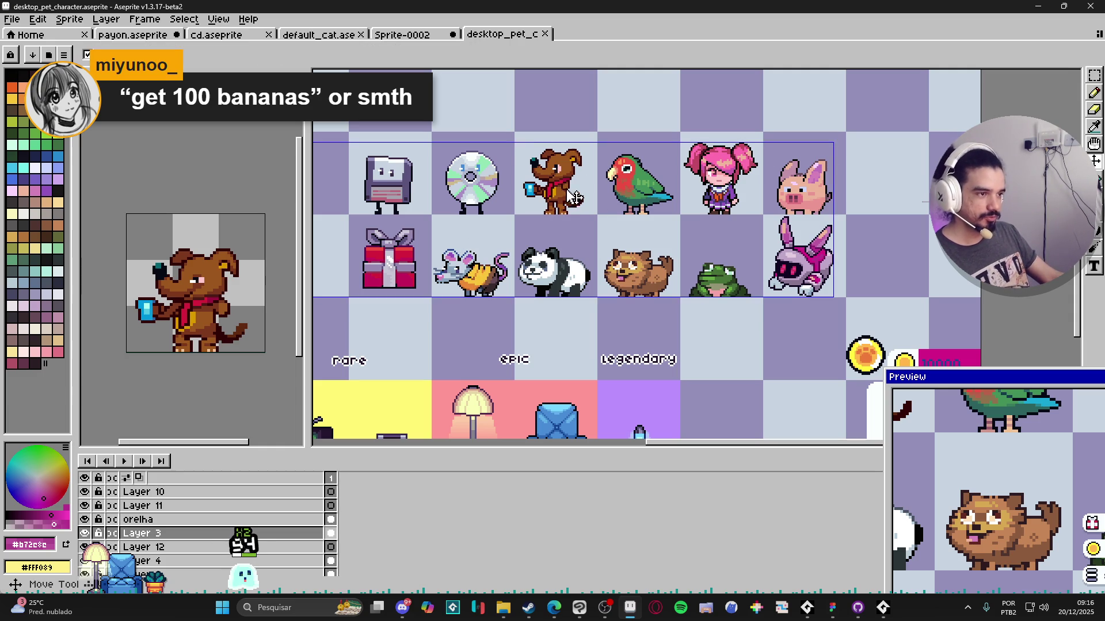
pyautogui.press('m')
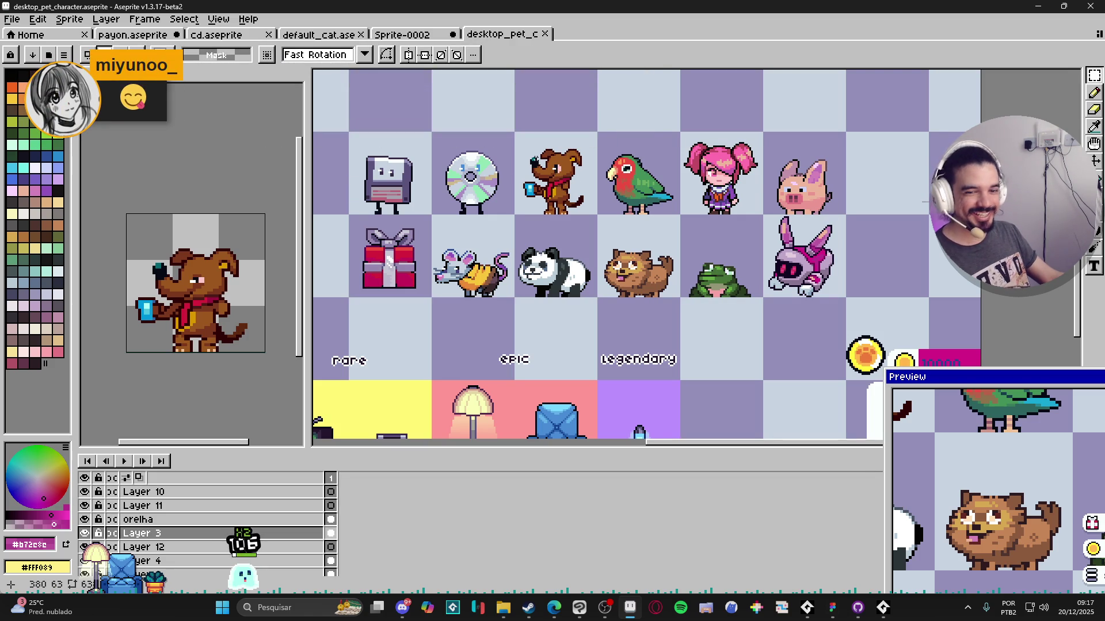
pyautogui.press('h')
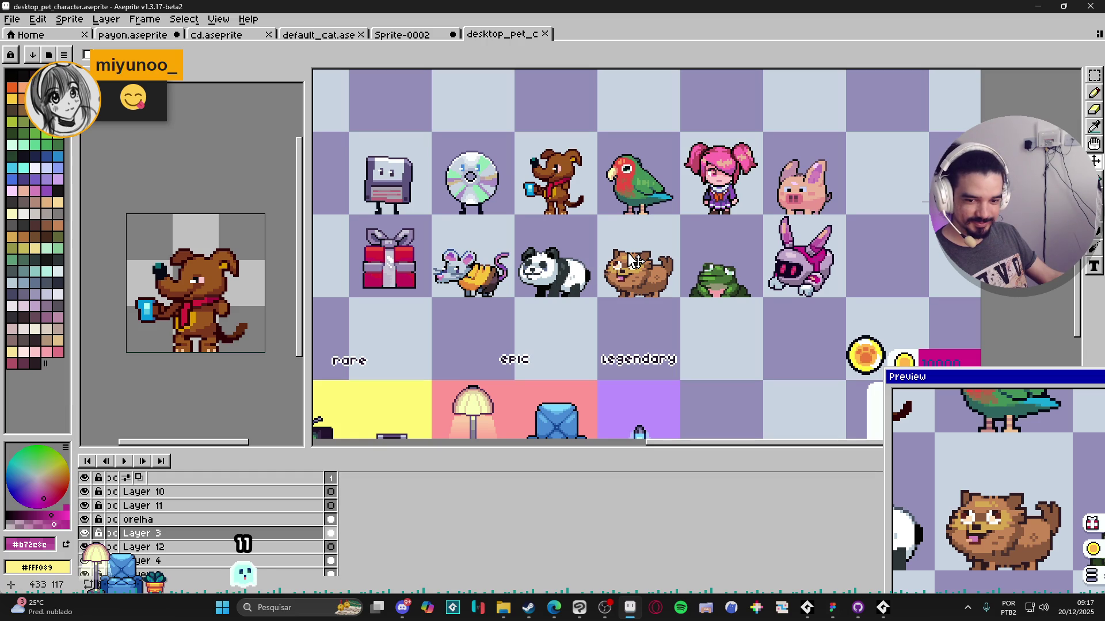
pyautogui.moveTo(632, 259); pyautogui.dragTo(609, 251)
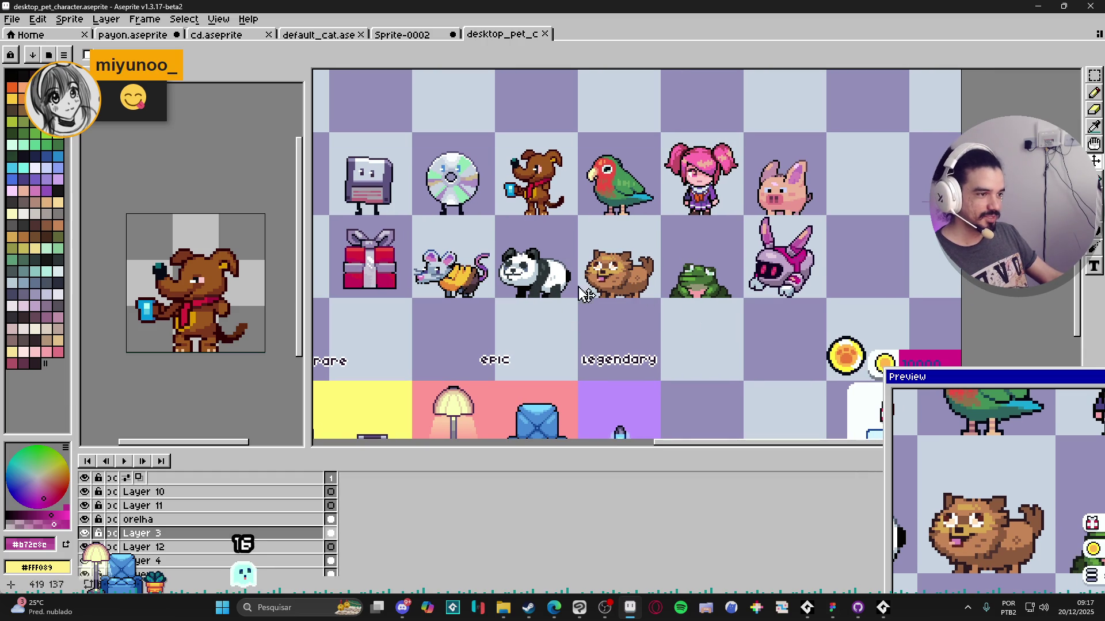
pyautogui.scroll(1, 586, 294)
pyautogui.hscroll(1, 734, 264)
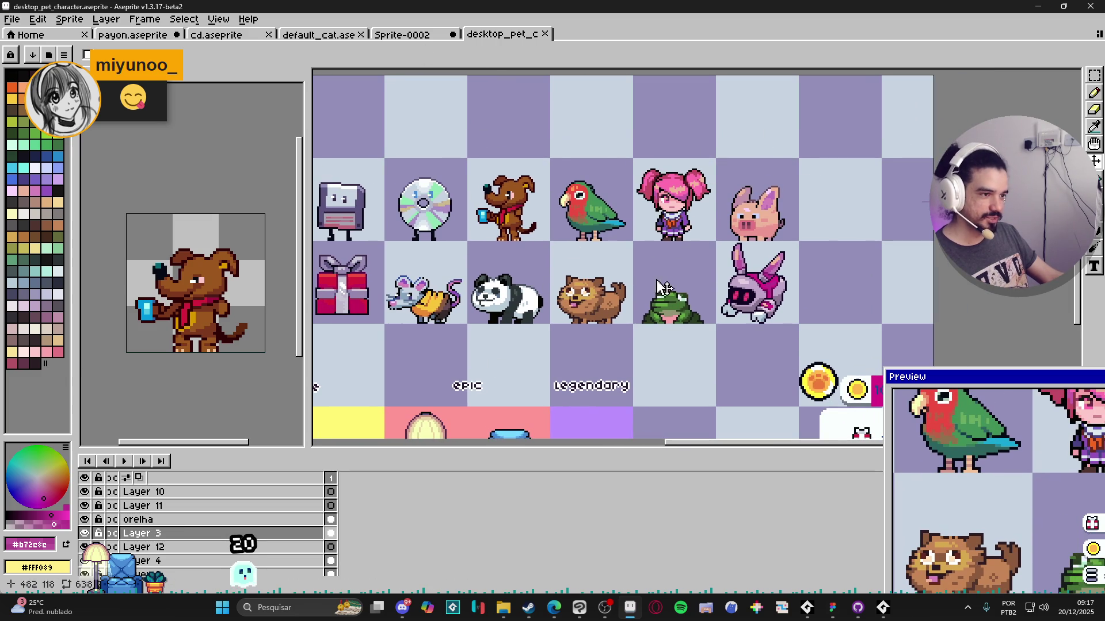
# Step: Flip through Sprite-0002, default_cat and cd to land on the payon.aseprite document
pyautogui.click(419, 39)
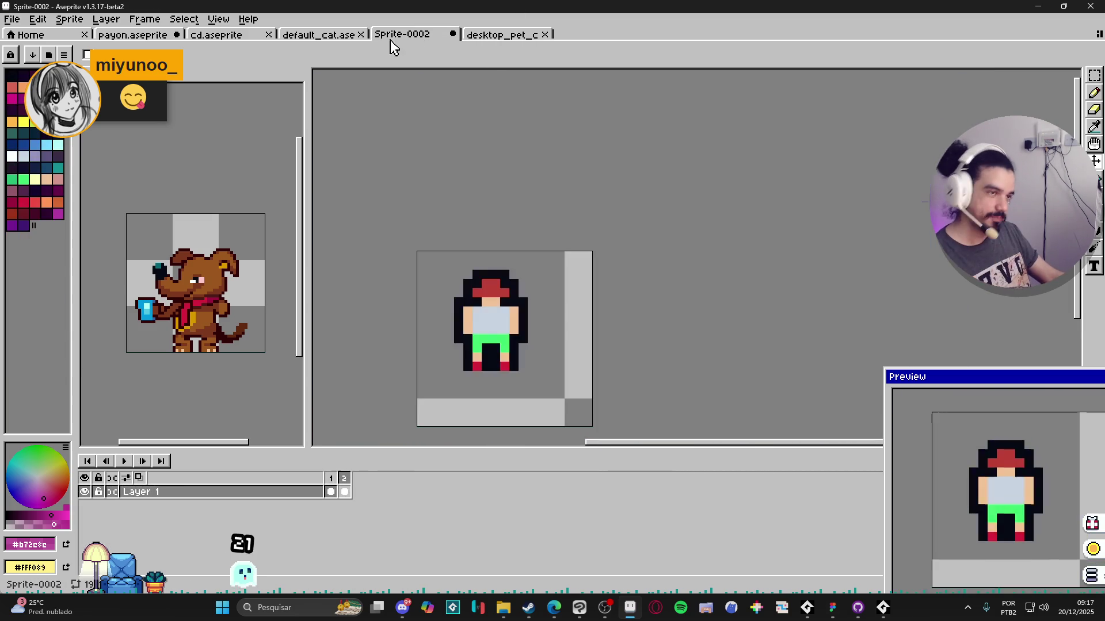
pyautogui.click(315, 35)
pyautogui.click(215, 35)
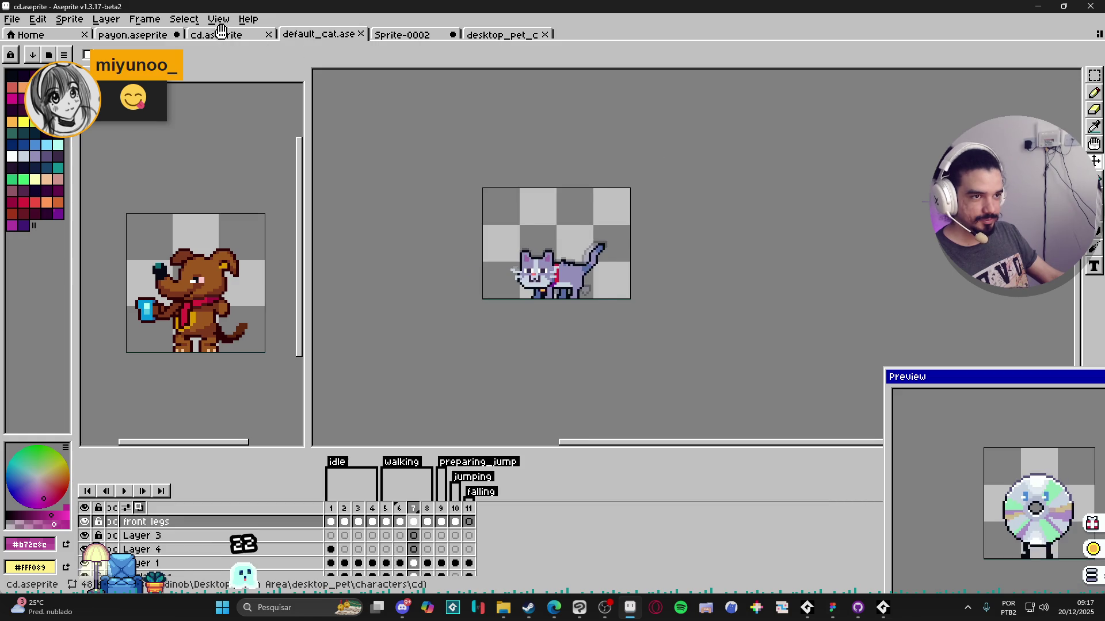
pyautogui.click(134, 34)
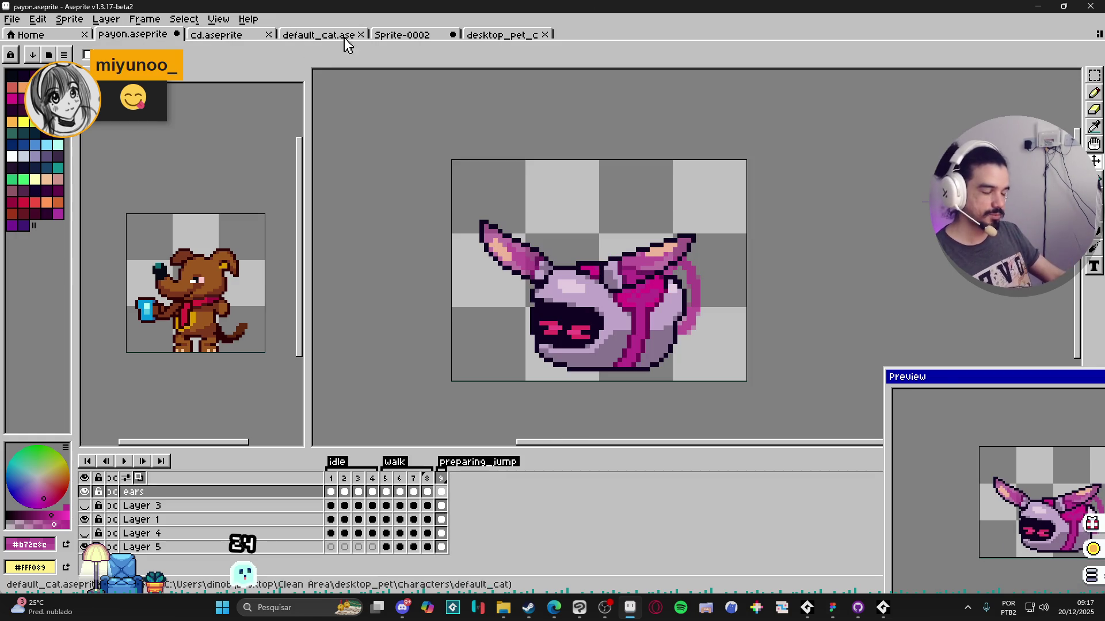
# Step: Move the animation preview up and left, shrink it and recentre the sprite inside it
pyautogui.moveTo(951, 382); pyautogui.dragTo(835, 270)
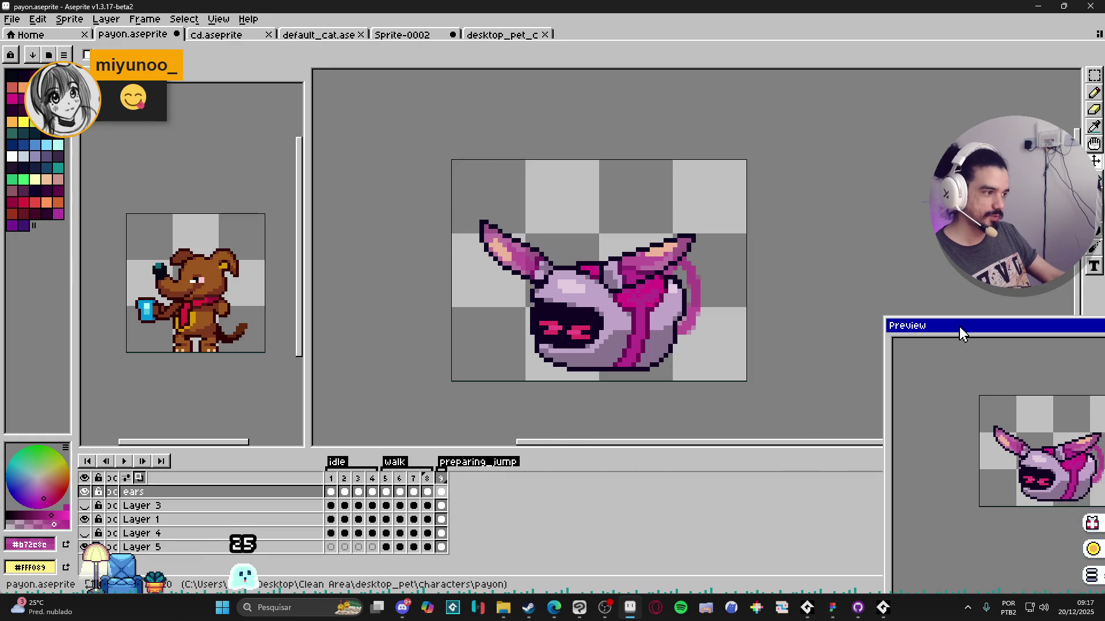
pyautogui.moveTo(768, 257); pyautogui.dragTo(860, 406)
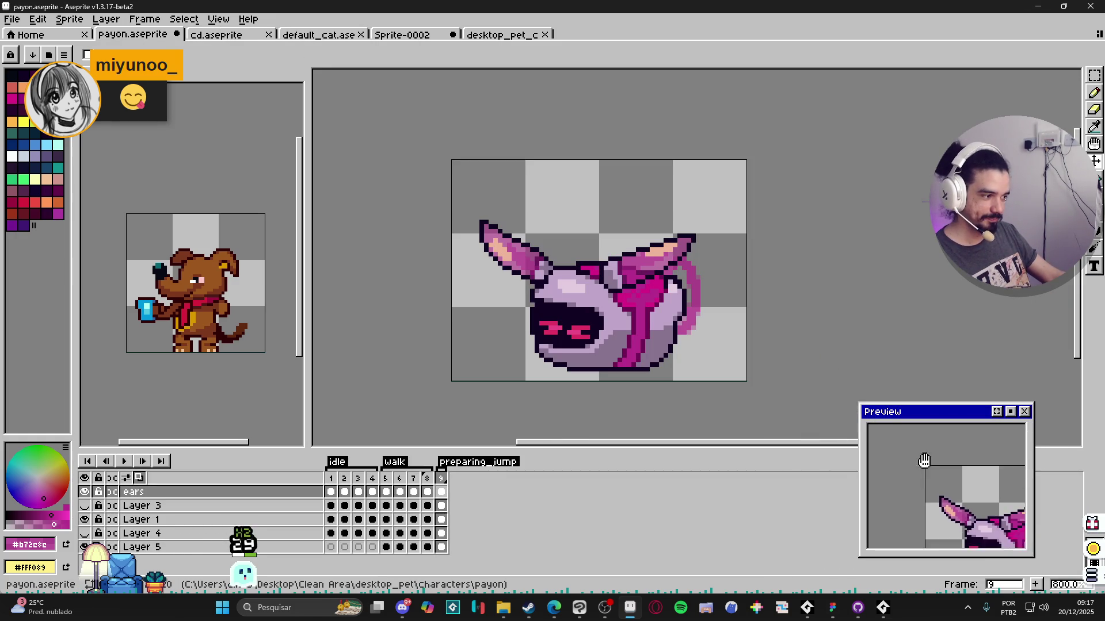
pyautogui.moveTo(923, 459); pyautogui.dragTo(878, 436)
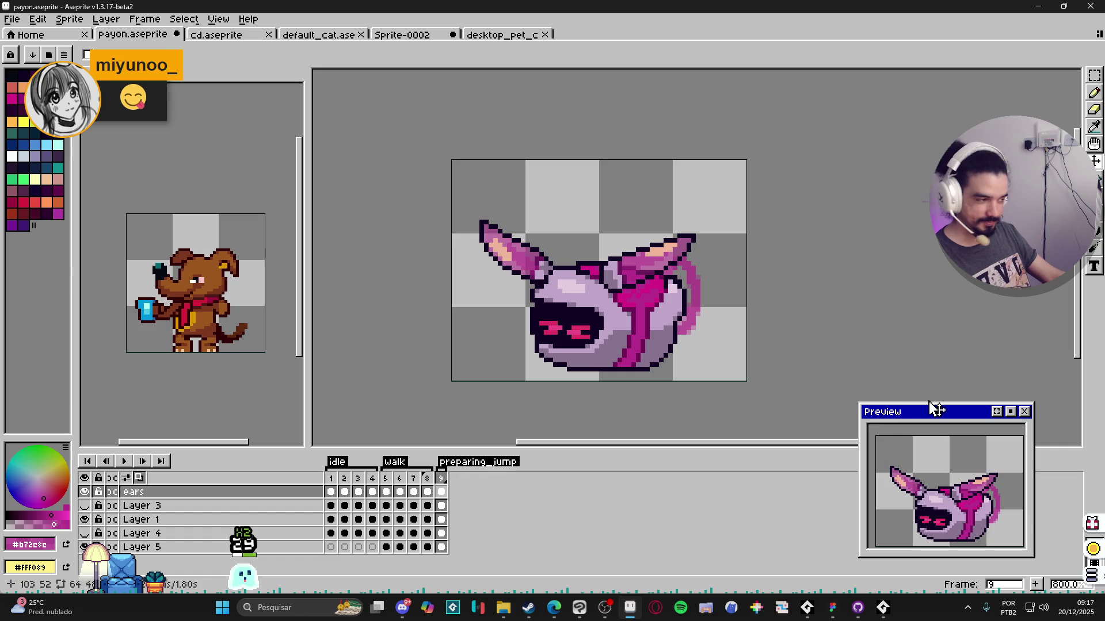
pyautogui.moveTo(932, 412); pyautogui.dragTo(948, 289)
pyautogui.moveTo(601, 336); pyautogui.dragTo(576, 339)
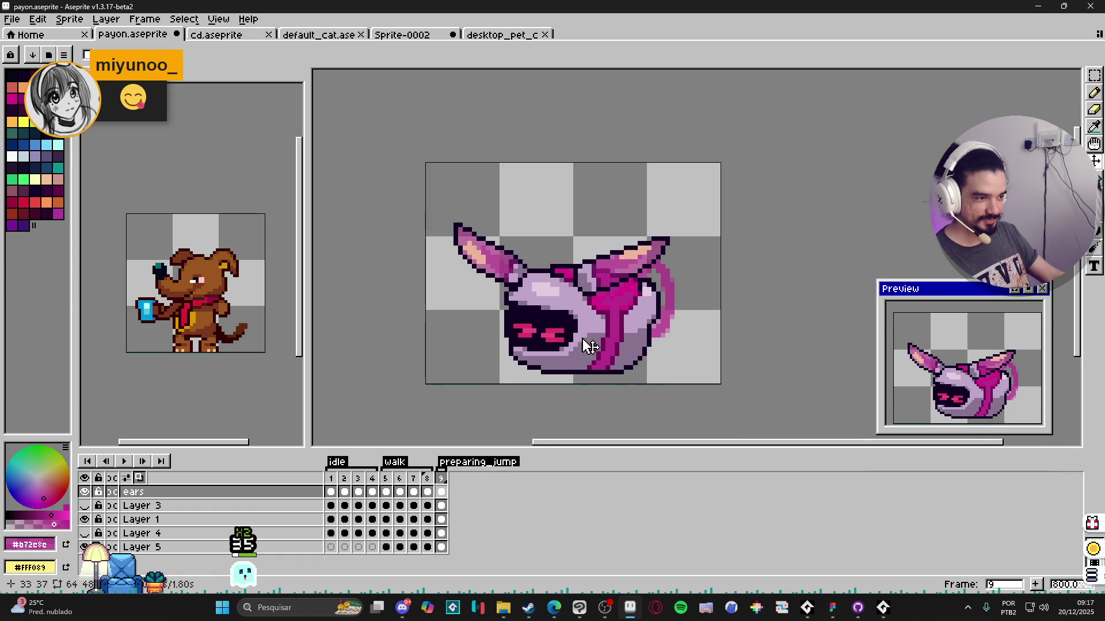
# Step: On Layer 5, lasso the pink piece on the head's right side, then move on to the default_cat document
pyautogui.keyDown('ctrl'); pyautogui.click(663, 329); pyautogui.keyUp('ctrl')
pyautogui.press('q')
pyautogui.moveTo(664, 276); pyautogui.dragTo(648, 375)
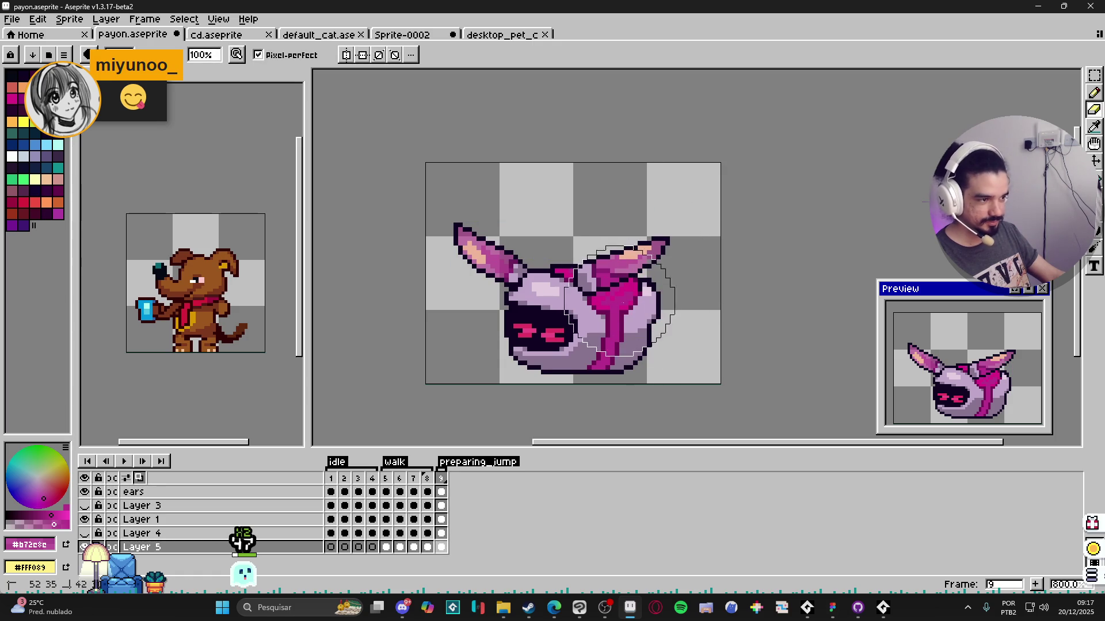
pyautogui.scroll(3, 630, 291)
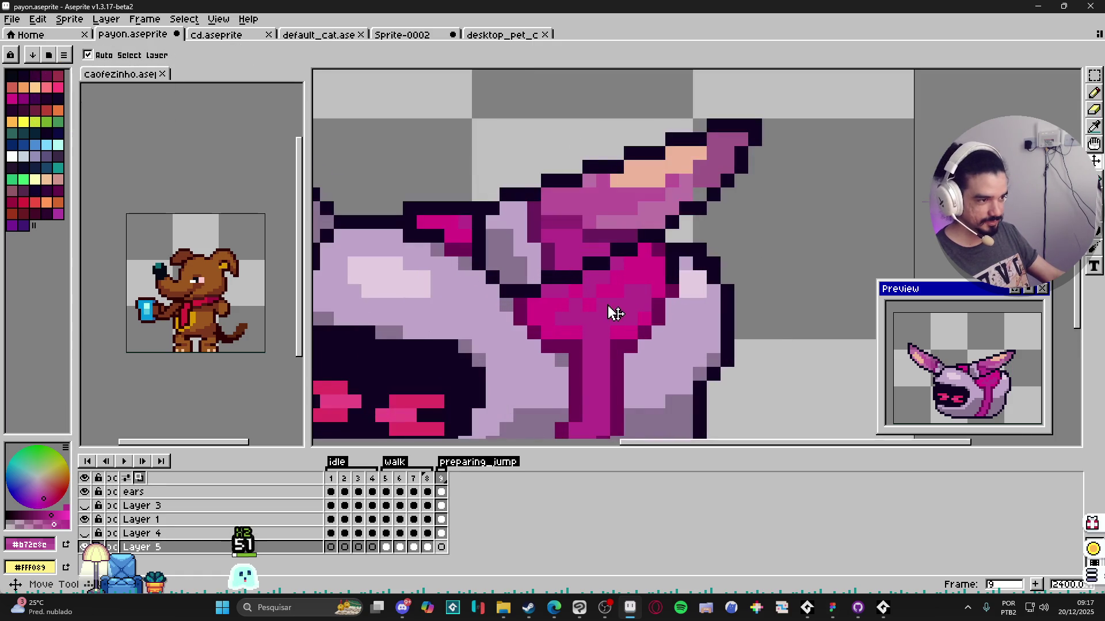
pyautogui.keyDown('ctrl'); pyautogui.click(590, 304); pyautogui.keyUp('ctrl')
pyautogui.scroll(-3, 619, 300)
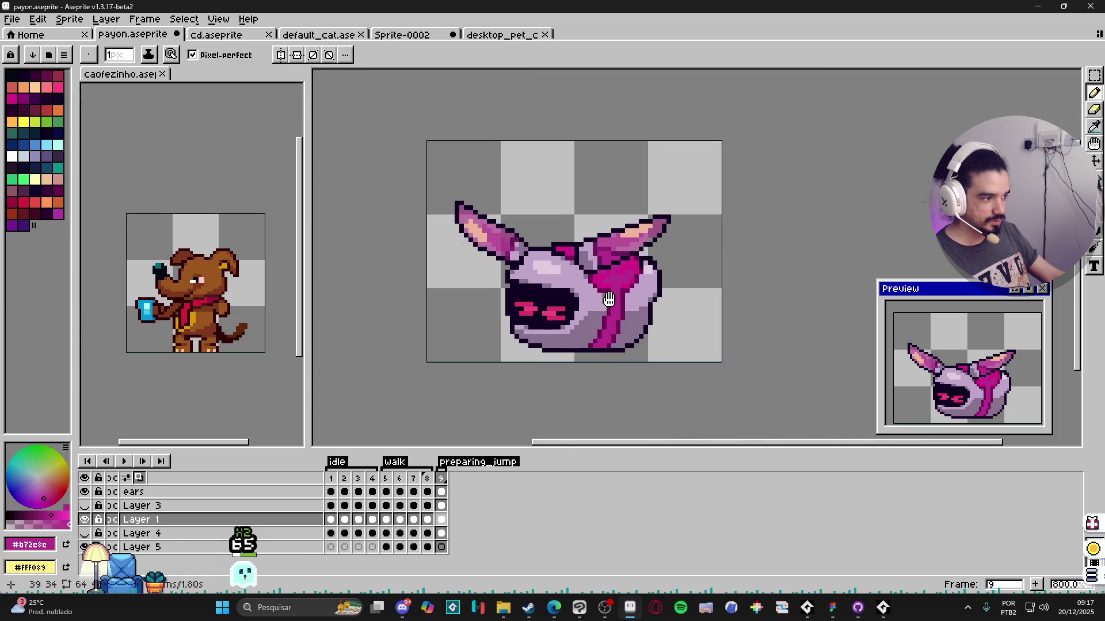
pyautogui.scroll(-1, 609, 302)
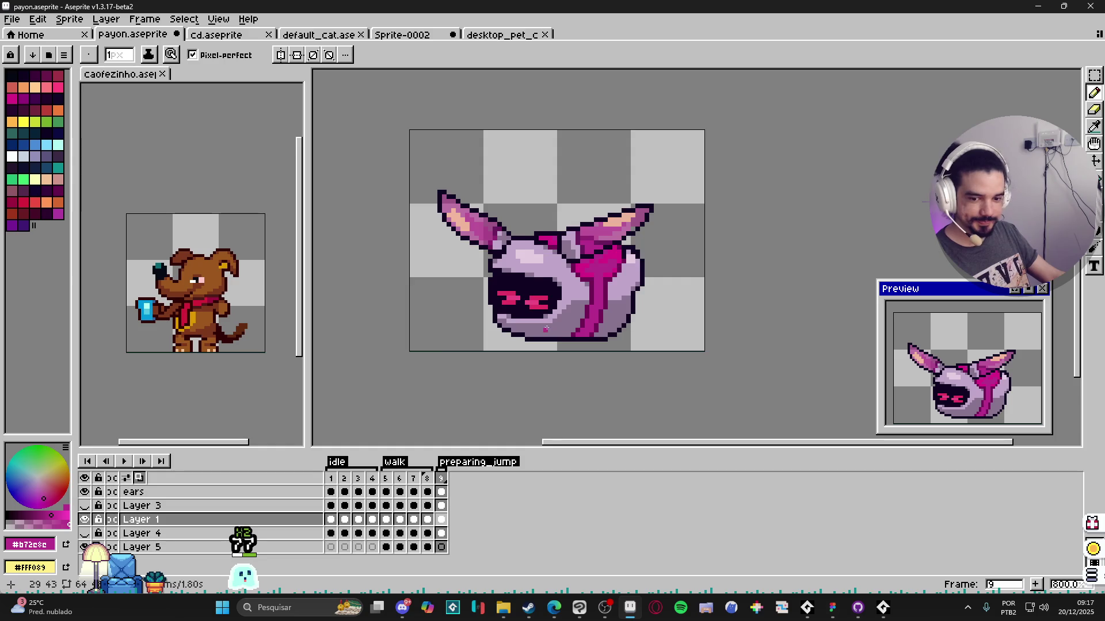
pyautogui.scroll(-1, 552, 329)
pyautogui.scroll(-1, 554, 315)
pyautogui.scroll(1, 558, 297)
pyautogui.scroll(-1, 557, 298)
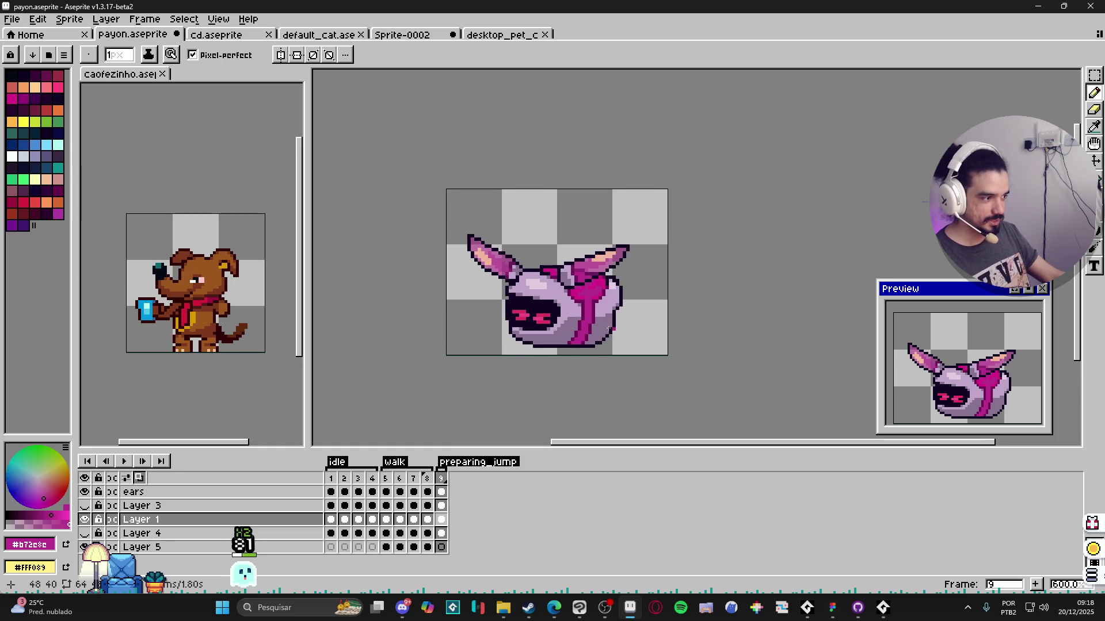
pyautogui.scroll(1, 562, 303)
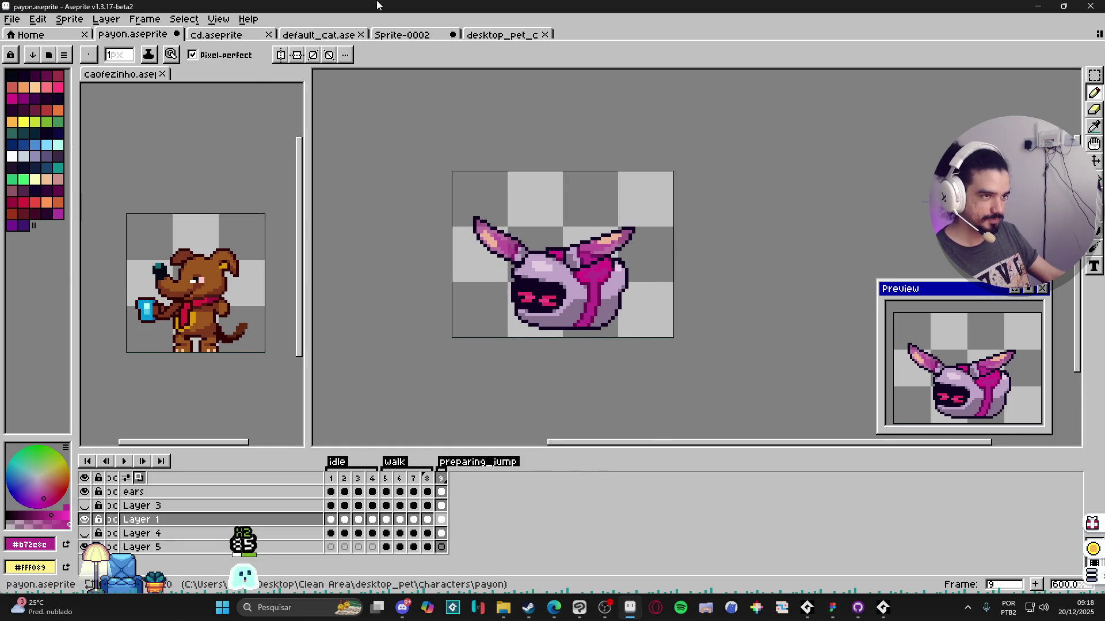
pyautogui.hotkey('ctrl', 'Tab')
pyautogui.hotkey('ctrl', 'Tab')
# Step: Jump to frame 9 of the cat animation and advance through frame 10 to the falling frame 11
pyautogui.click(441, 521)
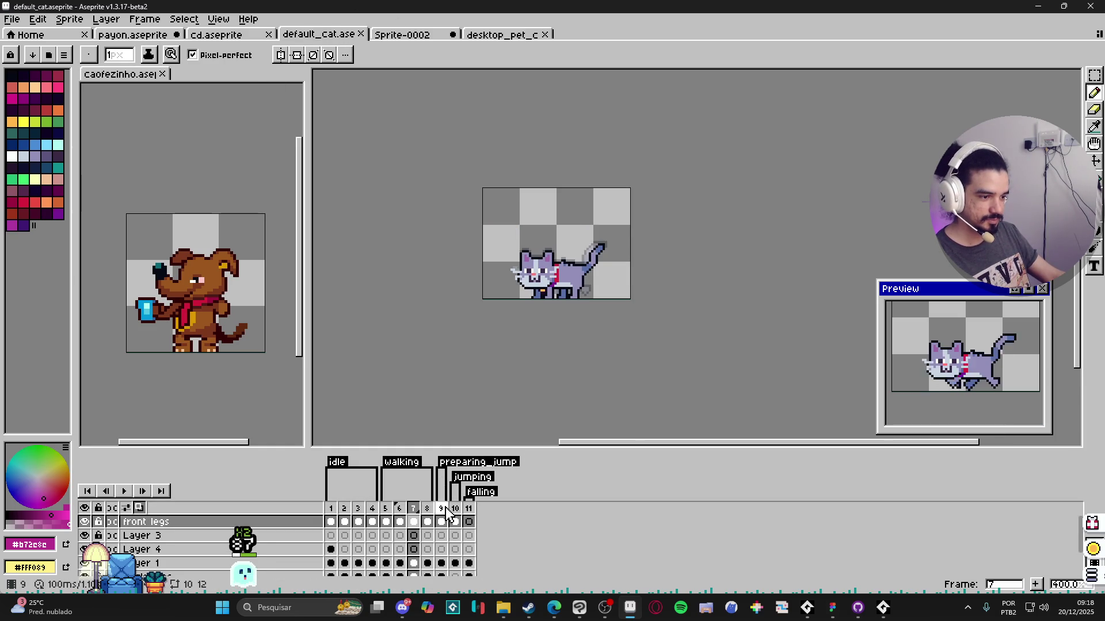
pyautogui.scroll(2, 571, 305)
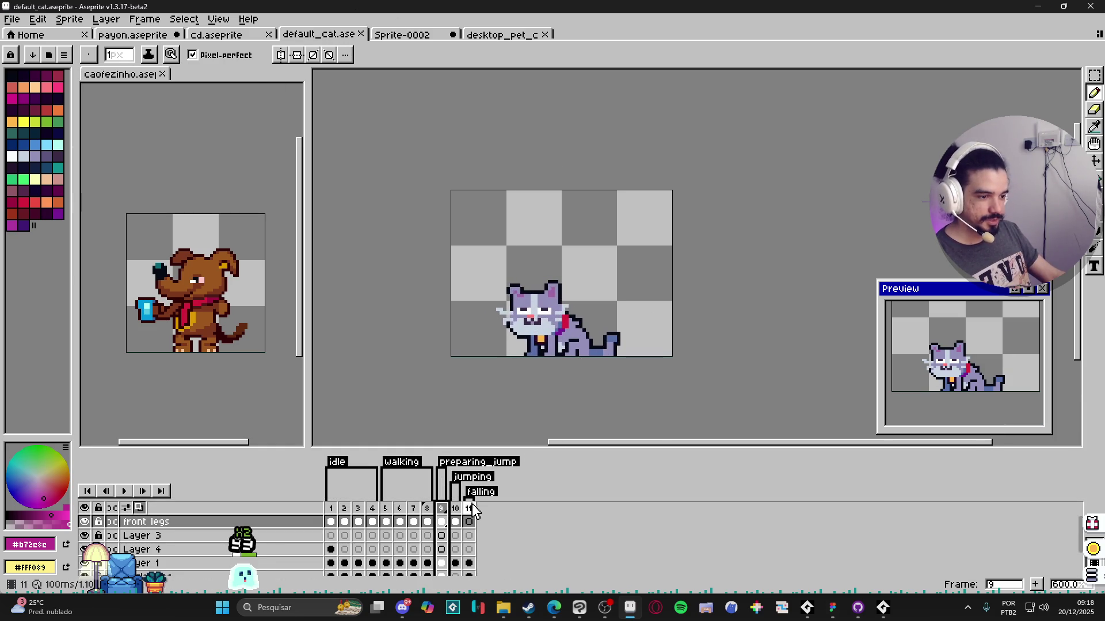
pyautogui.press('Right')
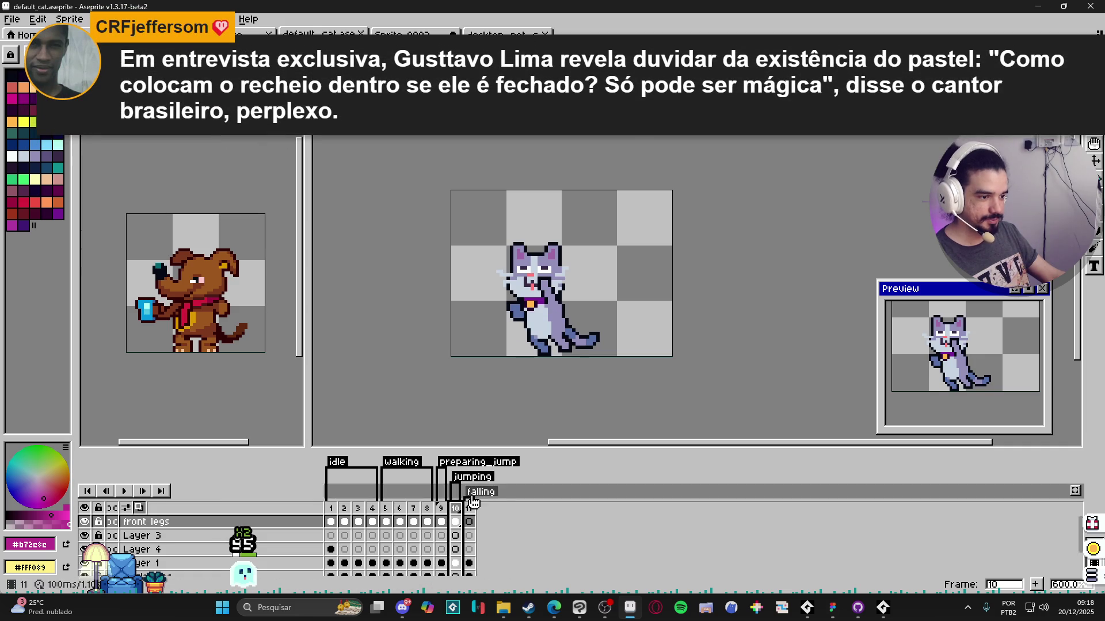
pyautogui.press('Right')
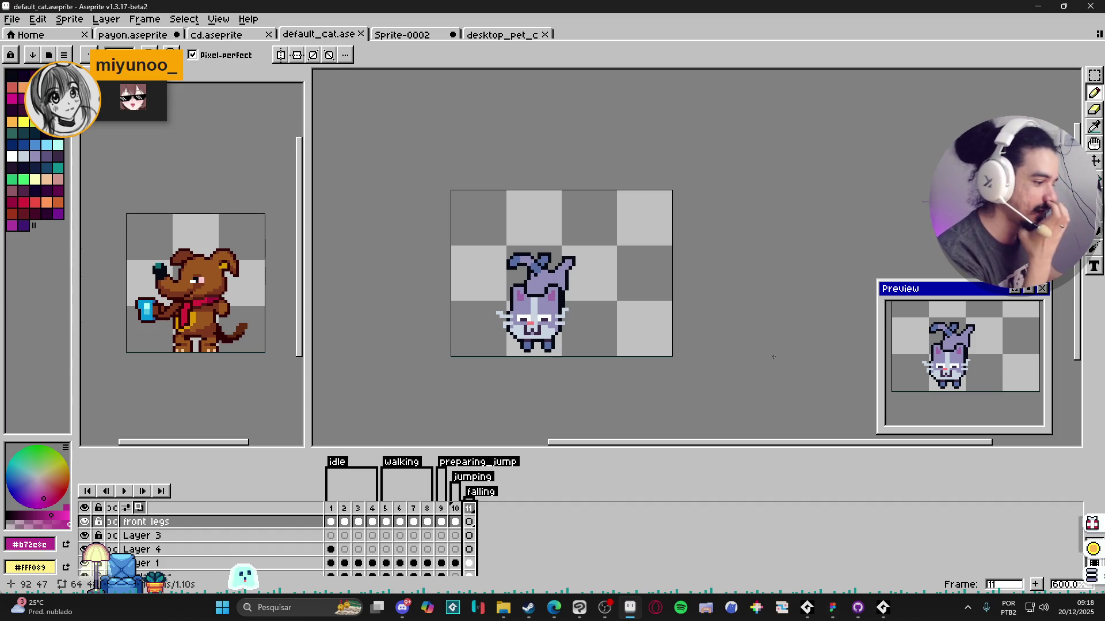
# Step: Pan across the combat-interface screens in Figma, then switch back to the default_cat sprite in Aseprite
pyautogui.click(832, 607)
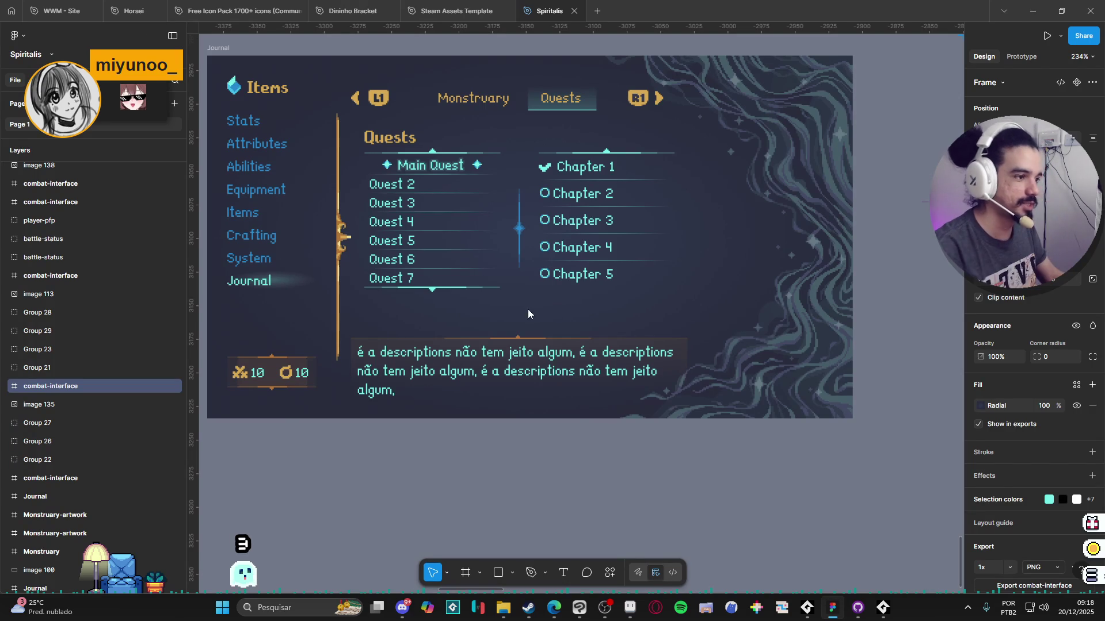
pyautogui.scroll(-5, 726, 491)
pyautogui.scroll(-5, 726, 466)
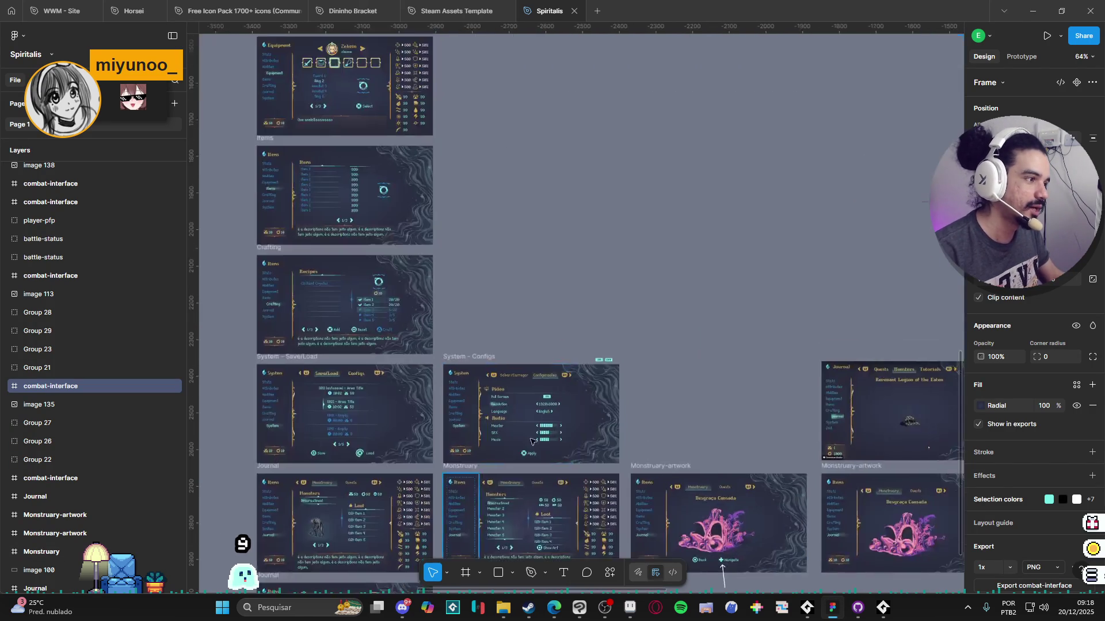
pyautogui.moveTo(416, 372); pyautogui.dragTo(627, 382)
pyautogui.scroll(3, 628, 383)
pyautogui.scroll(3, 656, 328)
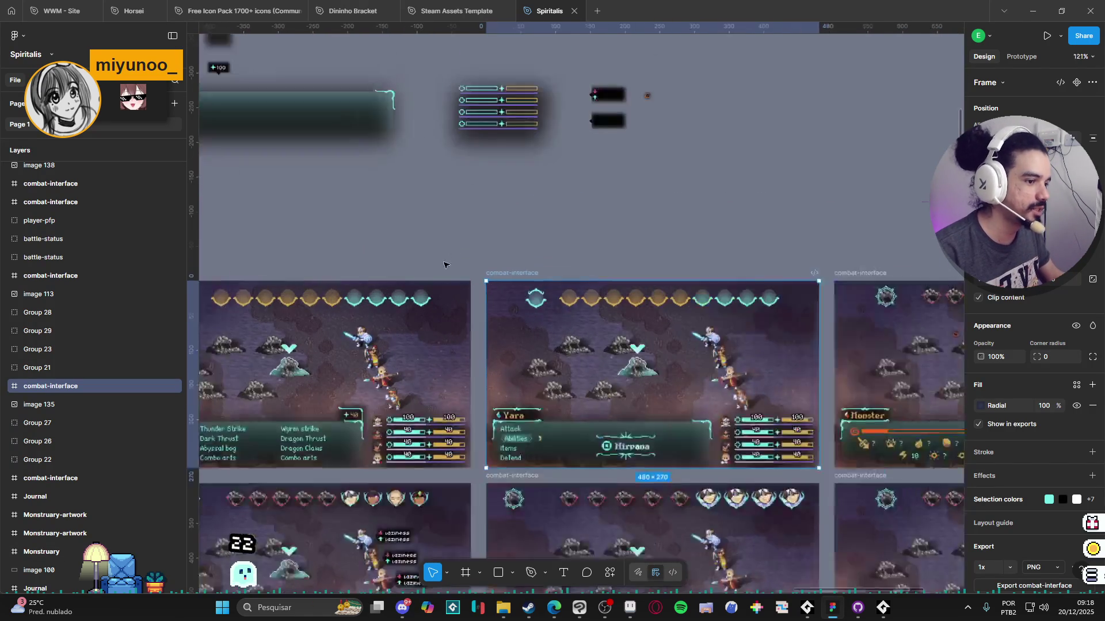
pyautogui.scroll(2, 682, 276)
pyautogui.scroll(2, 693, 250)
pyautogui.hscroll(3, 693, 250)
pyautogui.scroll(1, 518, 259)
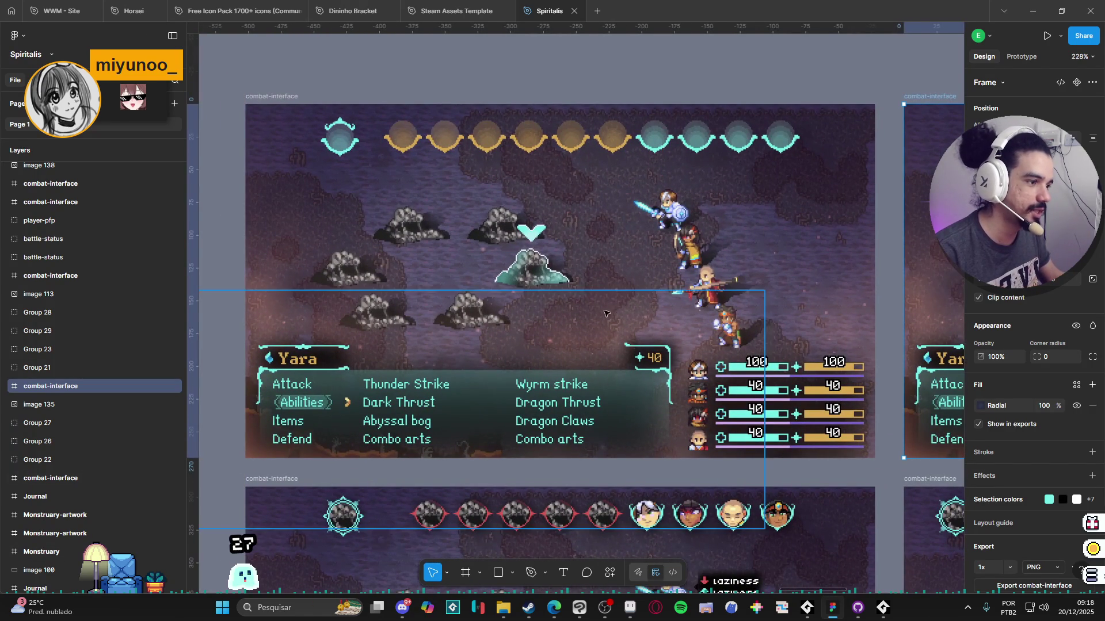
pyautogui.scroll(1, 483, 262)
pyautogui.hscroll(-1, 474, 246)
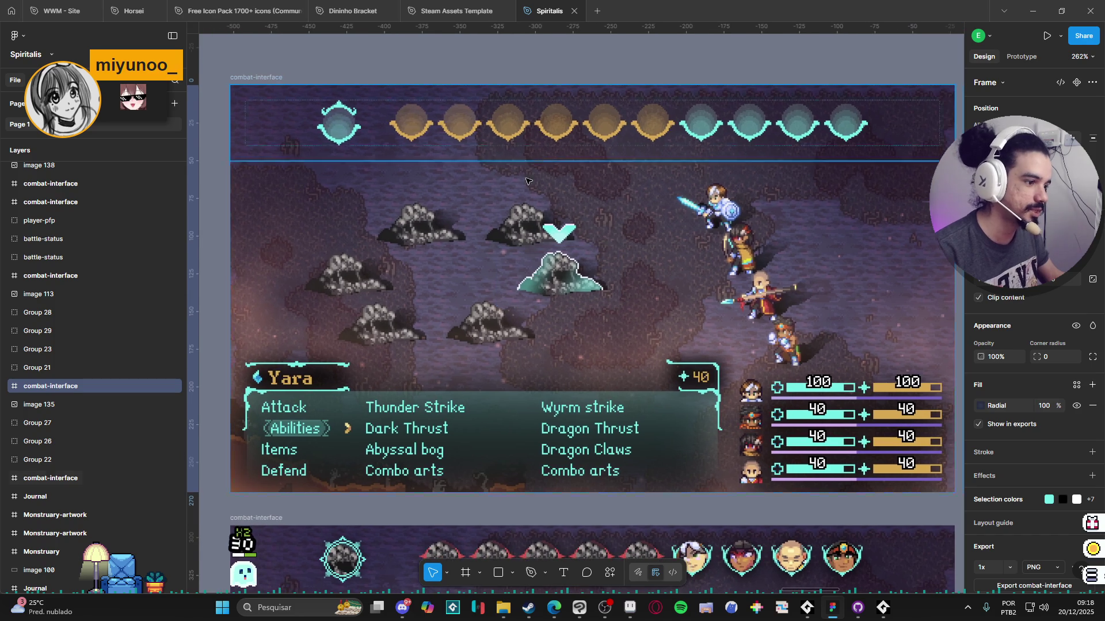
pyautogui.scroll(-3, 460, 219)
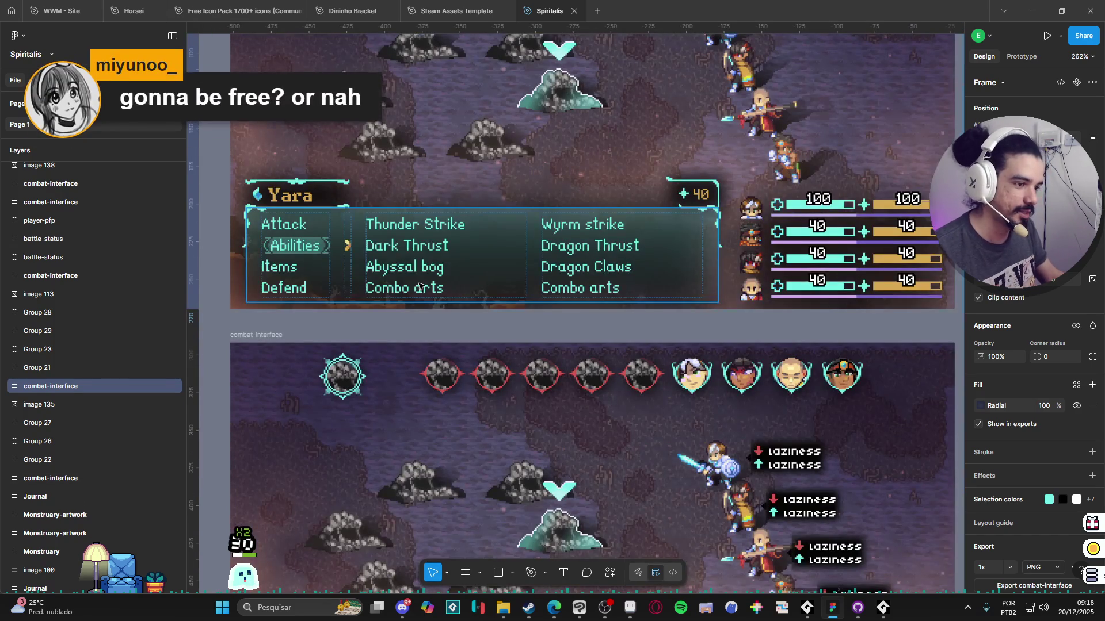
pyautogui.scroll(2, 509, 276)
pyautogui.scroll(2, 516, 282)
pyautogui.scroll(-1, 535, 241)
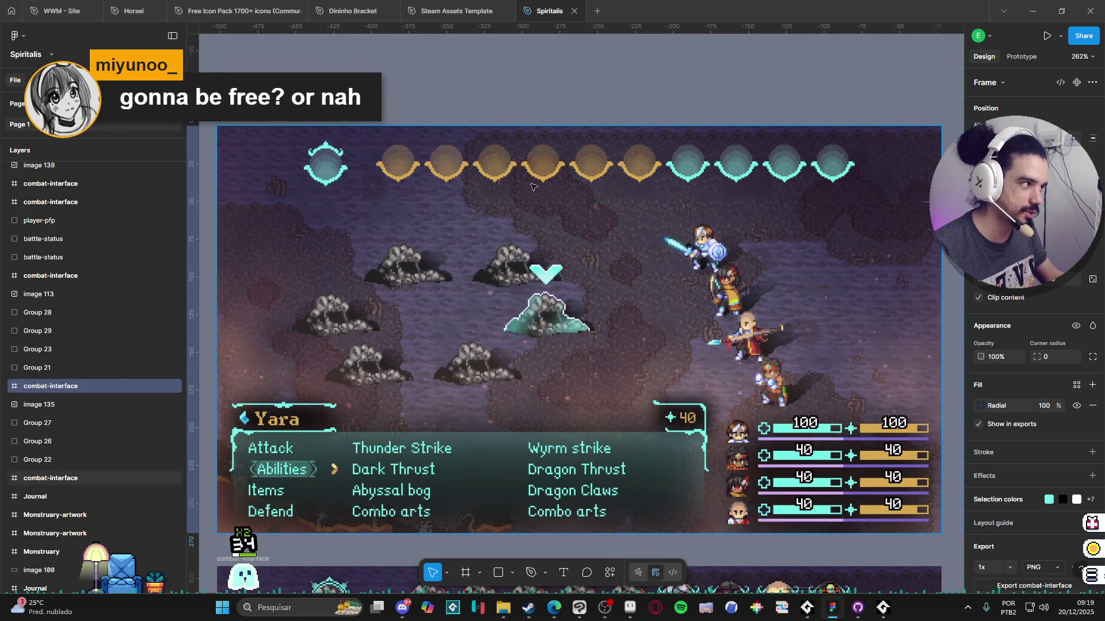
pyautogui.hotkey('alt', 'Tab')
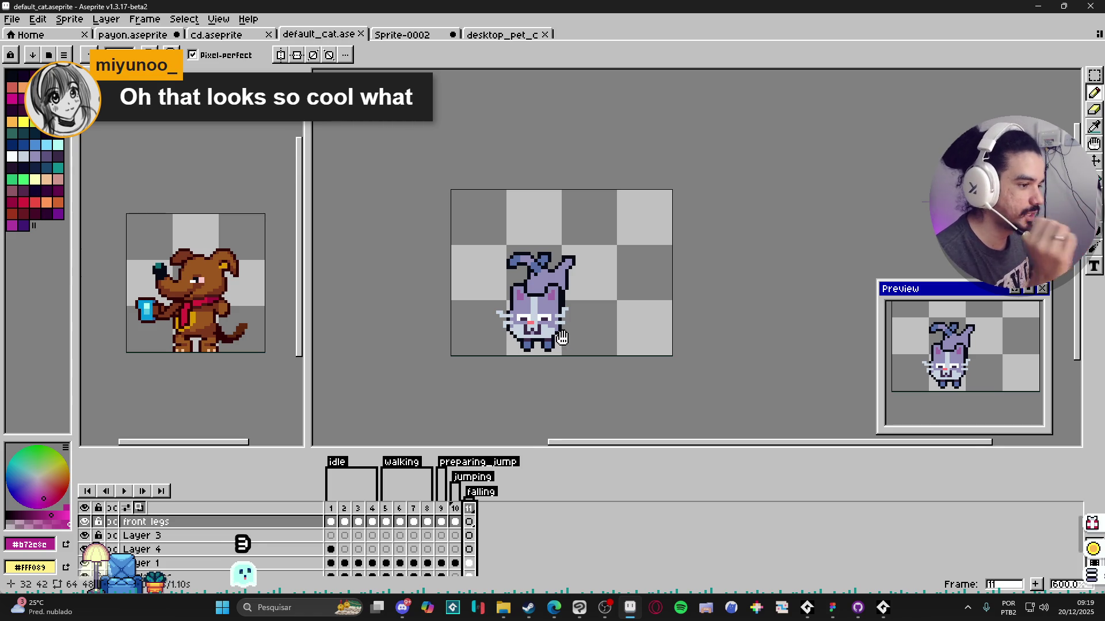
pyautogui.moveTo(561, 337); pyautogui.dragTo(586, 352)
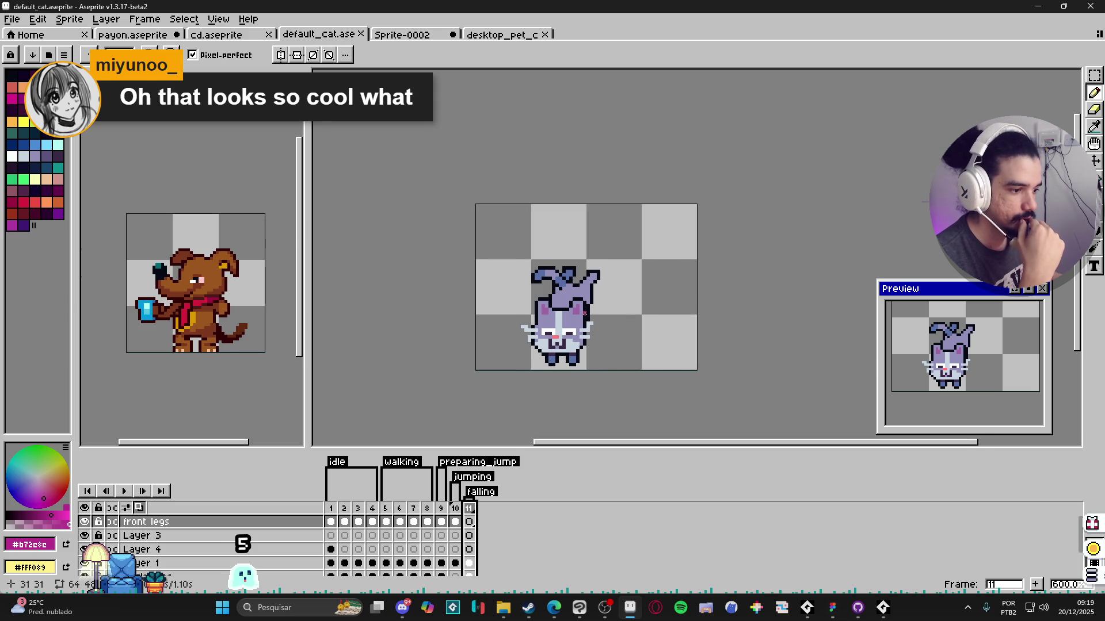
pyautogui.moveTo(585, 313); pyautogui.dragTo(610, 331)
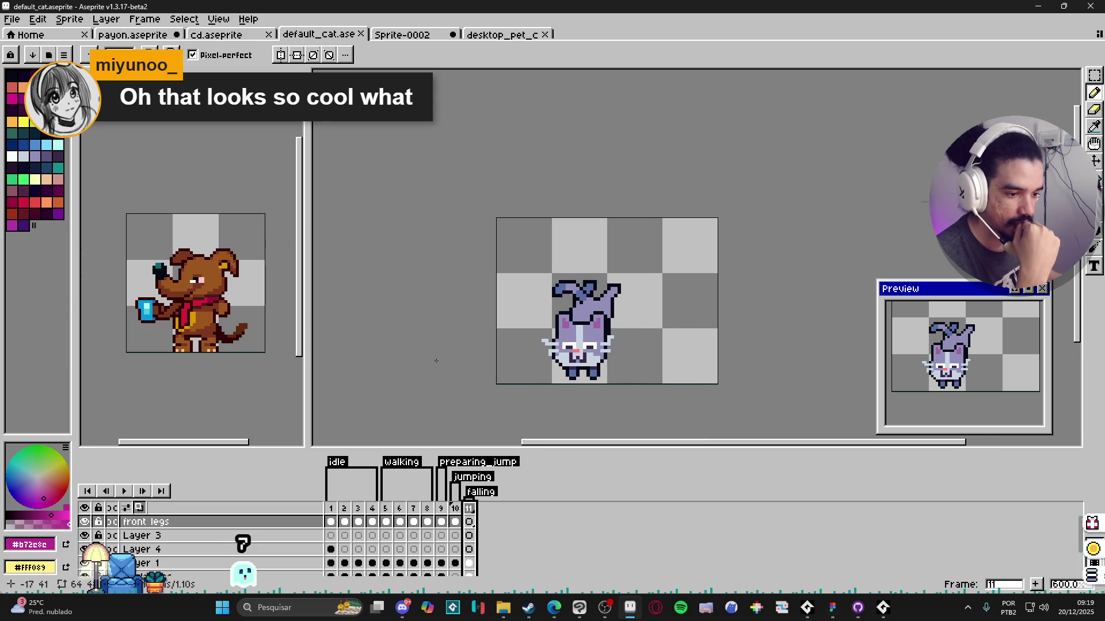
pyautogui.moveTo(532, 337); pyautogui.dragTo(471, 347)
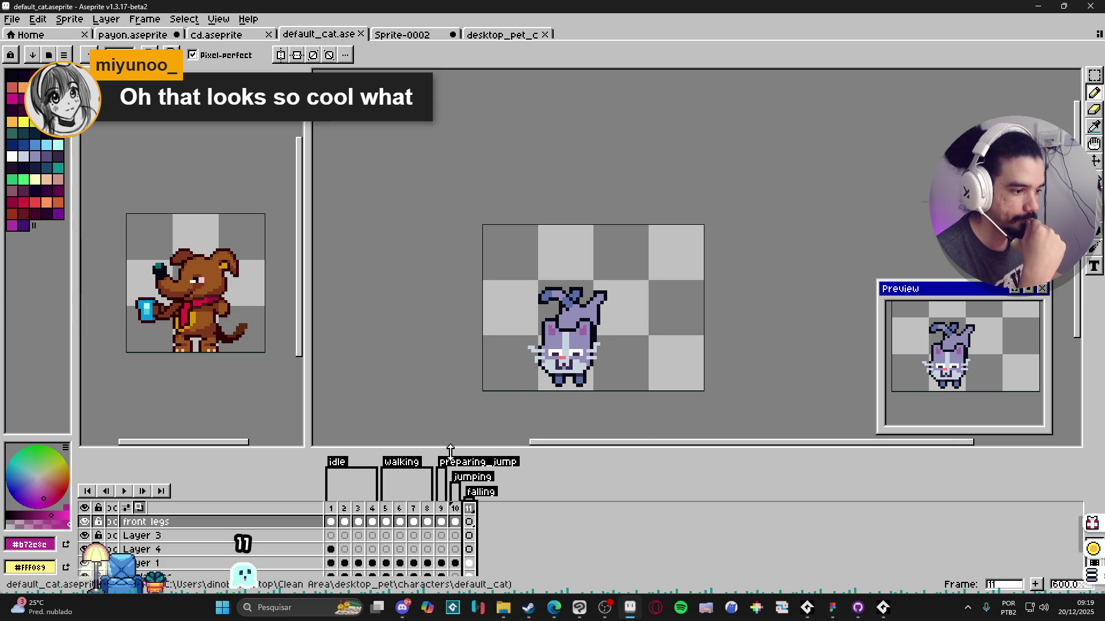
pyautogui.click(440, 509)
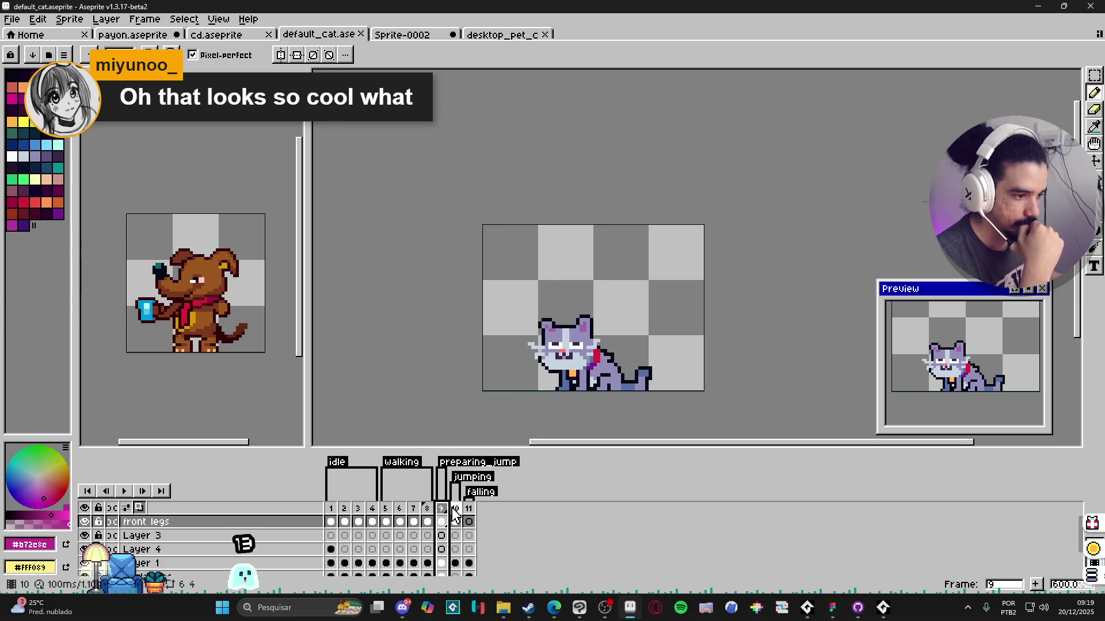
pyautogui.click(455, 510)
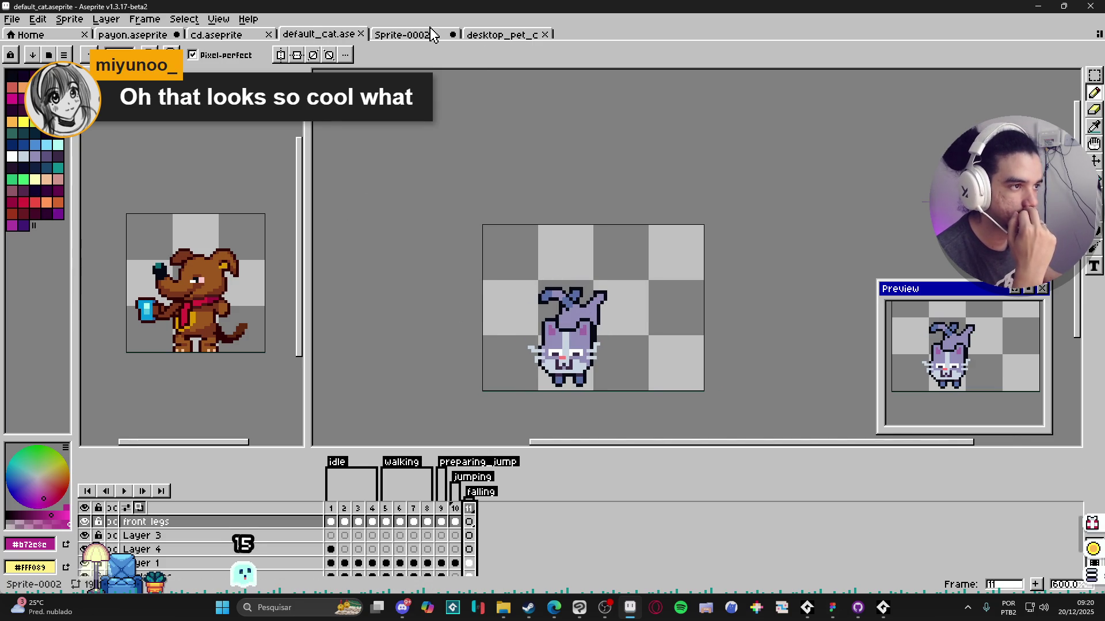
pyautogui.click(500, 35)
# Step: Return to the payon sprite and add a new frame 10
pyautogui.click(217, 35)
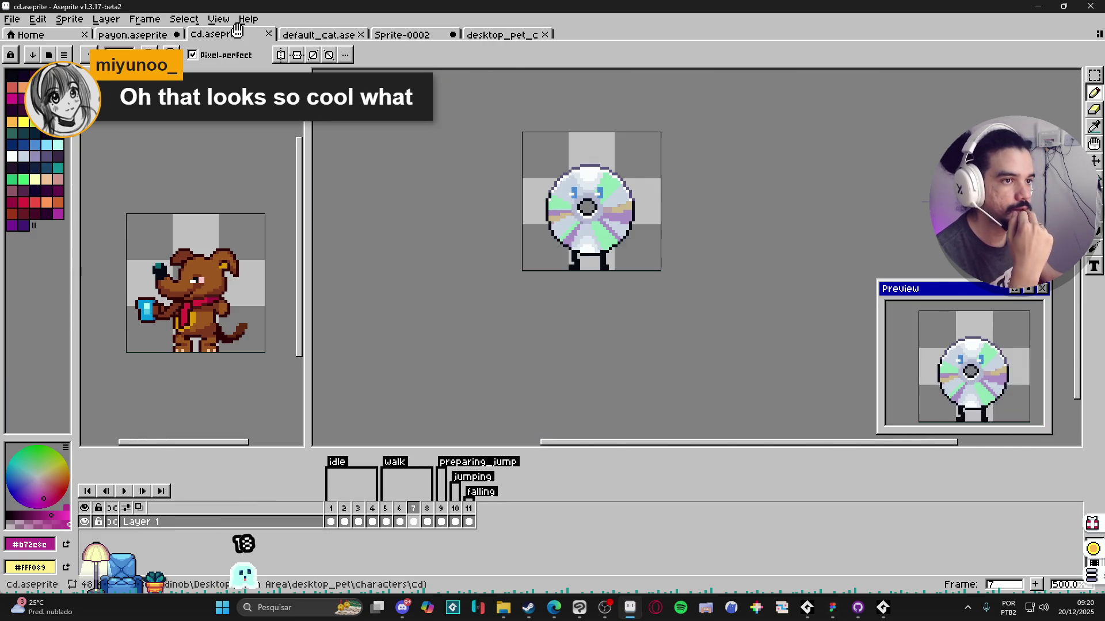
pyautogui.click(132, 34)
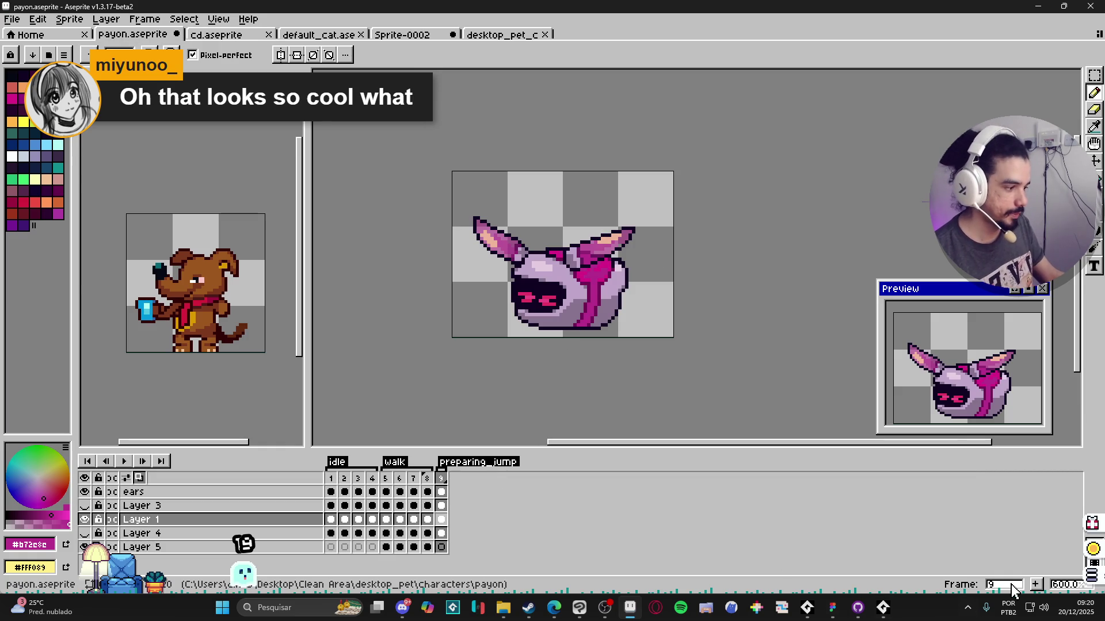
pyautogui.click(1035, 584)
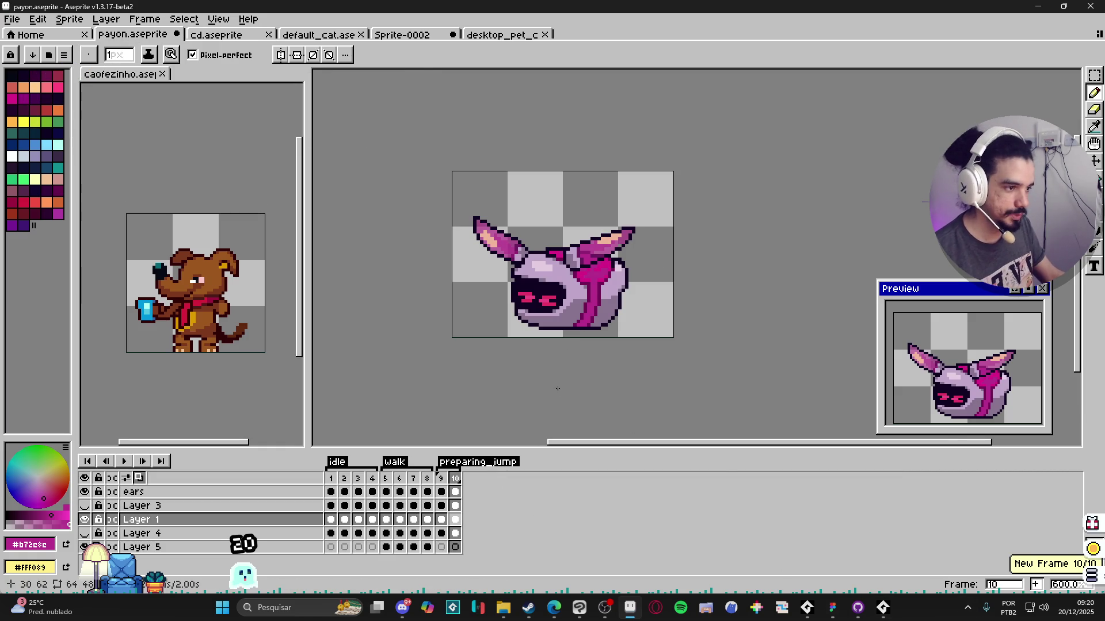
# Step: Set the preparing_jump tag to end at frame 10
pyautogui.rightClick(455, 481)
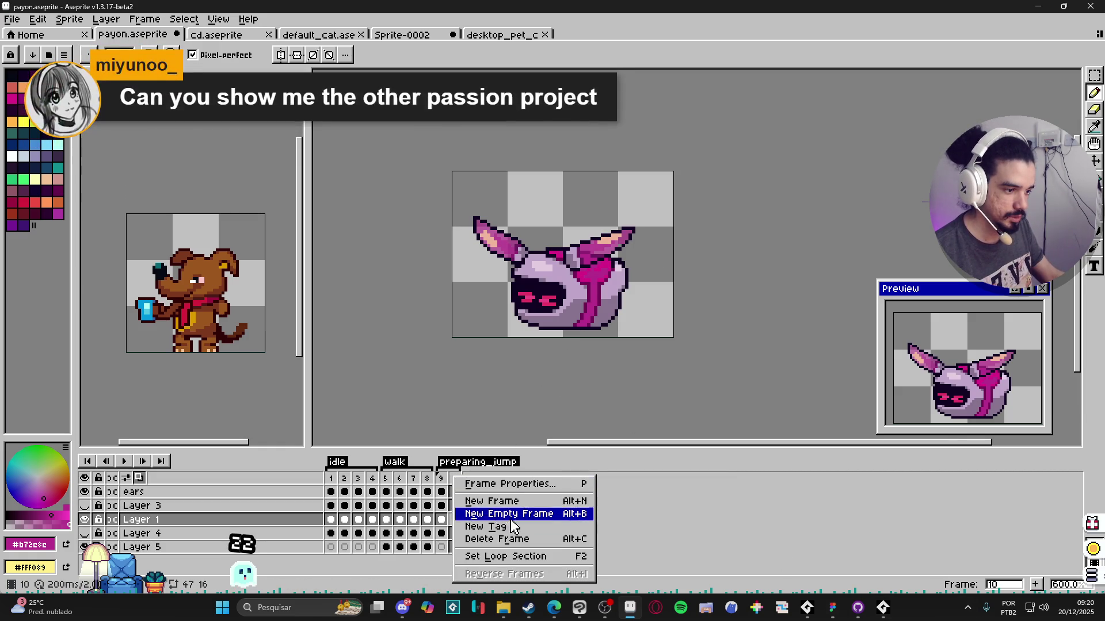
pyautogui.click(466, 466)
pyautogui.doubleClick(466, 466)
pyautogui.click(603, 250)
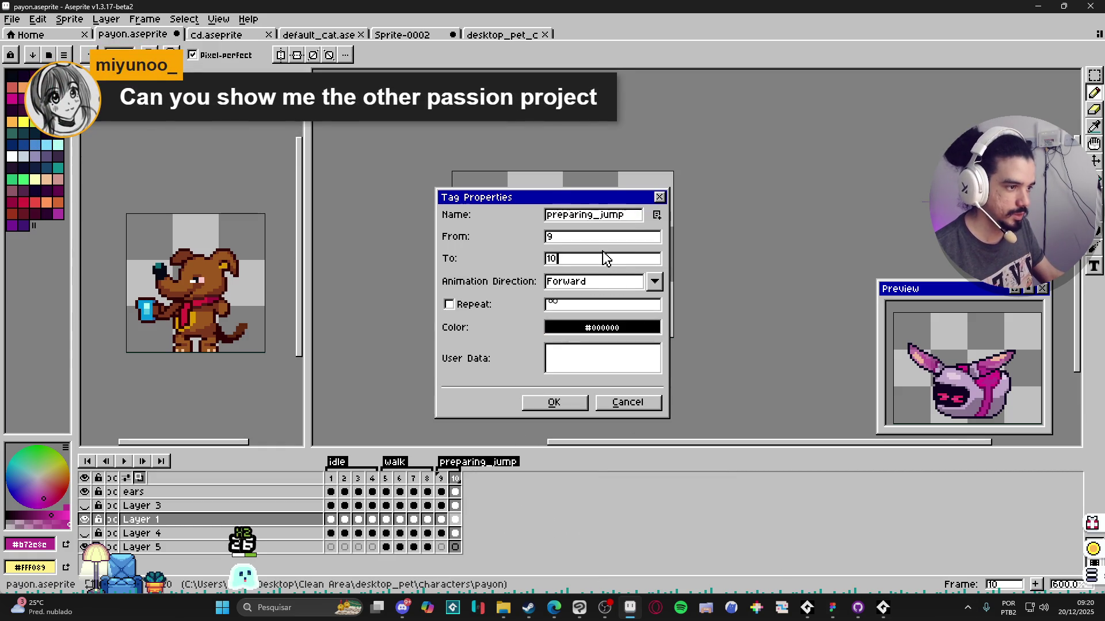
pyautogui.press('Return')
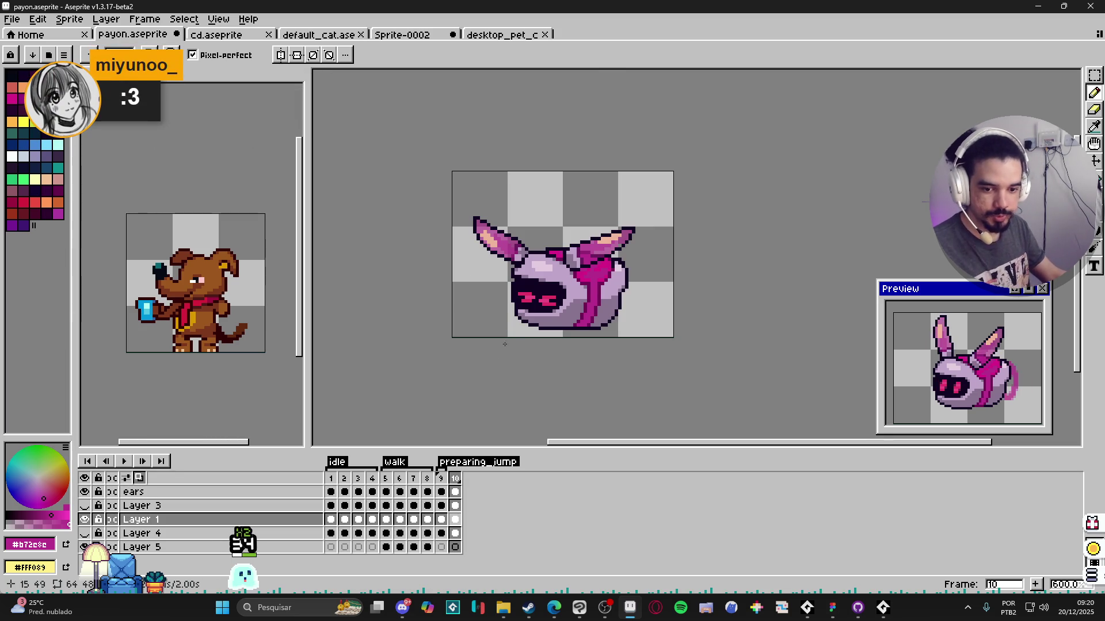
# Step: Bring up Steam and go from the library to the store search
pyautogui.click(528, 607)
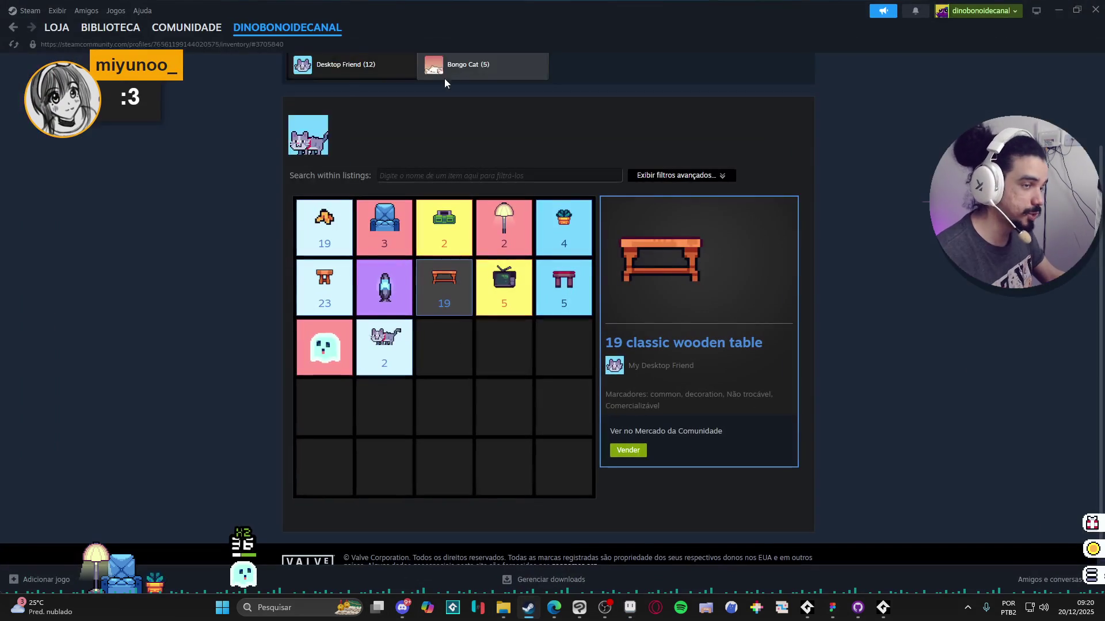
pyautogui.click(109, 27)
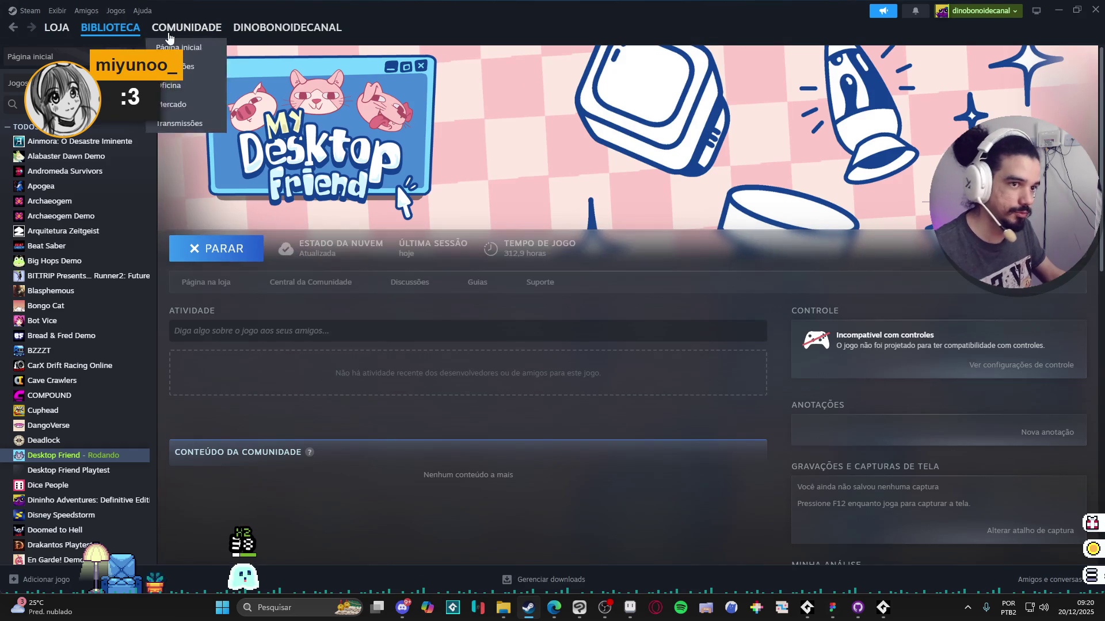
pyautogui.click(56, 28)
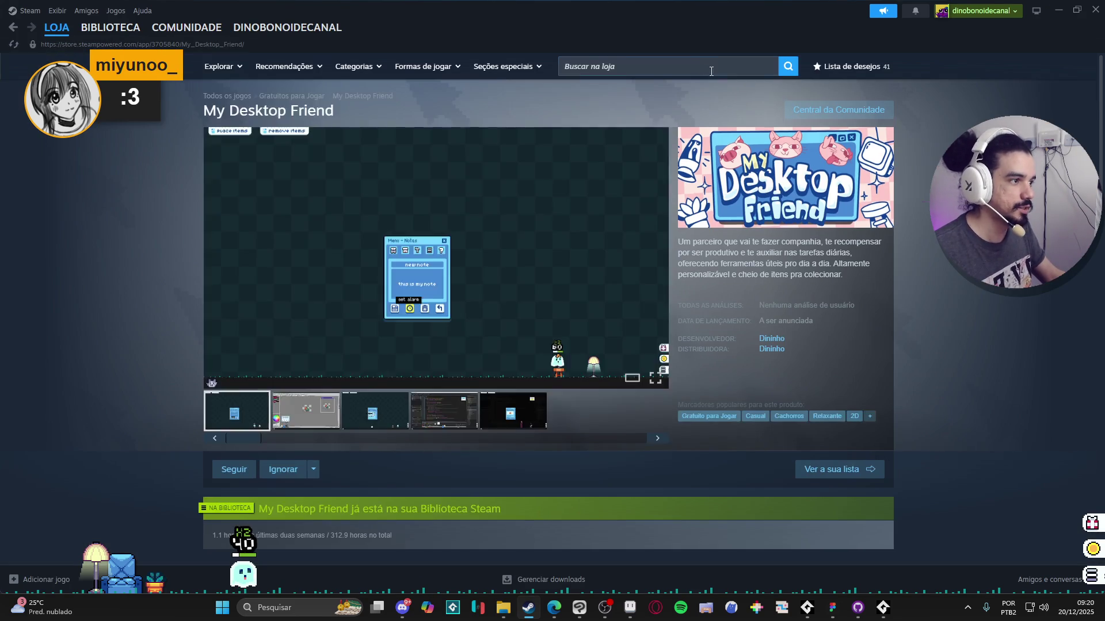
pyautogui.click(696, 67)
pyautogui.write('di')
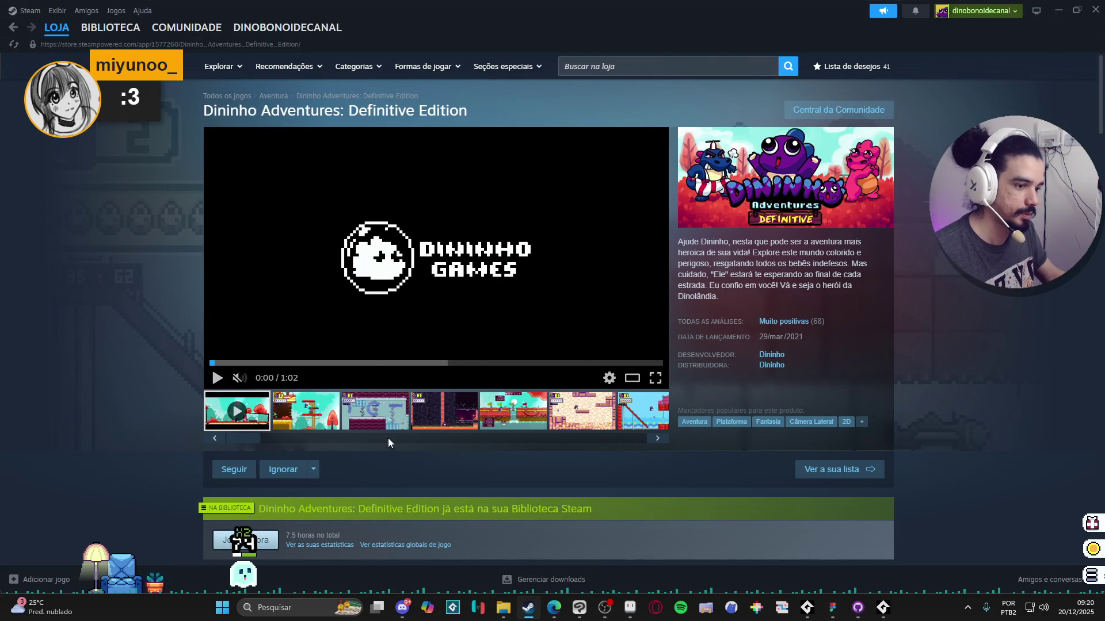
# Step: From the Dininho Adventures page, list all games by developer Dininho
pyautogui.click(324, 424)
pyautogui.rightClick(74, 314)
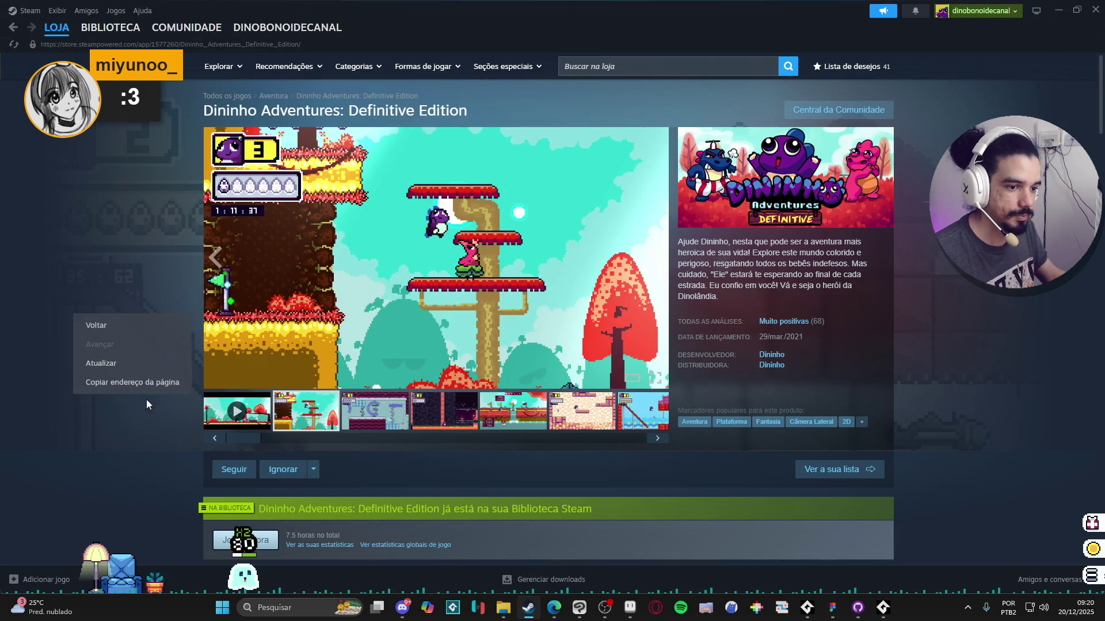
pyautogui.click(121, 382)
pyautogui.click(770, 356)
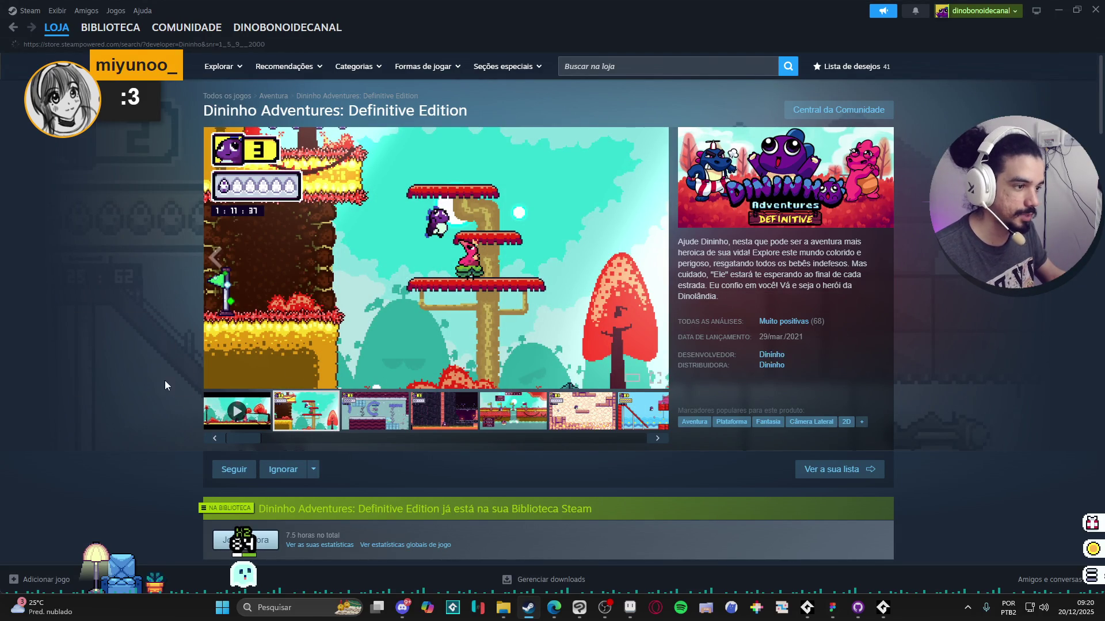
pyautogui.rightClick(93, 261)
pyautogui.click(130, 333)
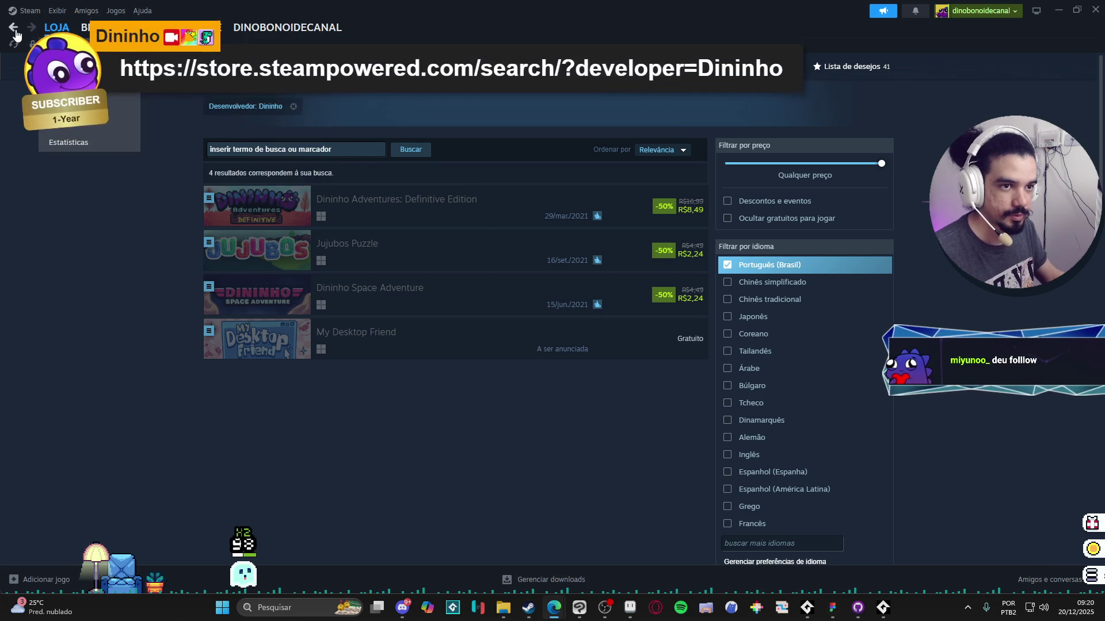
# Step: Browse the Dininho Adventures: Definitive Edition screenshots at full size and in the gallery
pyautogui.click(414, 207)
pyautogui.click(415, 402)
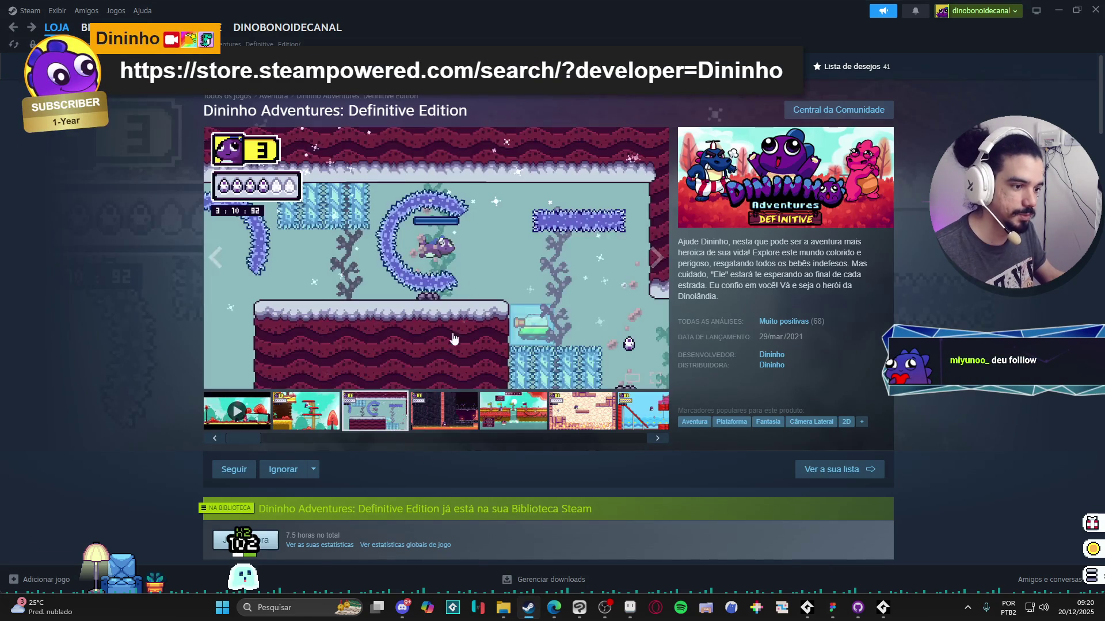
pyautogui.click(451, 338)
pyautogui.press('Right')
pyautogui.press('Right')
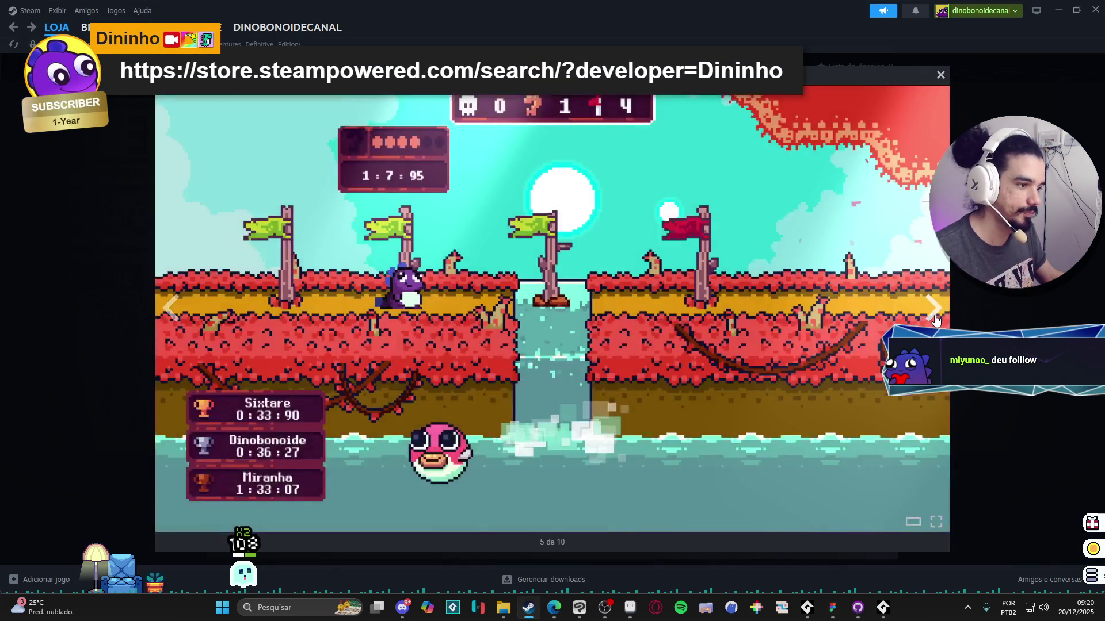
pyautogui.press('Right')
pyautogui.press('Escape')
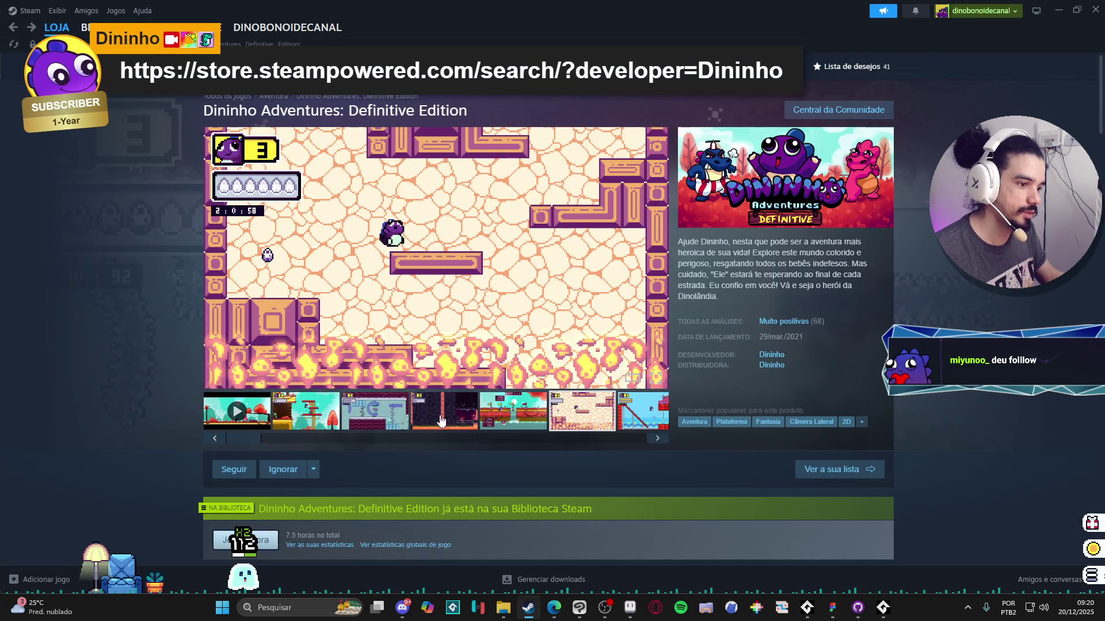
pyautogui.click(510, 421)
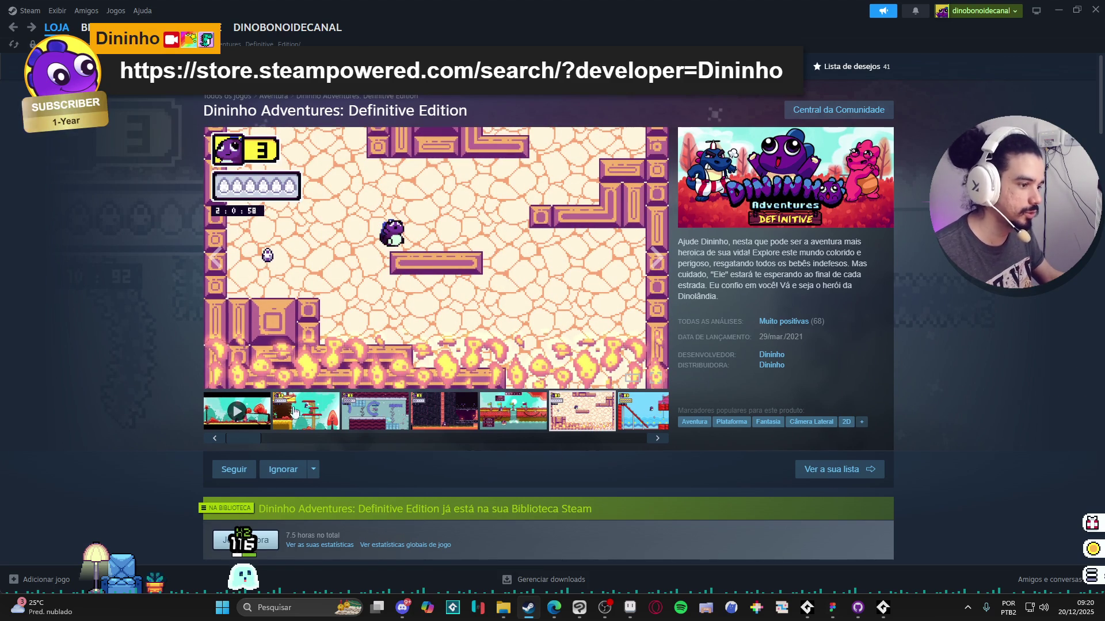
pyautogui.scroll(-1, 293, 414)
pyautogui.scroll(1, 320, 402)
pyautogui.scroll(-2, 350, 386)
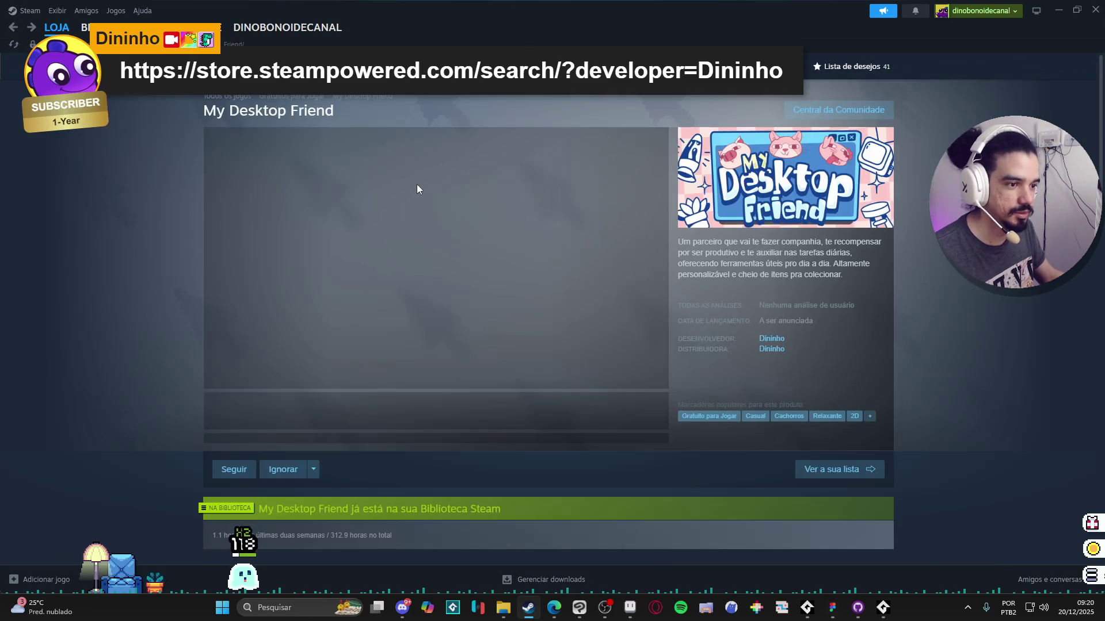
# Step: Go back to the Dininho Adventures page and return to Dininho's game results
pyautogui.click(28, 28)
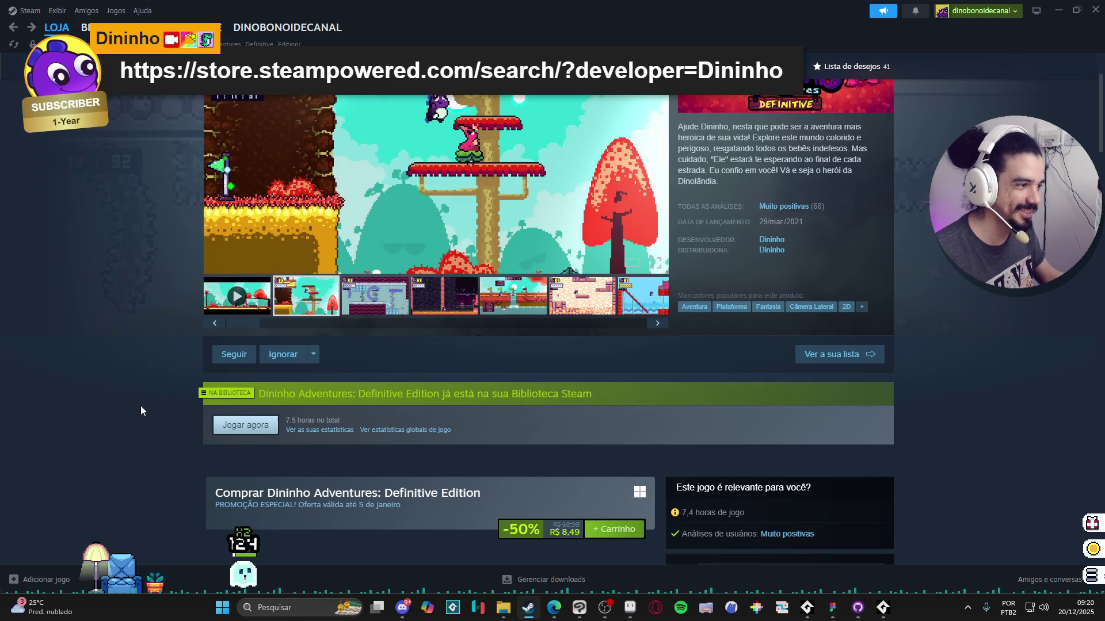
pyautogui.scroll(2, 145, 404)
pyautogui.scroll(-3, 150, 403)
pyautogui.scroll(-3, 191, 417)
pyautogui.scroll(5, 180, 398)
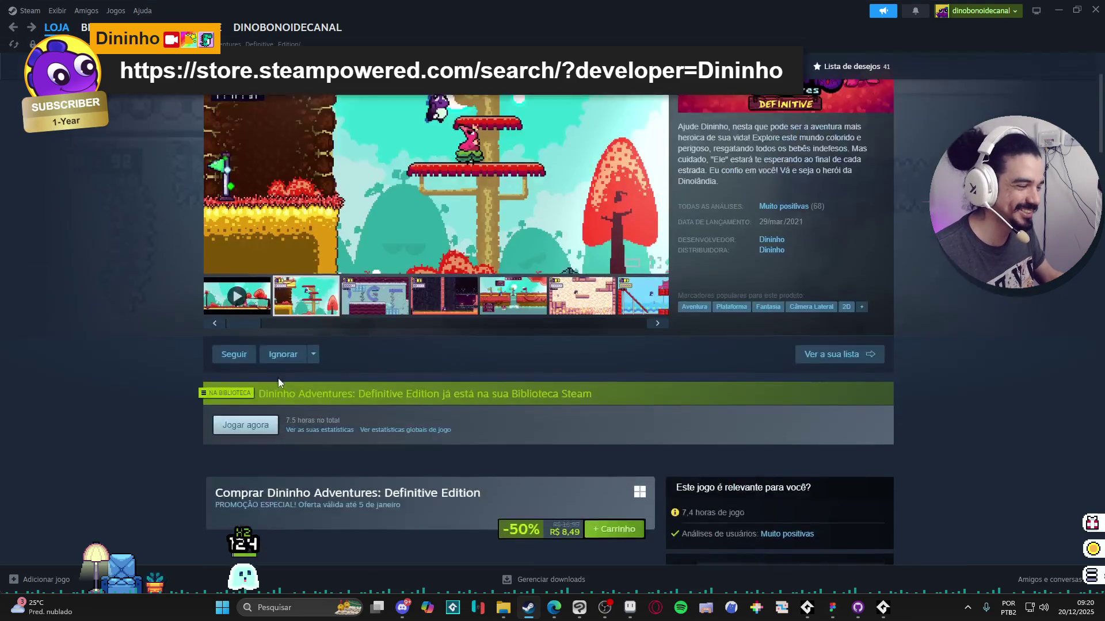
pyautogui.scroll(2, 277, 378)
pyautogui.click(770, 354)
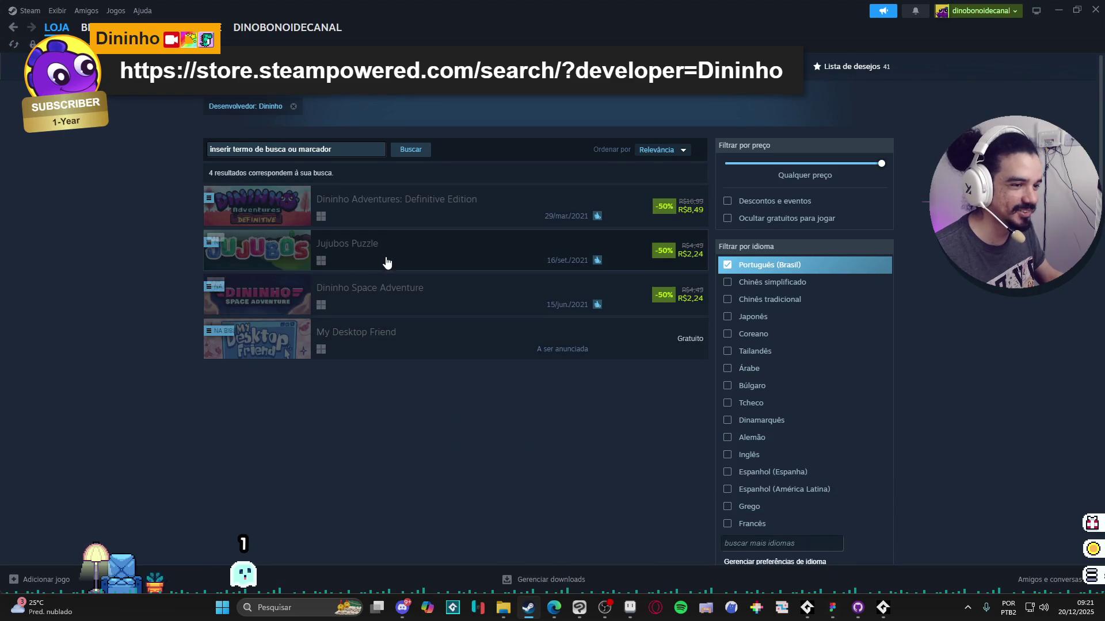
# Step: View the Jujubos Puzzle store page and browse its screenshots in the full-size viewer
pyautogui.click(432, 253)
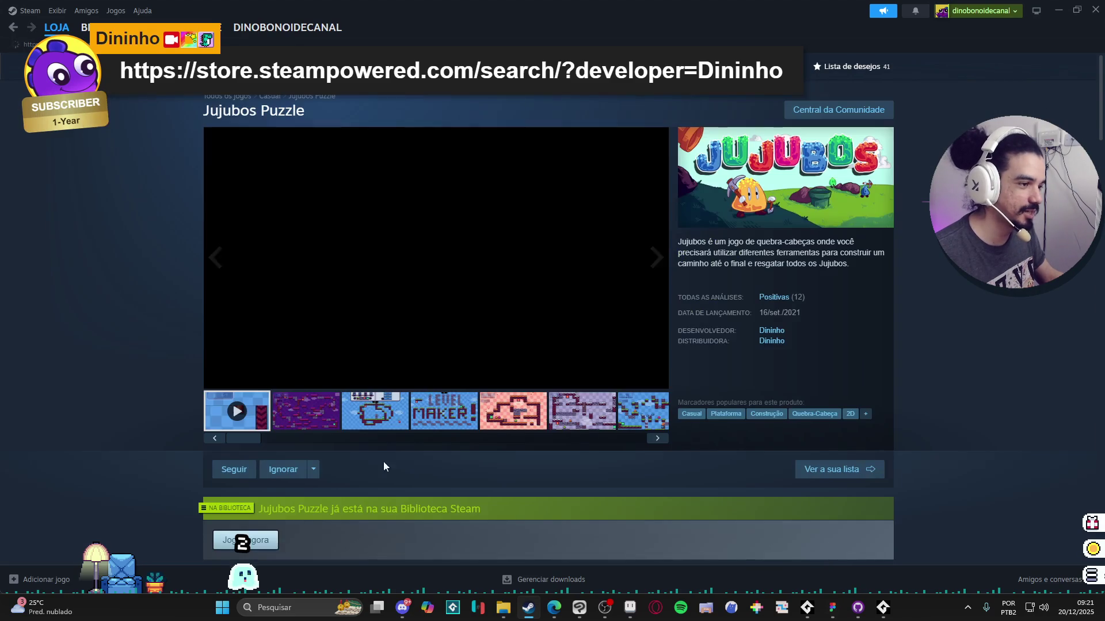
pyautogui.click(325, 408)
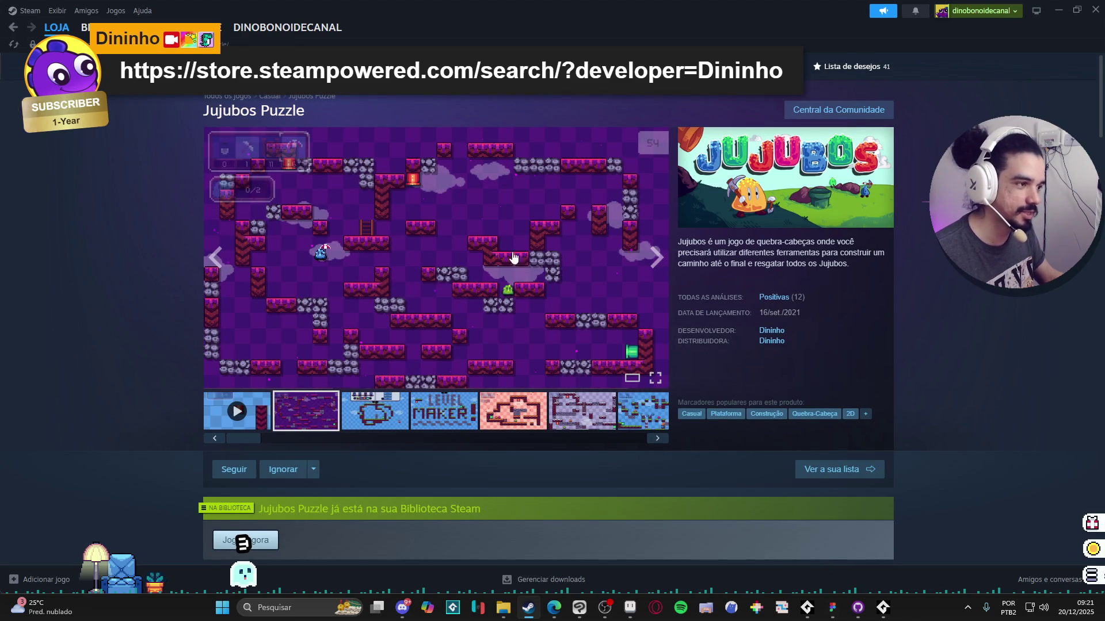
pyautogui.click(652, 260)
pyautogui.click(940, 327)
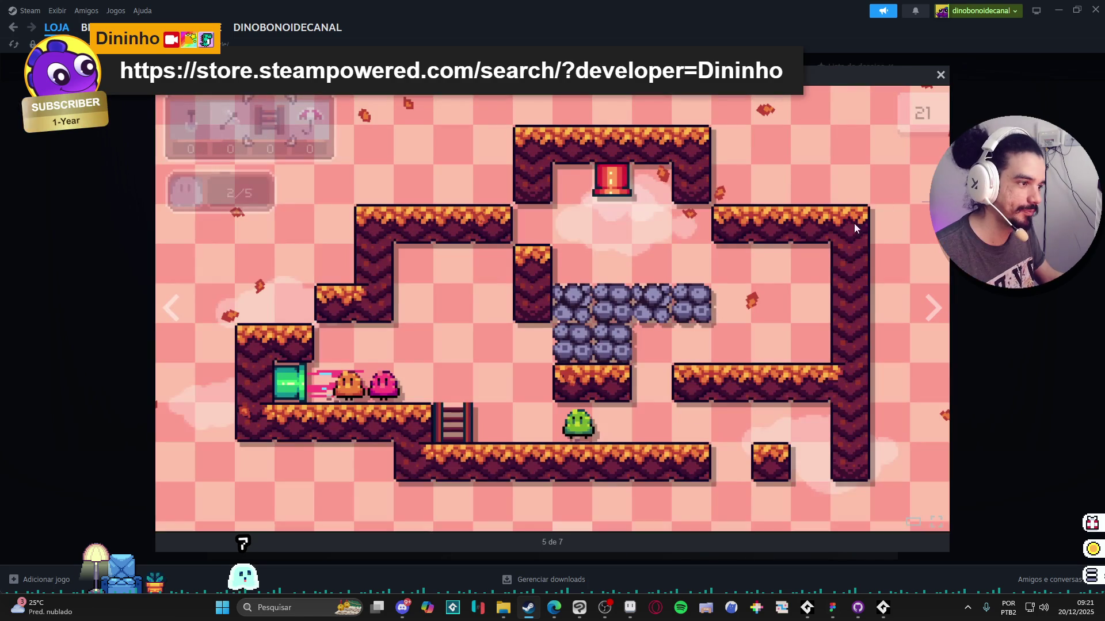
pyautogui.press('Escape')
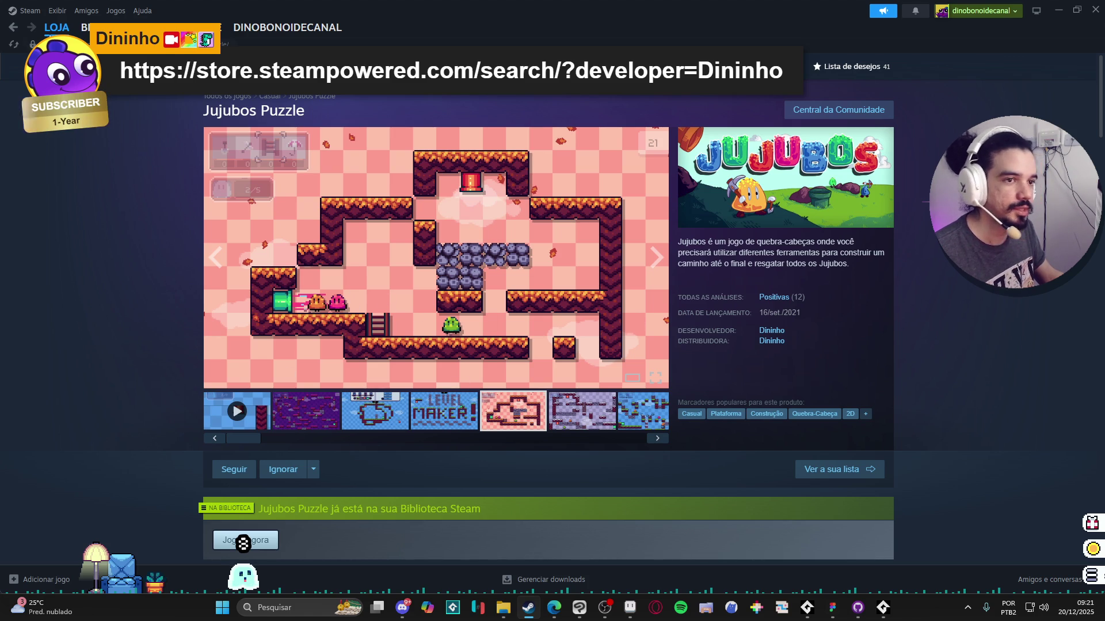
pyautogui.scroll(-2, 355, 243)
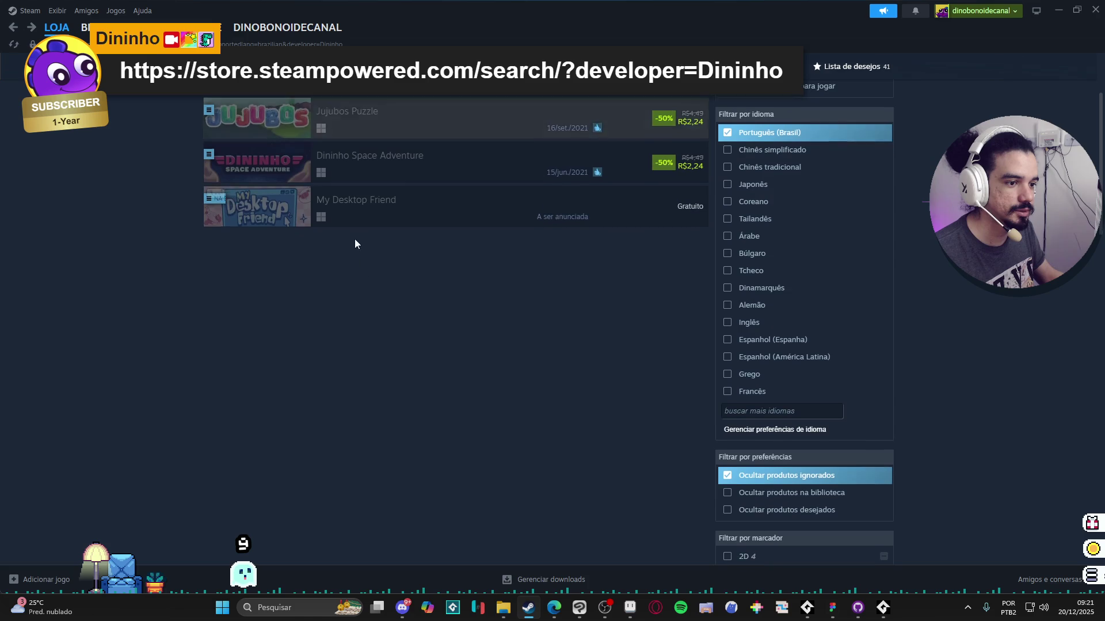
# Step: View Dininho Space Adventure's store page and step through its full-size screenshots to image 10 of 14
pyautogui.click(572, 162)
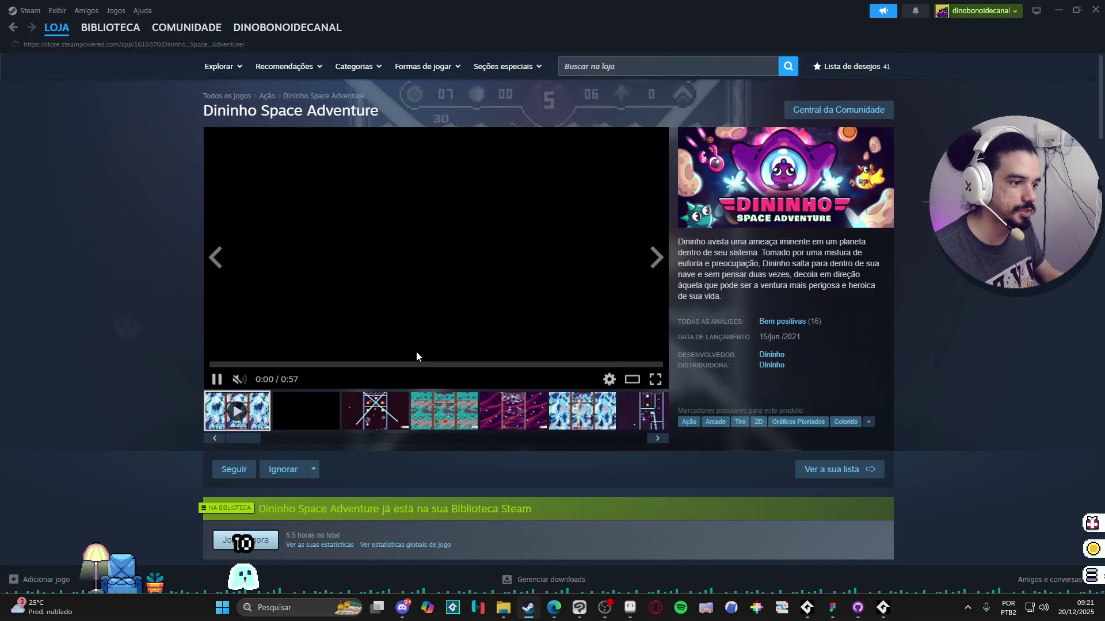
pyautogui.click(350, 325)
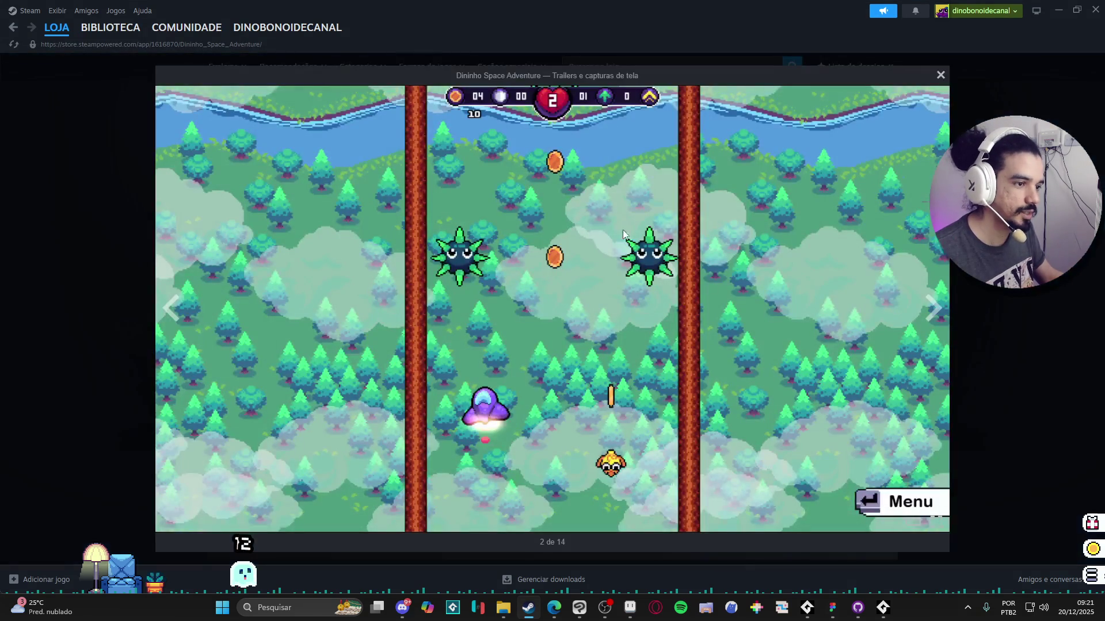
pyautogui.click(909, 300)
pyautogui.click(863, 307)
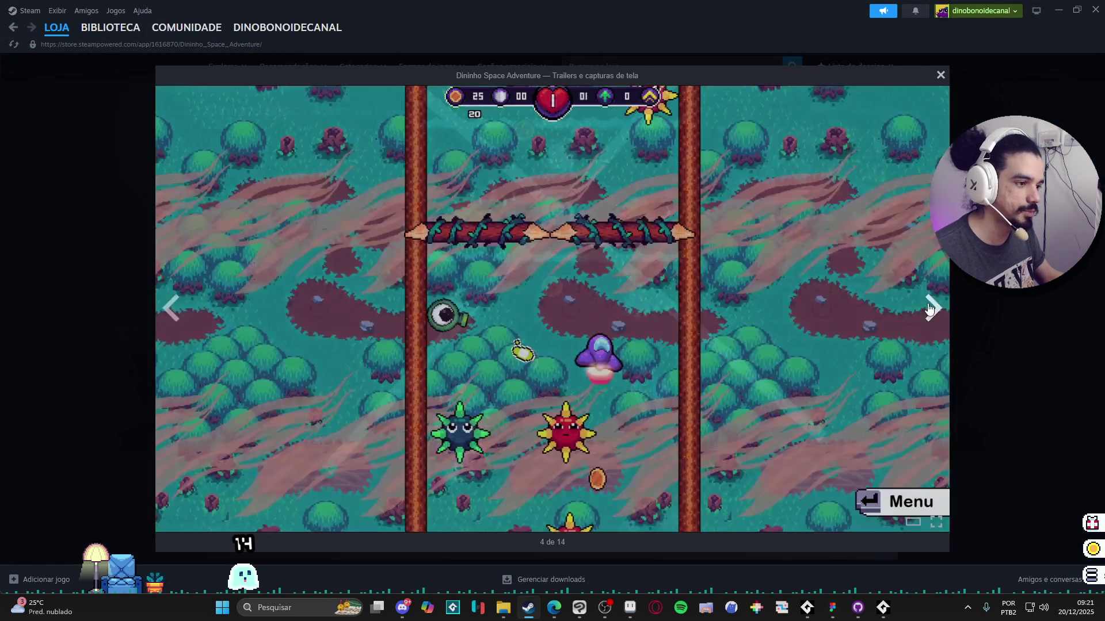
pyautogui.click(932, 306)
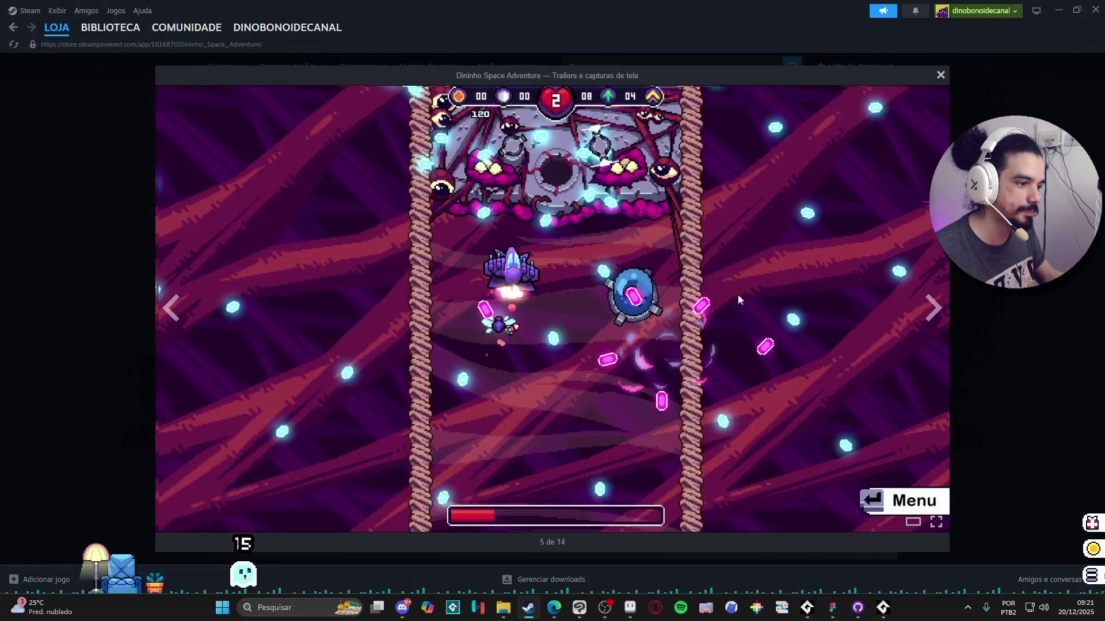
pyautogui.click(930, 315)
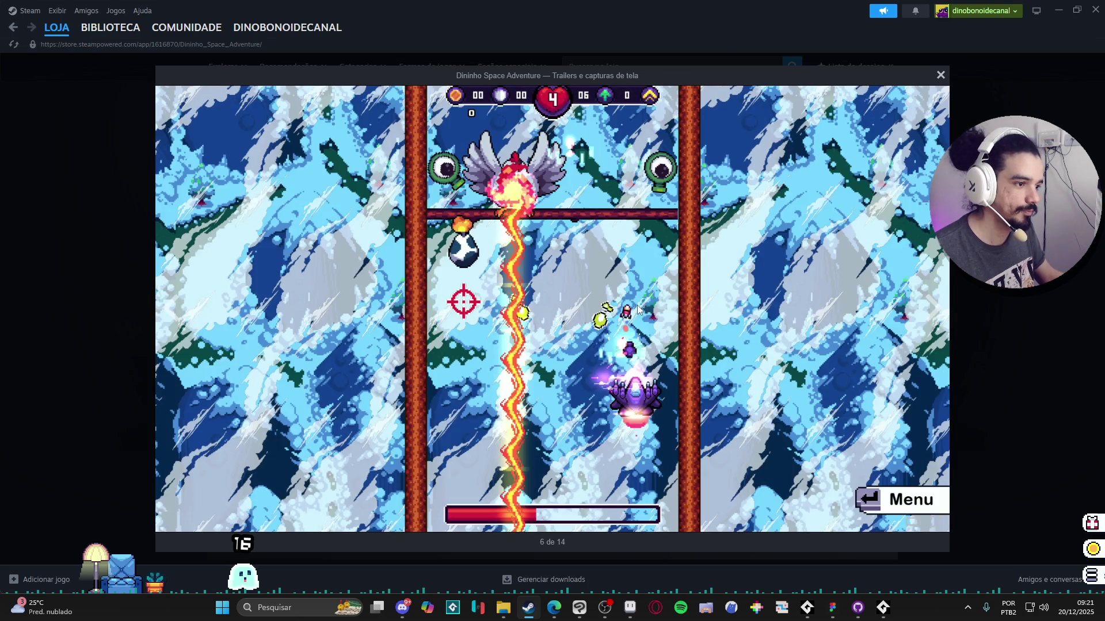
pyautogui.click(930, 315)
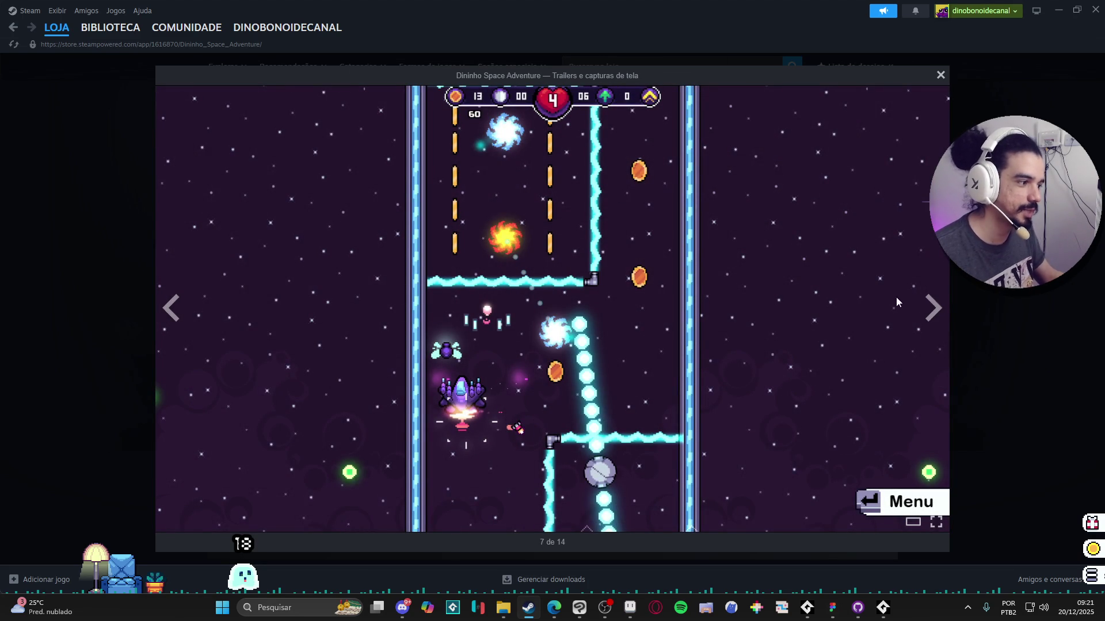
pyautogui.click(931, 316)
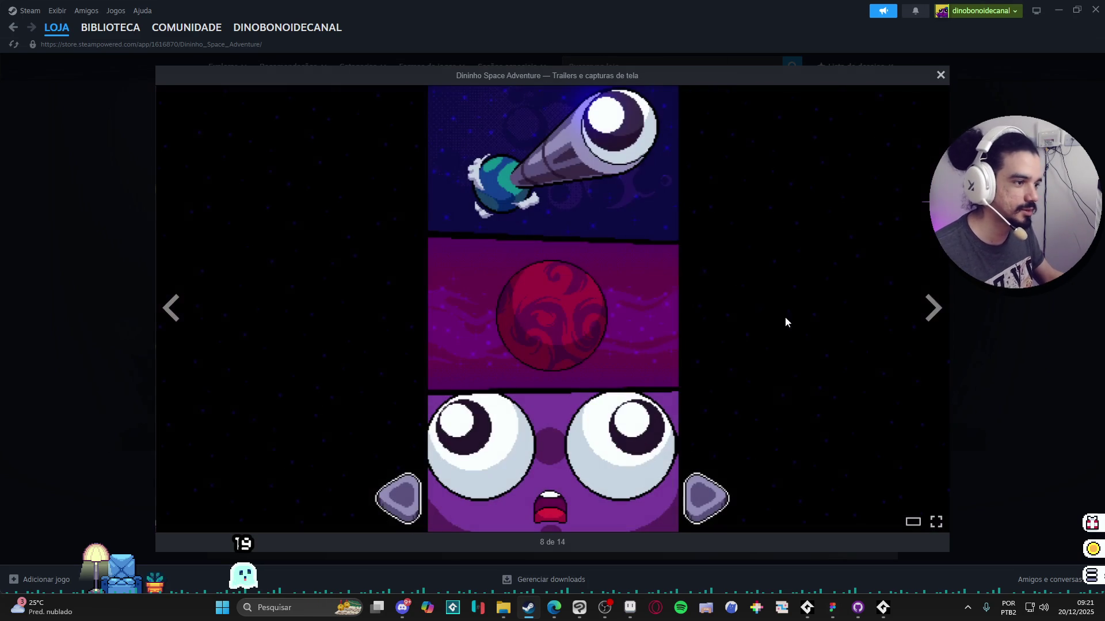
pyautogui.click(932, 318)
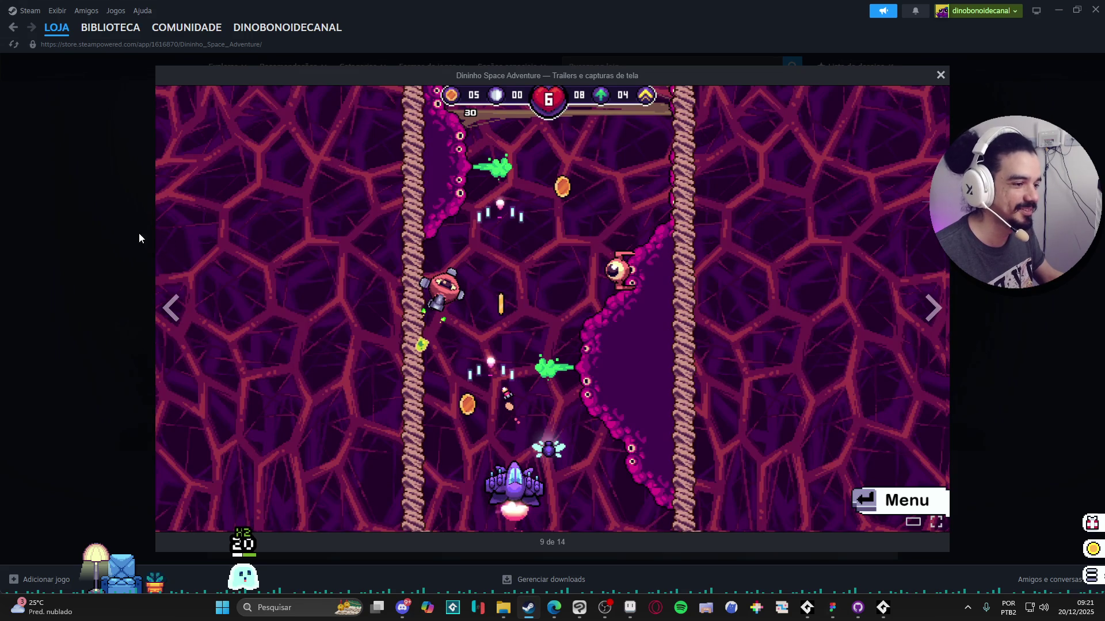
pyautogui.click(932, 310)
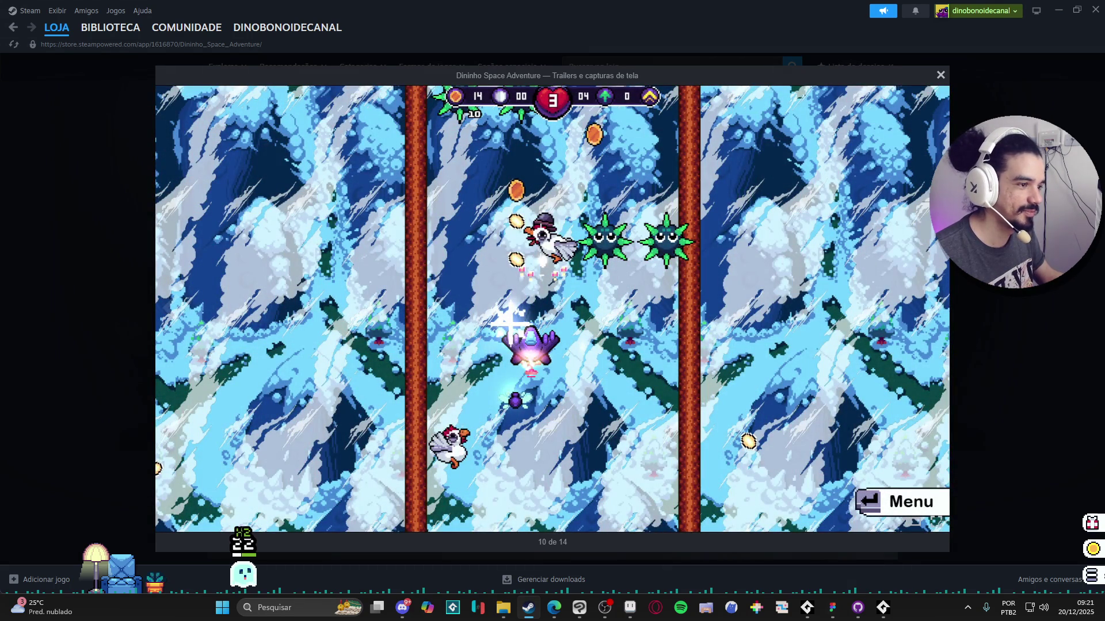
pyautogui.press('Escape')
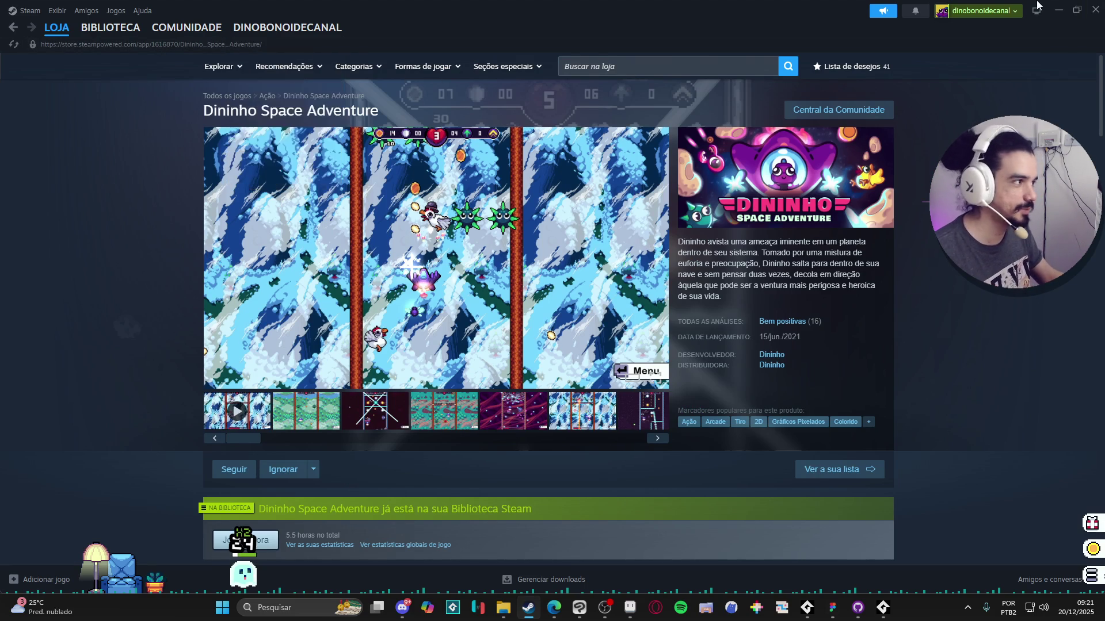
# Step: Minimize Steam to check the payon sprite, then switch to the Instagram profile in the browser
pyautogui.click(1053, 9)
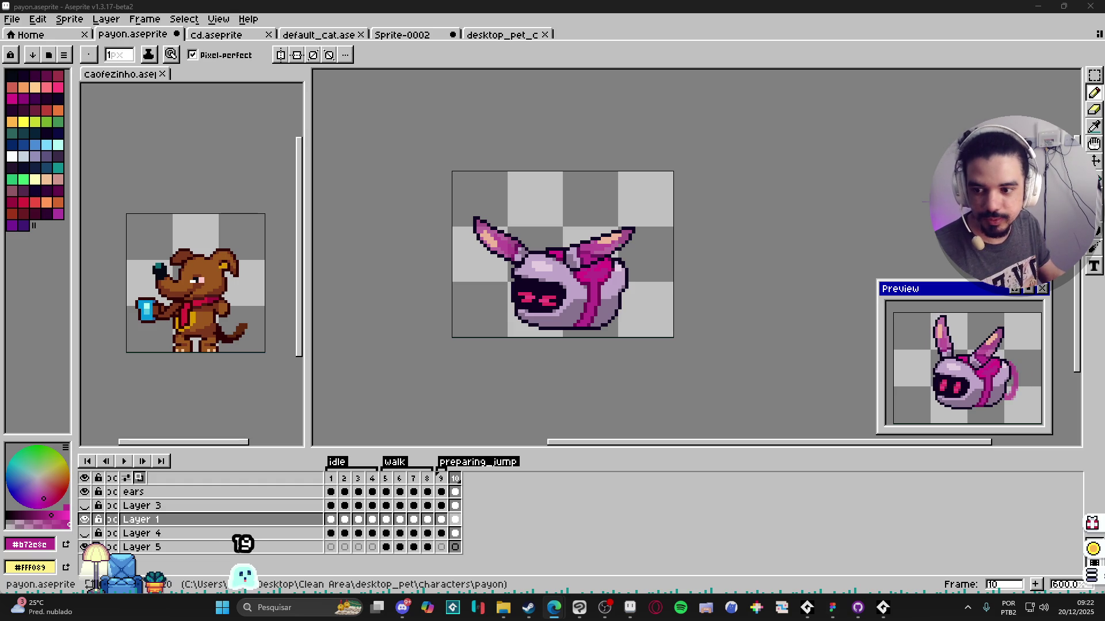
pyautogui.hotkey('alt', 'Tab')
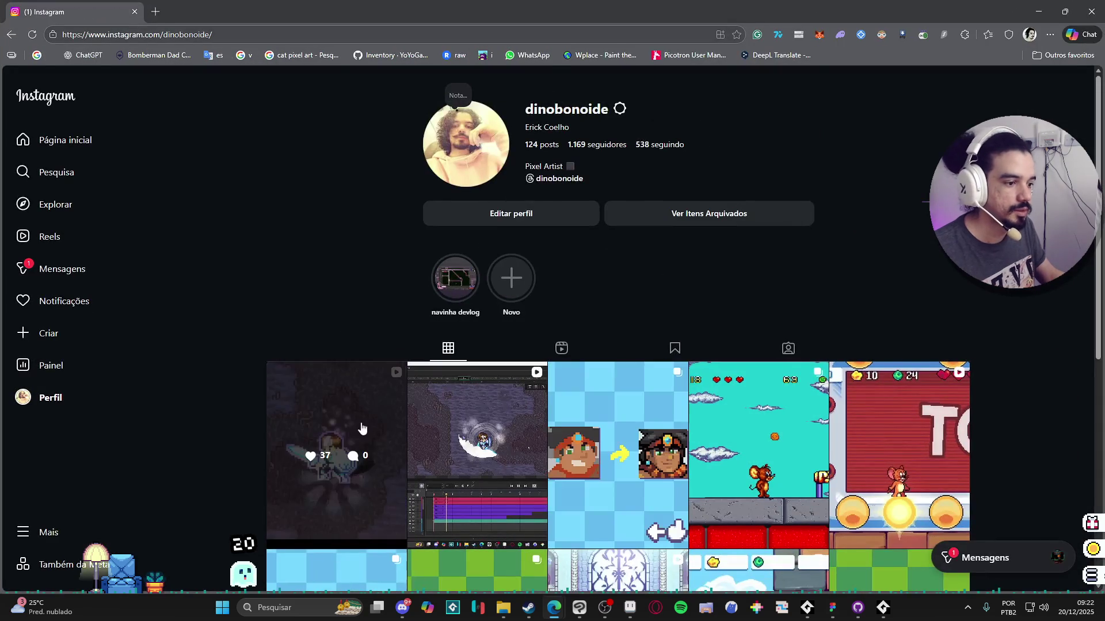
pyautogui.scroll(-1, 363, 429)
pyautogui.click(363, 287)
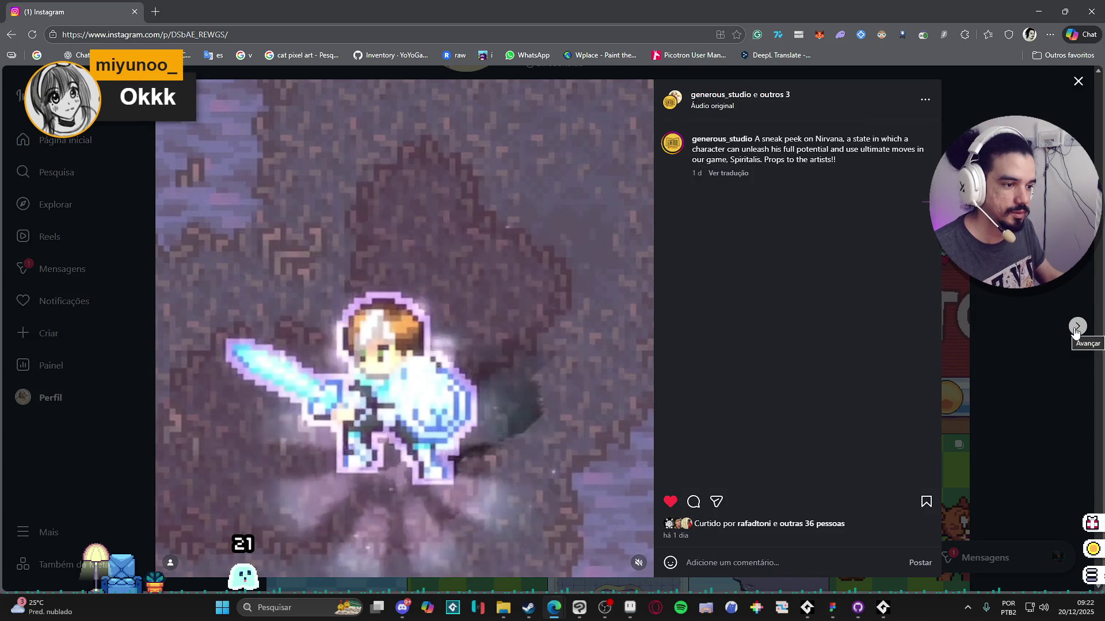
pyautogui.click(1077, 327)
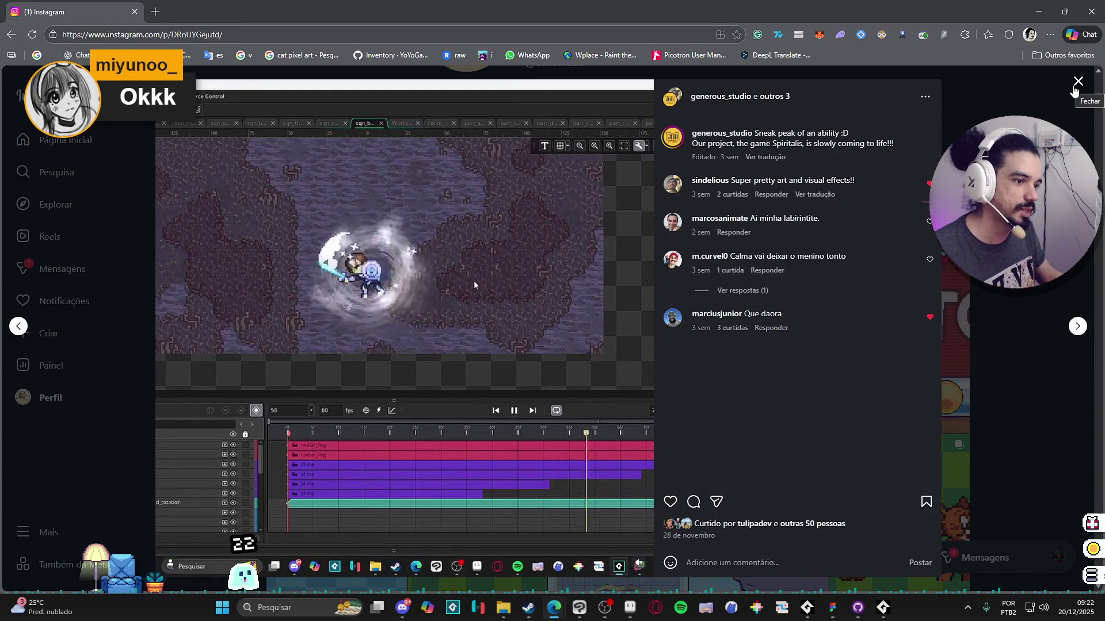
pyautogui.click(1078, 82)
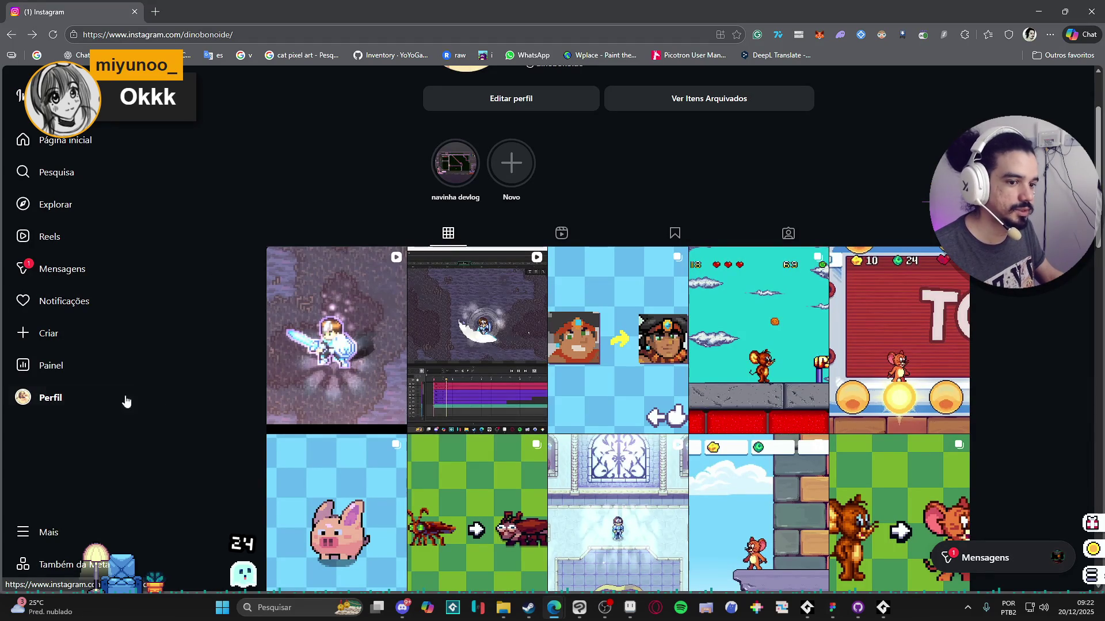
pyautogui.scroll(-2, 161, 380)
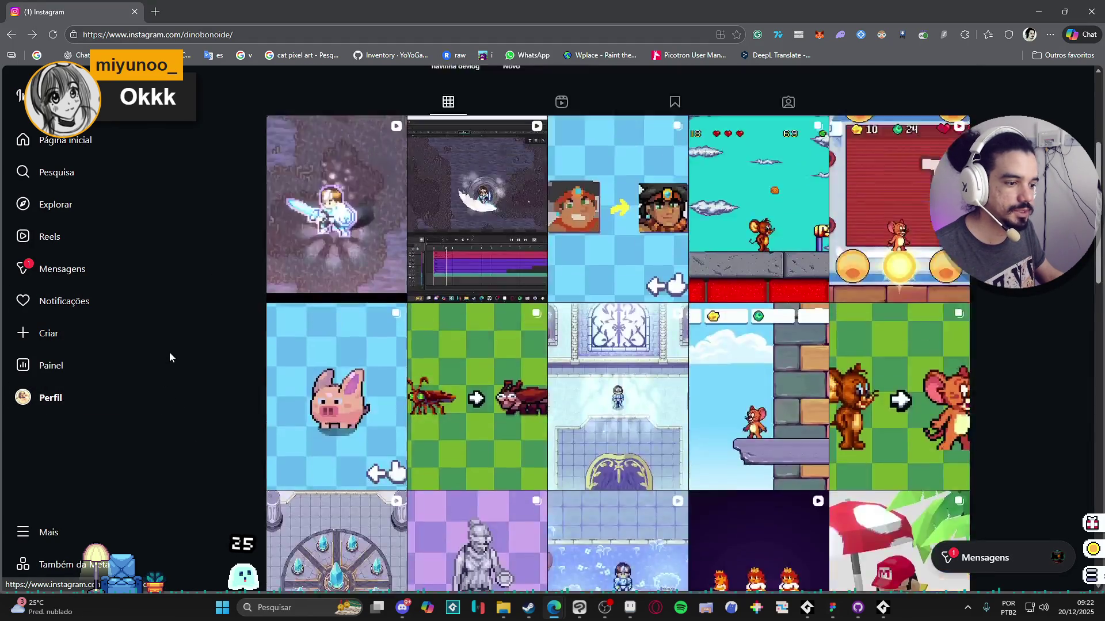
pyautogui.scroll(3, 112, 371)
pyautogui.scroll(-2, 509, 293)
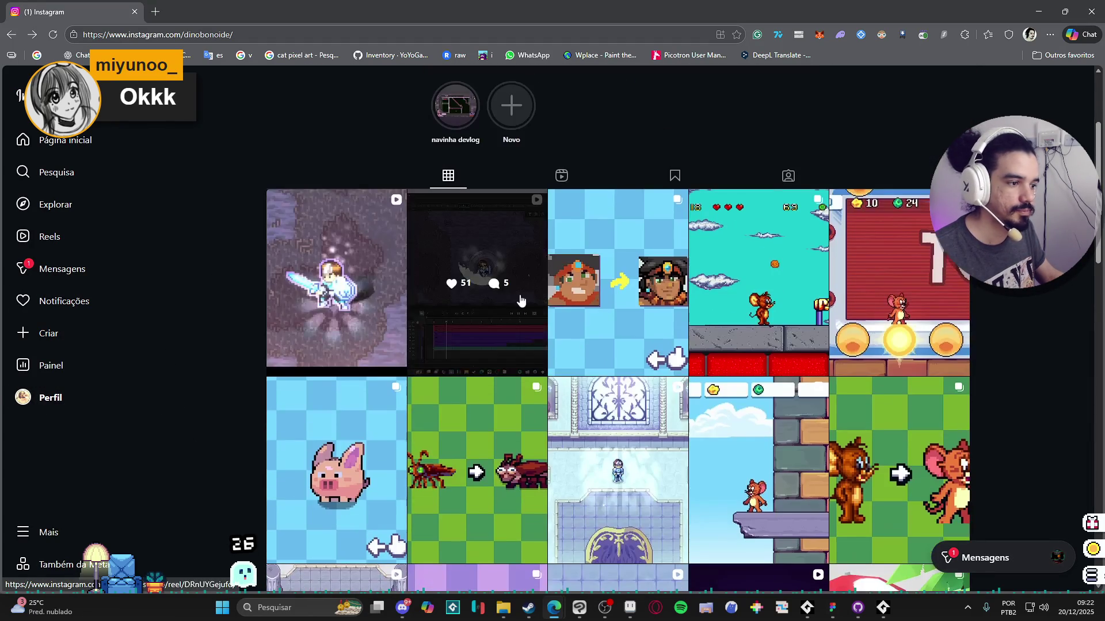
pyautogui.scroll(-3, 676, 268)
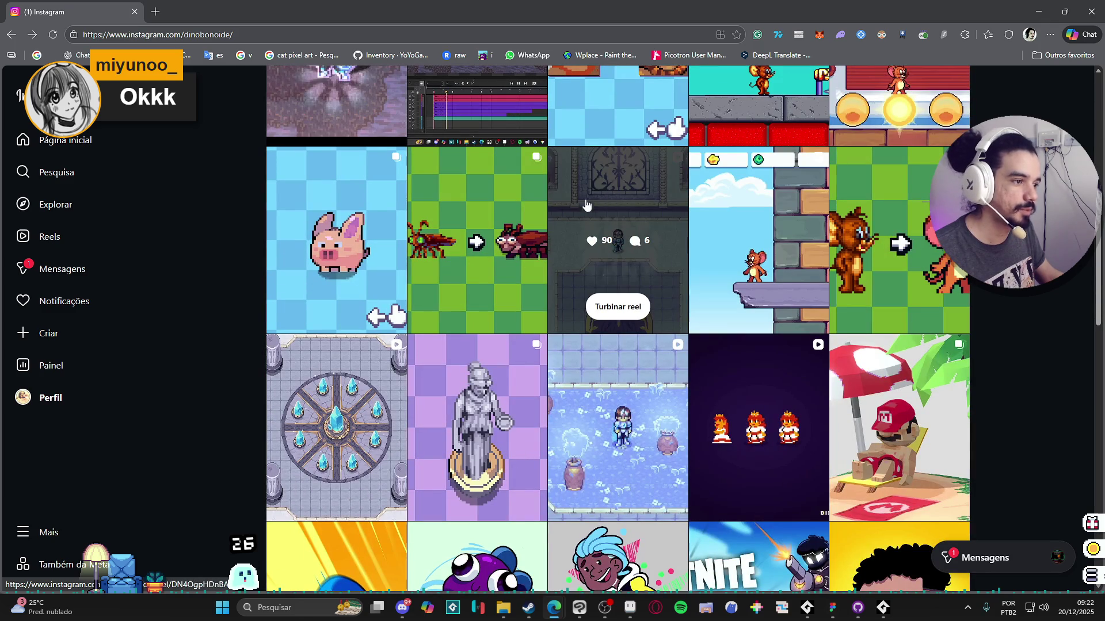
pyautogui.click(617, 204)
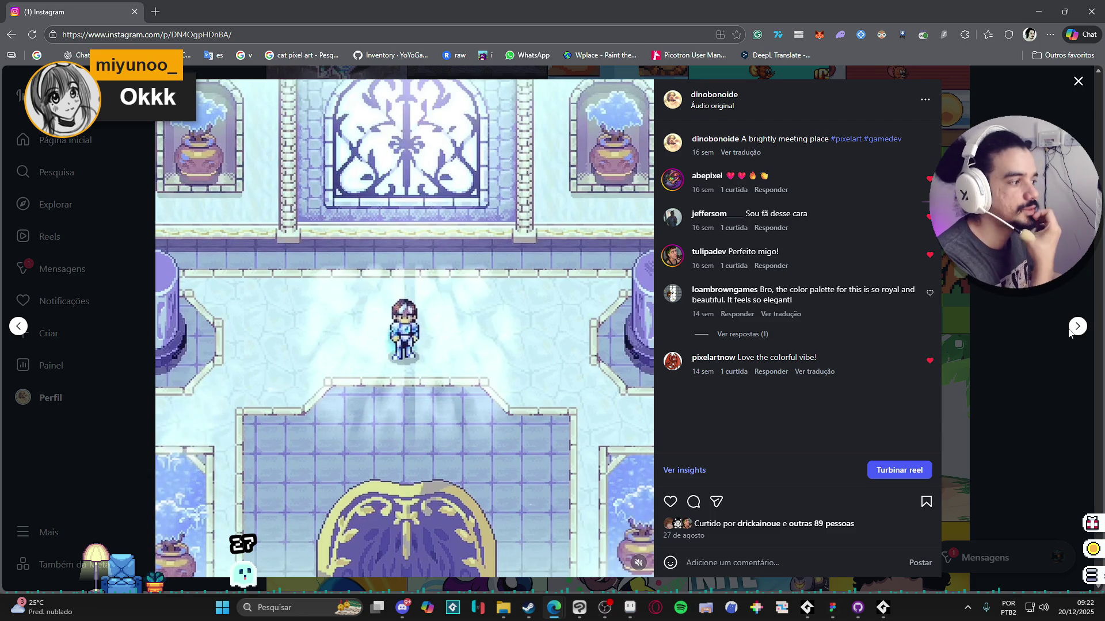
pyautogui.click(1076, 327)
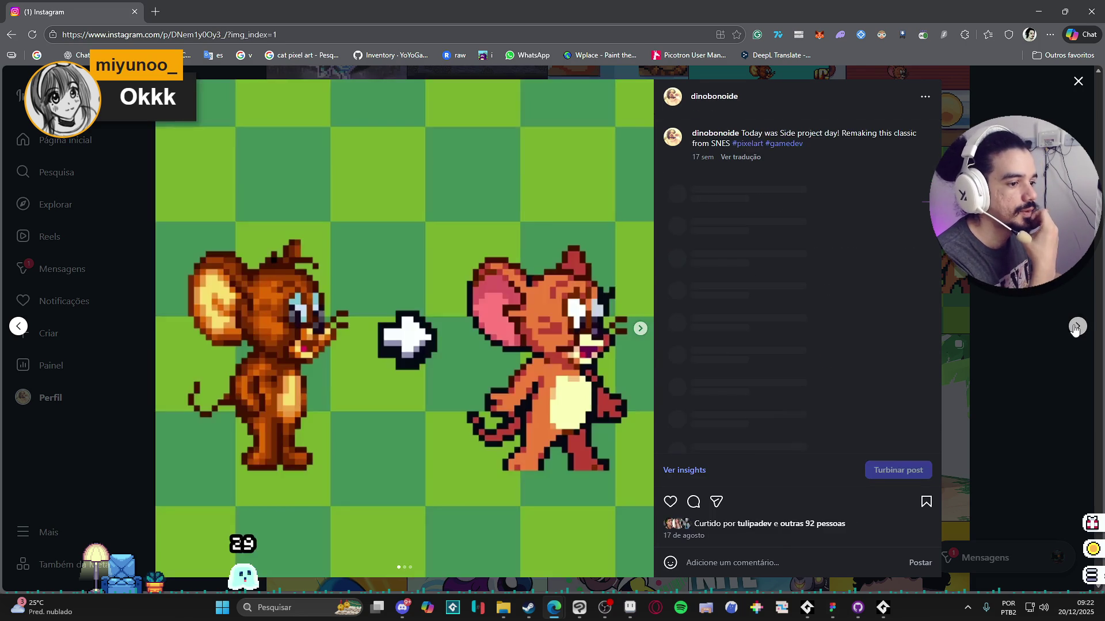
pyautogui.click(1029, 335)
pyautogui.scroll(-1, 528, 370)
pyautogui.scroll(1, 528, 370)
pyautogui.click(346, 414)
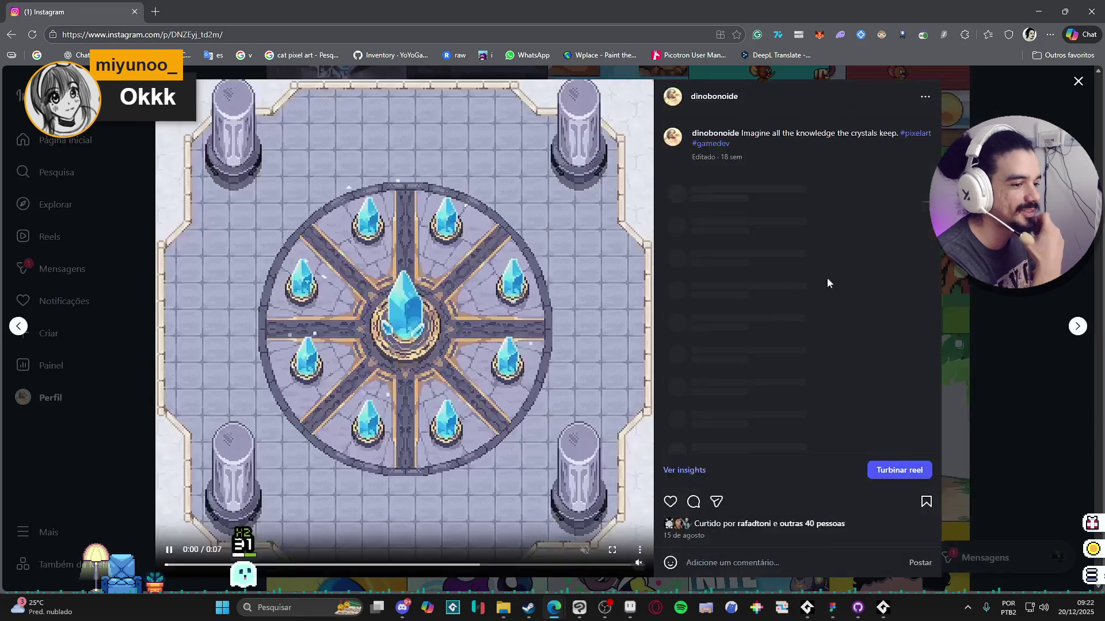
pyautogui.click(1078, 327)
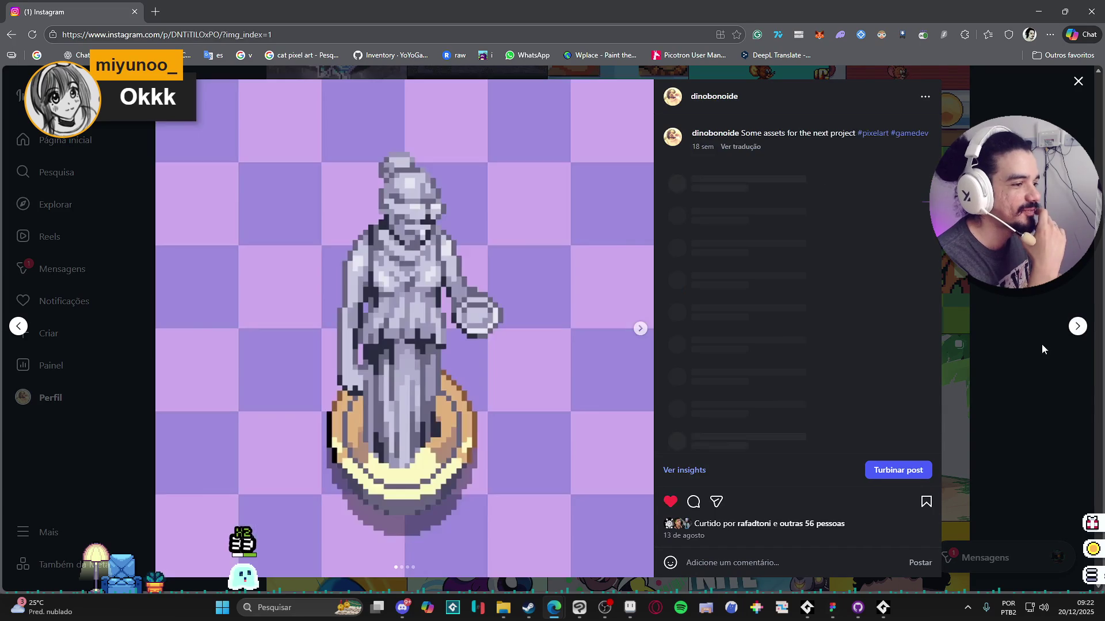
pyautogui.click(640, 328)
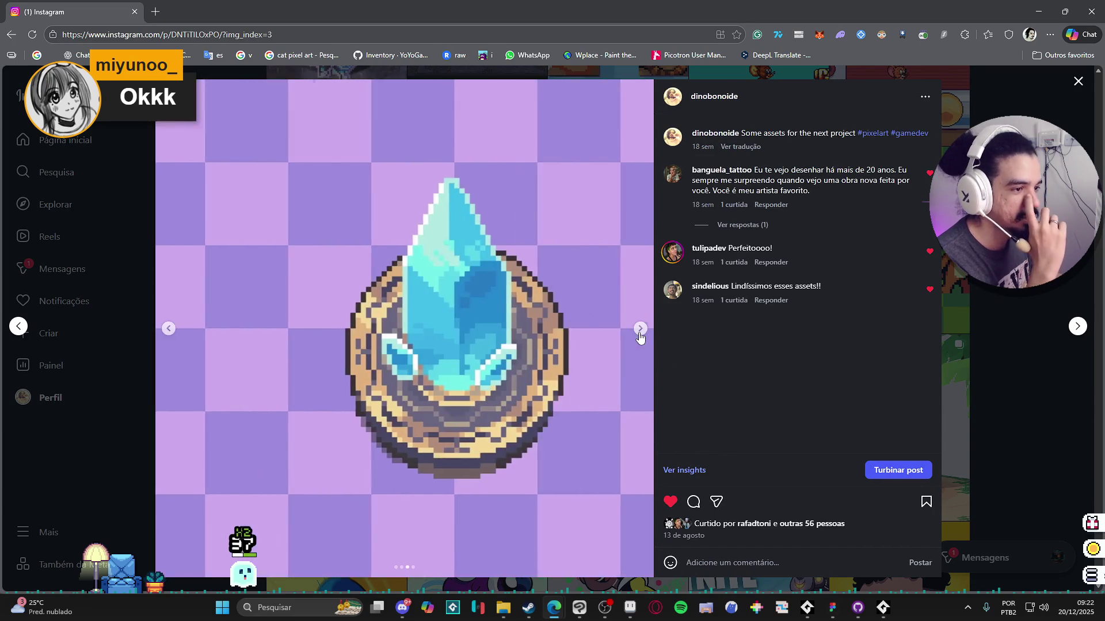
pyautogui.click(639, 328)
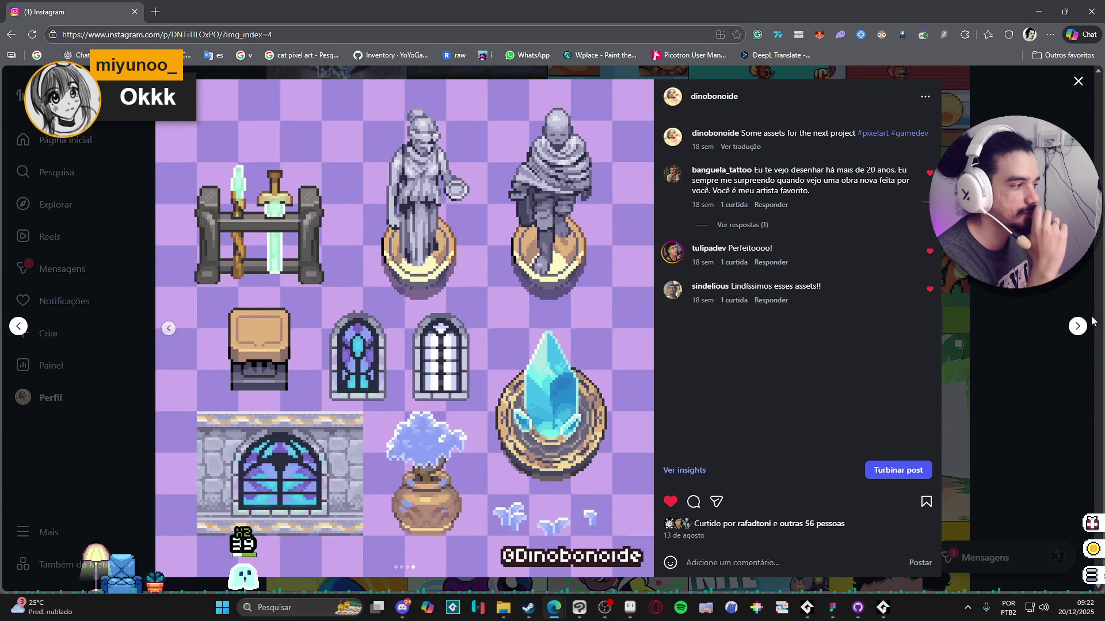
pyautogui.click(1077, 325)
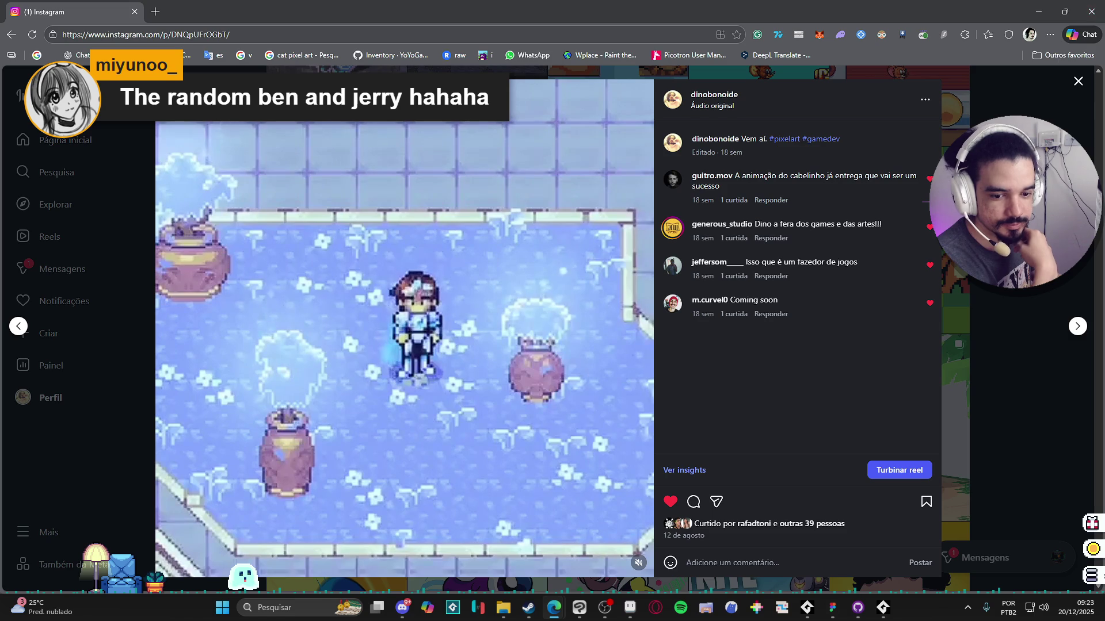
pyautogui.press('Escape')
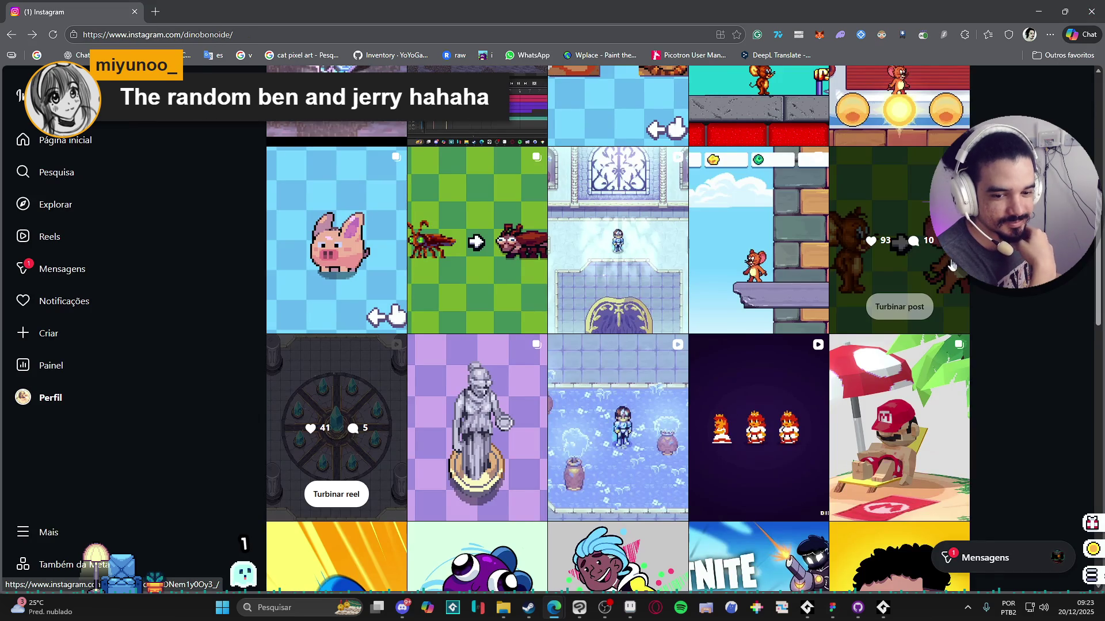
pyautogui.scroll(3, 751, 328)
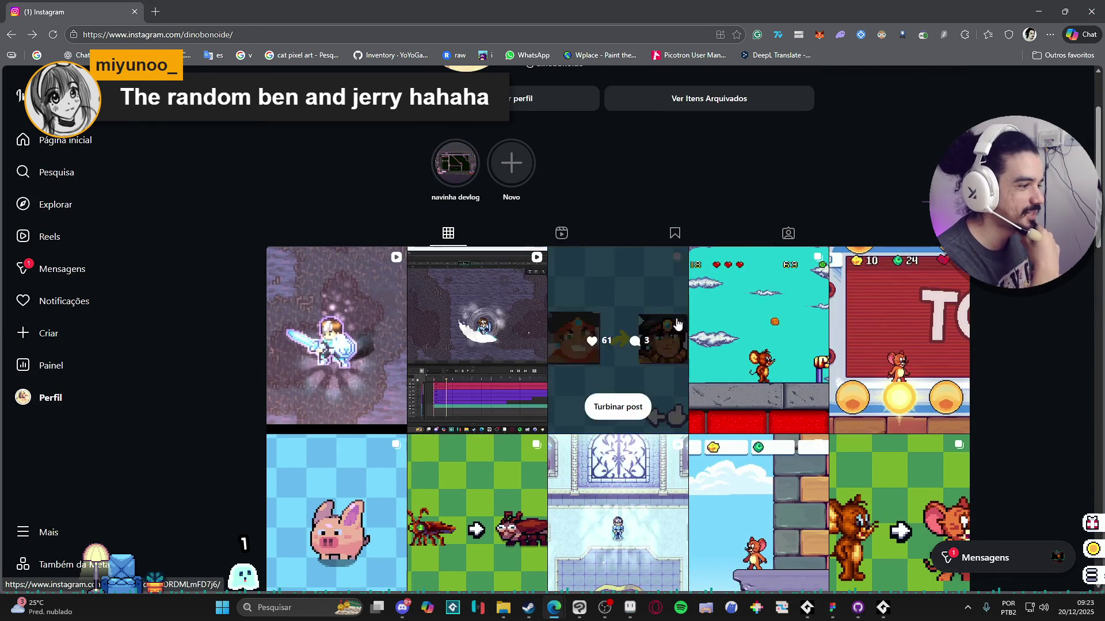
pyautogui.click(740, 288)
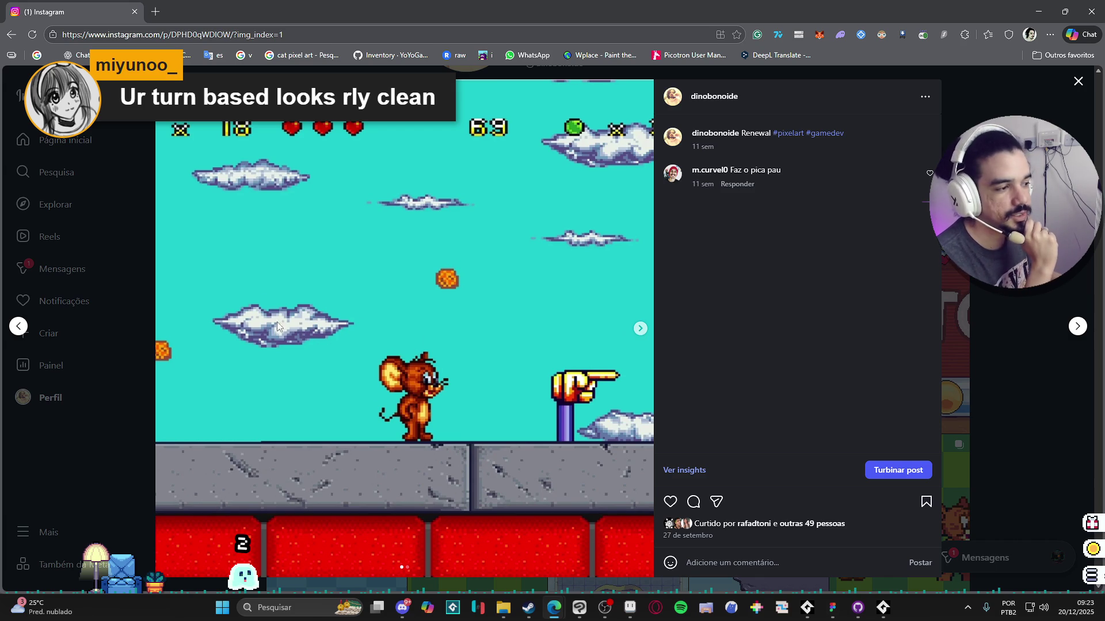
pyautogui.click(635, 335)
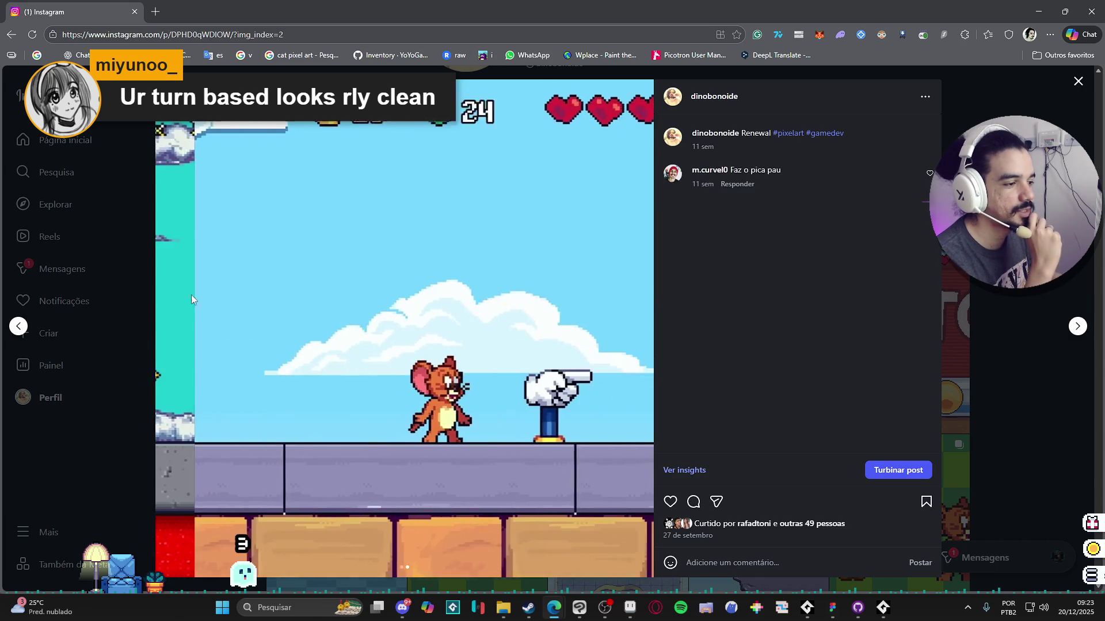
pyautogui.click(1076, 85)
pyautogui.scroll(-2, 850, 216)
pyautogui.click(850, 215)
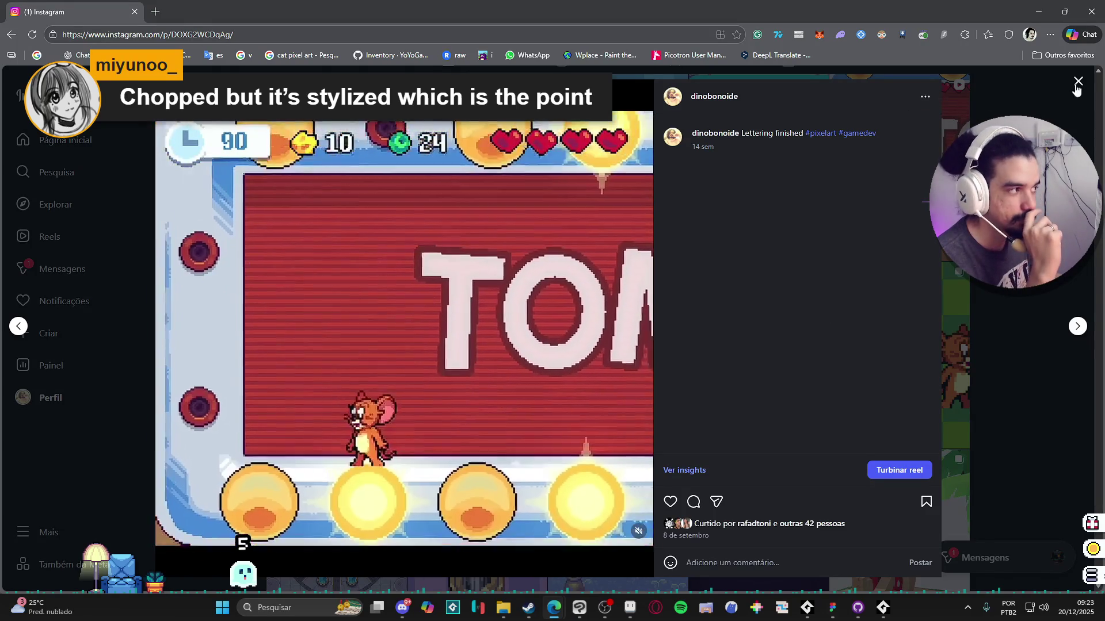
pyautogui.click(1044, 100)
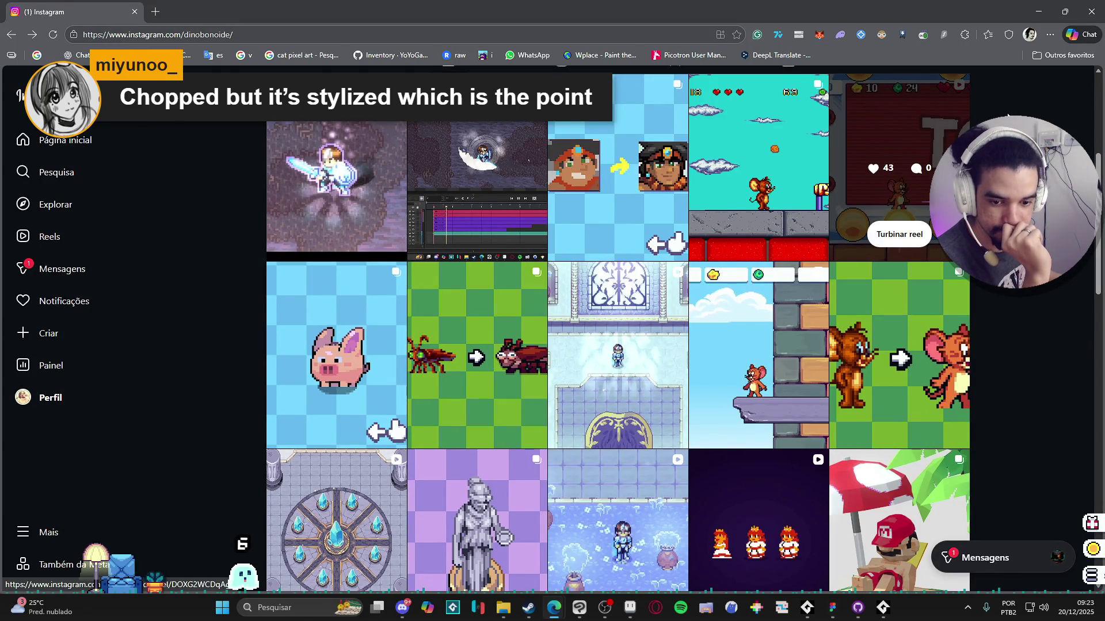
pyautogui.scroll(-1, 898, 173)
pyautogui.scroll(1, 898, 172)
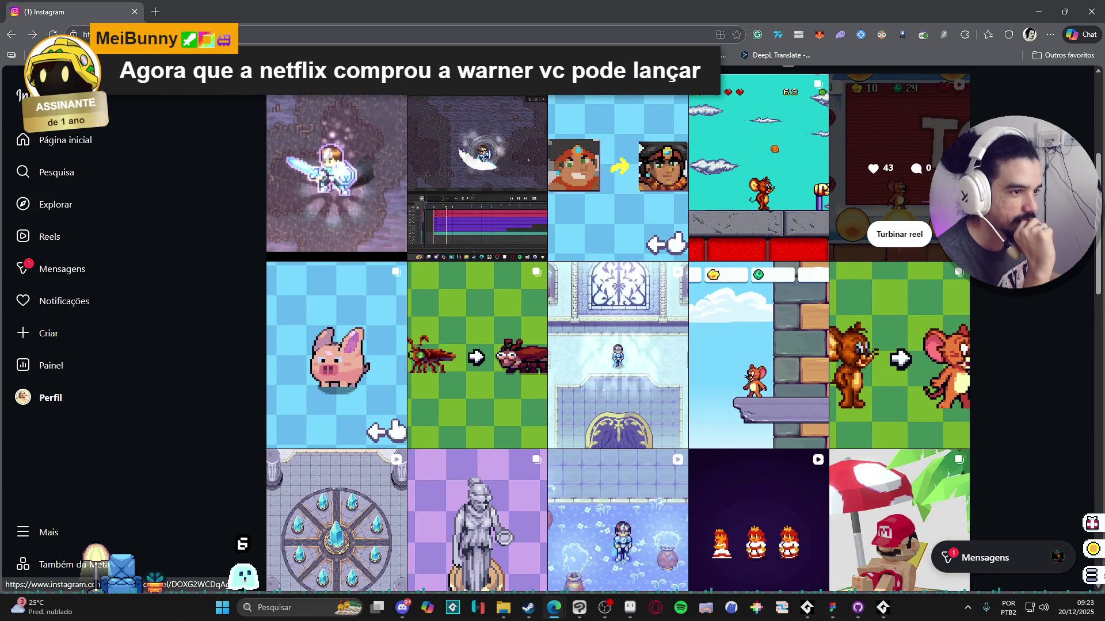
pyautogui.scroll(-3, 898, 173)
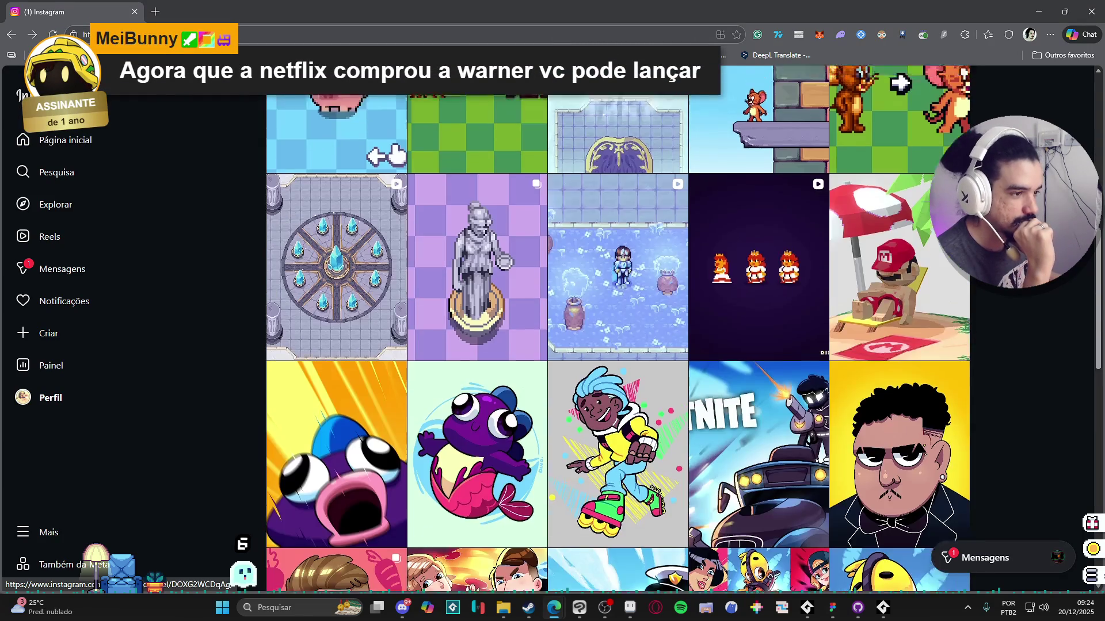
pyautogui.scroll(2, 897, 172)
# Step: View the Jerry-on-ledge reel and the cockroach/mosquito enemy post, then close the browser to return to Aseprite
pyautogui.click(767, 282)
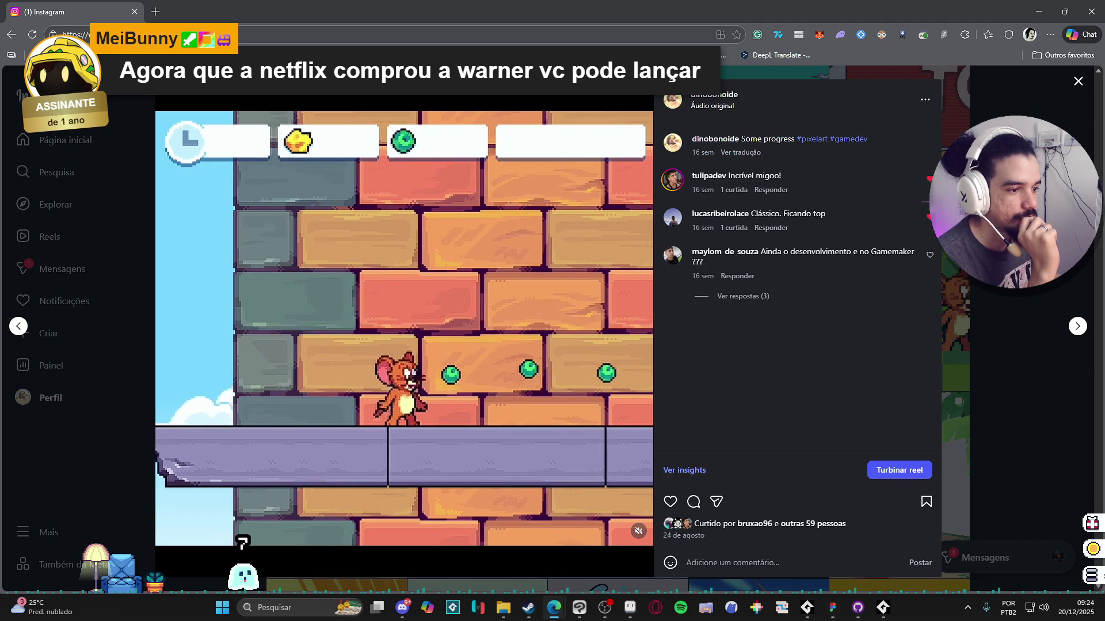
pyautogui.press('Escape')
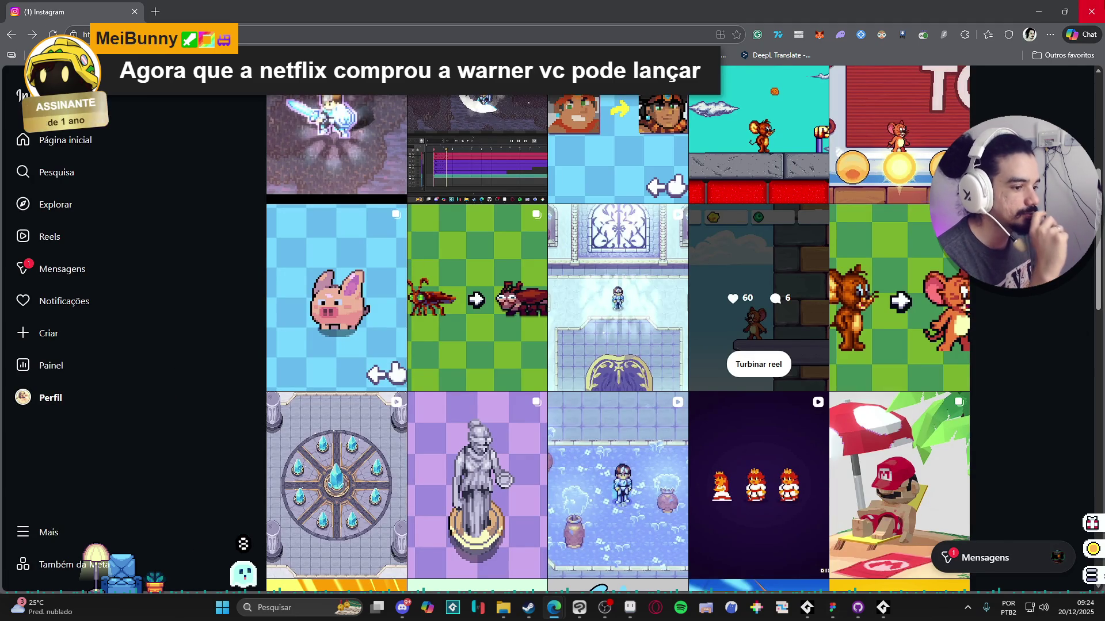
pyautogui.click(488, 306)
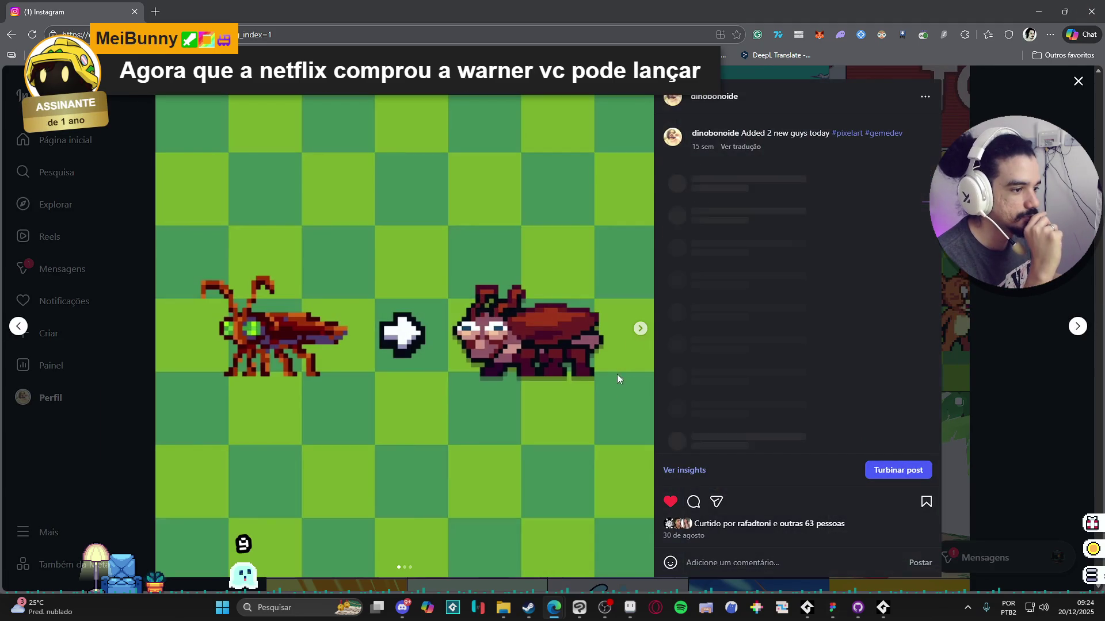
pyautogui.click(639, 330)
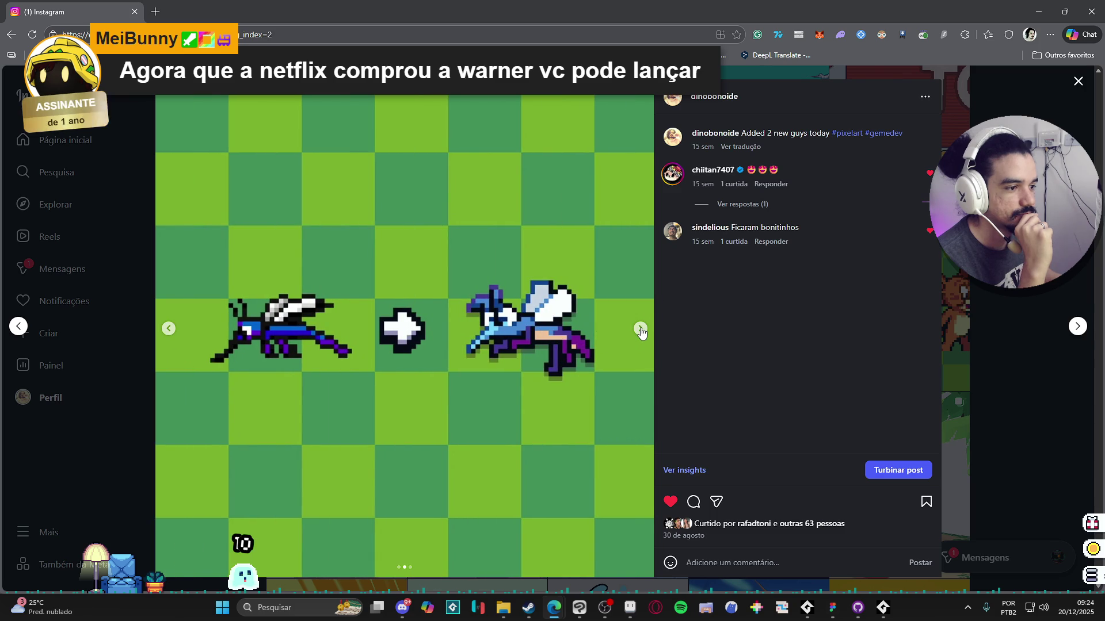
pyautogui.click(639, 328)
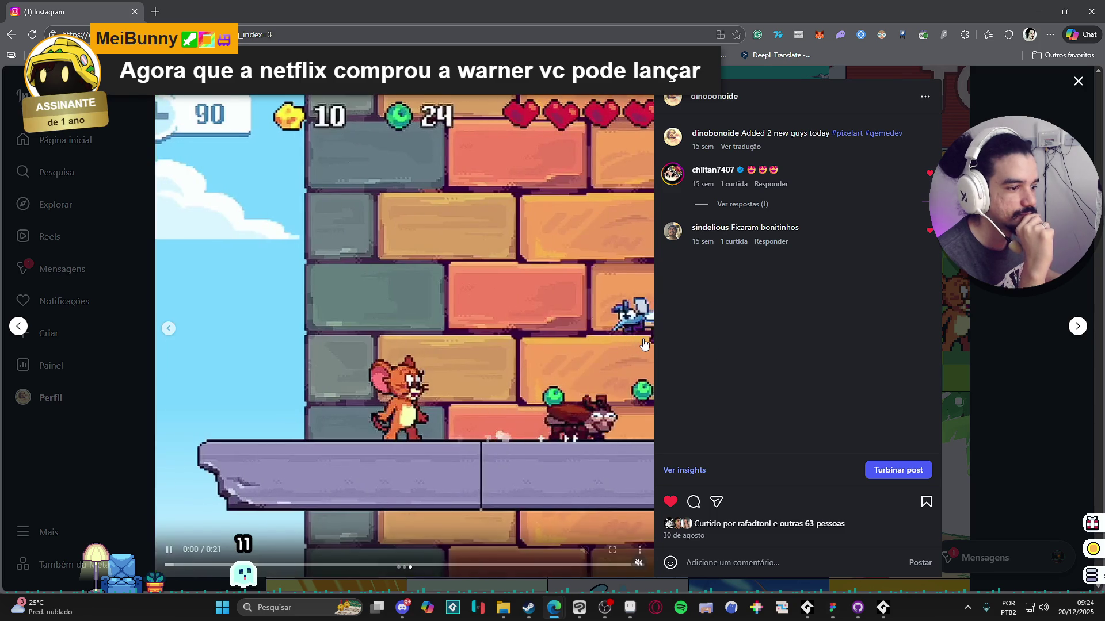
pyautogui.click(1091, 11)
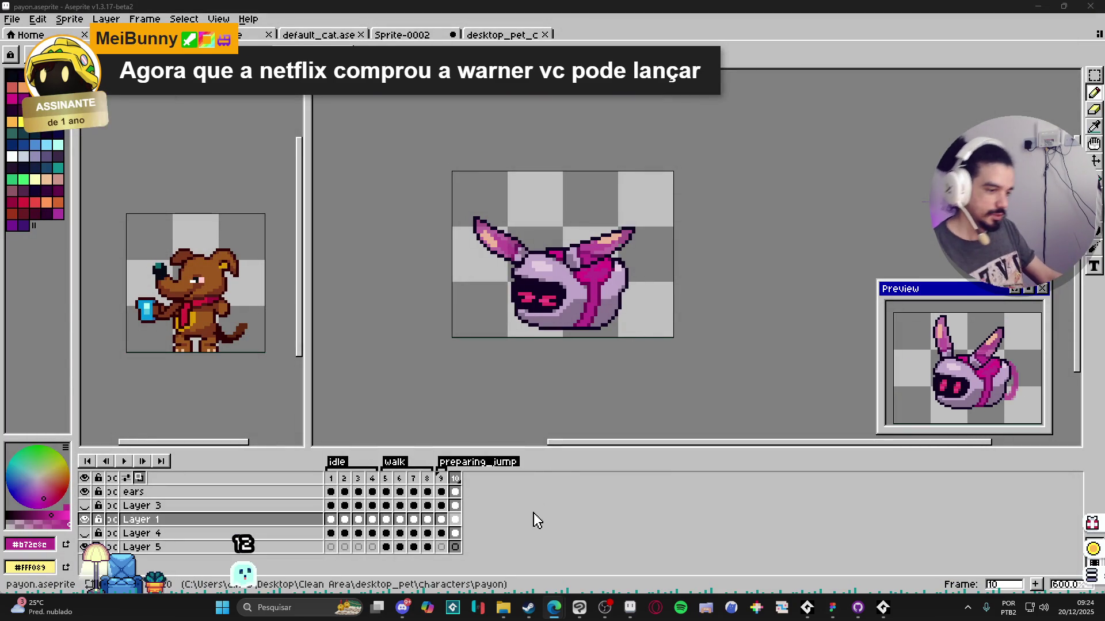
# Step: On frame 10, compare with frame 1, then select the whole body and move it up about six pixels
pyautogui.click(454, 485)
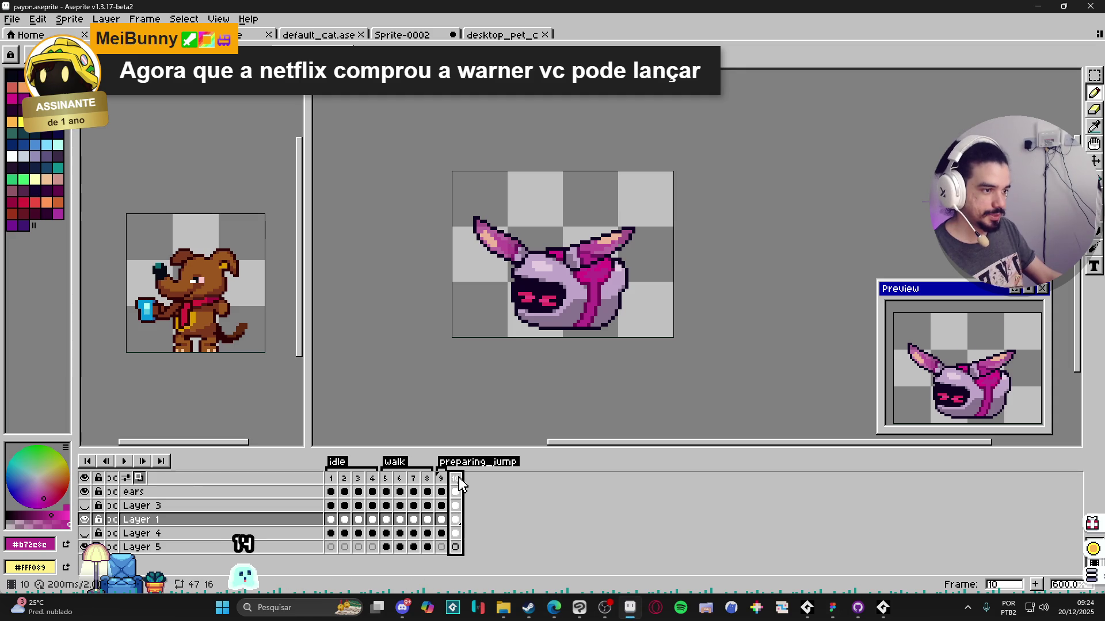
pyautogui.scroll(2, 559, 323)
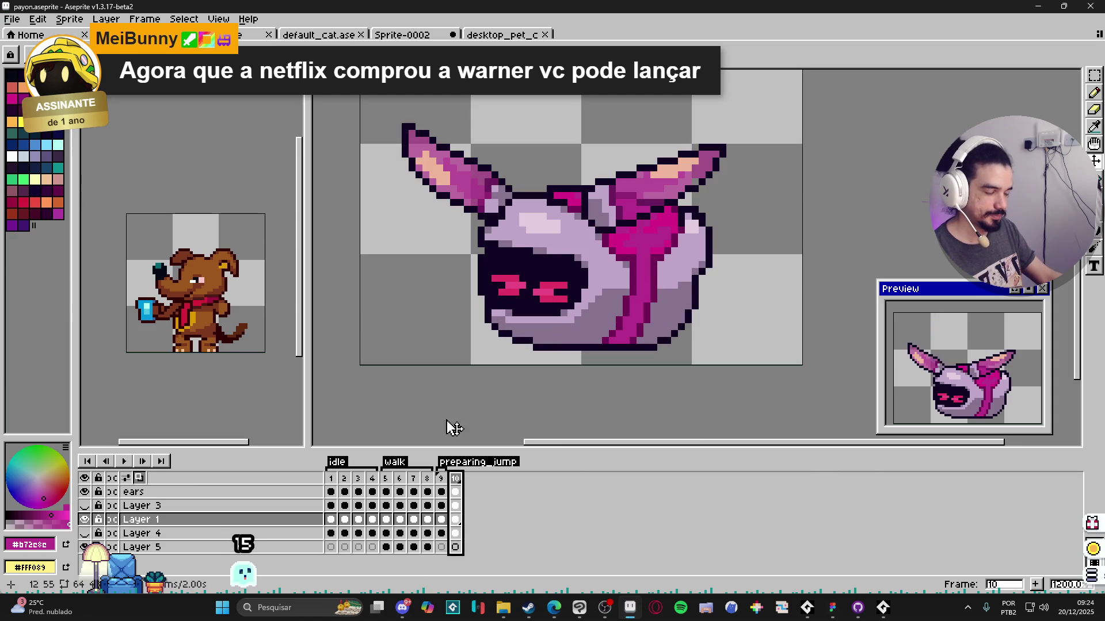
pyautogui.click(331, 488)
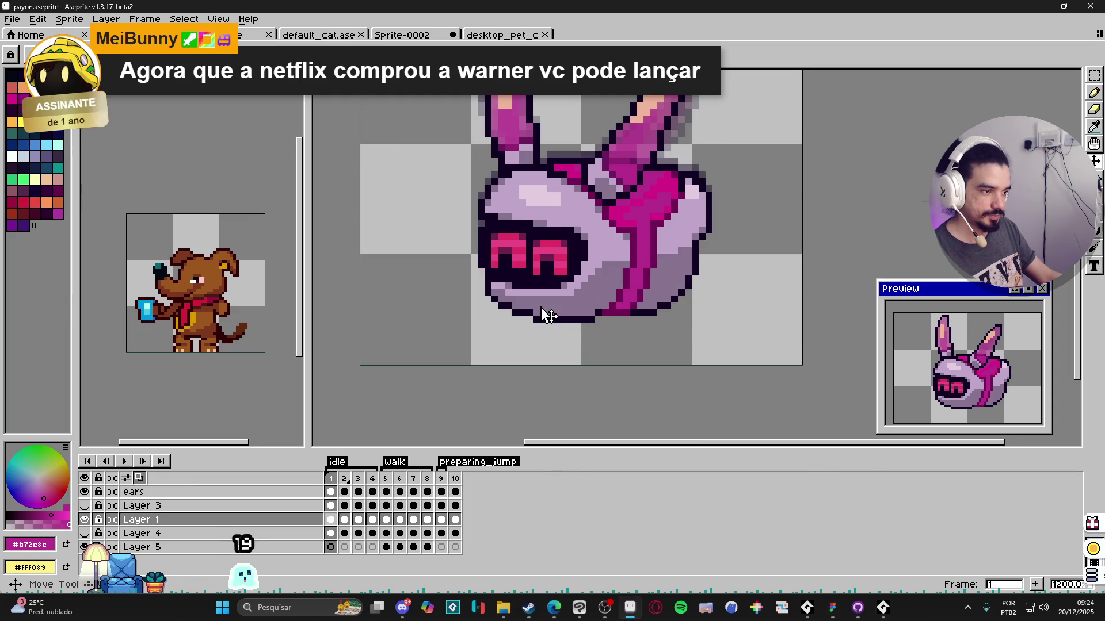
pyautogui.click(456, 480)
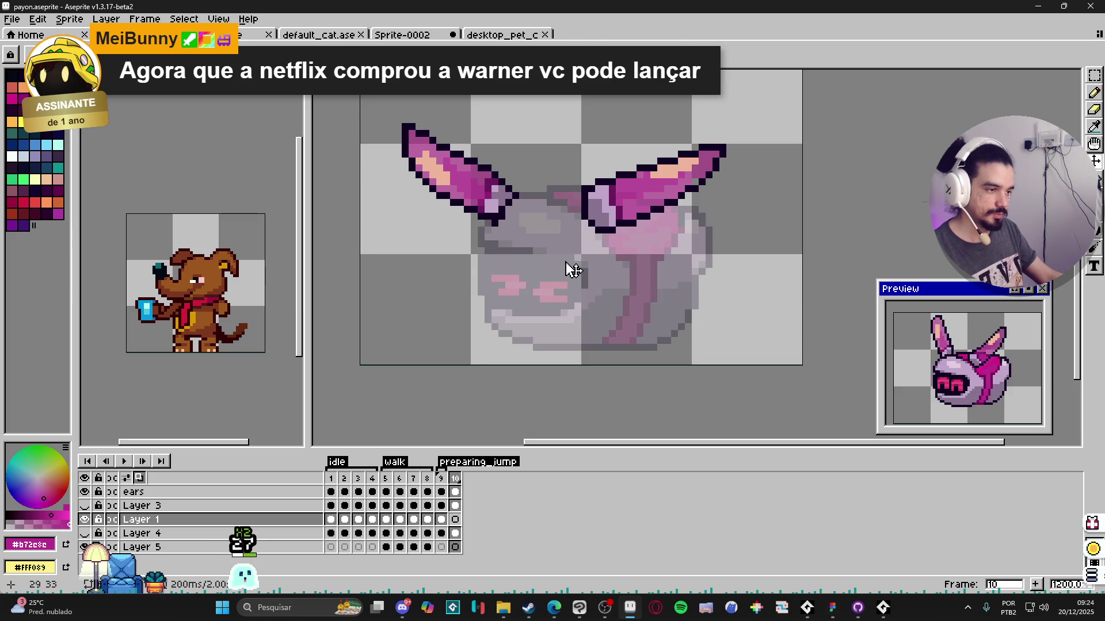
pyautogui.hotkey('ctrl', 'v')
pyautogui.moveTo(609, 262); pyautogui.dragTo(593, 222)
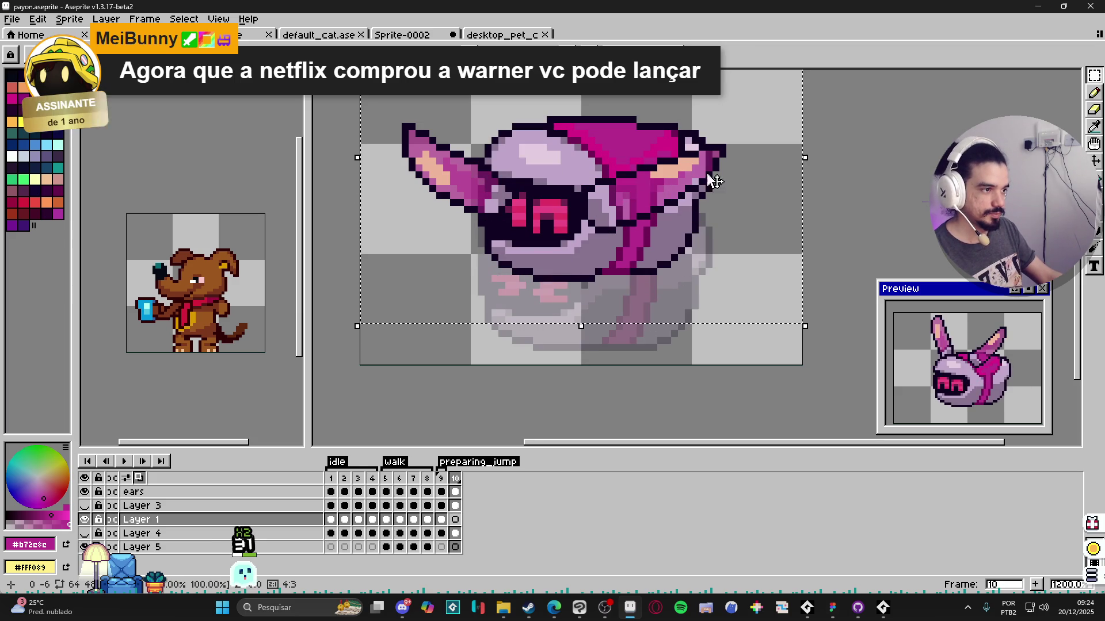
pyautogui.hotkey('ctrl', 'd')
pyautogui.scroll(-1, 794, 177)
pyautogui.scroll(-1, 765, 228)
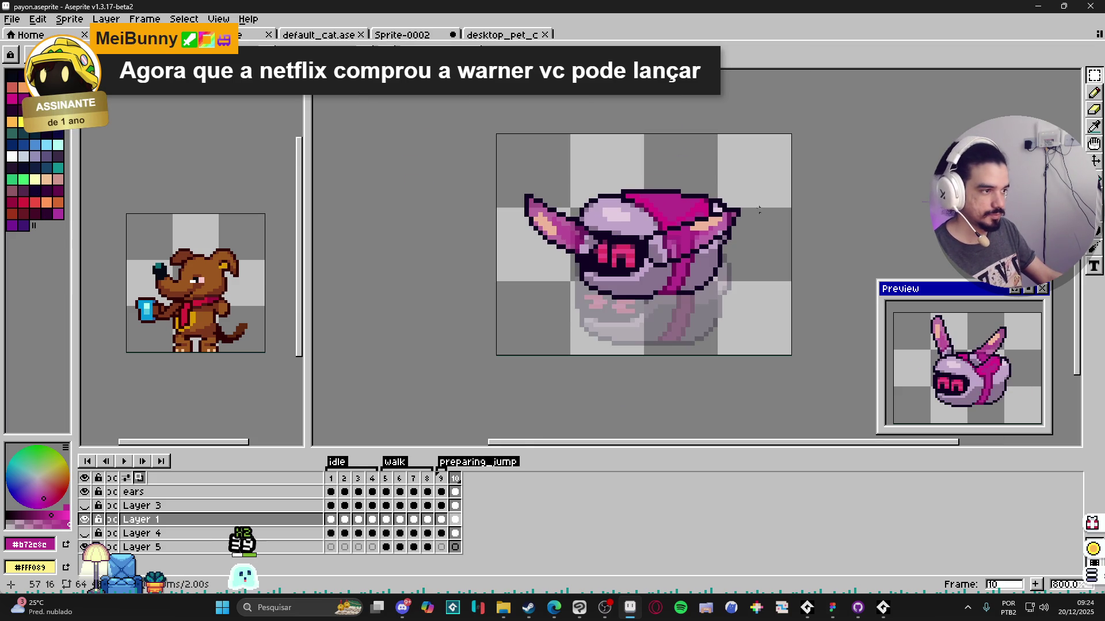
# Step: Transform the raised body and rotate it clockwise to about -45 degrees
pyautogui.hotkey('ctrl', 'shift', 'd')
pyautogui.moveTo(759, 209); pyautogui.dragTo(749, 235)
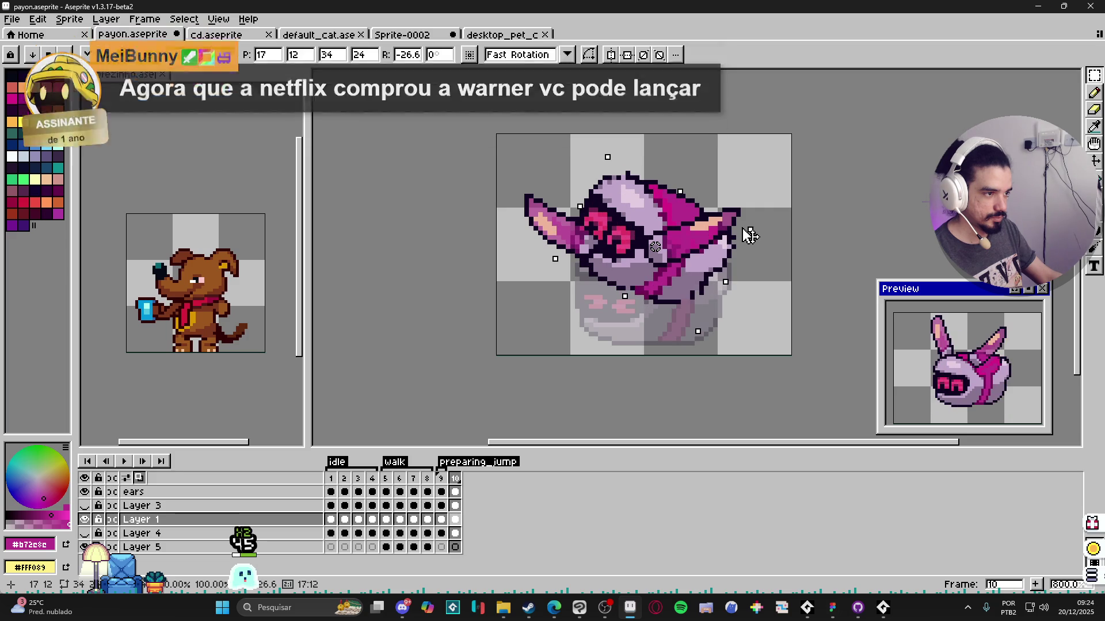
pyautogui.moveTo(751, 246); pyautogui.dragTo(705, 315)
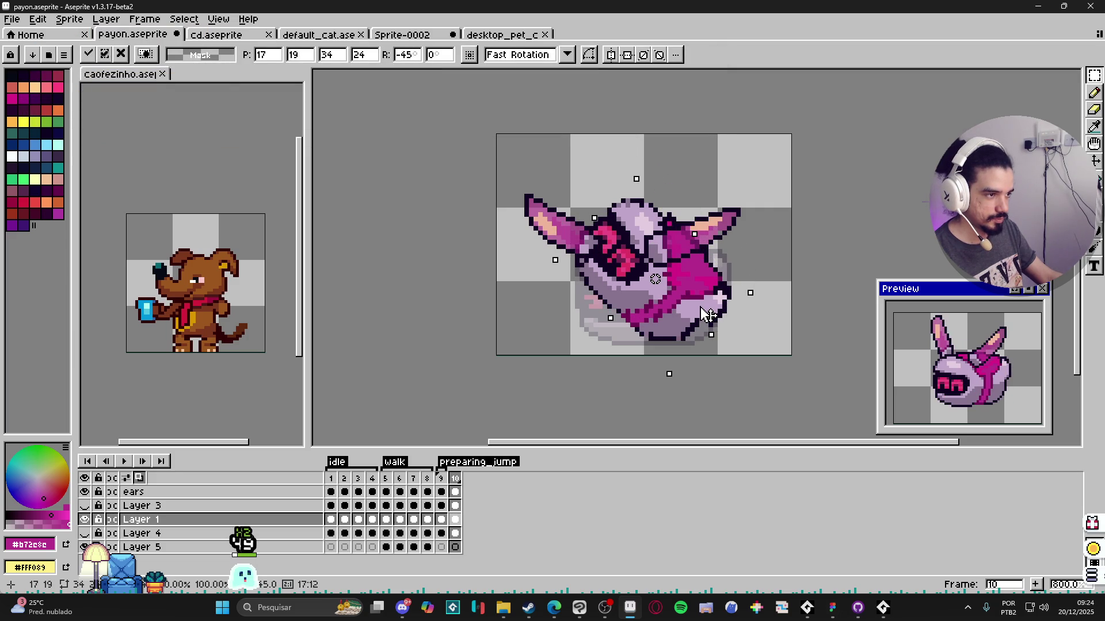
# Step: Apply the body's rotation and delete the old ears from frame 10
pyautogui.press('Return')
pyautogui.keyDown('ctrl'); pyautogui.click(742, 229); pyautogui.keyUp('ctrl')
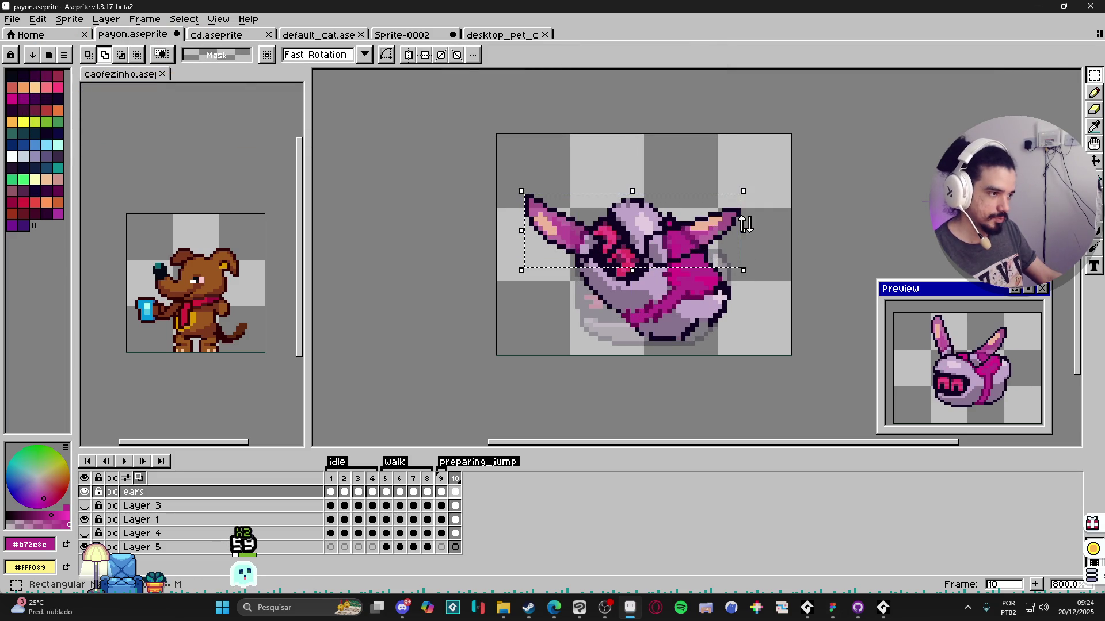
pyautogui.press('Delete')
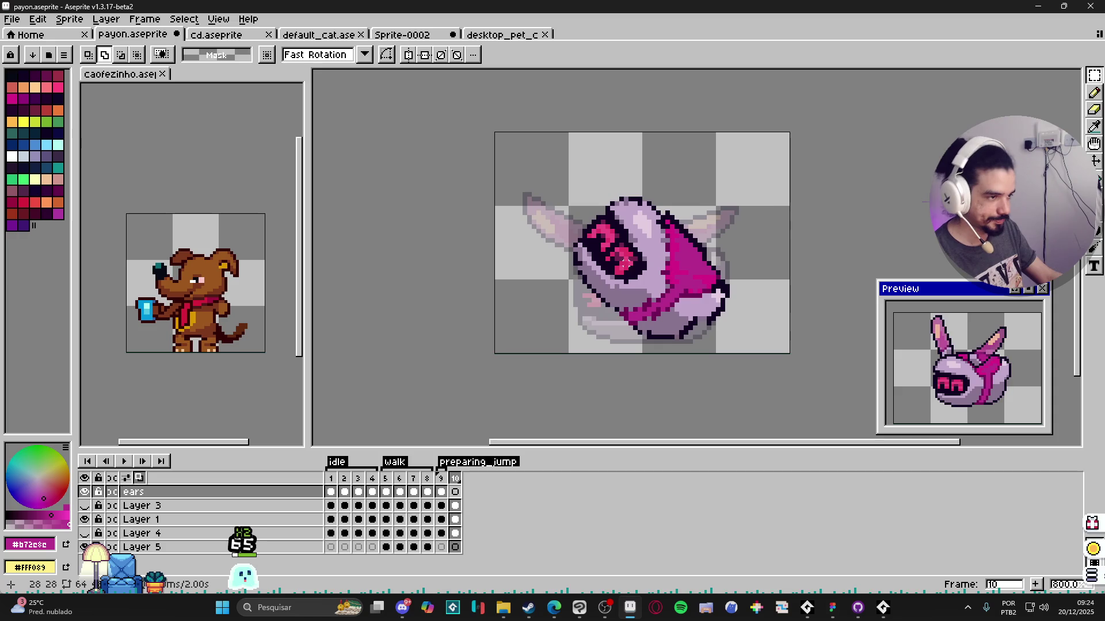
# Step: Nudge the Layer 1 body down a pixel and back up with the Move tool
pyautogui.press('Return')
pyautogui.keyDown('ctrl'); pyautogui.click(700, 287); pyautogui.keyUp('ctrl')
pyautogui.moveTo(701, 287); pyautogui.dragTo(701, 293)
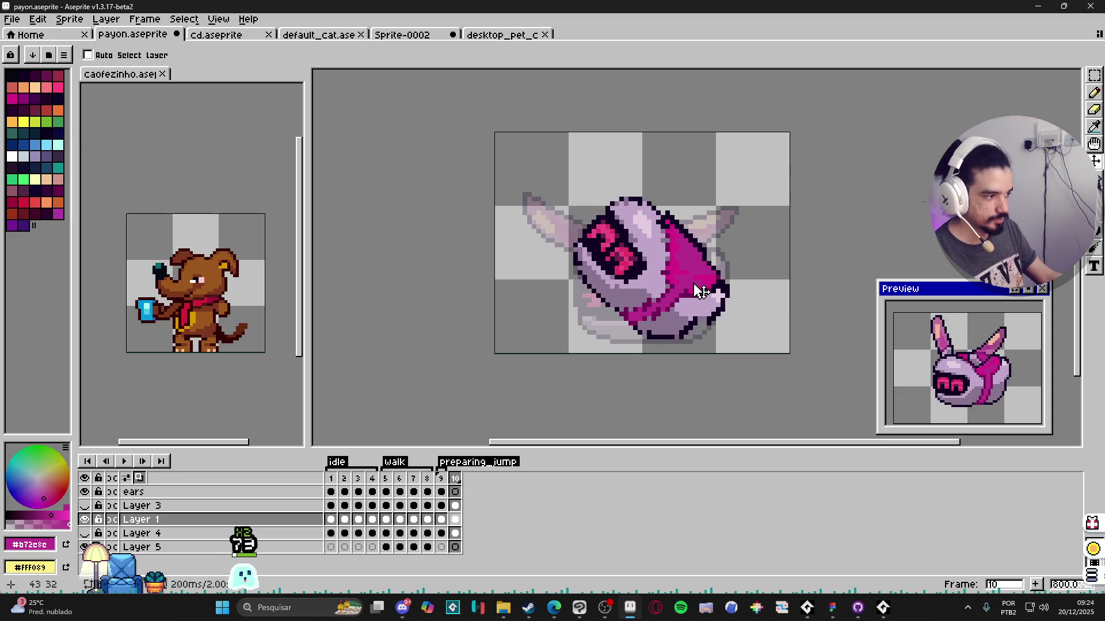
pyautogui.moveTo(699, 294); pyautogui.dragTo(699, 284)
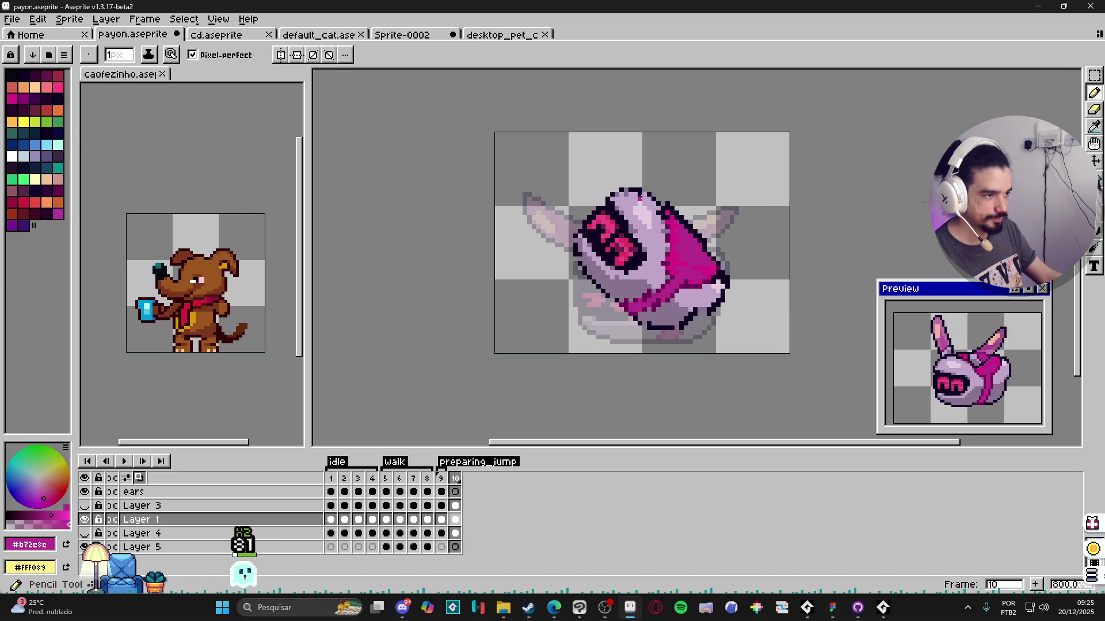
# Step: Sample the dark outline colour and add an outline pixel on the tilted head
pyautogui.press('i')
pyautogui.scroll(1, 635, 185)
pyautogui.click(631, 187)
pyautogui.press('b')
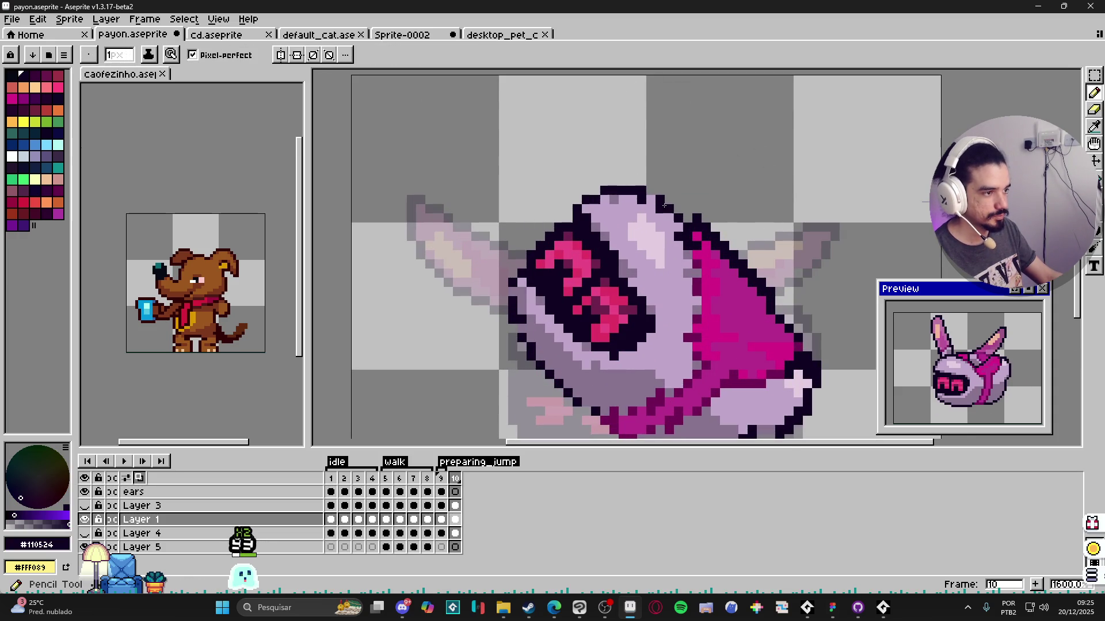
pyautogui.keyDown('alt'); pyautogui.click(659, 199); pyautogui.keyUp('alt')
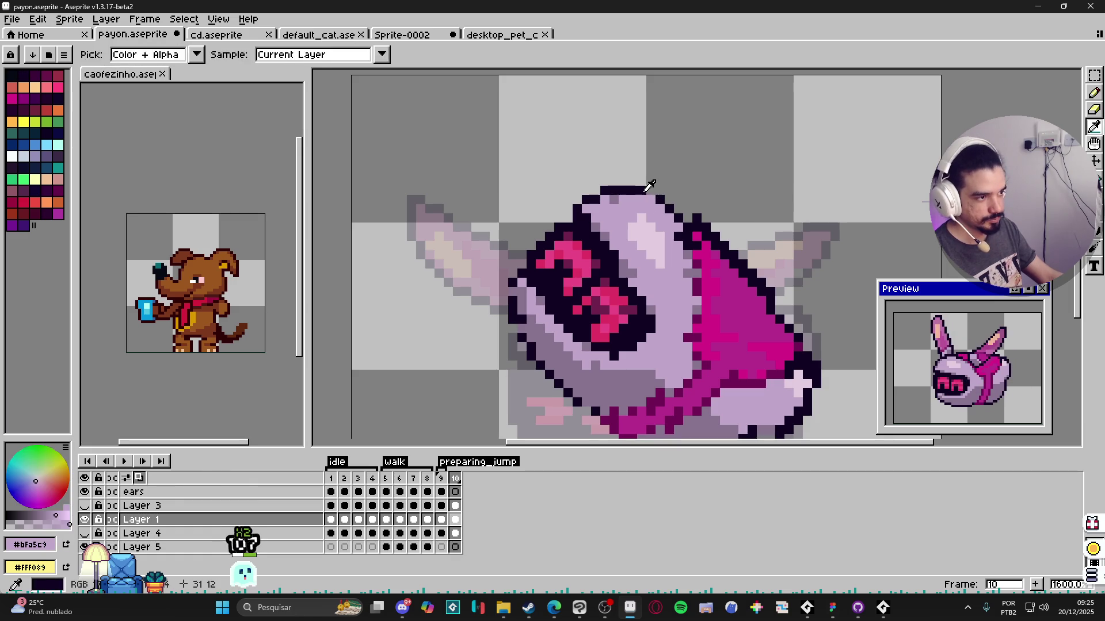
pyautogui.keyDown('alt'); pyautogui.click(661, 197); pyautogui.keyUp('alt')
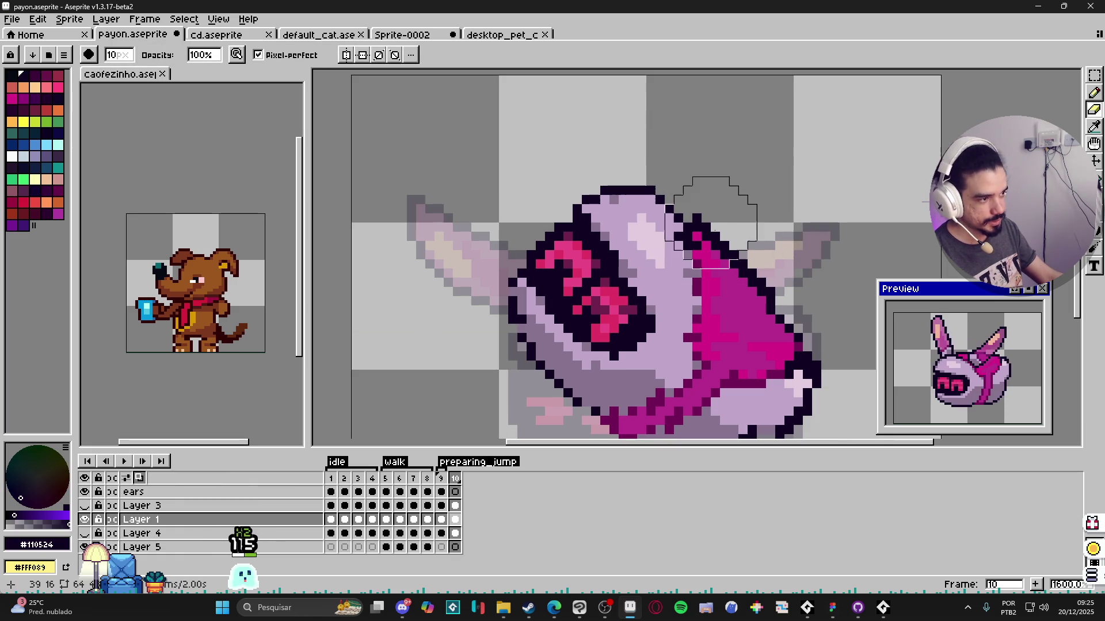
pyautogui.click(706, 228)
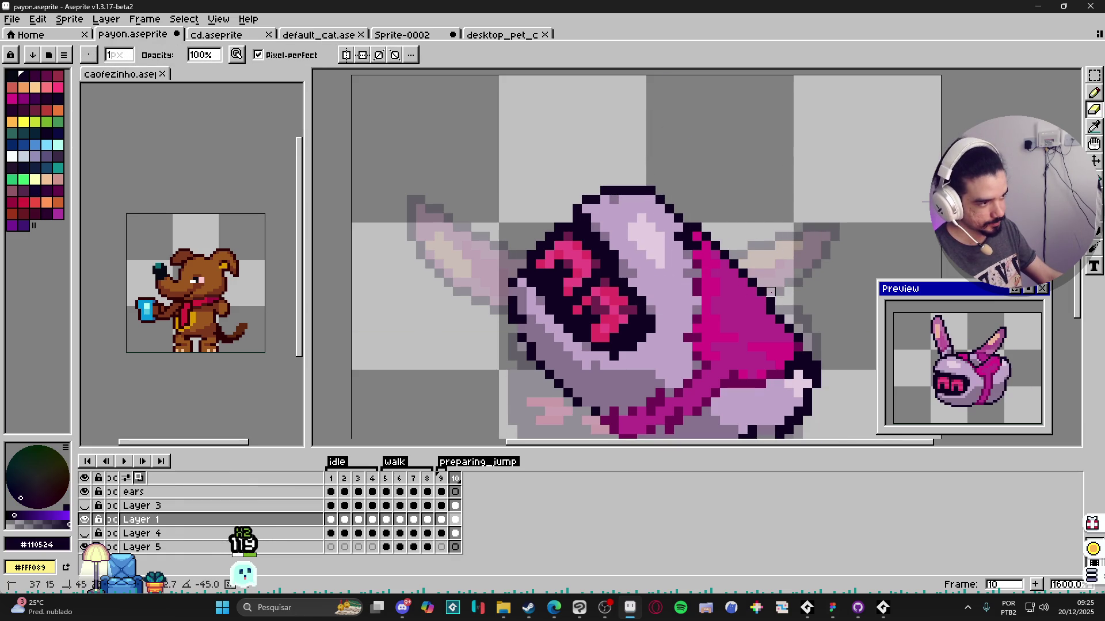
pyautogui.keyDown('alt'); pyautogui.click(714, 261); pyautogui.keyUp('alt')
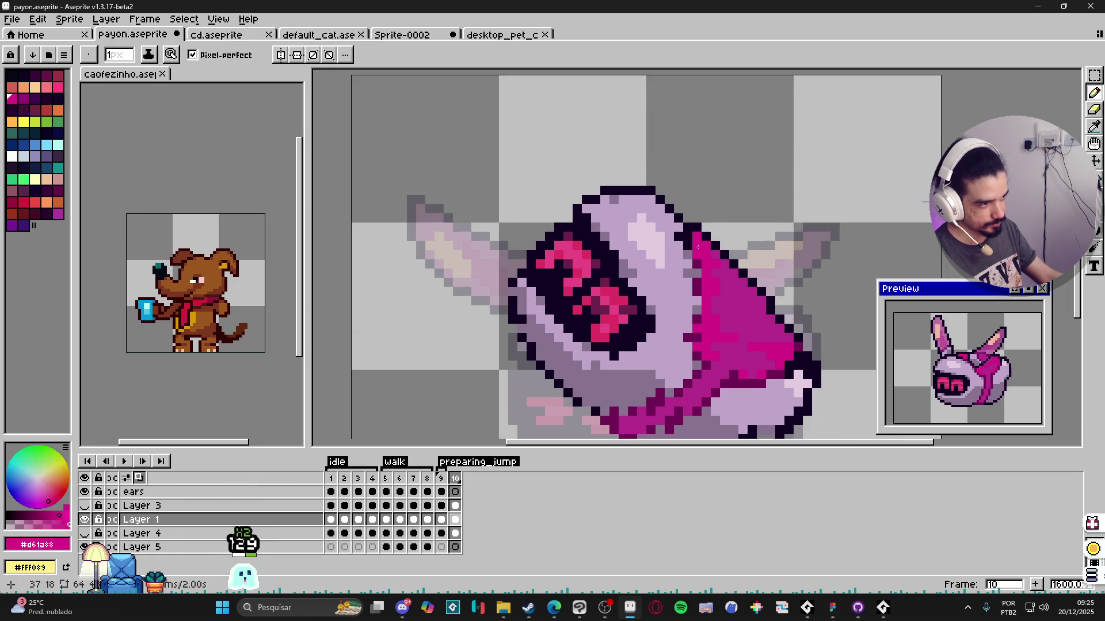
pyautogui.keyDown('alt'); pyautogui.click(715, 327); pyautogui.keyUp('alt')
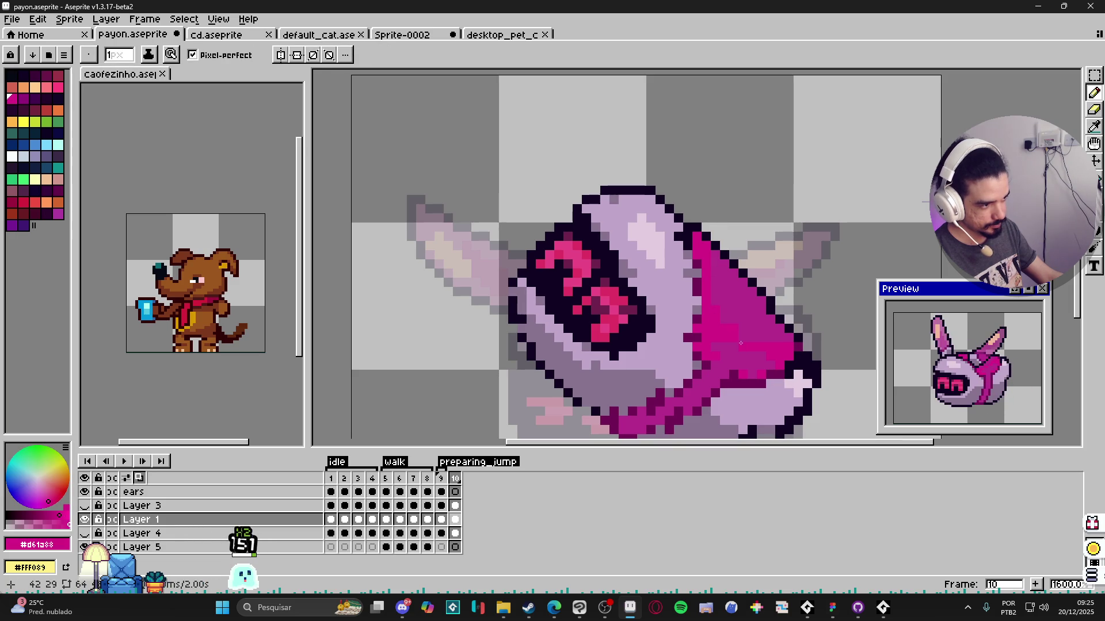
pyautogui.scroll(1, 728, 347)
pyautogui.scroll(-1, 725, 341)
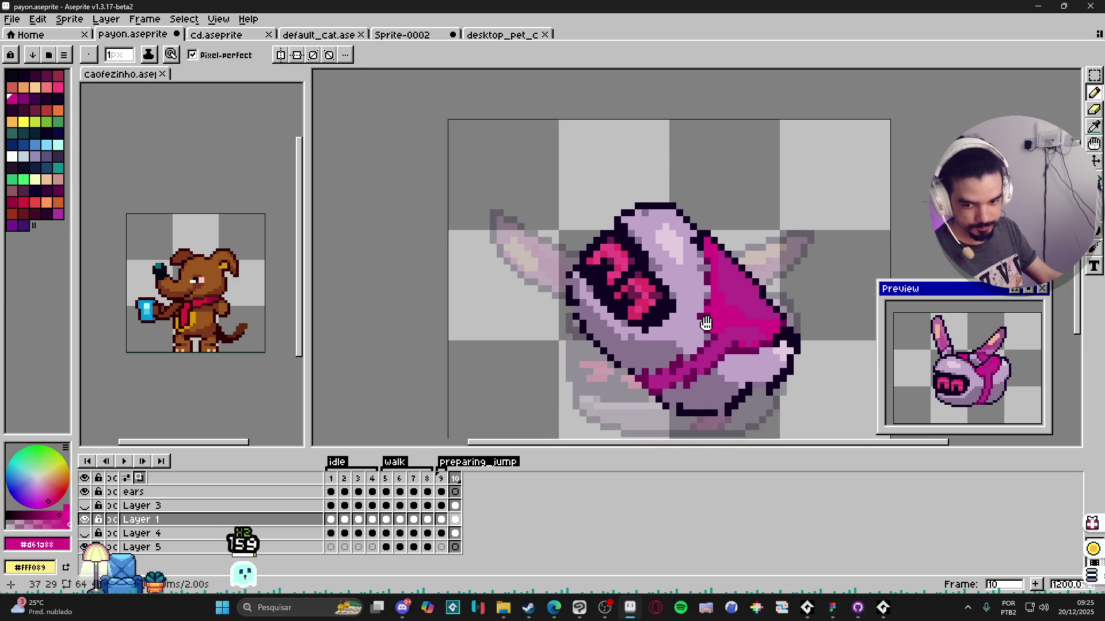
pyautogui.scroll(2, 721, 333)
# Step: Darken the collar's lower edge with dark magenta and repaint nearby collar pixels in mid magenta
pyautogui.keyDown('alt'); pyautogui.click(722, 333); pyautogui.keyUp('alt')
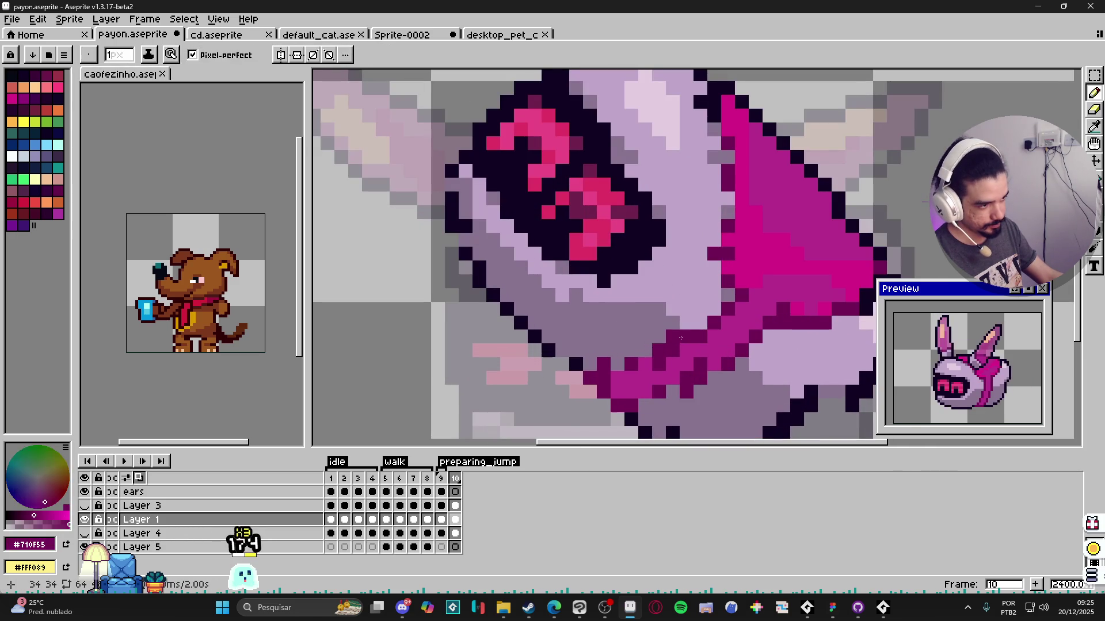
pyautogui.keyDown('alt'); pyautogui.click(681, 361); pyautogui.keyUp('alt')
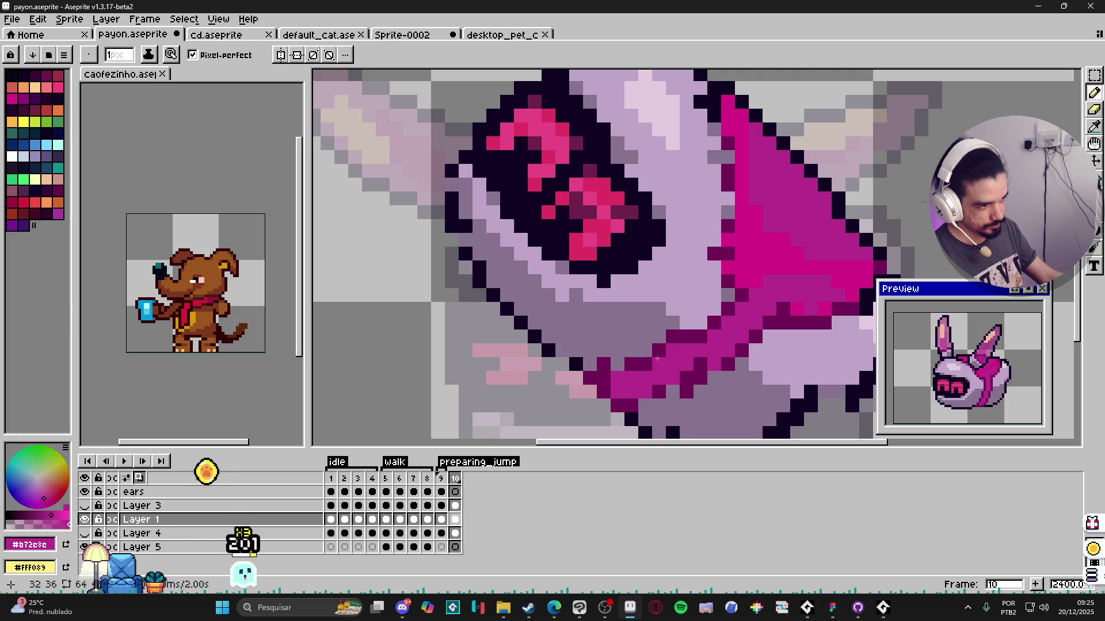
pyautogui.keyDown('alt'); pyautogui.click(628, 364); pyautogui.keyUp('alt')
pyautogui.click(658, 364)
pyautogui.keyDown('alt'); pyautogui.click(665, 364); pyautogui.keyUp('alt')
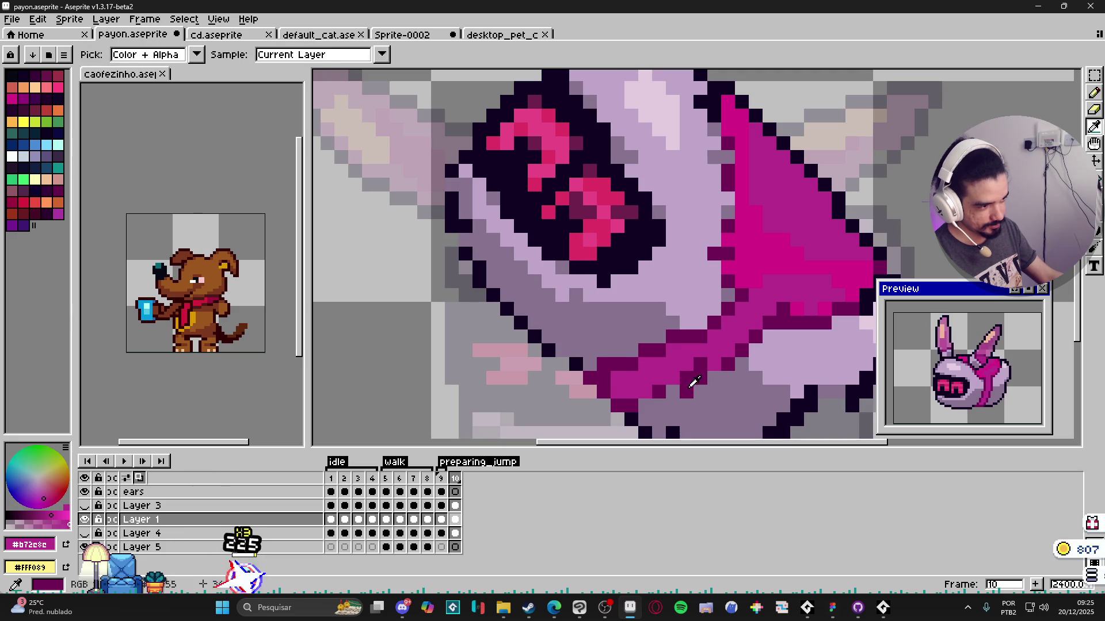
pyautogui.keyDown('alt'); pyautogui.click(666, 365); pyautogui.keyUp('alt')
pyautogui.keyDown('alt'); pyautogui.click(701, 365); pyautogui.keyUp('alt')
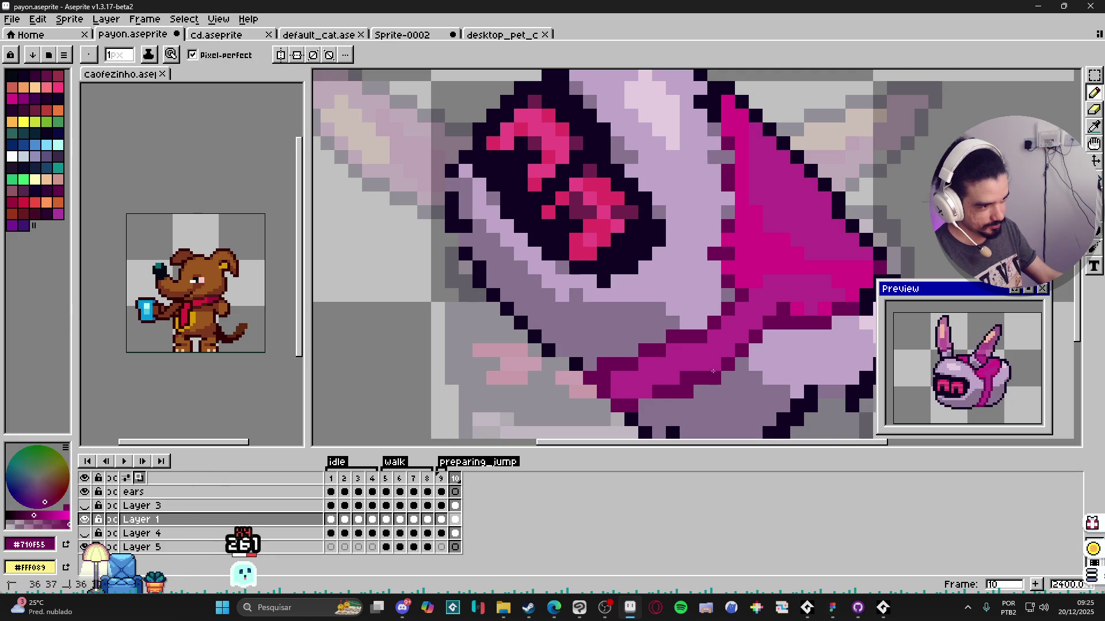
pyautogui.press('alt')
pyautogui.keyDown('alt'); pyautogui.click(728, 386); pyautogui.keyUp('alt')
pyautogui.click(685, 393)
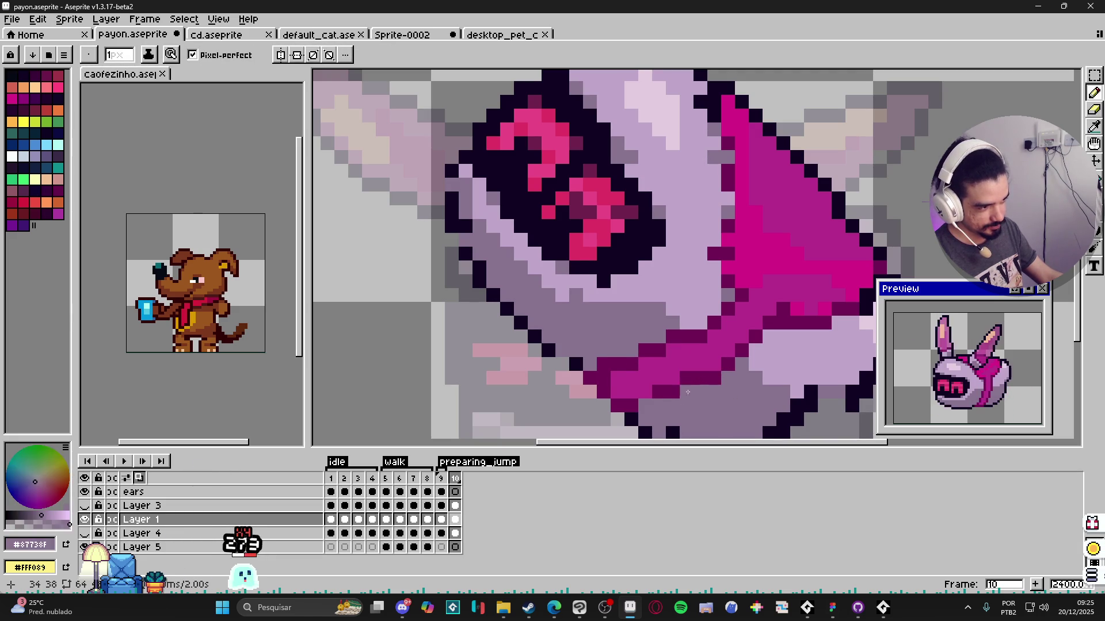
pyautogui.keyDown('alt'); pyautogui.click(601, 380); pyautogui.keyUp('alt')
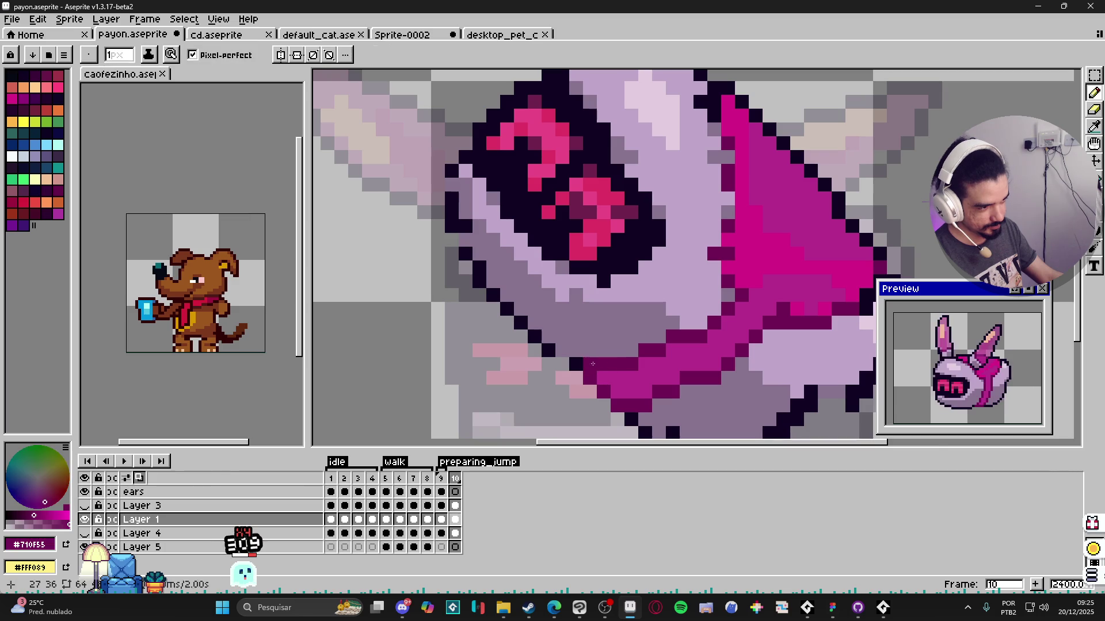
pyautogui.scroll(1, 601, 380)
pyautogui.scroll(-3, 602, 379)
pyautogui.scroll(3, 679, 272)
pyautogui.press('alt')
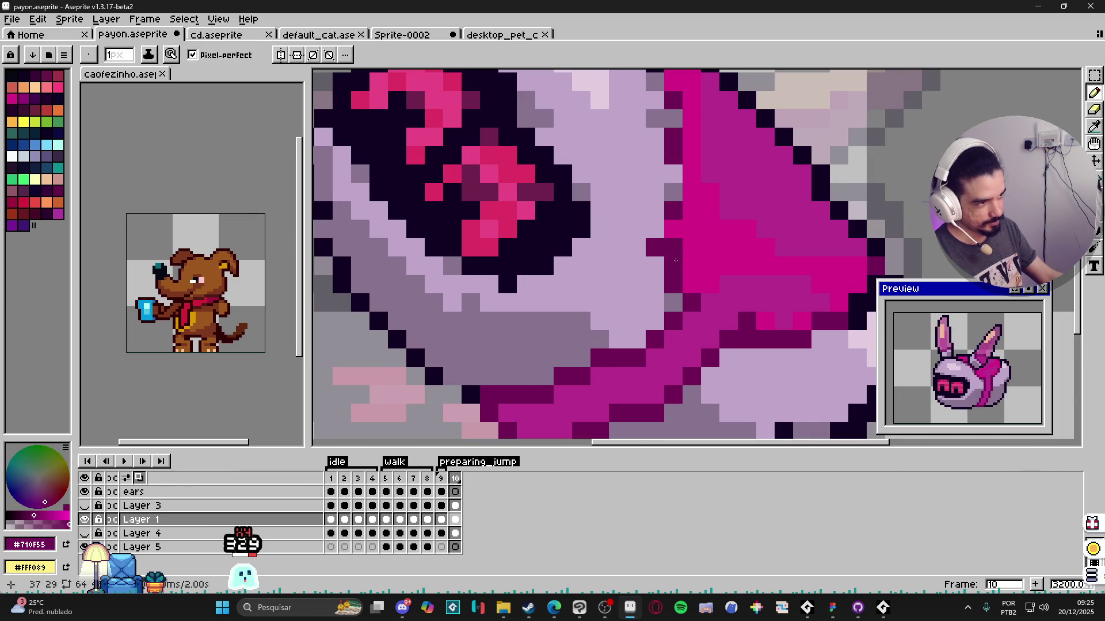
pyautogui.scroll(-3, 679, 273)
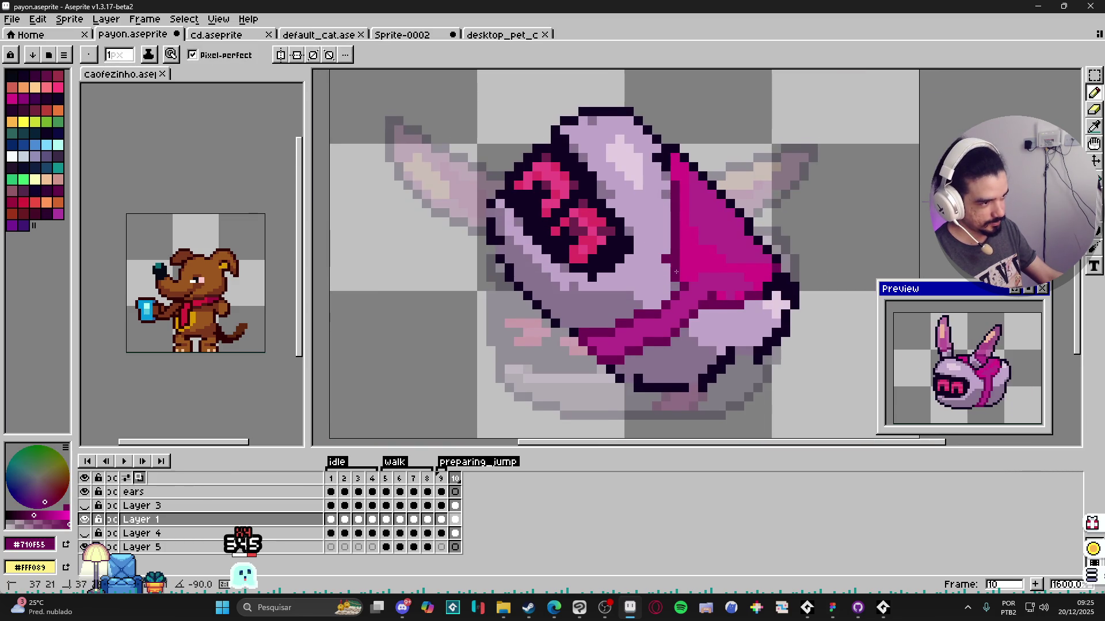
# Step: Draw a dark magenta line along the collar and brighten a collar pixel with pink
pyautogui.keyDown('alt'); pyautogui.click(665, 260); pyautogui.keyUp('alt')
pyautogui.keyDown('alt'); pyautogui.click(675, 184); pyautogui.keyUp('alt')
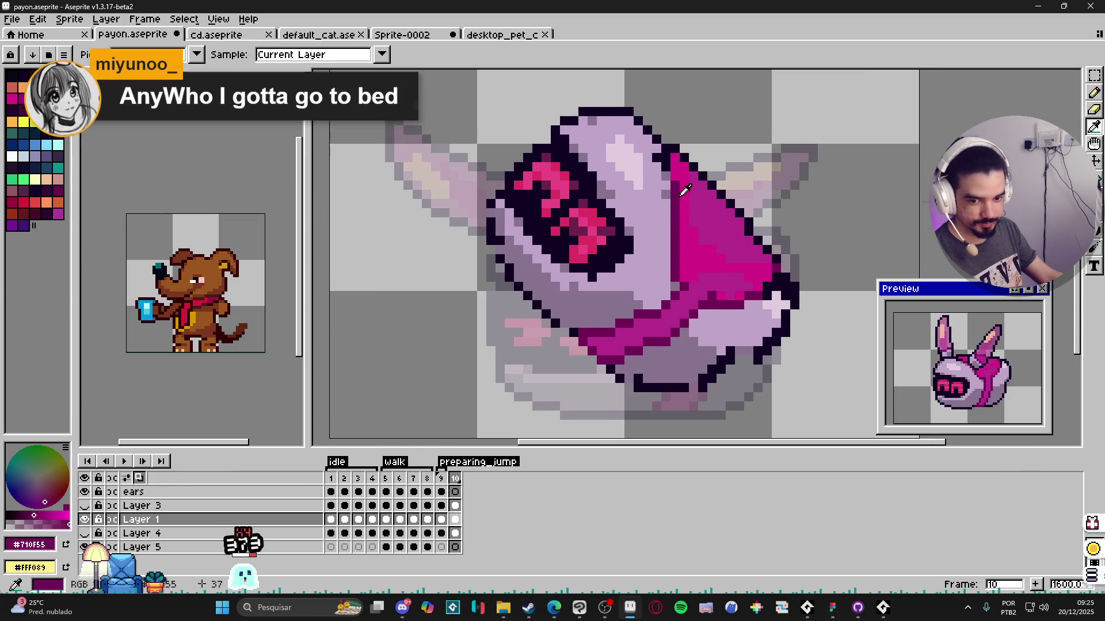
pyautogui.moveTo(675, 209); pyautogui.dragTo(669, 218)
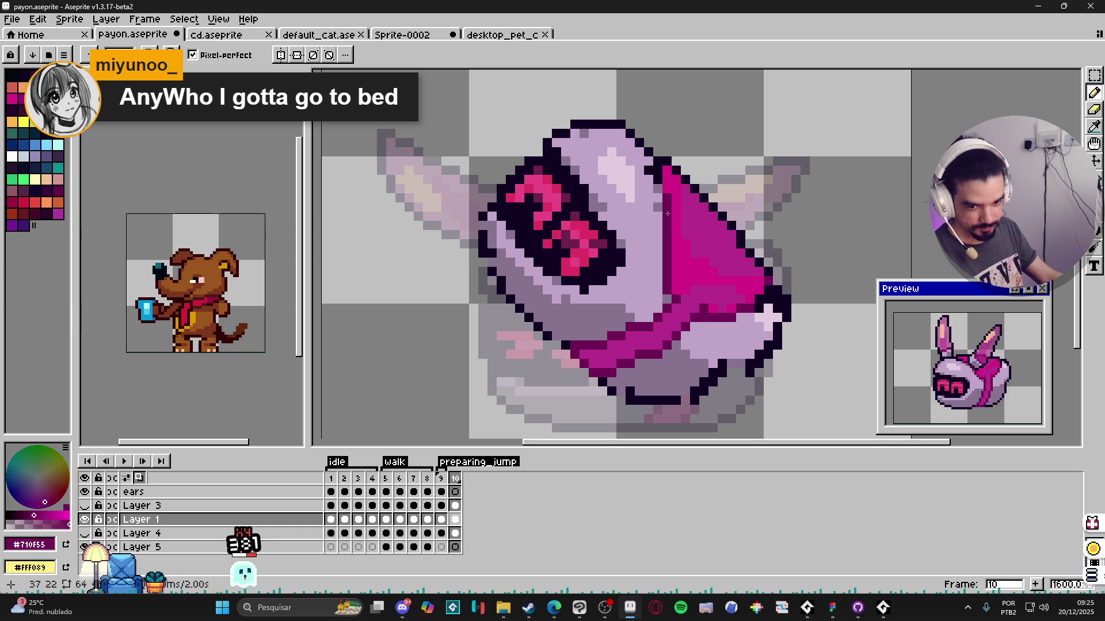
pyautogui.scroll(1, 659, 189)
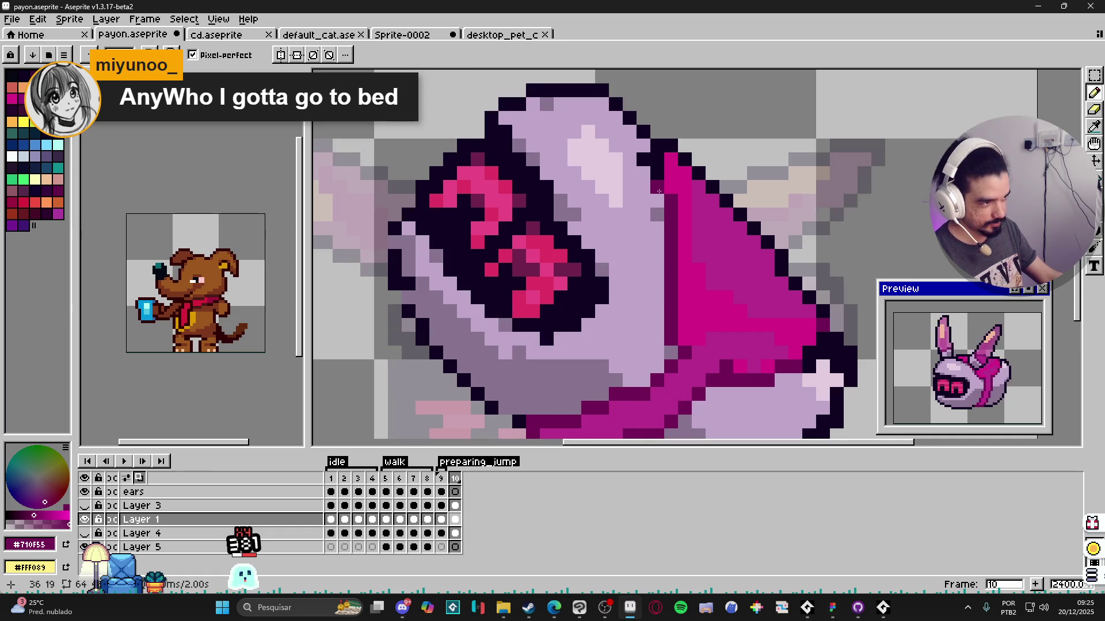
pyautogui.moveTo(658, 207); pyautogui.dragTo(671, 350)
pyautogui.keyDown('alt'); pyautogui.click(672, 252); pyautogui.keyUp('alt')
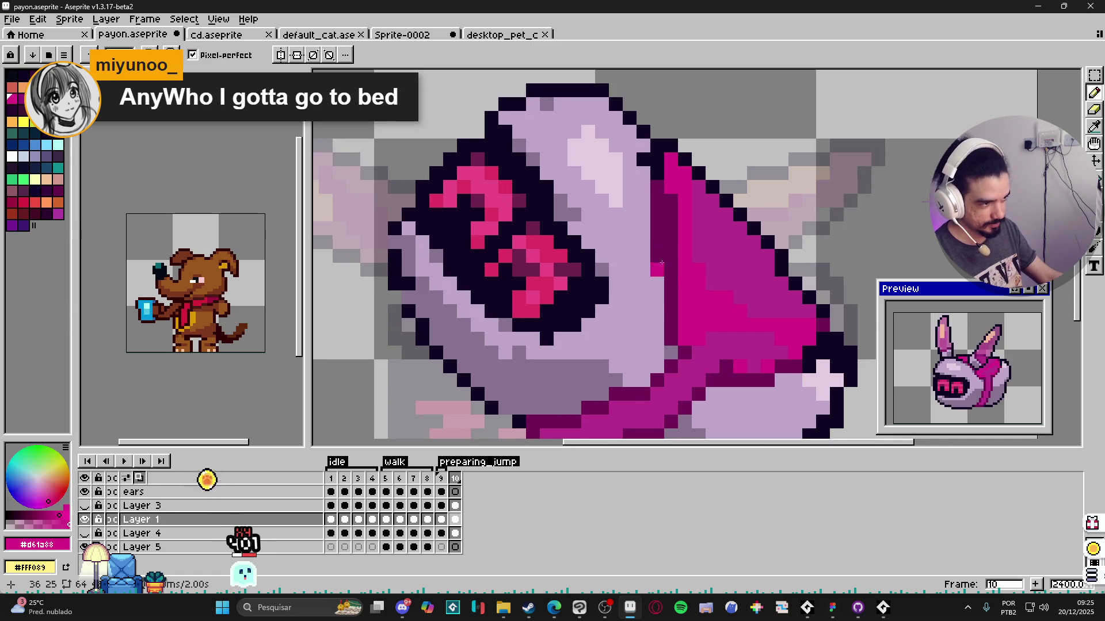
pyautogui.scroll(-2, 671, 252)
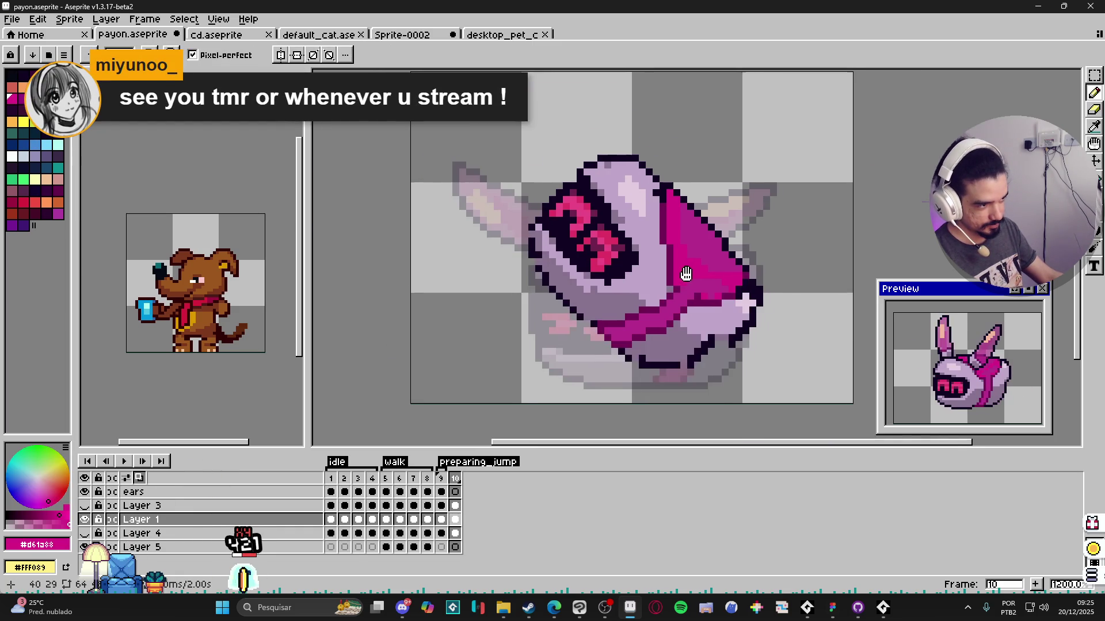
pyautogui.scroll(2, 669, 294)
pyautogui.keyDown('alt'); pyautogui.click(719, 304); pyautogui.keyUp('alt')
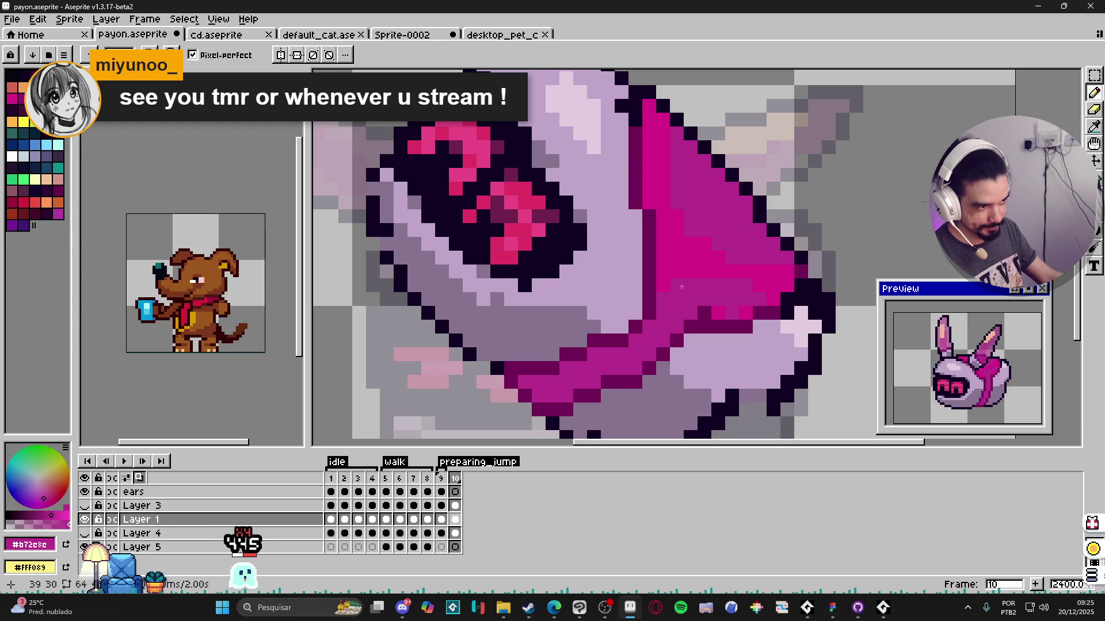
pyautogui.click(739, 309)
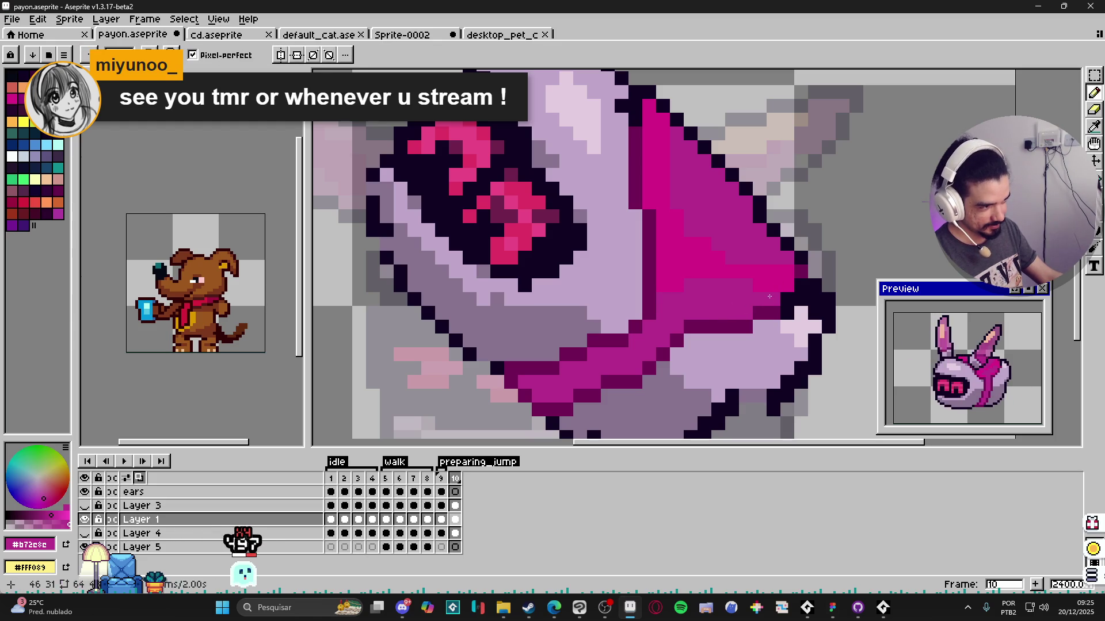
pyautogui.keyDown('alt'); pyautogui.click(764, 281); pyautogui.keyUp('alt')
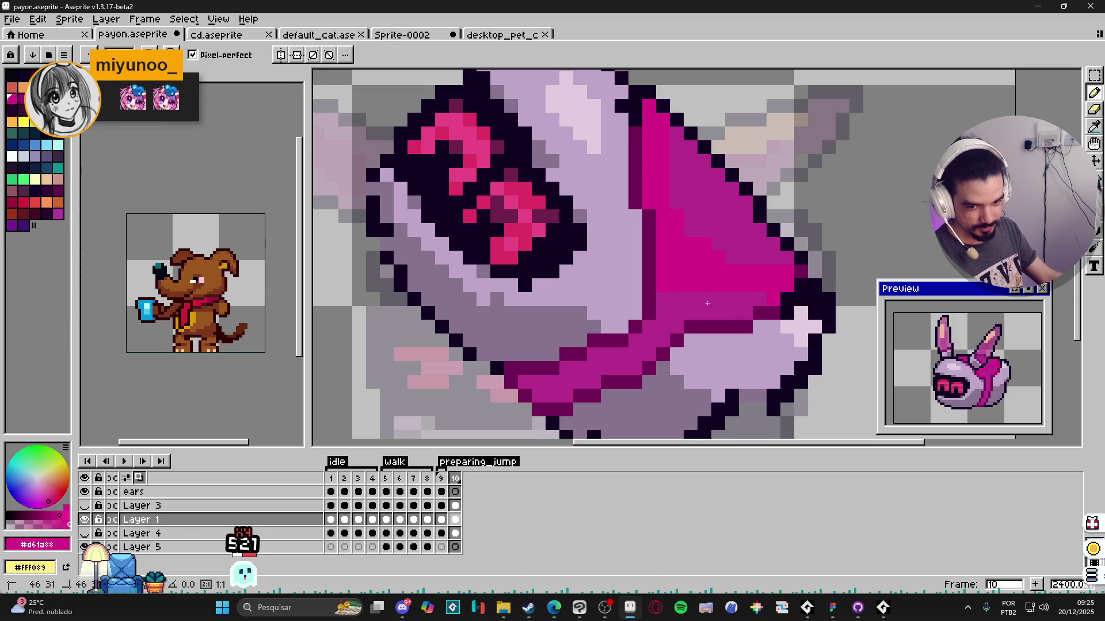
pyautogui.keyDown('alt'); pyautogui.click(695, 292); pyautogui.keyUp('alt')
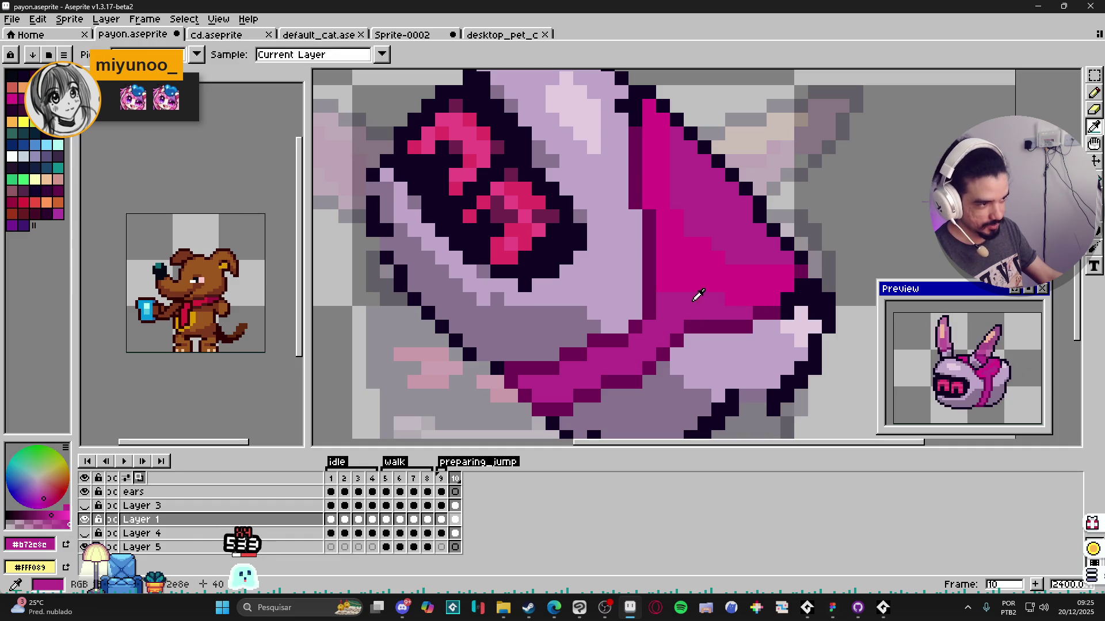
pyautogui.keyDown('alt'); pyautogui.click(671, 296); pyautogui.keyUp('alt')
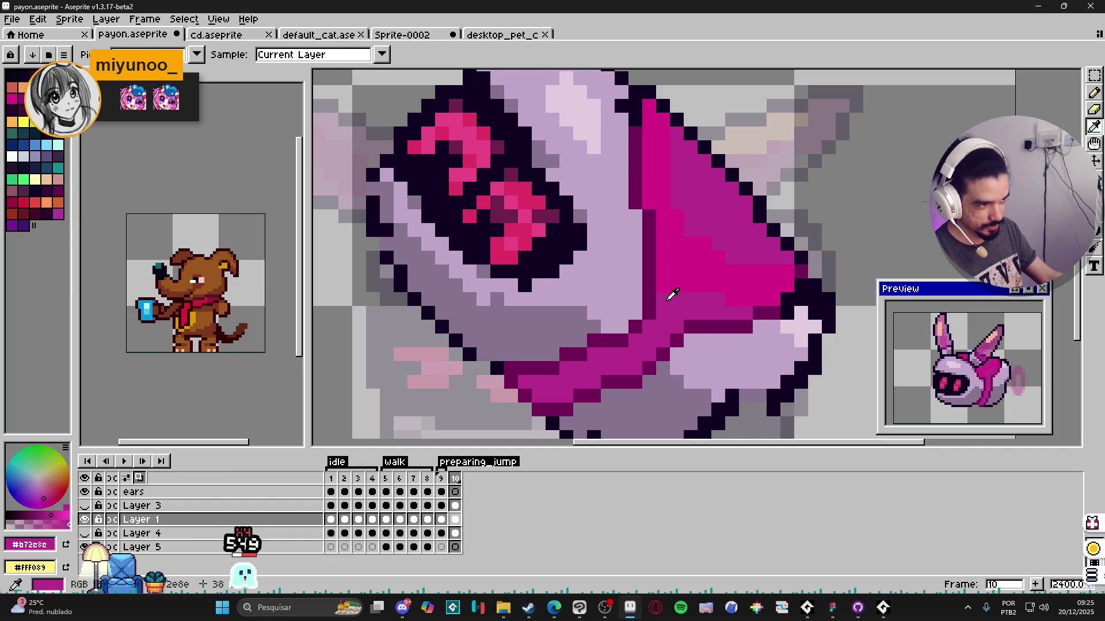
pyautogui.keyDown('alt'); pyautogui.click(742, 310); pyautogui.keyUp('alt')
pyautogui.scroll(-2, 742, 310)
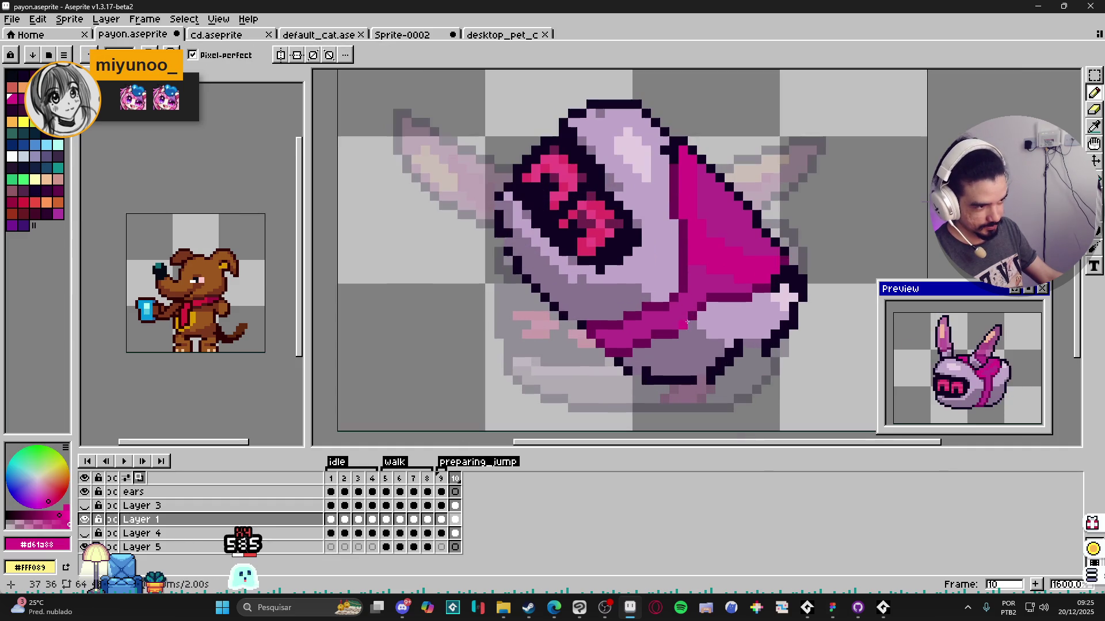
# Step: Draw dark outline pixels along the body's lower edge, leaving the dark outline shade as the drawing colour
pyautogui.keyDown('alt'); pyautogui.click(688, 324); pyautogui.keyUp('alt')
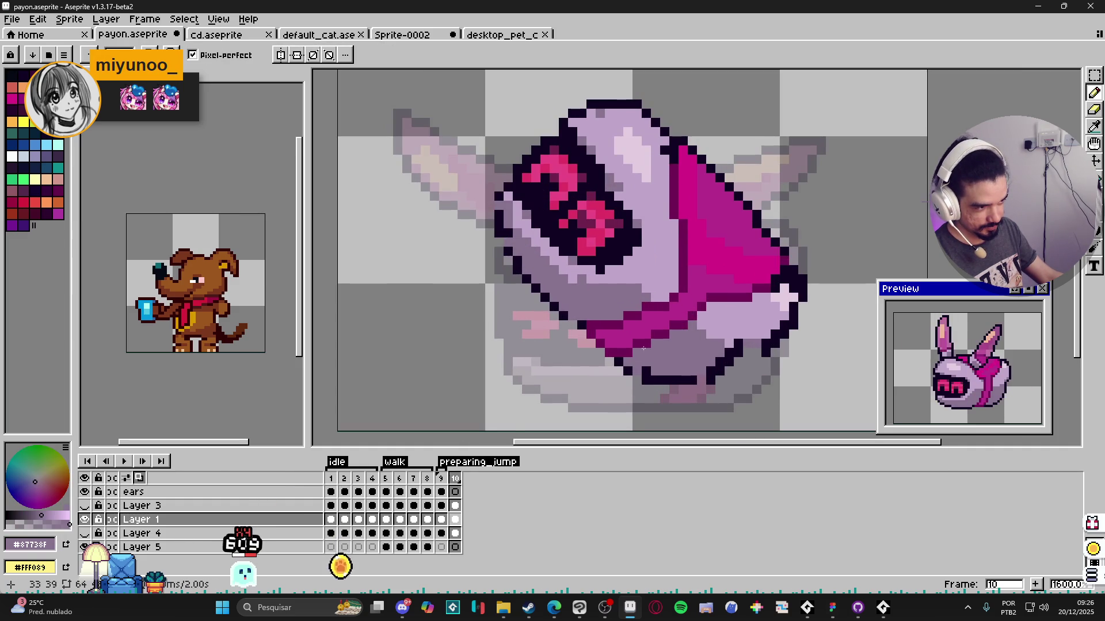
pyautogui.scroll(-1, 619, 344)
pyautogui.scroll(2, 611, 336)
pyautogui.keyDown('alt'); pyautogui.click(600, 371); pyautogui.keyUp('alt')
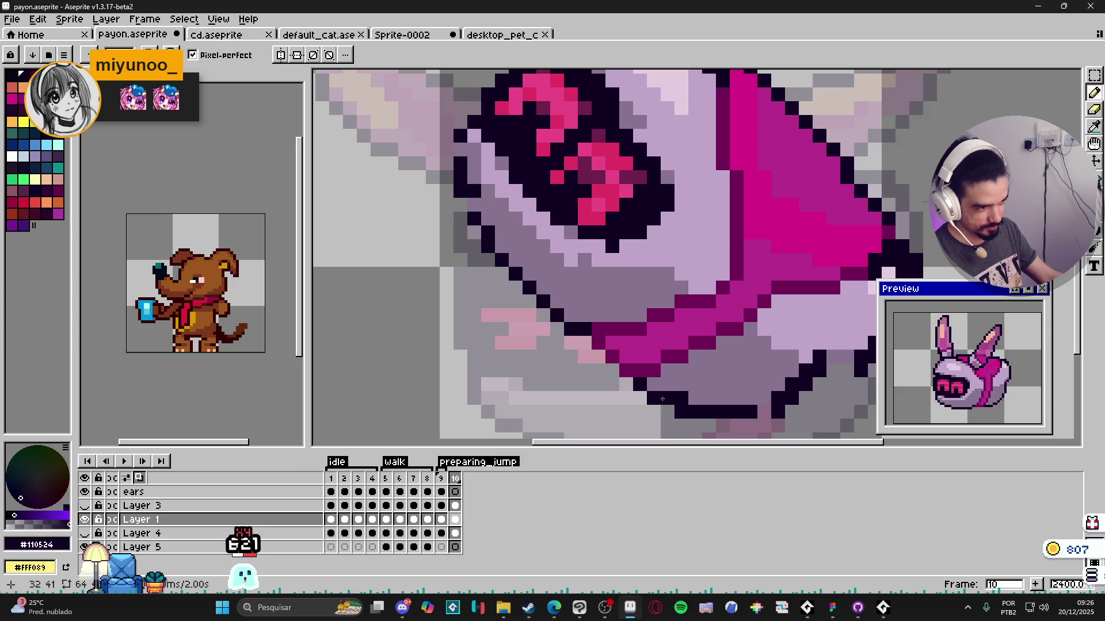
pyautogui.keyDown('alt'); pyautogui.click(699, 390); pyautogui.keyUp('alt')
pyautogui.keyDown('alt'); pyautogui.click(728, 402); pyautogui.keyUp('alt')
pyautogui.hscroll(2, 734, 397)
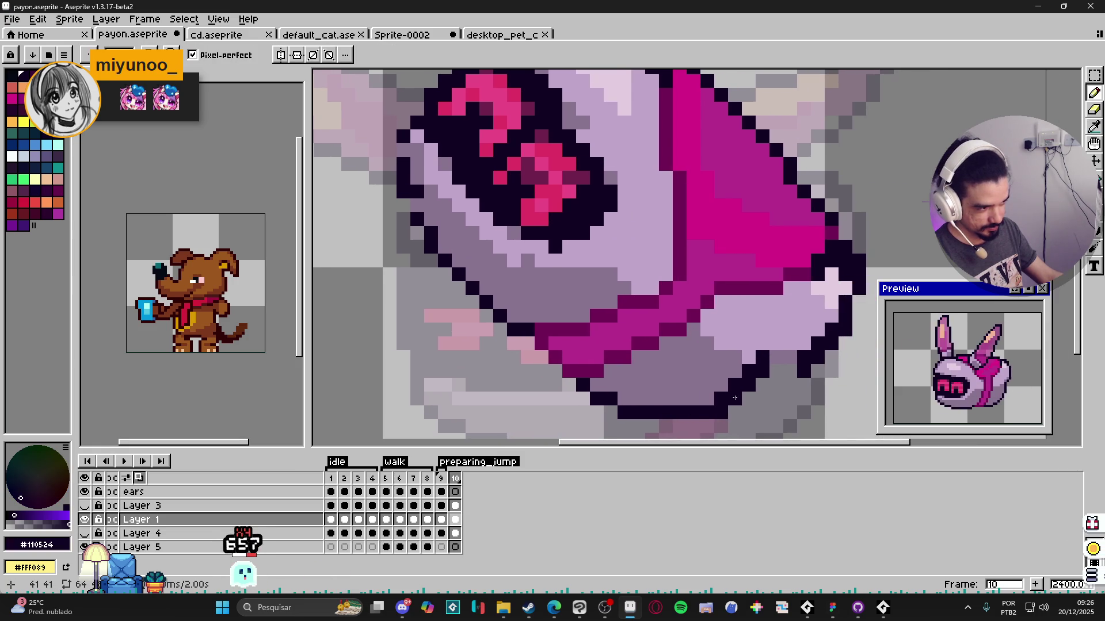
pyautogui.press('e')
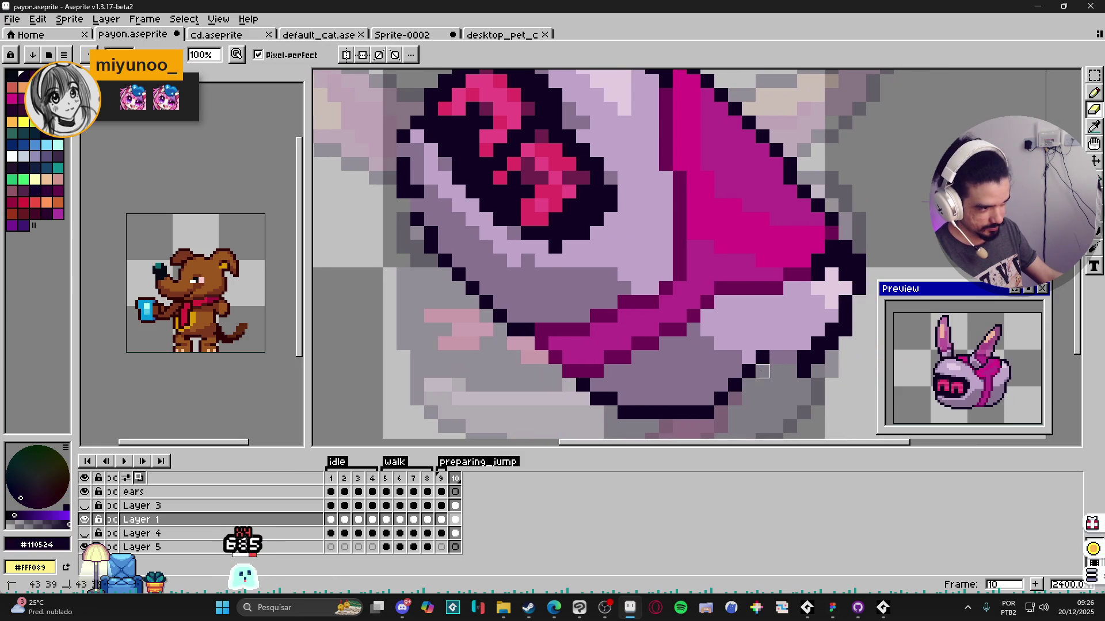
pyautogui.press('b')
pyautogui.scroll(-1, 762, 371)
pyautogui.scroll(1, 762, 371)
pyautogui.moveTo(756, 371); pyautogui.dragTo(778, 371)
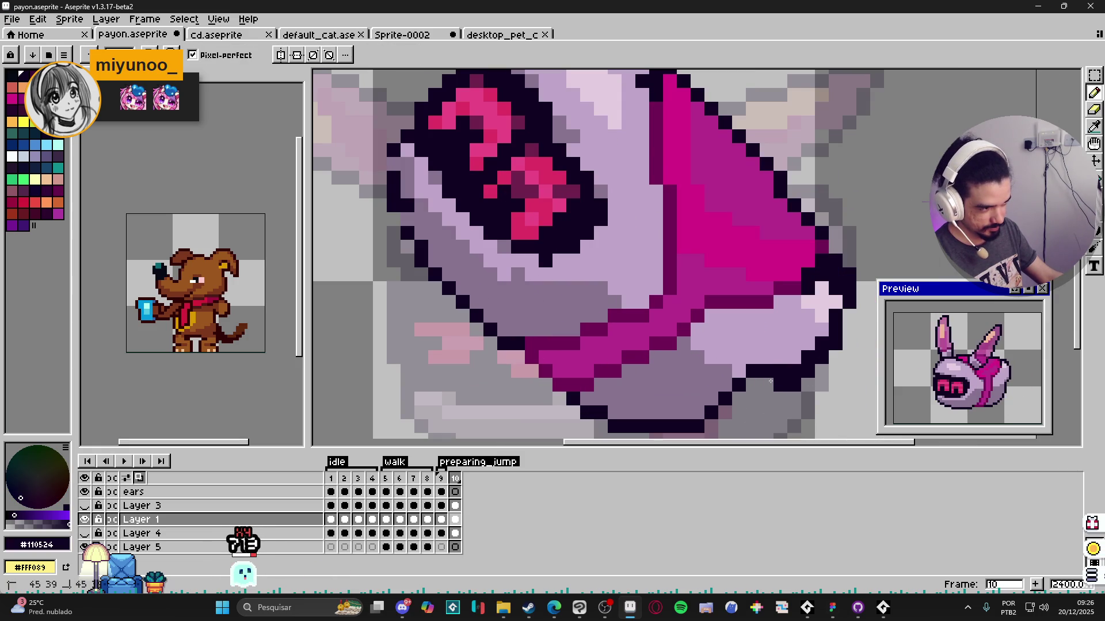
pyautogui.keyDown('alt'); pyautogui.click(750, 364); pyautogui.keyUp('alt')
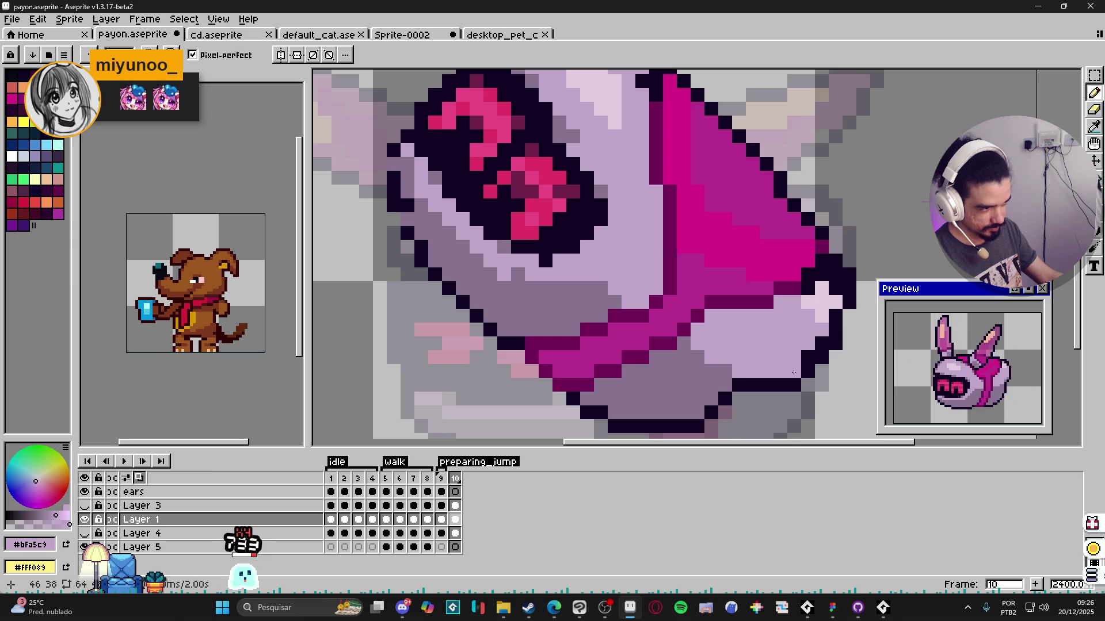
pyautogui.scroll(-1, 816, 343)
pyautogui.scroll(2, 803, 380)
pyautogui.keyDown('alt'); pyautogui.click(798, 382); pyautogui.keyUp('alt')
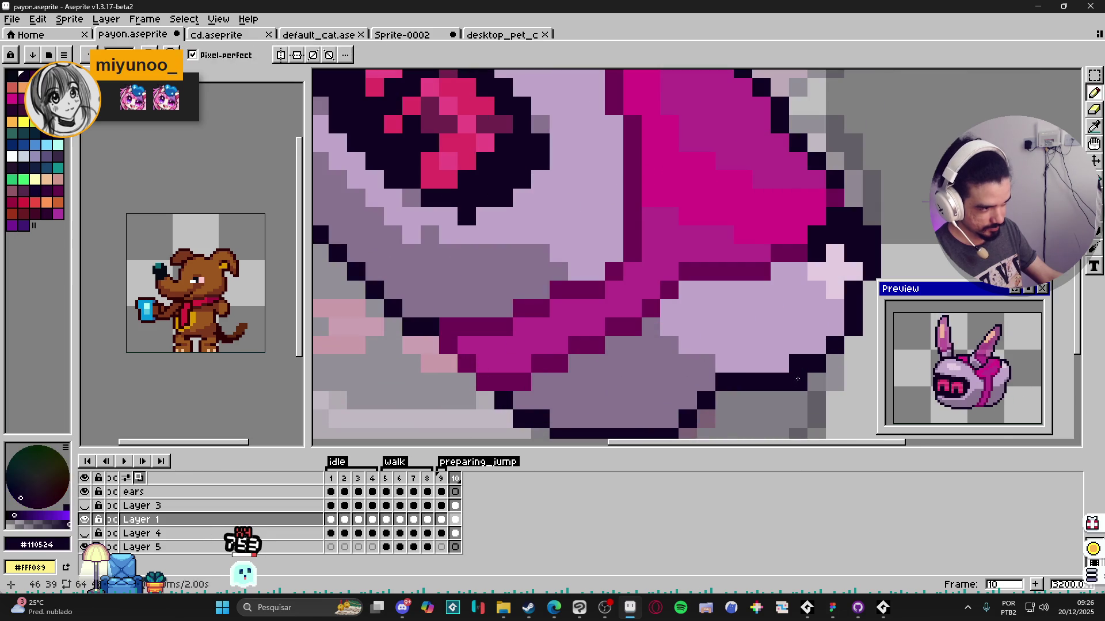
pyautogui.press('e')
pyautogui.scroll(-2, 798, 382)
pyautogui.scroll(2, 790, 328)
pyautogui.keyDown('alt'); pyautogui.click(791, 323); pyautogui.keyUp('alt')
pyautogui.press('b')
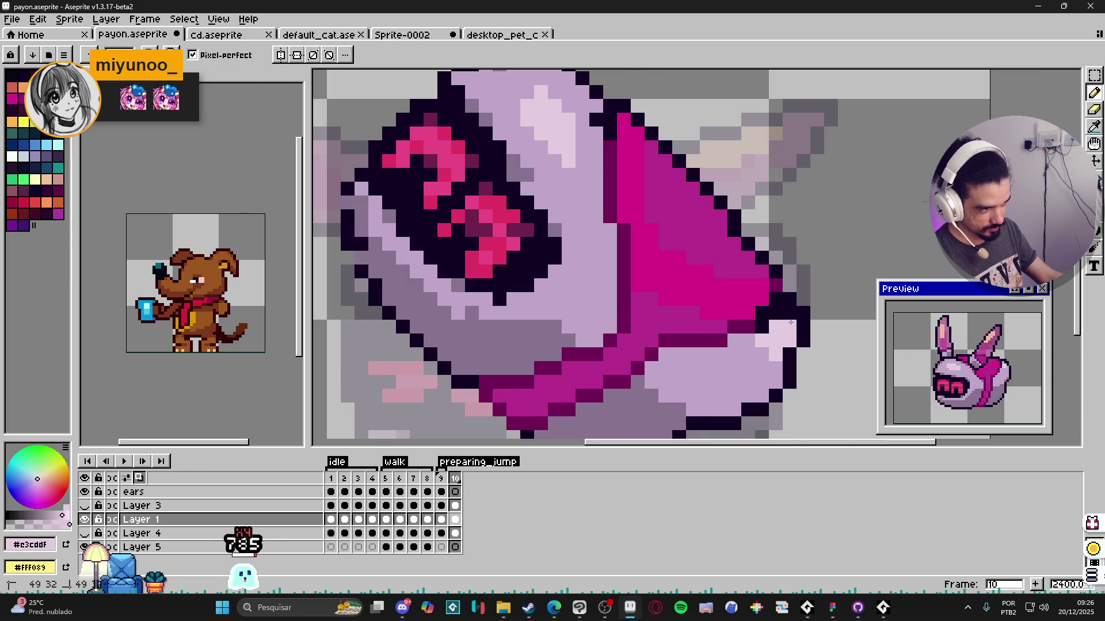
pyautogui.scroll(-2, 765, 329)
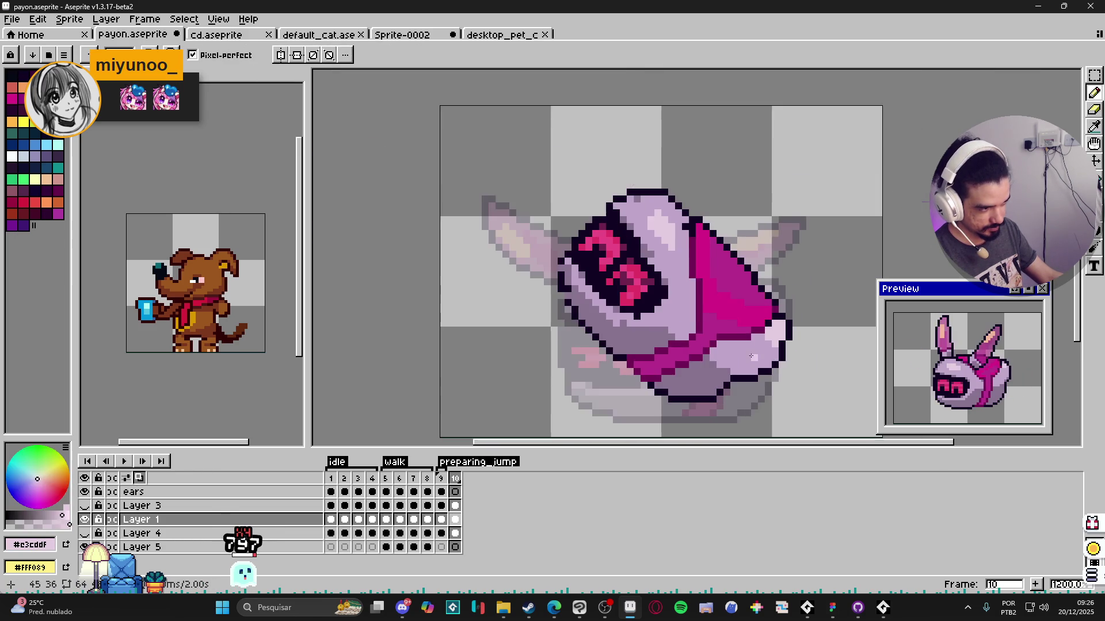
pyautogui.scroll(1, 561, 294)
pyautogui.scroll(1, 527, 285)
pyautogui.keyDown('alt'); pyautogui.click(520, 268); pyautogui.keyUp('alt')
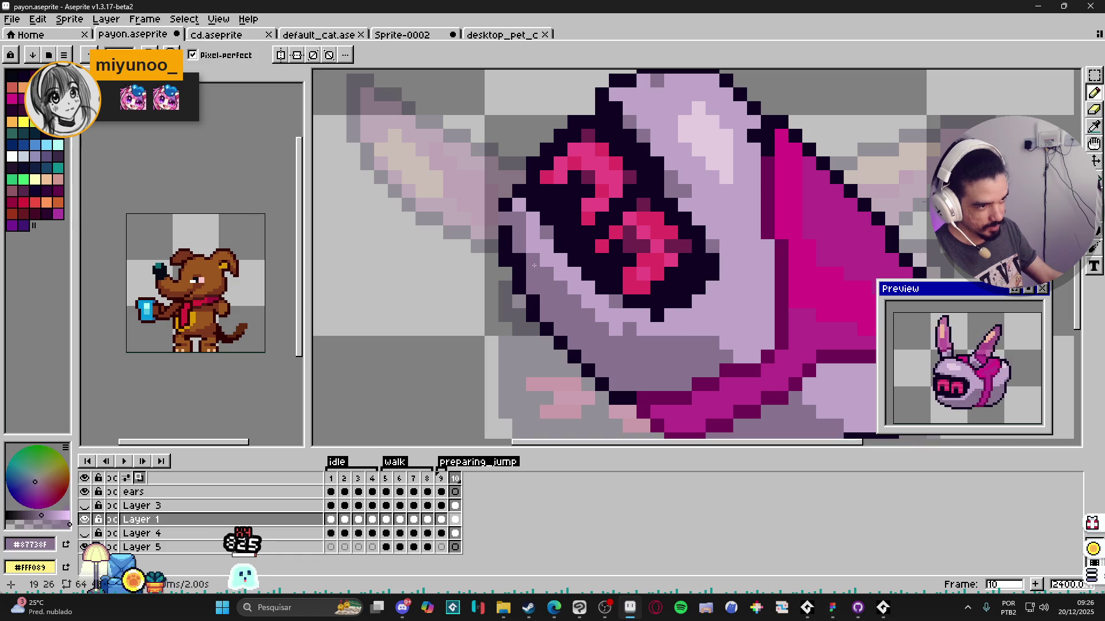
pyautogui.scroll(-3, 604, 345)
pyautogui.moveTo(534, 251); pyautogui.dragTo(557, 273)
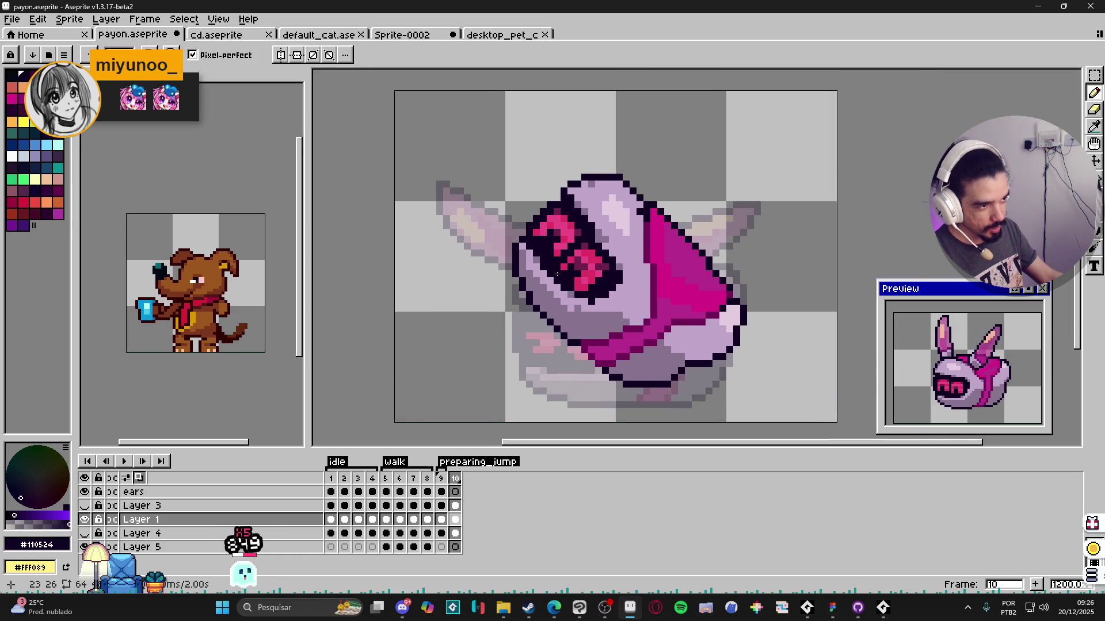
pyautogui.scroll(3, 577, 269)
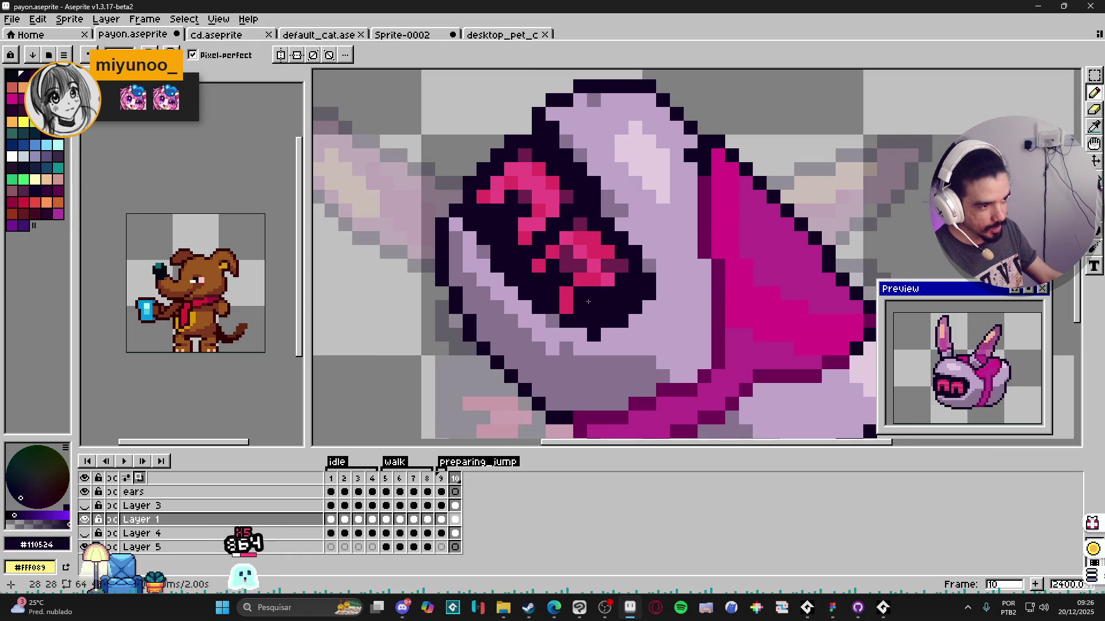
# Step: Paint dark over the visor's pink eye marks and fix grey pixels along the head's top outline
pyautogui.moveTo(591, 260)
pyautogui.mouseDown()
pyautogui.moveTo(580, 264)
pyautogui.moveTo(535, 212)
pyautogui.moveTo(525, 177)
pyautogui.mouseUp()
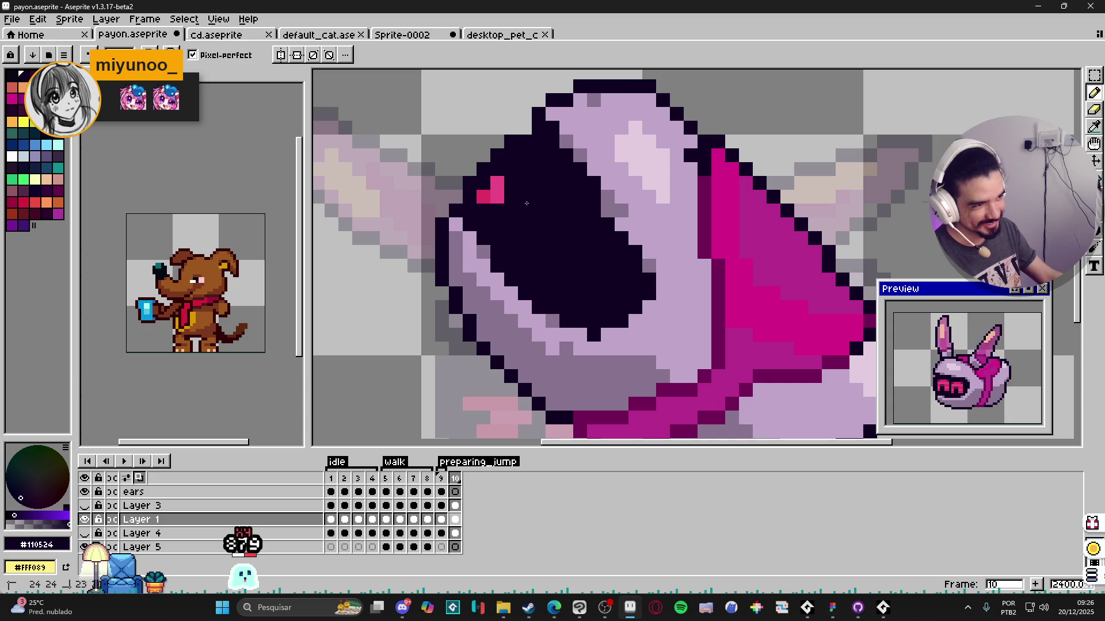
pyautogui.scroll(-2, 497, 201)
pyautogui.scroll(-2, 518, 225)
pyautogui.scroll(-2, 543, 251)
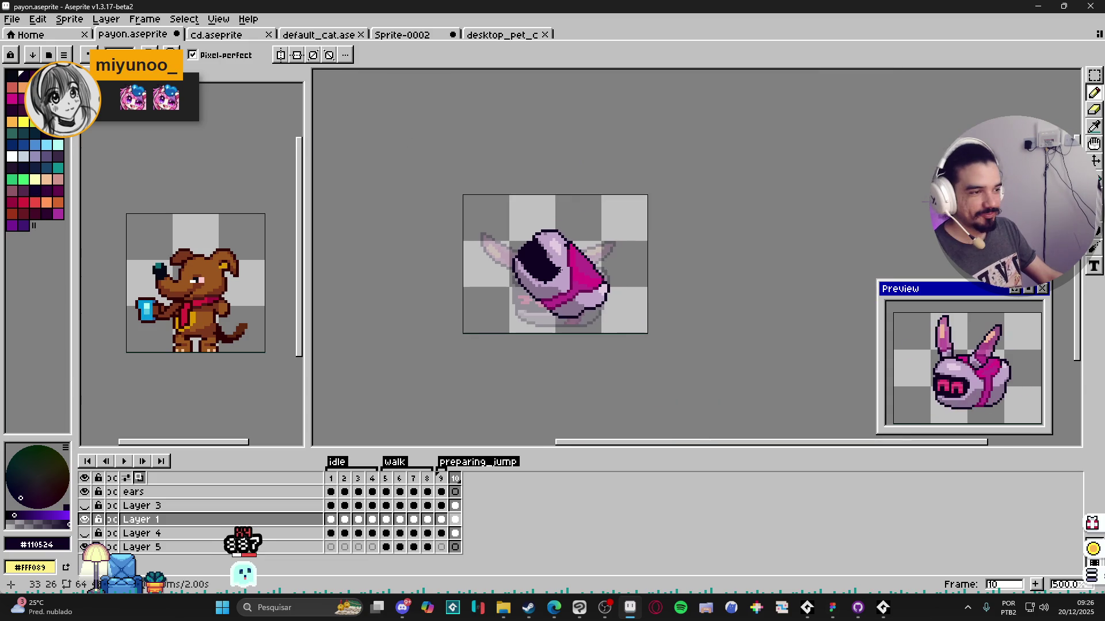
pyautogui.scroll(3, 559, 266)
pyautogui.scroll(5, 531, 218)
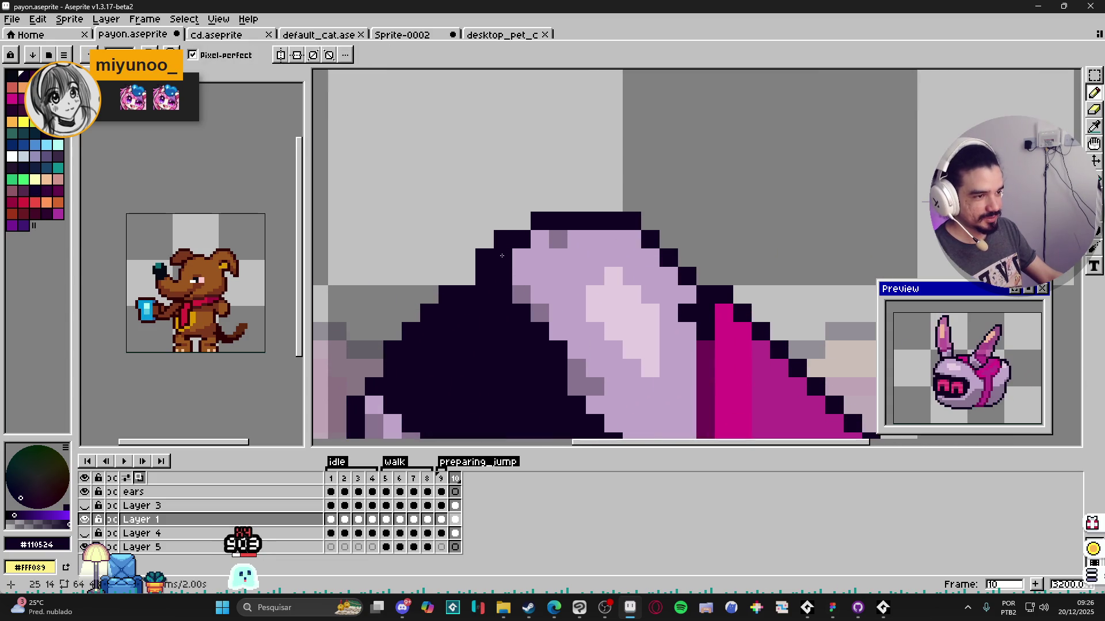
pyautogui.hotkey('ctrl', 'z')
pyautogui.click(540, 238)
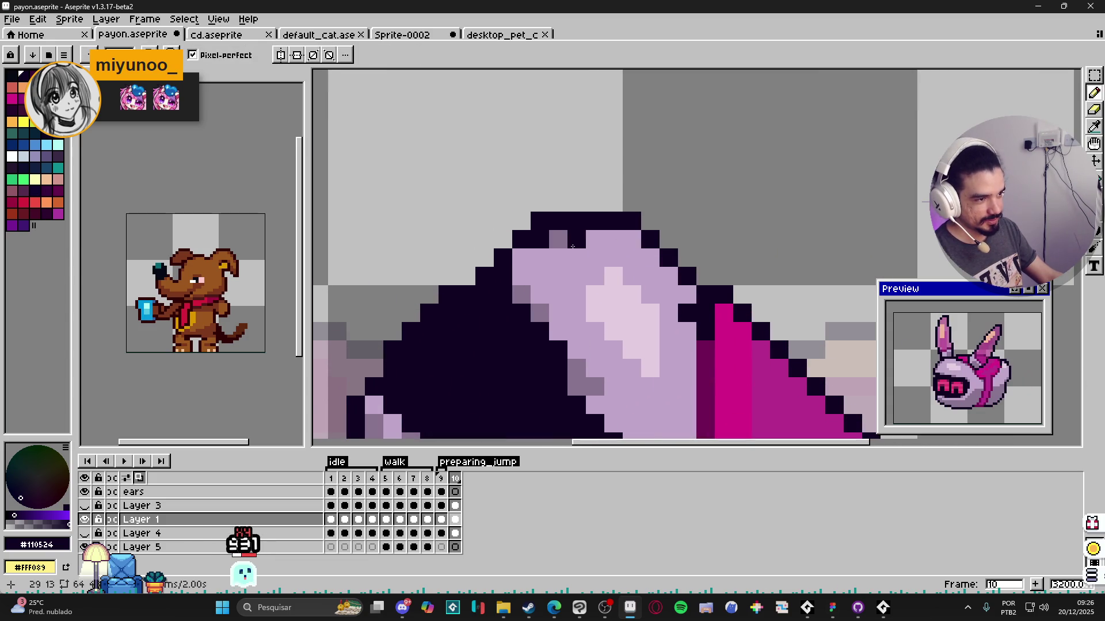
pyautogui.keyDown('alt'); pyautogui.click(558, 238); pyautogui.keyUp('alt')
pyautogui.click(613, 240)
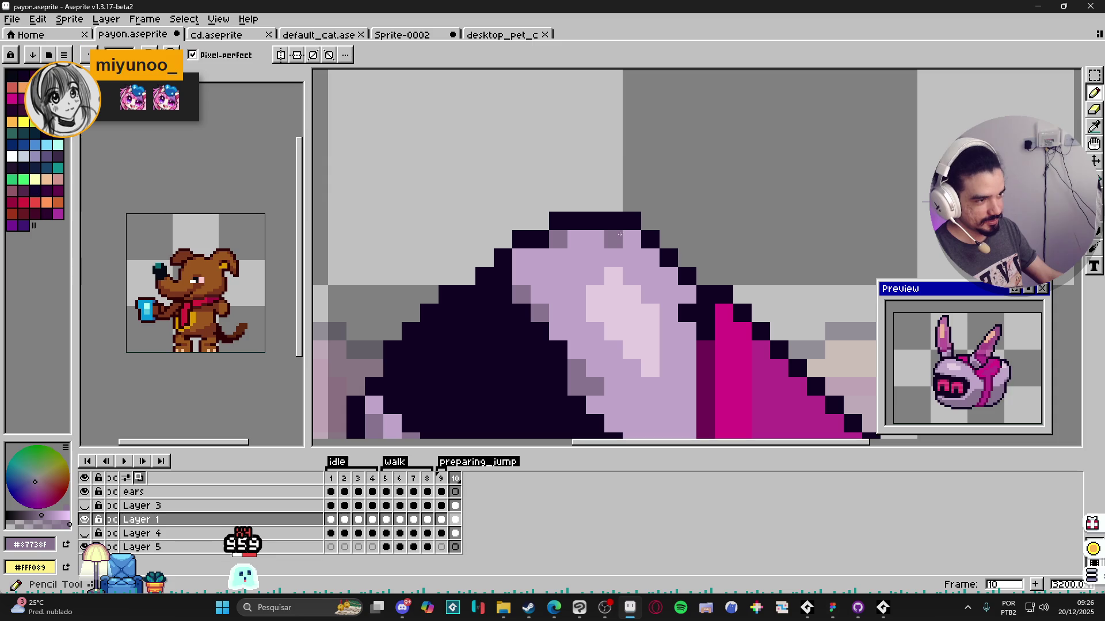
pyautogui.keyDown('alt'); pyautogui.click(685, 284); pyautogui.keyUp('alt')
pyautogui.scroll(-4, 621, 293)
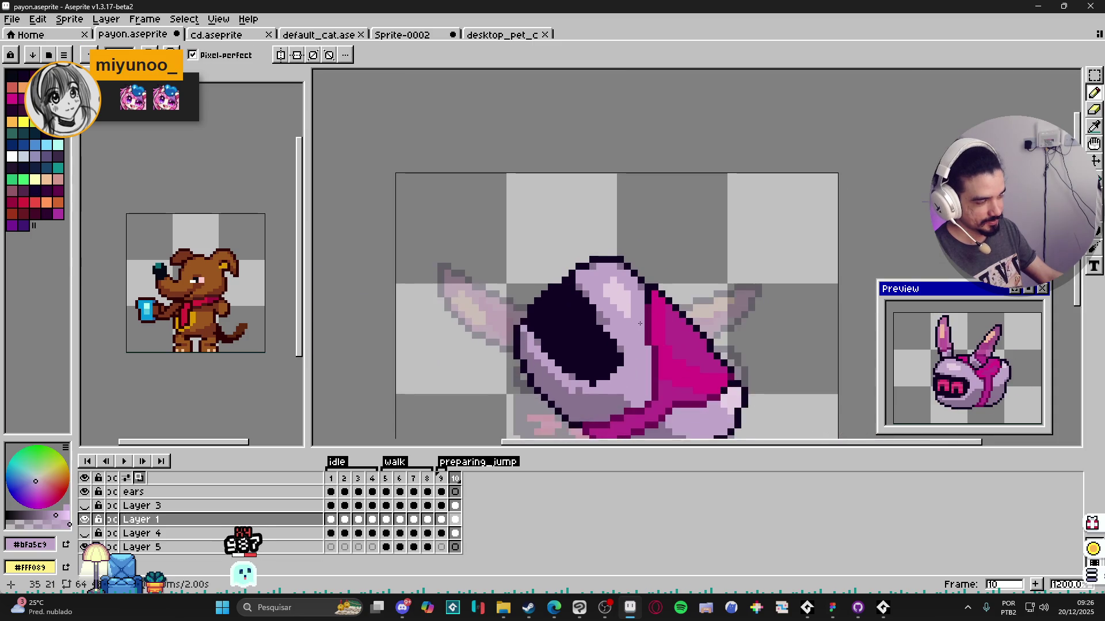
pyautogui.keyDown('alt'); pyautogui.click(621, 293); pyautogui.keyUp('alt')
pyautogui.press('alt')
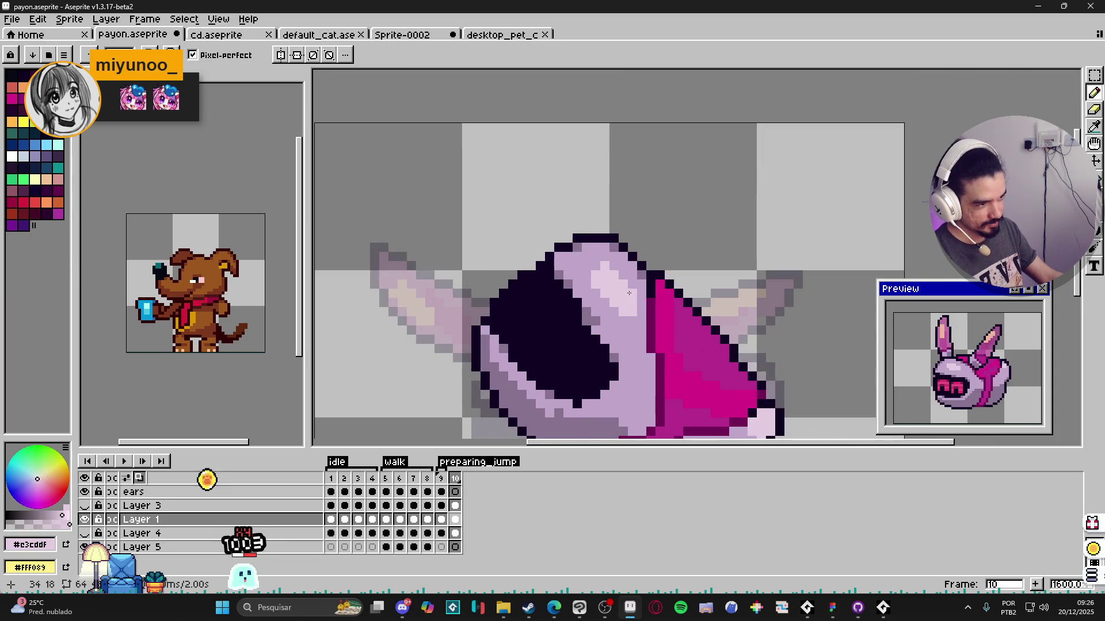
pyautogui.scroll(2, 628, 293)
pyautogui.scroll(-1, 622, 290)
pyautogui.scroll(1, 613, 280)
# Step: Add a dark pixel at the visor's lower edge, sampling grey and light purple shades for the rim
pyautogui.keyDown('alt'); pyautogui.click(605, 274); pyautogui.keyUp('alt')
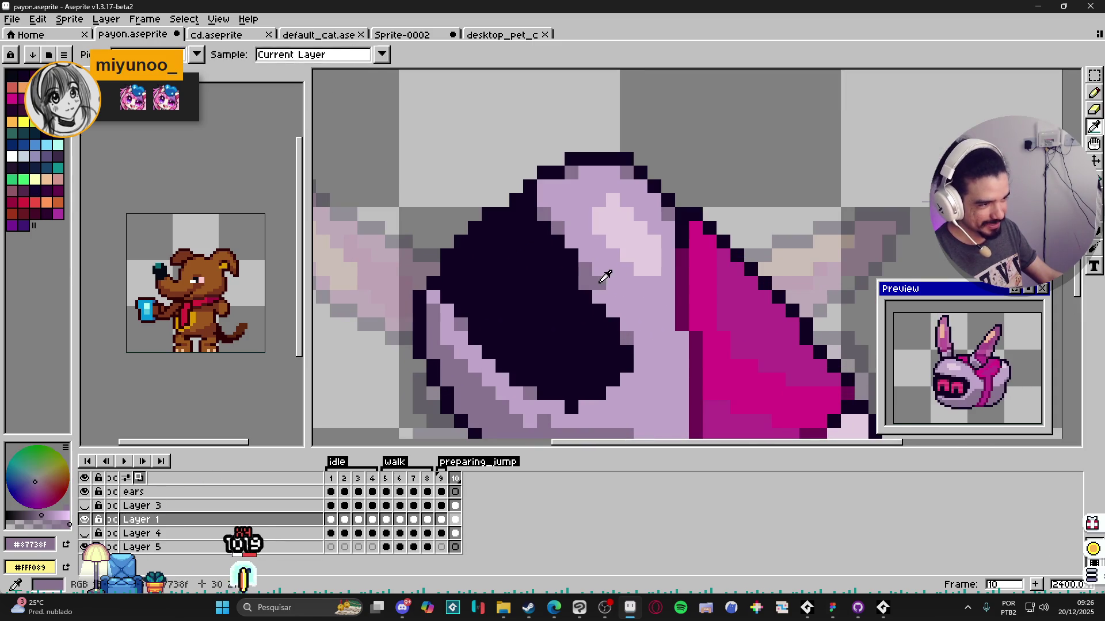
pyautogui.keyDown('alt'); pyautogui.click(599, 286); pyautogui.keyUp('alt')
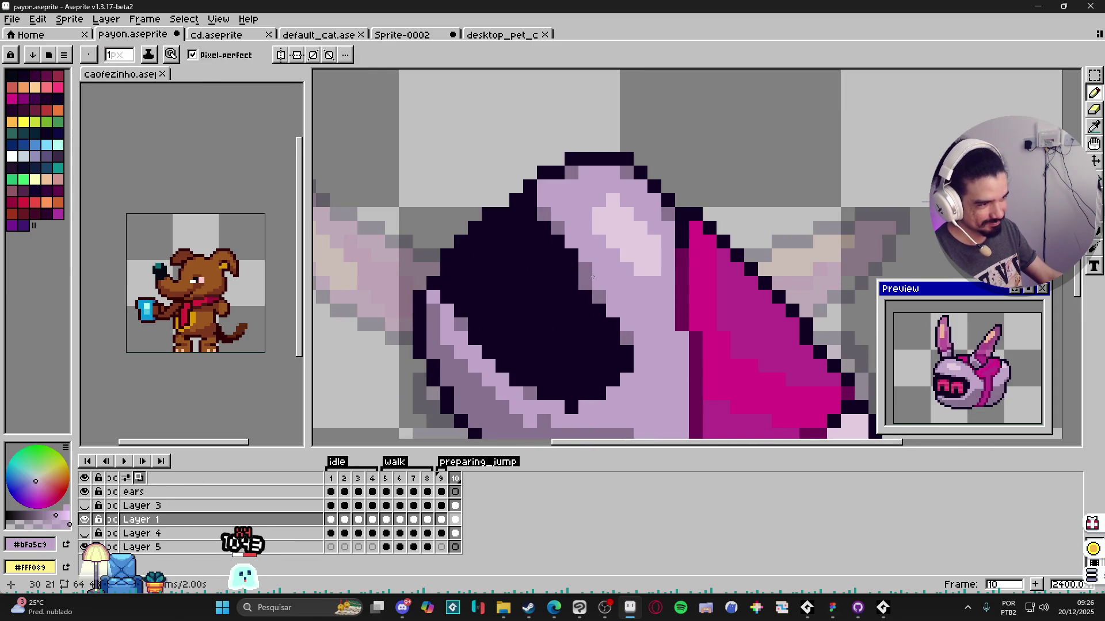
pyautogui.keyDown('alt'); pyautogui.click(581, 277); pyautogui.keyUp('alt')
pyautogui.scroll(-1, 562, 333)
pyautogui.scroll(2, 572, 369)
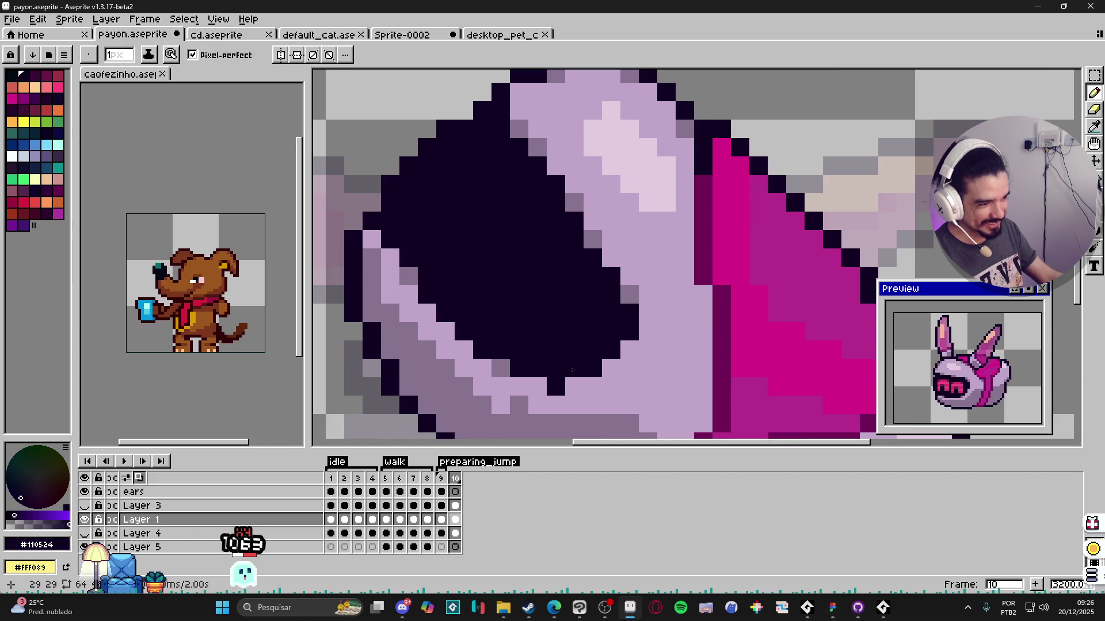
pyautogui.click(536, 386)
pyautogui.keyDown('alt'); pyautogui.click(521, 403); pyautogui.keyUp('alt')
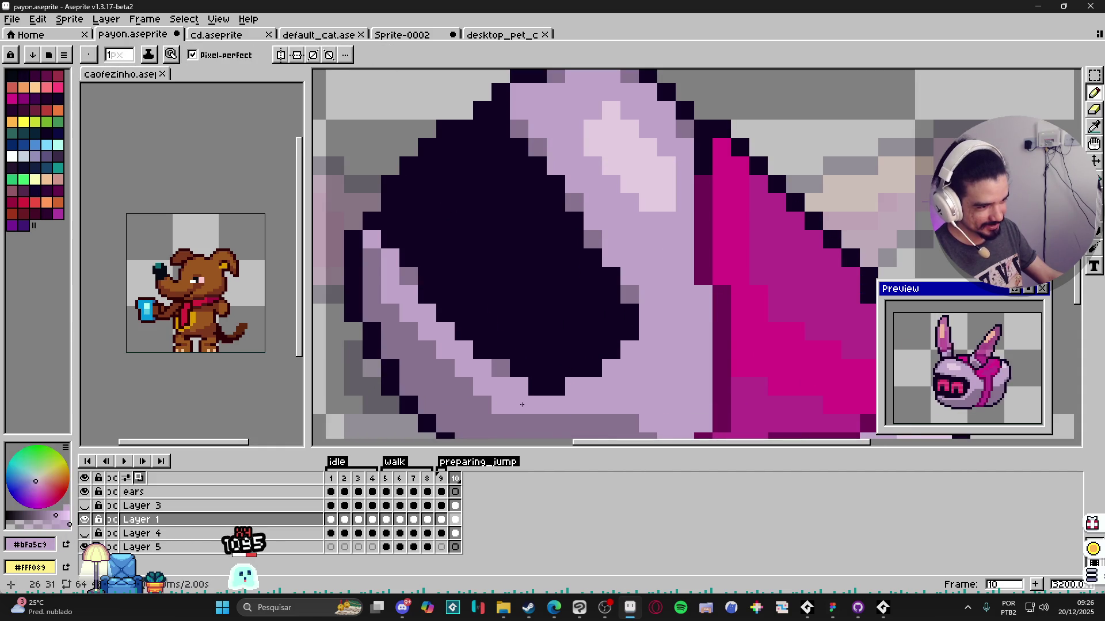
pyautogui.scroll(-1, 521, 404)
pyautogui.scroll(1, 494, 356)
pyautogui.keyDown('alt'); pyautogui.click(494, 356); pyautogui.keyUp('alt')
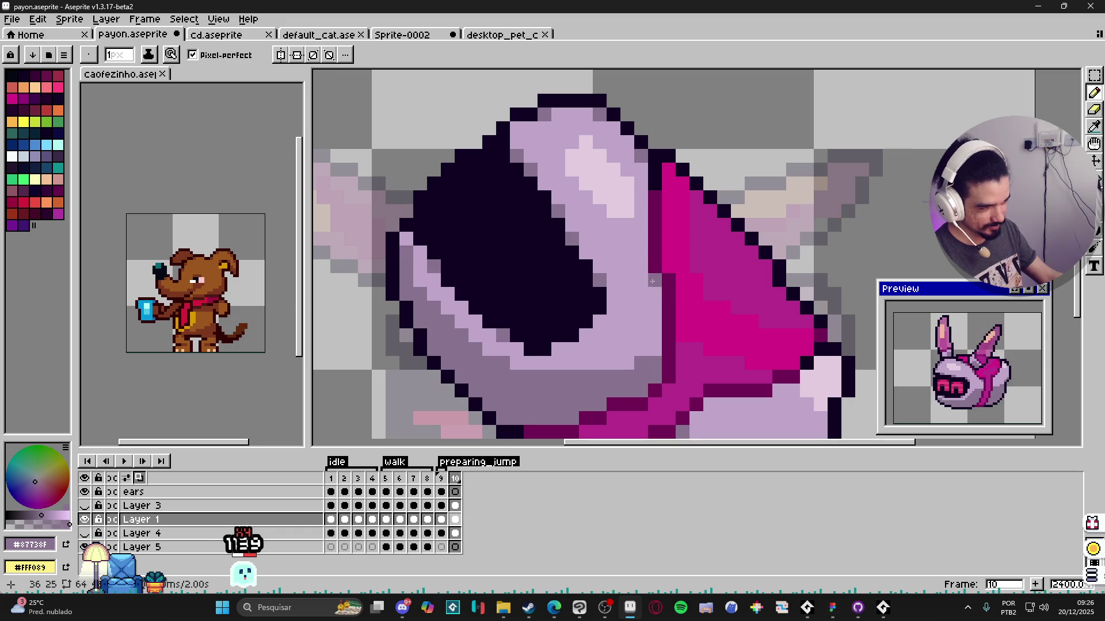
pyautogui.scroll(-1, 653, 281)
pyautogui.scroll(1, 630, 311)
# Step: Paint a light purple highlight line along the rim just below the dark visor
pyautogui.keyDown('alt'); pyautogui.click(622, 327); pyautogui.keyUp('alt')
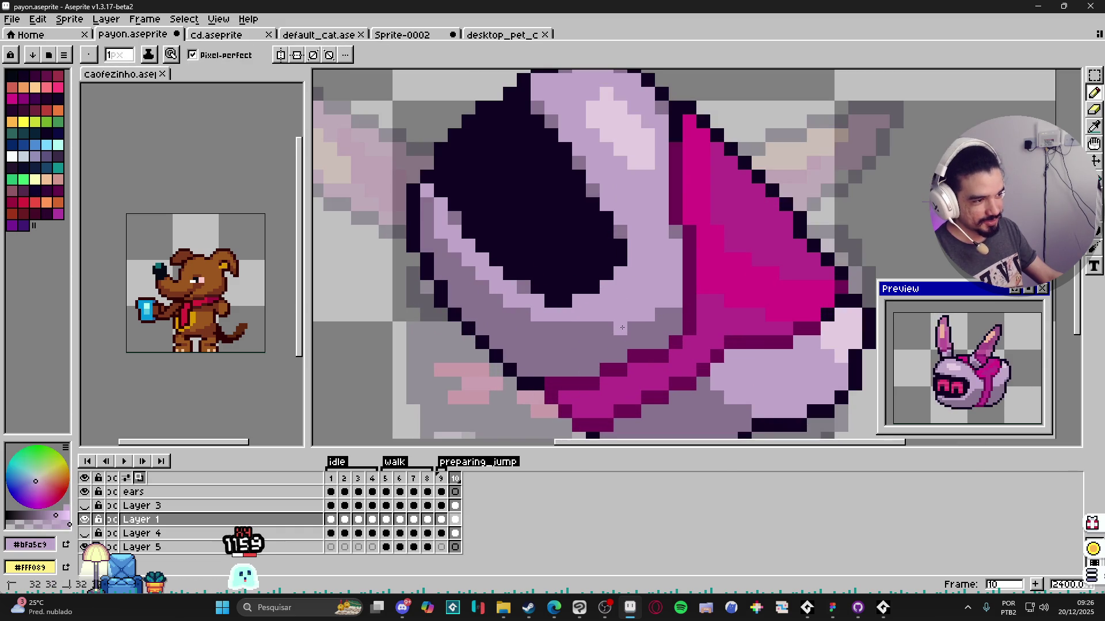
pyautogui.moveTo(618, 328); pyautogui.dragTo(561, 325)
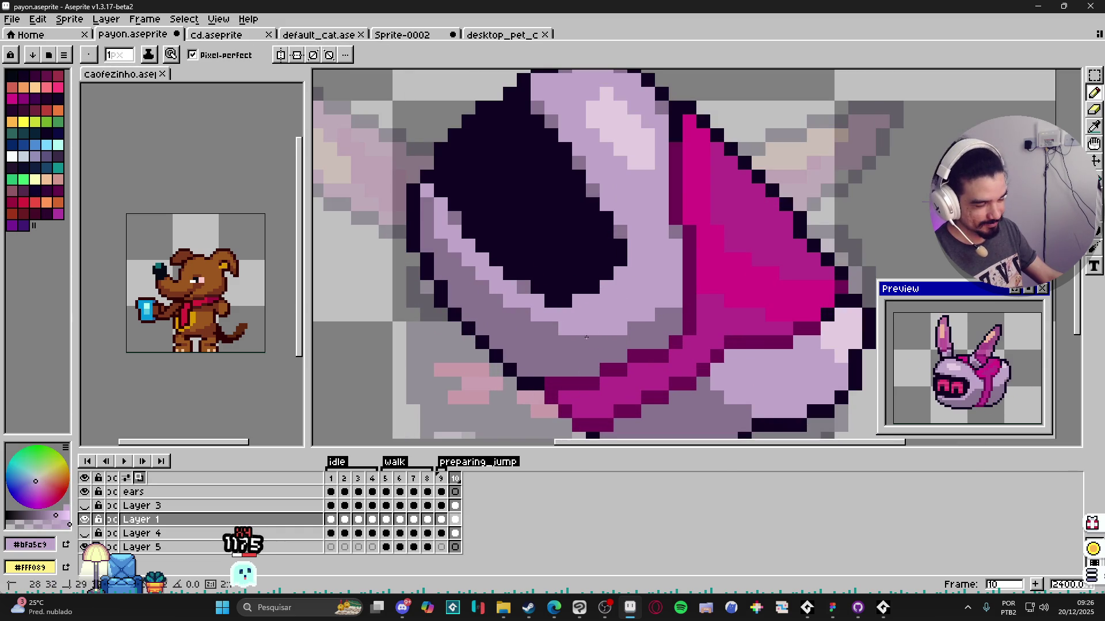
pyautogui.keyDown('alt'); pyautogui.click(649, 315); pyautogui.keyUp('alt')
pyautogui.scroll(-1, 668, 305)
pyautogui.scroll(1, 670, 306)
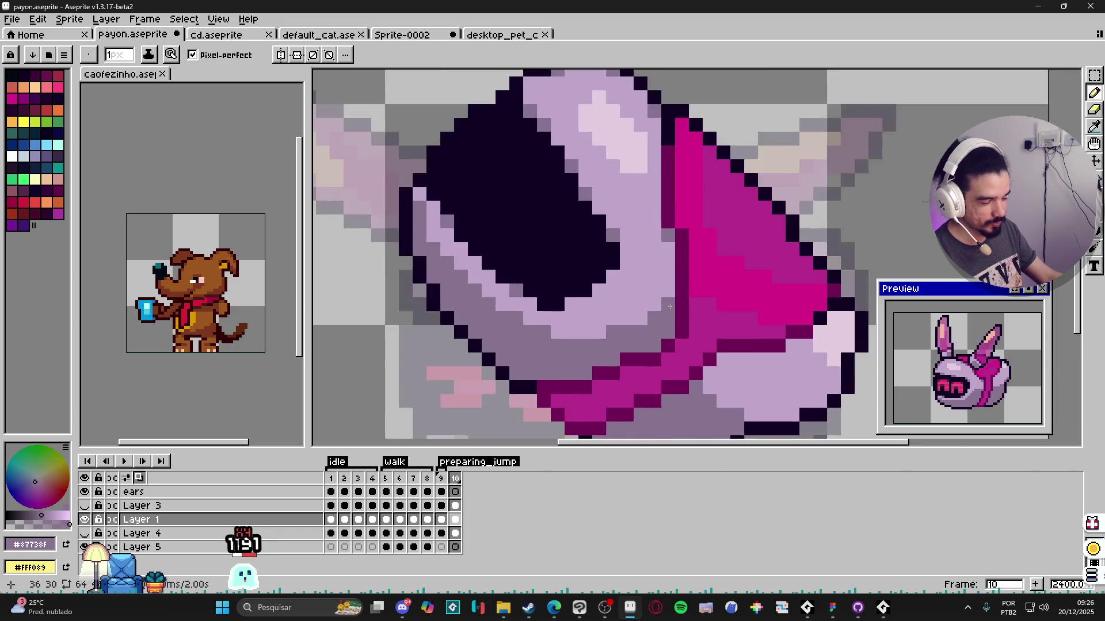
pyautogui.scroll(-4, 669, 306)
pyautogui.scroll(2, 636, 326)
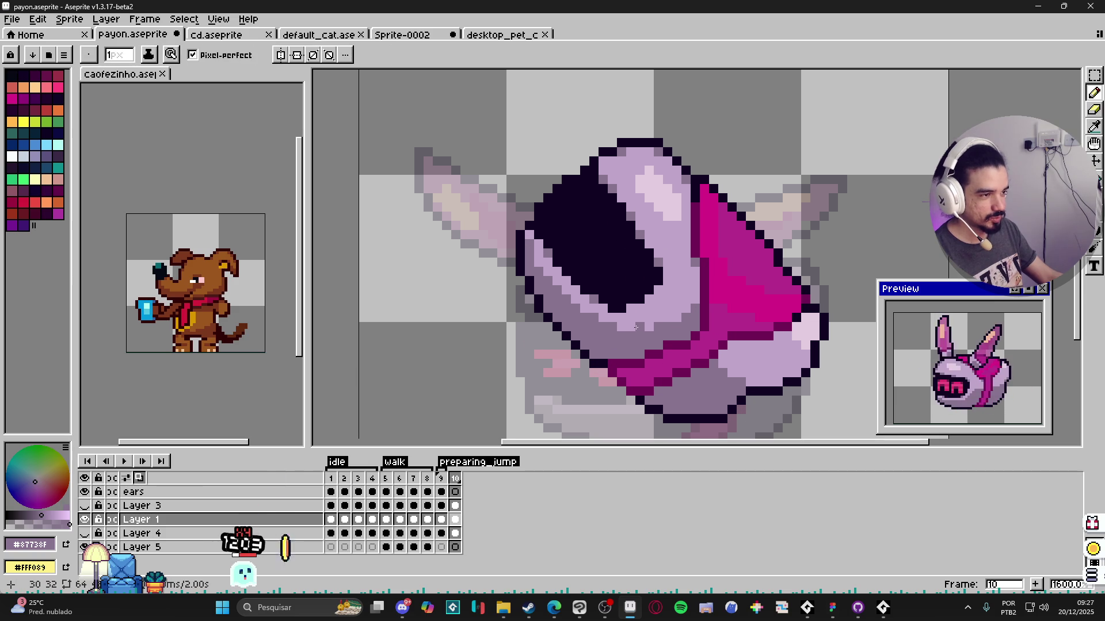
pyautogui.scroll(-3, 605, 159)
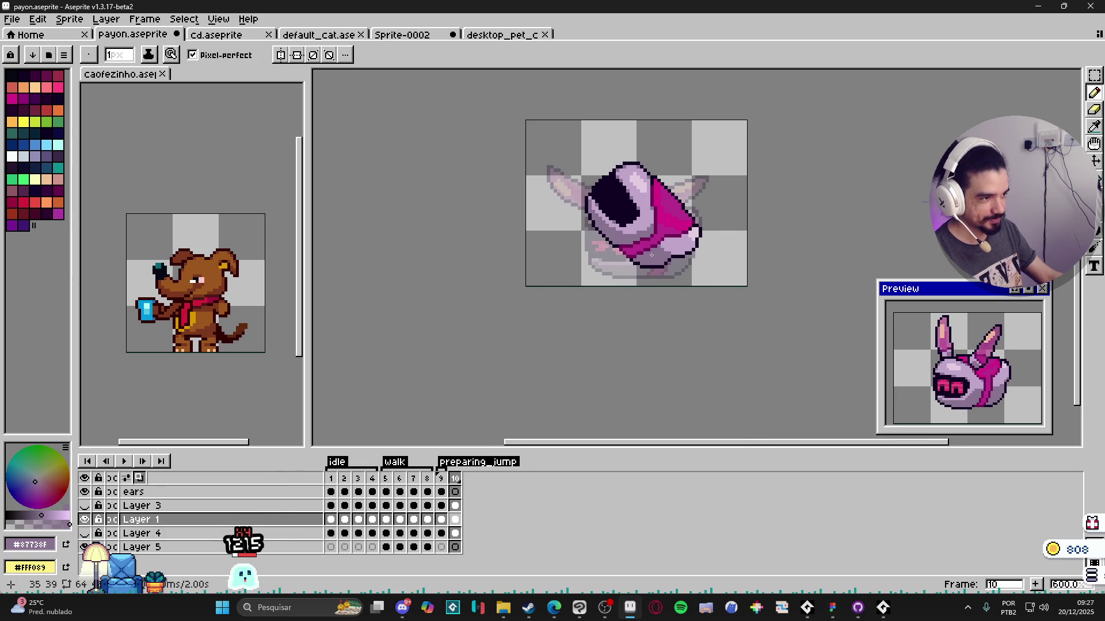
pyautogui.scroll(3, 623, 204)
pyautogui.scroll(2, 595, 253)
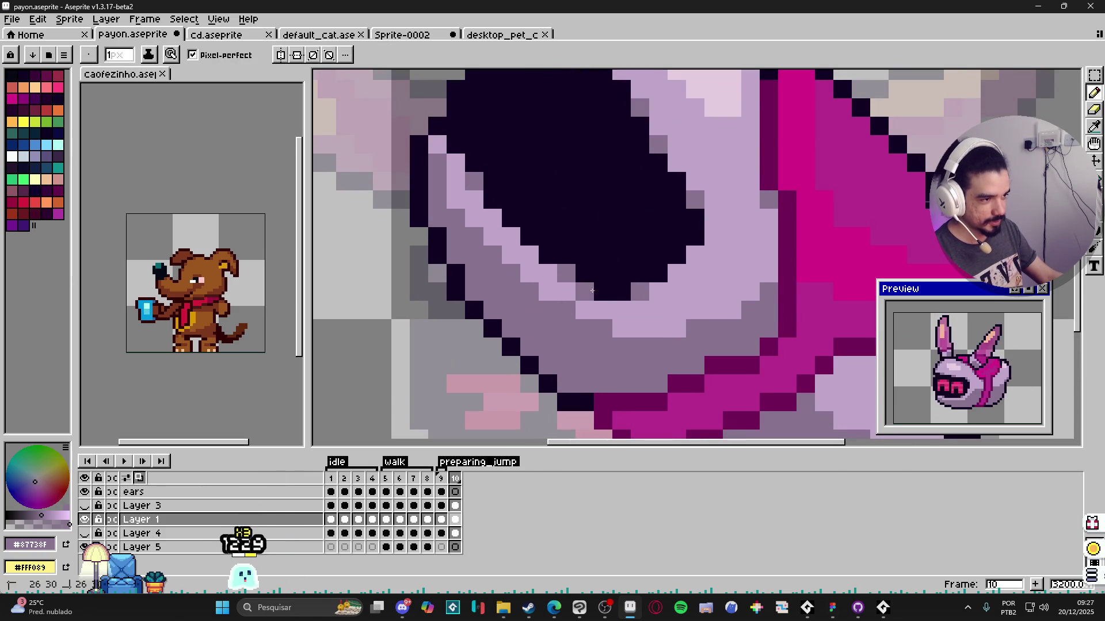
pyautogui.scroll(-1, 584, 287)
pyautogui.scroll(-3, 557, 317)
pyautogui.scroll(1, 556, 316)
pyautogui.scroll(2, 561, 246)
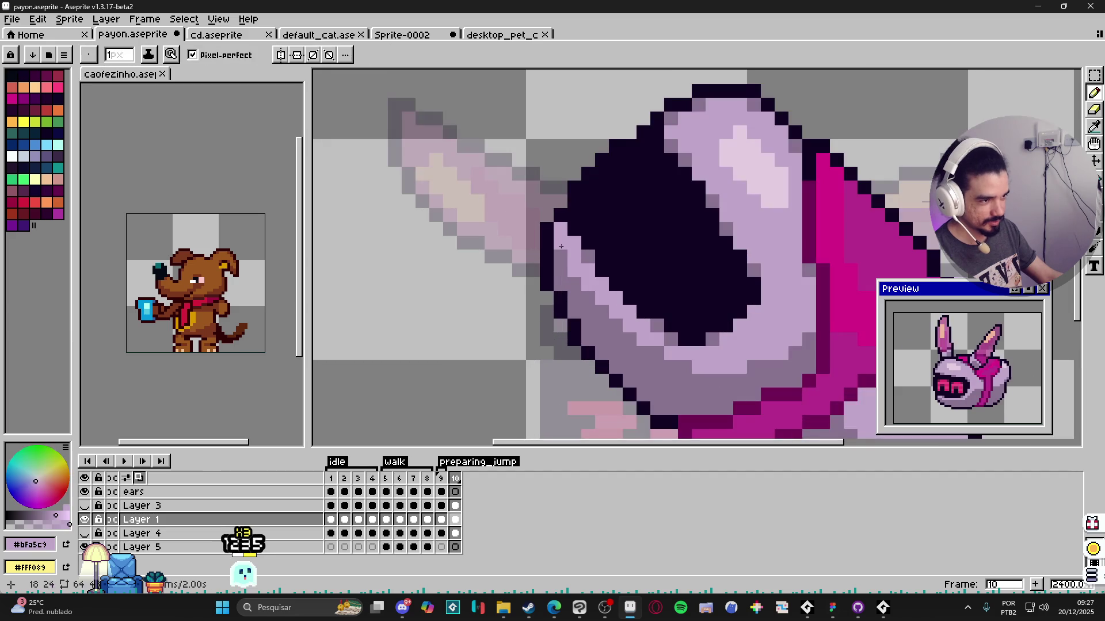
pyautogui.scroll(-2, 571, 263)
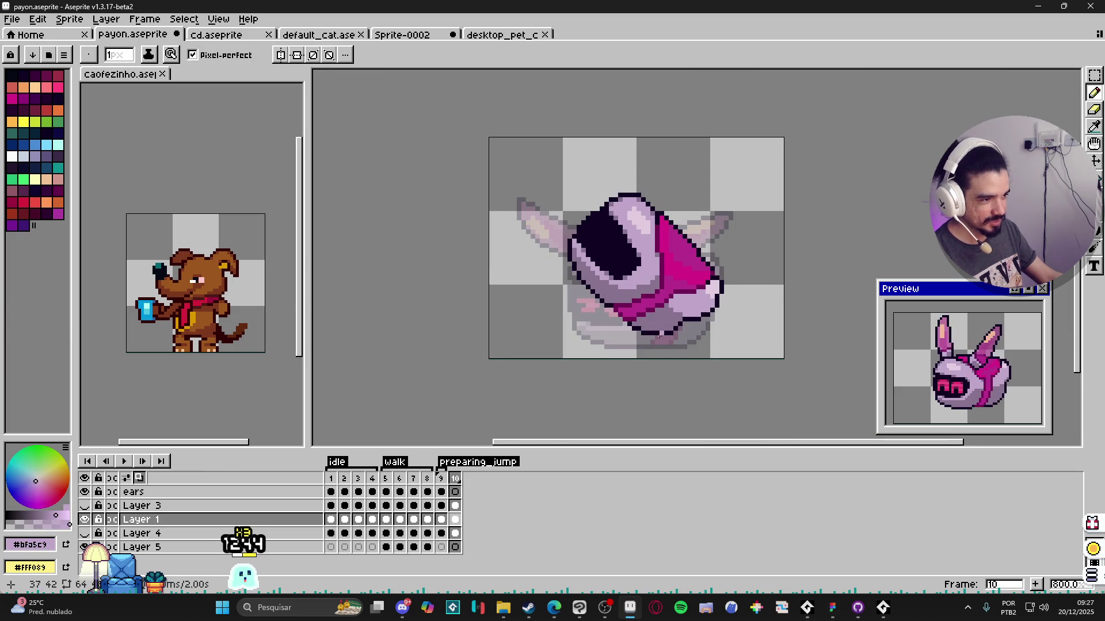
pyautogui.moveTo(660, 335); pyautogui.dragTo(623, 313)
pyautogui.scroll(2, 634, 313)
pyautogui.scroll(-2, 638, 320)
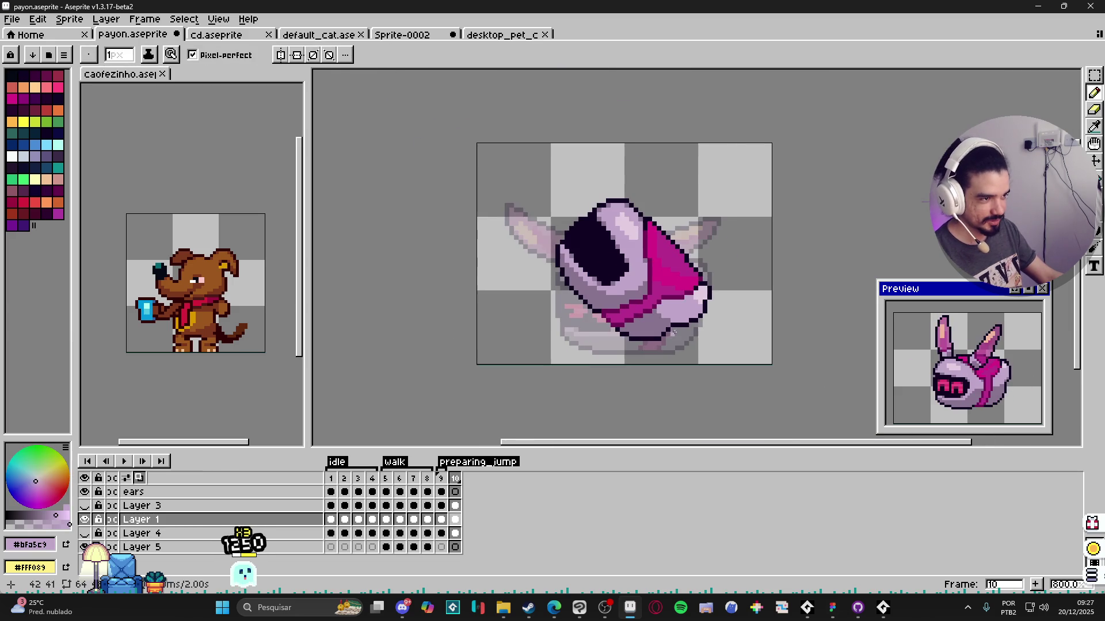
pyautogui.click(441, 478)
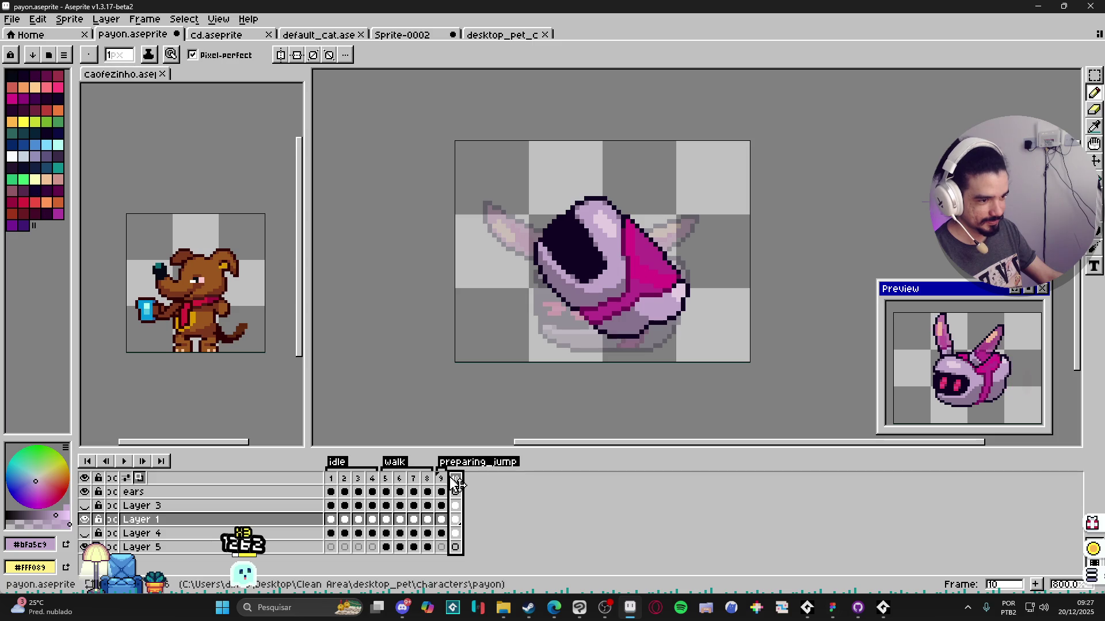
pyautogui.click(440, 479)
pyautogui.click(456, 480)
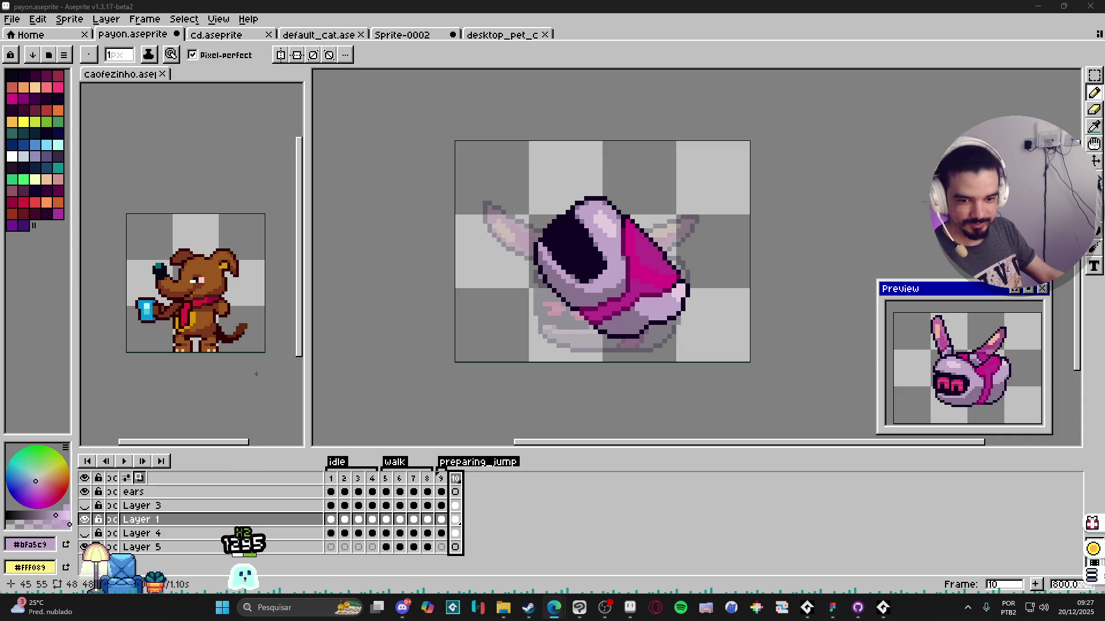
pyautogui.scroll(2, 486, 232)
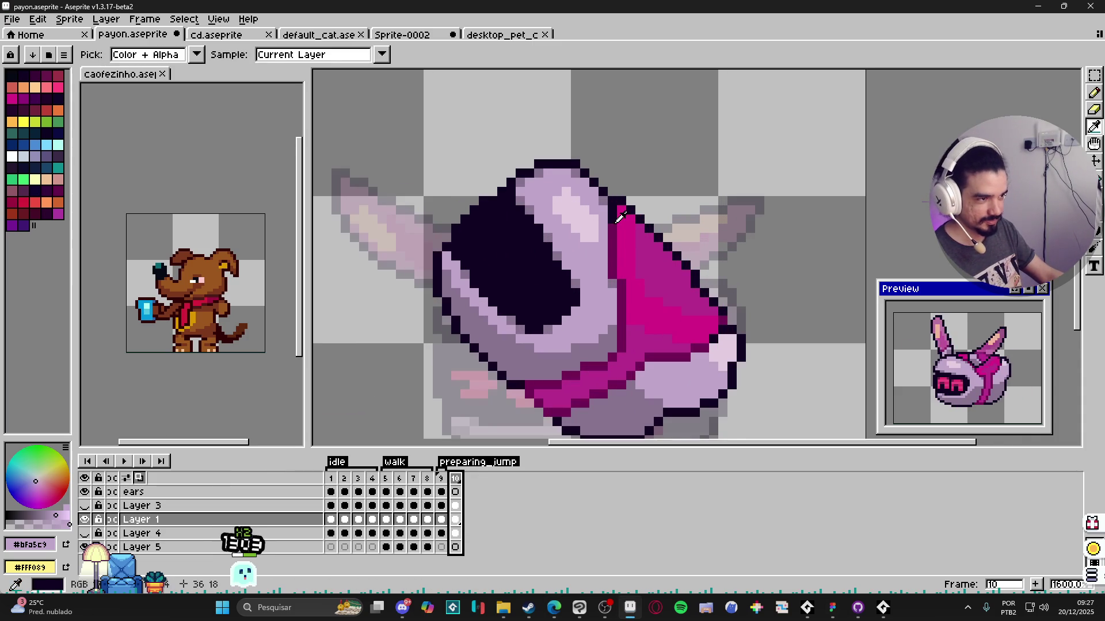
pyautogui.keyDown('alt'); pyautogui.click(603, 194); pyautogui.keyUp('alt')
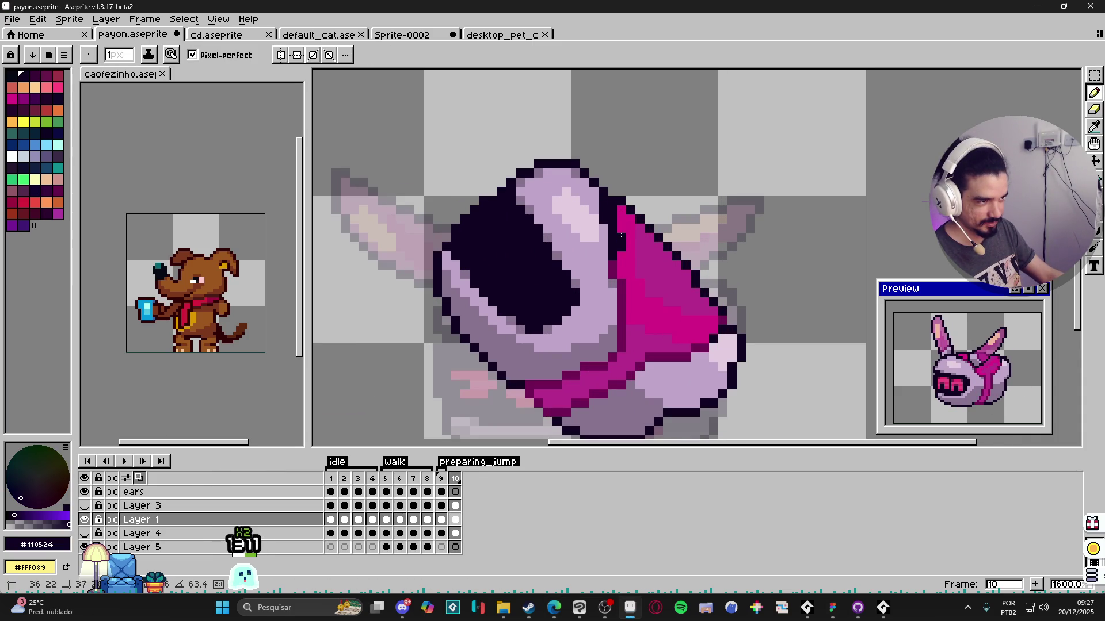
pyautogui.keyDown('alt'); pyautogui.click(613, 208); pyautogui.keyUp('alt')
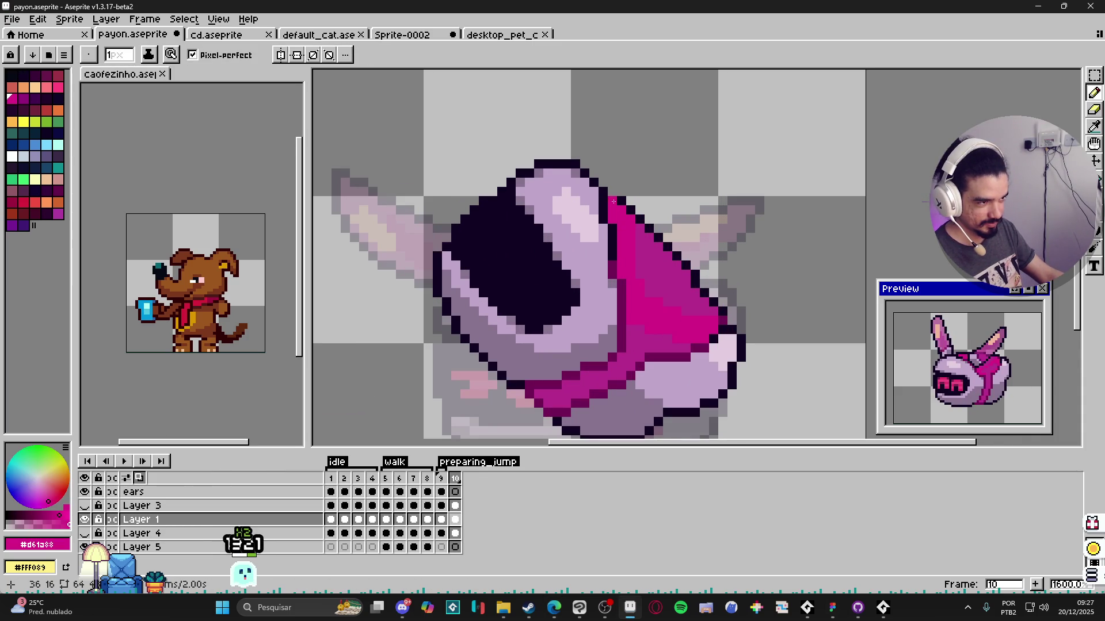
pyautogui.keyDown('alt'); pyautogui.click(639, 210); pyautogui.keyUp('alt')
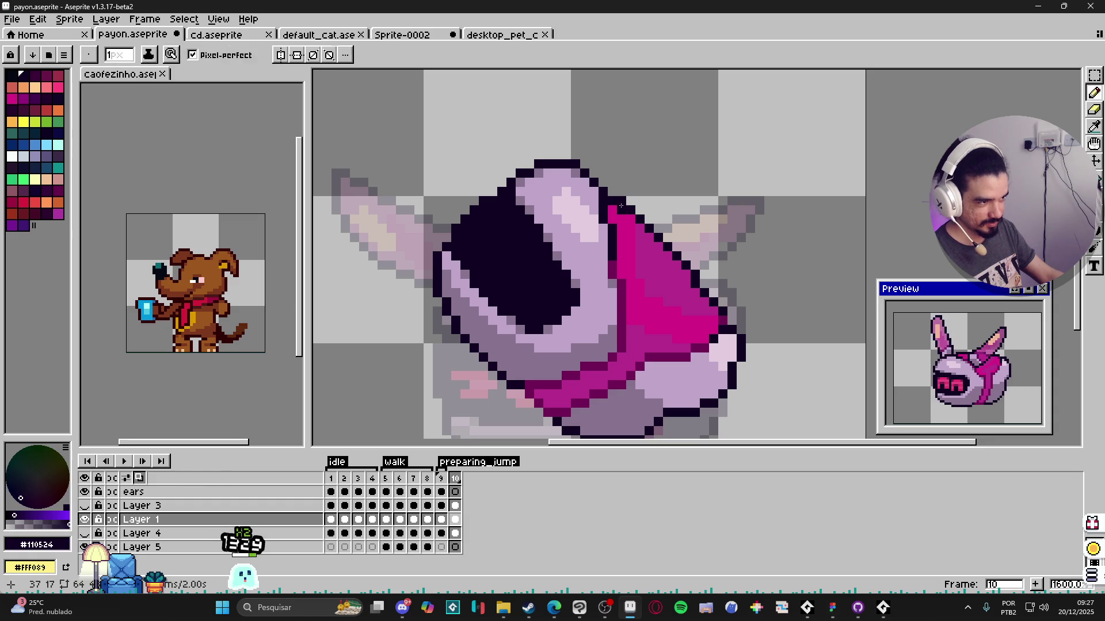
pyautogui.press('e')
pyautogui.scroll(-1, 639, 210)
pyautogui.scroll(3, 678, 277)
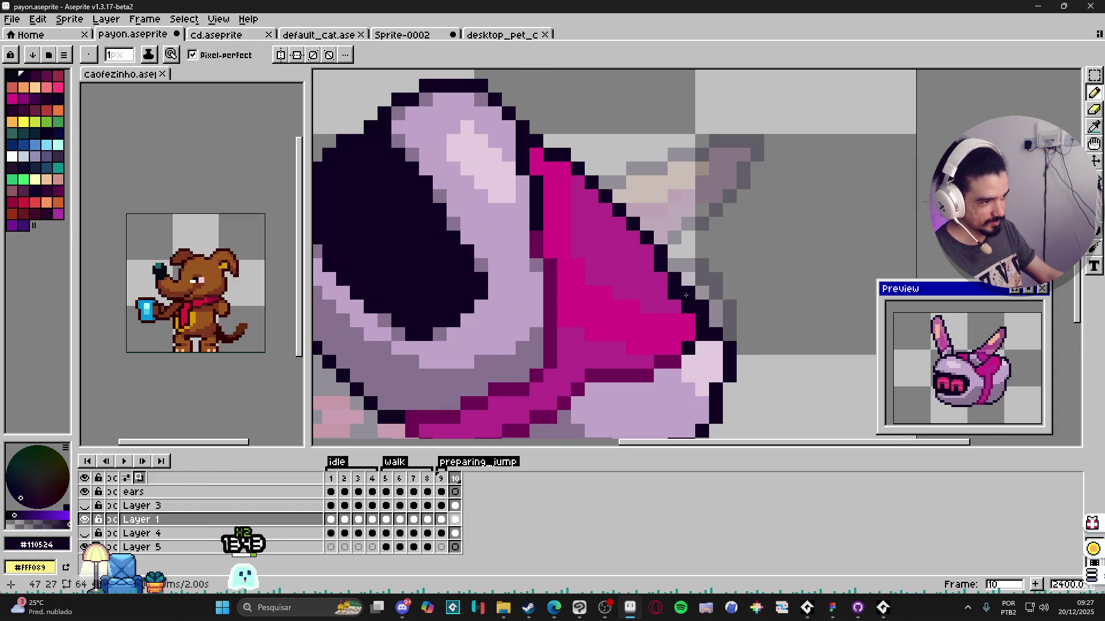
pyautogui.press('b')
pyautogui.scroll(-3, 701, 333)
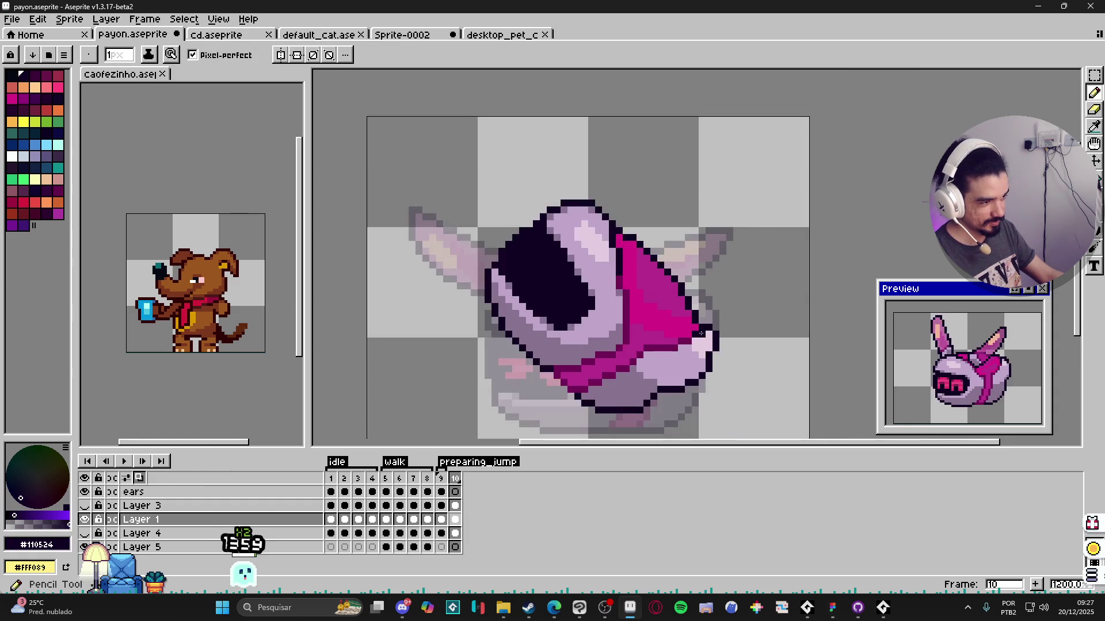
pyautogui.scroll(-3, 700, 333)
pyautogui.scroll(4, 699, 309)
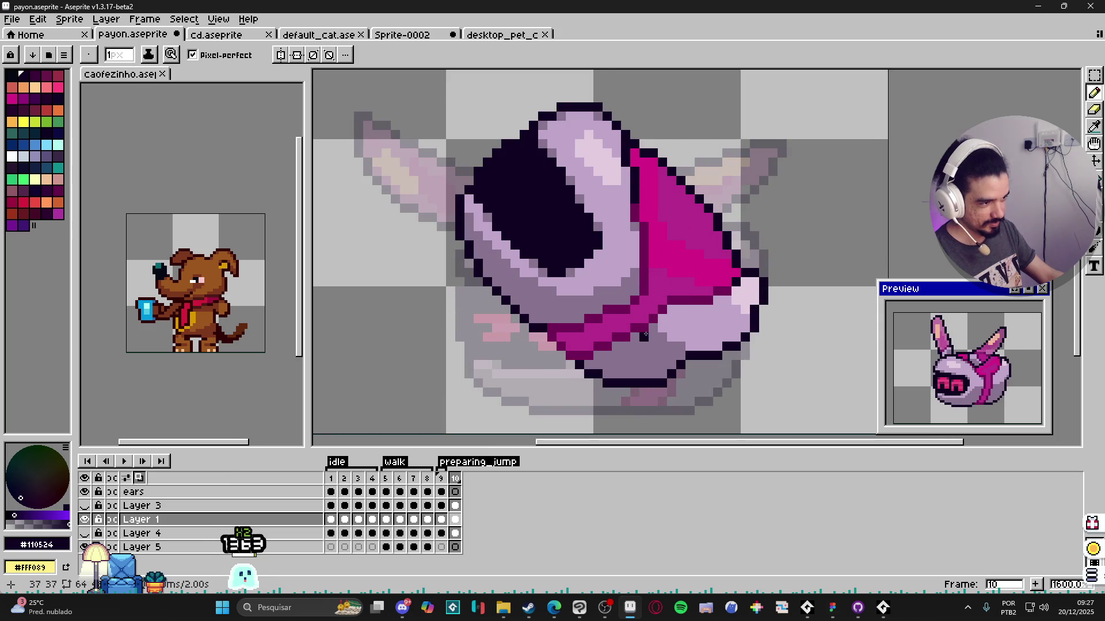
pyautogui.scroll(-4, 588, 348)
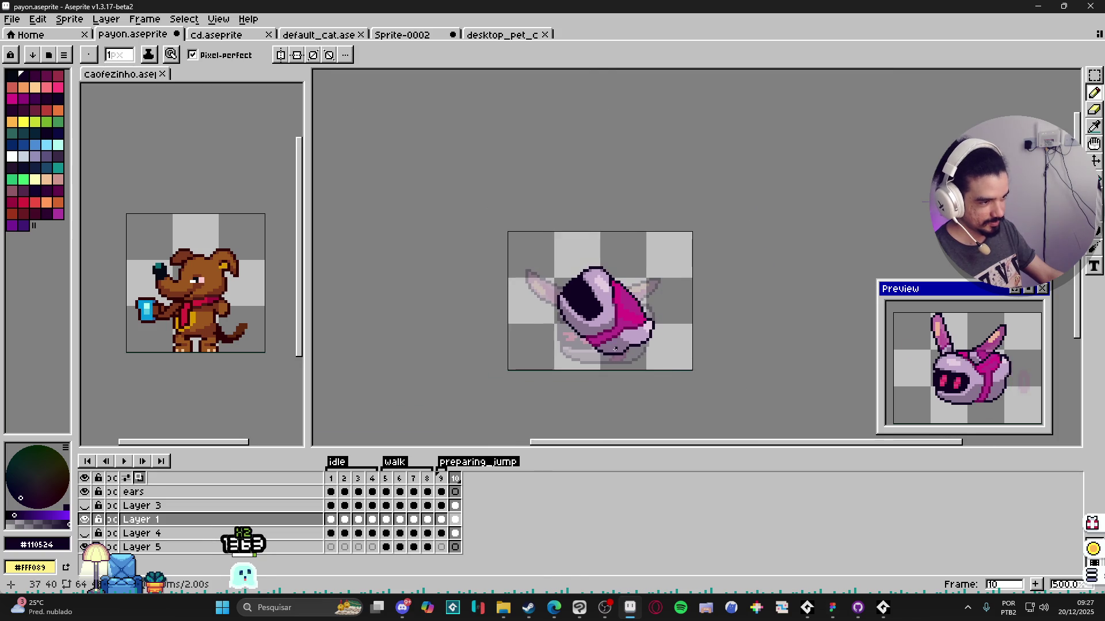
pyautogui.click(442, 478)
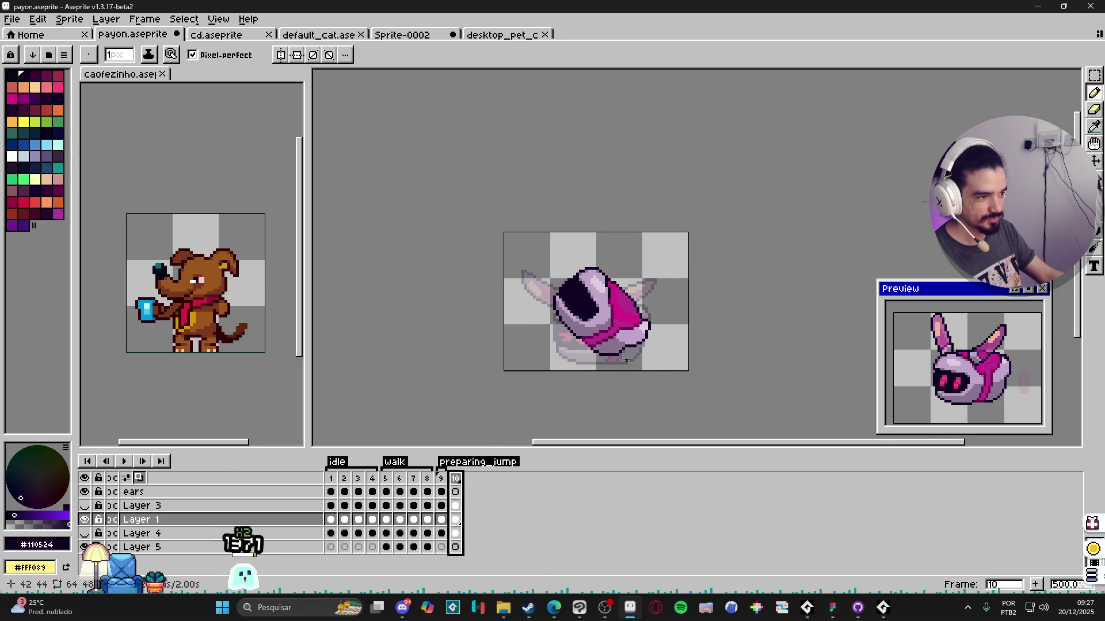
pyautogui.scroll(1, 586, 305)
pyautogui.scroll(2, 585, 305)
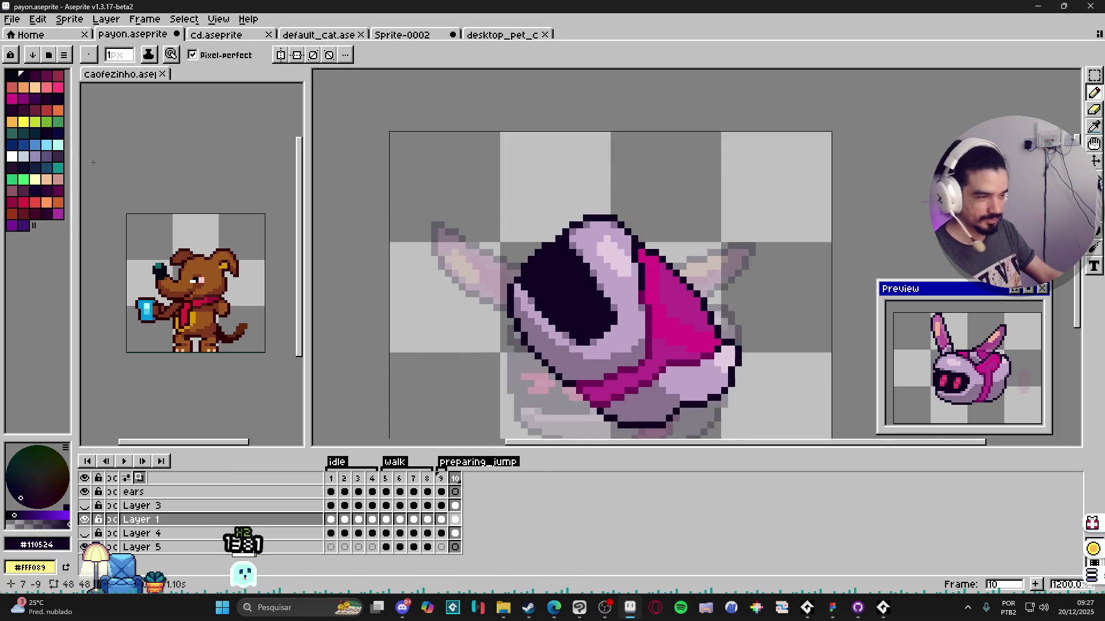
pyautogui.scroll(1, 586, 305)
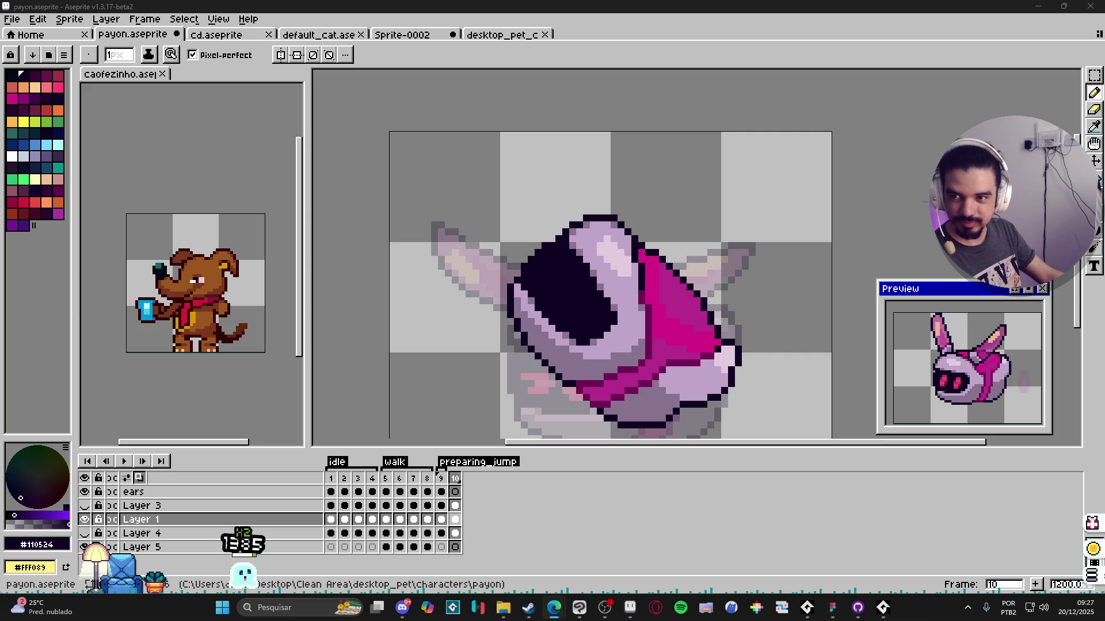
pyautogui.scroll(1, 646, 351)
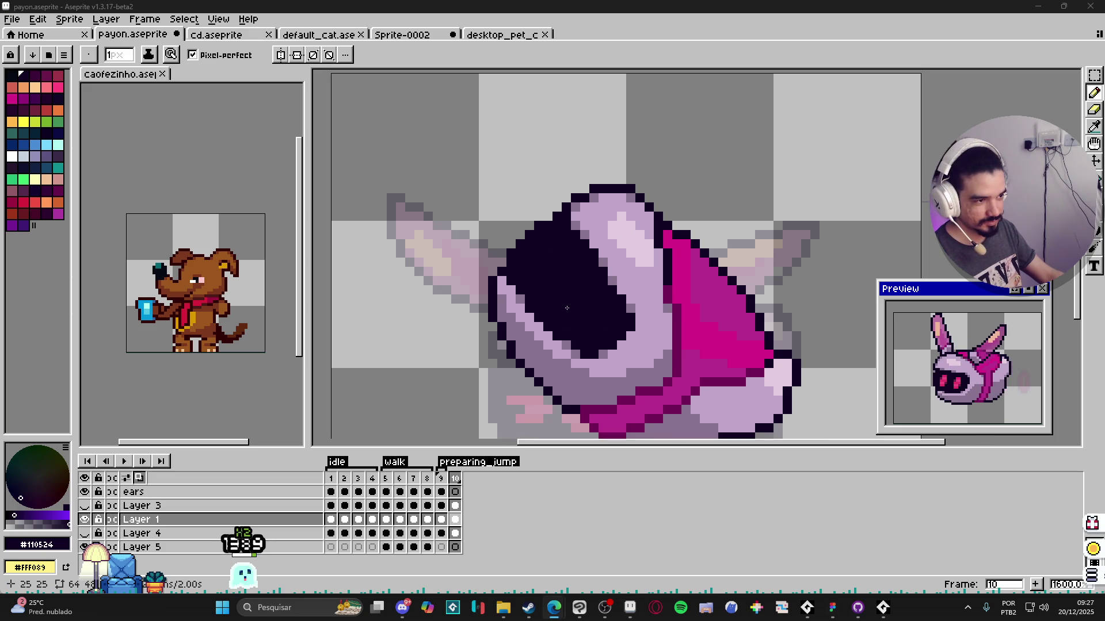
pyautogui.scroll(-1, 647, 350)
# Step: Sample the pink eye colour from frame 9 and mark one pink pixel in frame 10's dark visor
pyautogui.click(442, 480)
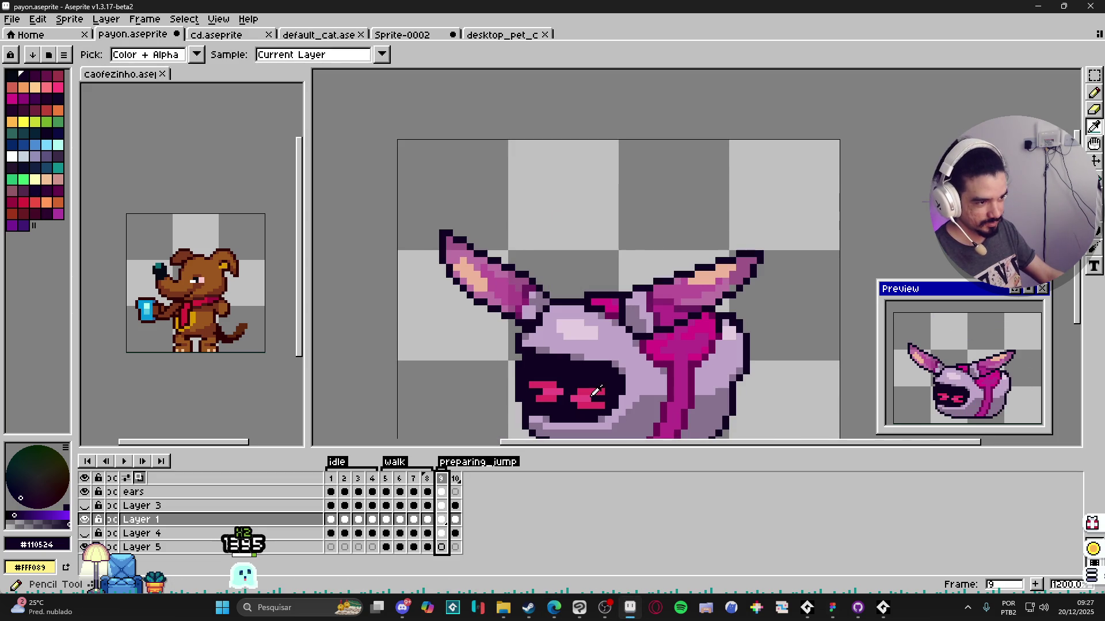
pyautogui.keyDown('alt'); pyautogui.click(587, 395); pyautogui.keyUp('alt')
pyautogui.press('.')
pyautogui.click(581, 302)
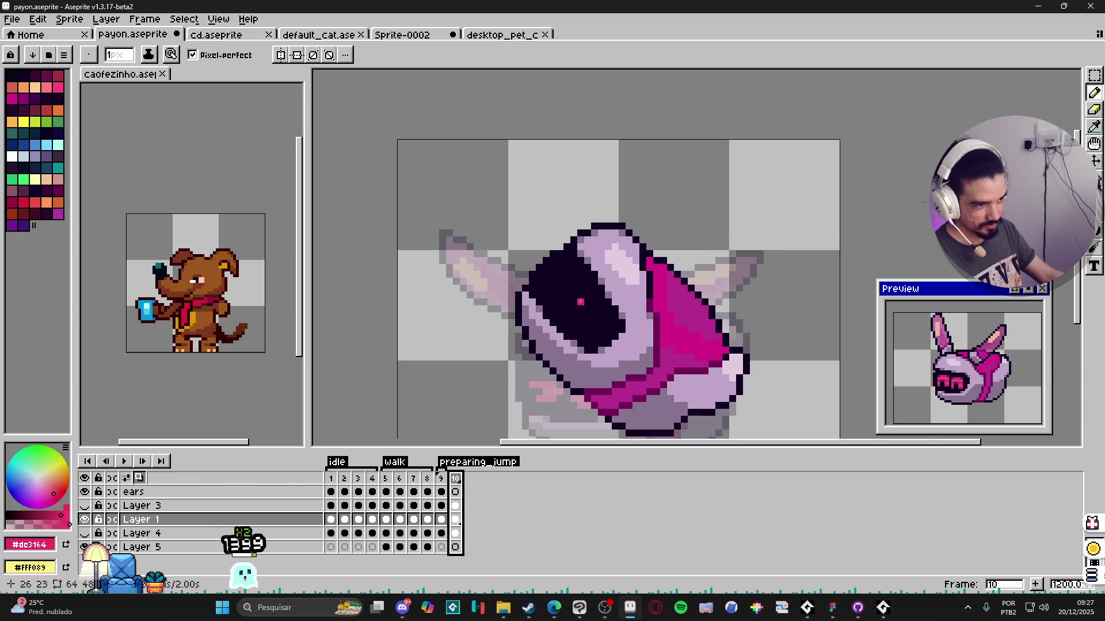
pyautogui.scroll(1, 582, 304)
pyautogui.scroll(2, 582, 304)
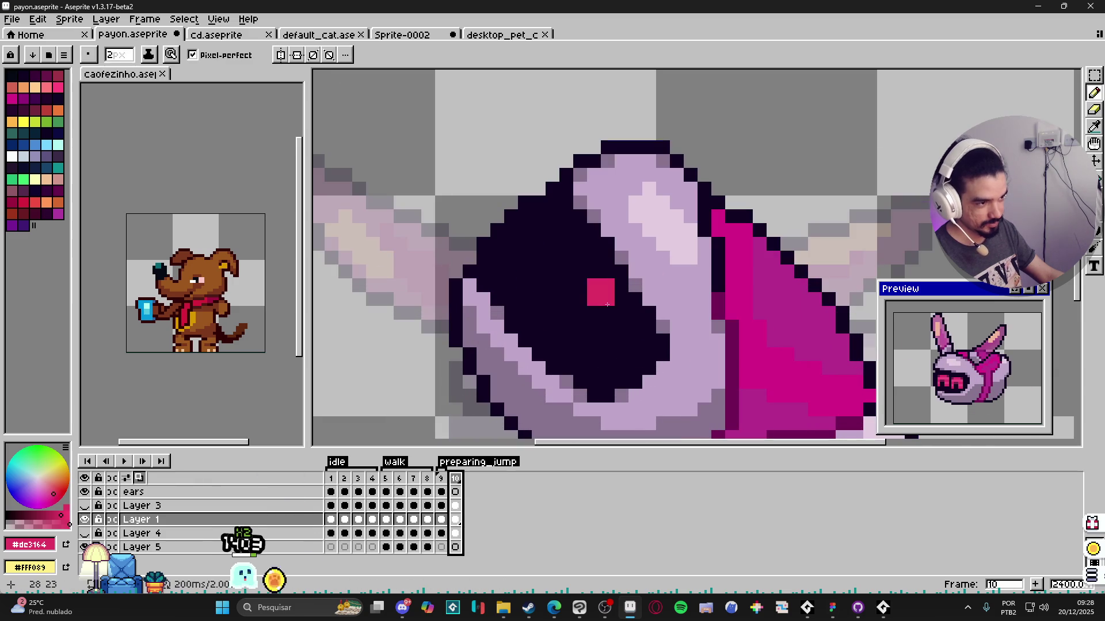
# Step: Copy the eye shape from walk frame 5 and paste it into frame 10
pyautogui.click(330, 479)
pyautogui.scroll(-3, 507, 390)
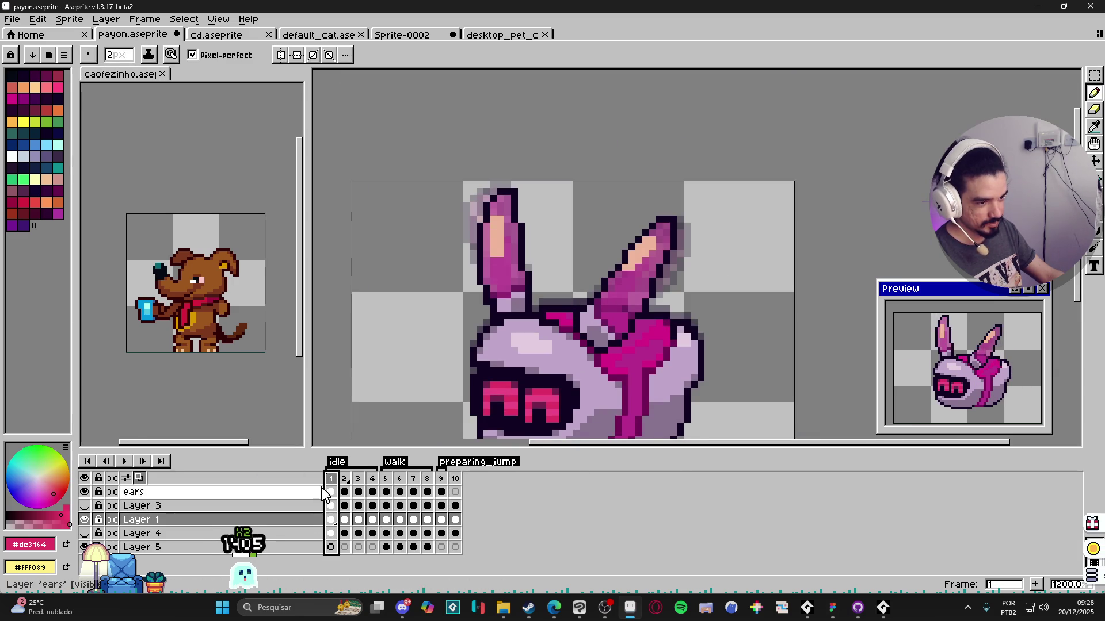
pyautogui.press('.')
pyautogui.press('.')
pyautogui.press('.')
pyautogui.scroll(-1, 528, 364)
pyautogui.scroll(1, 539, 332)
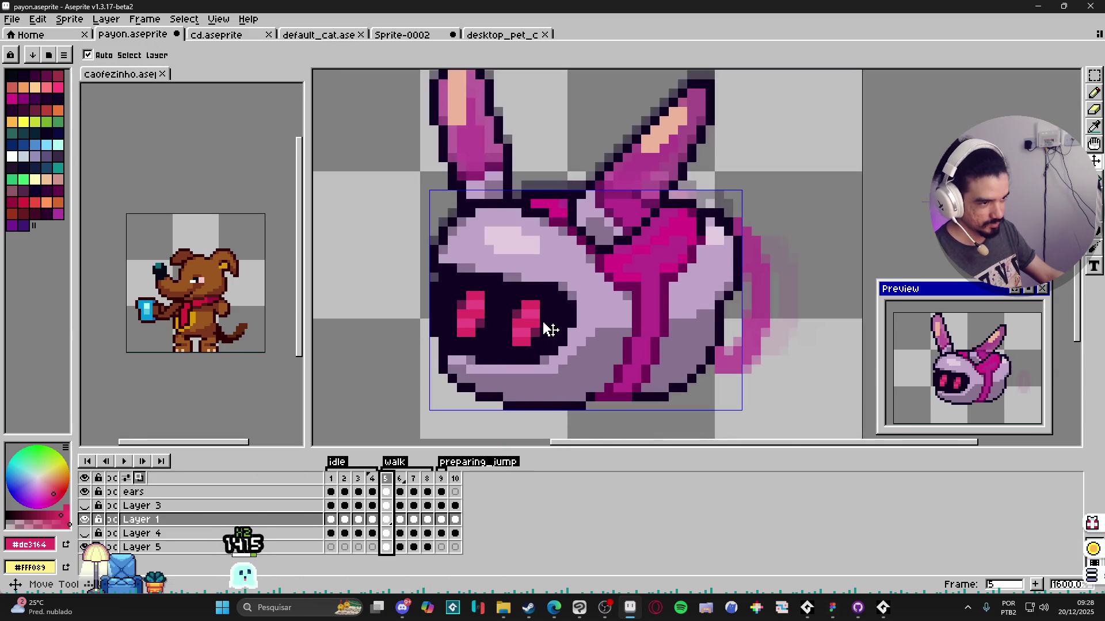
pyautogui.scroll(3, 530, 317)
pyautogui.press('m')
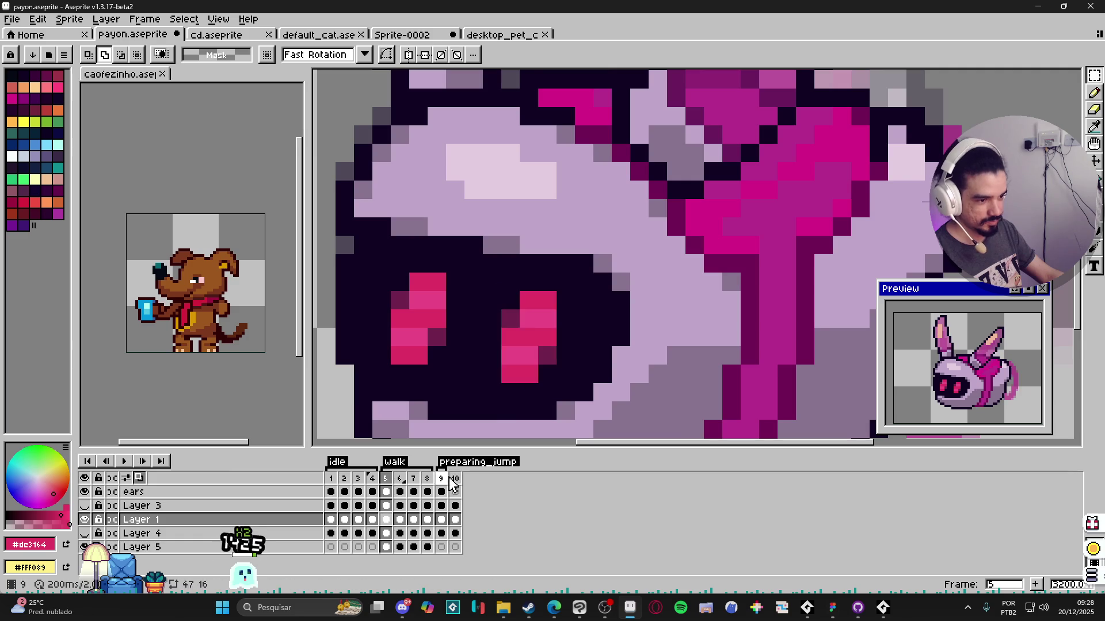
pyautogui.press('.')
pyautogui.press('.')
pyautogui.press('.')
pyautogui.scroll(-2, 535, 247)
pyautogui.hotkey('ctrl', 'v')
# Step: Move the pasted eye into the visor, rotate it -45° to the head's tilt and stamp a second eye
pyautogui.moveTo(540, 396); pyautogui.dragTo(540, 278)
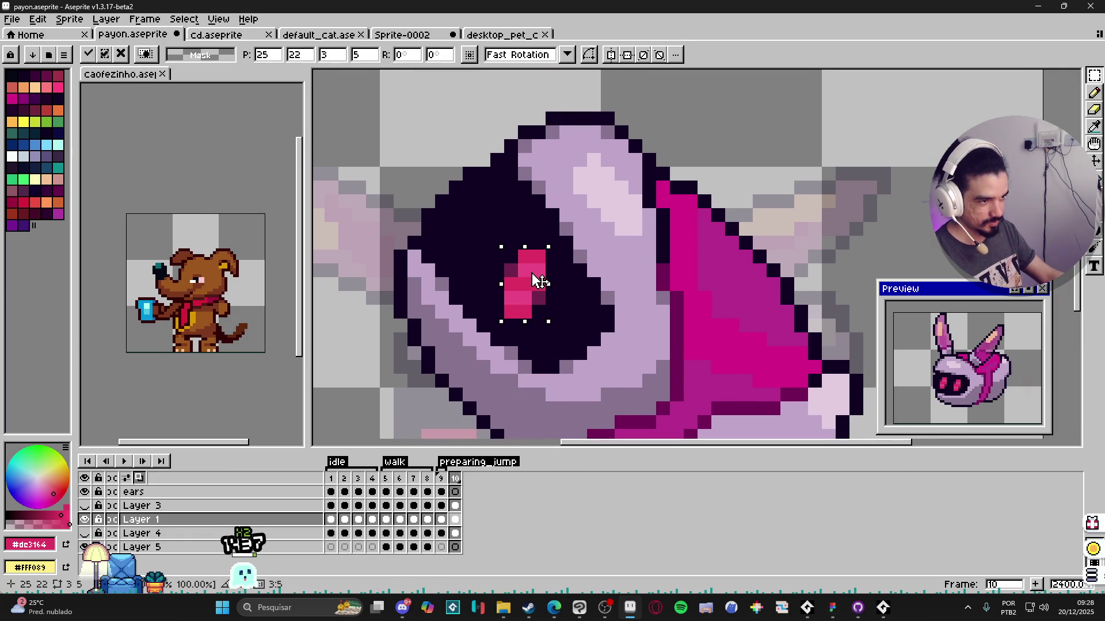
pyautogui.moveTo(580, 250); pyautogui.dragTo(643, 265)
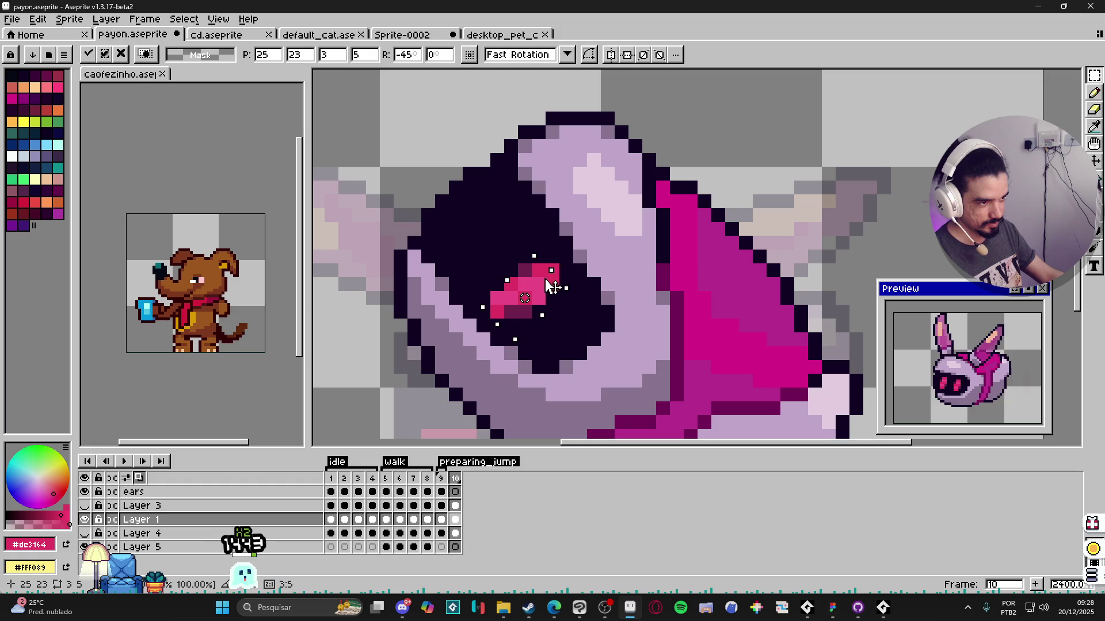
pyautogui.moveTo(549, 282)
pyautogui.mouseDown()
pyautogui.moveTo(515, 222)
pyautogui.moveTo(559, 295)
pyautogui.mouseUp()
pyautogui.press('b')
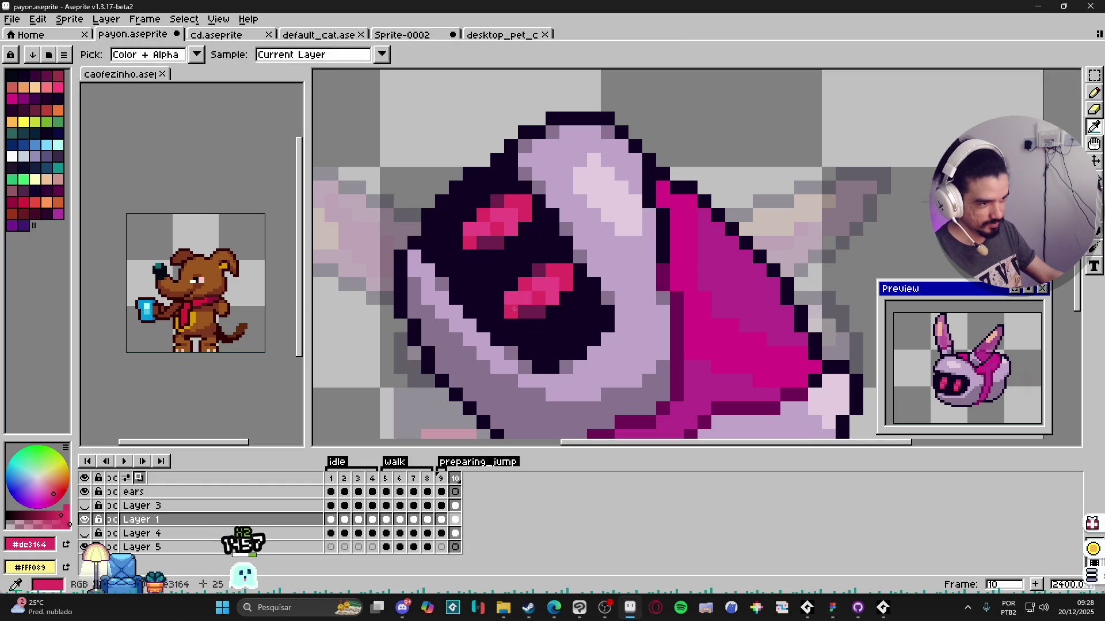
# Step: Fill the eyes' stray dark and light pixels solid pink, sampling the darker pink shade
pyautogui.click(538, 312)
pyautogui.moveTo(523, 296); pyautogui.dragTo(543, 281)
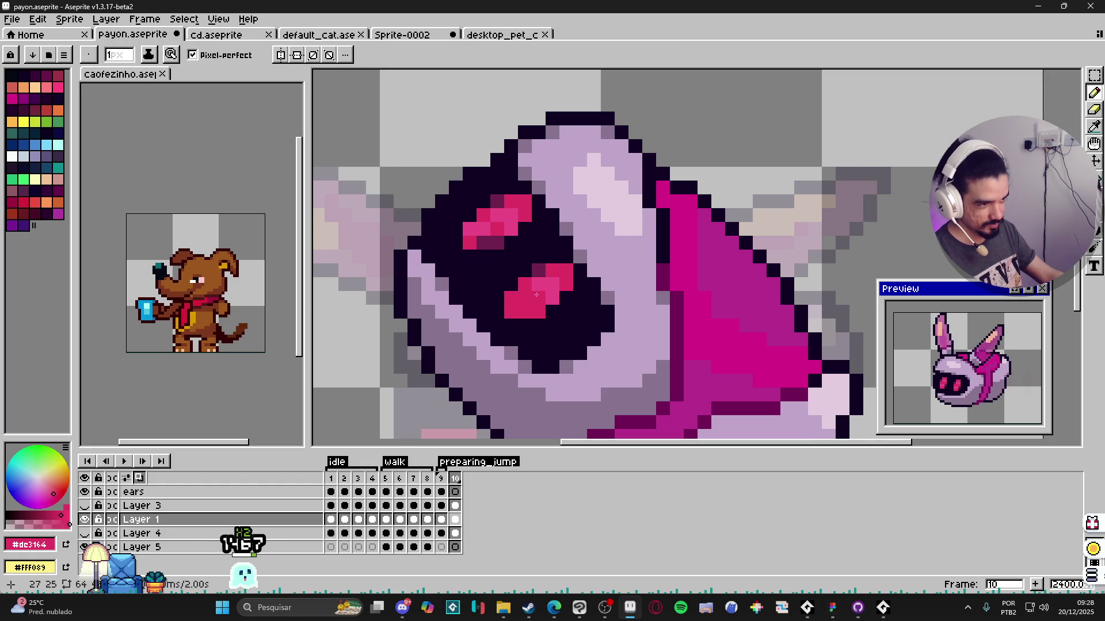
pyautogui.press('i')
pyautogui.press('b')
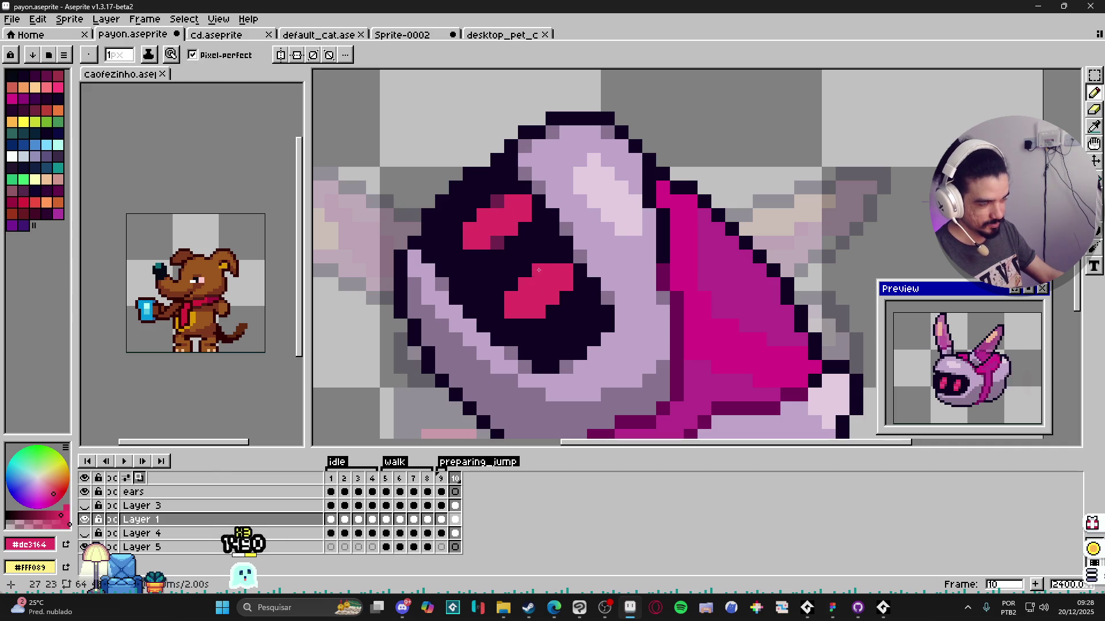
pyautogui.keyDown('alt'); pyautogui.click(525, 313); pyautogui.keyUp('alt')
pyautogui.scroll(-3, 522, 273)
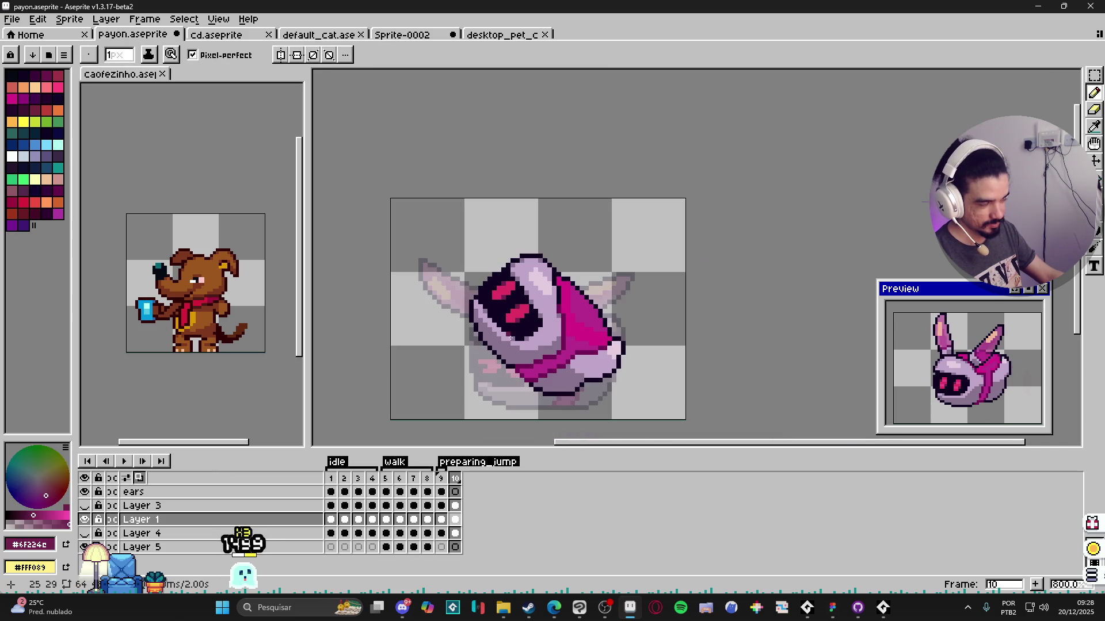
# Step: Paint frame 1's lighter highlight pink across both frame 10 eyes, then bring up frame 9
pyautogui.click(359, 464)
pyautogui.scroll(5, 530, 274)
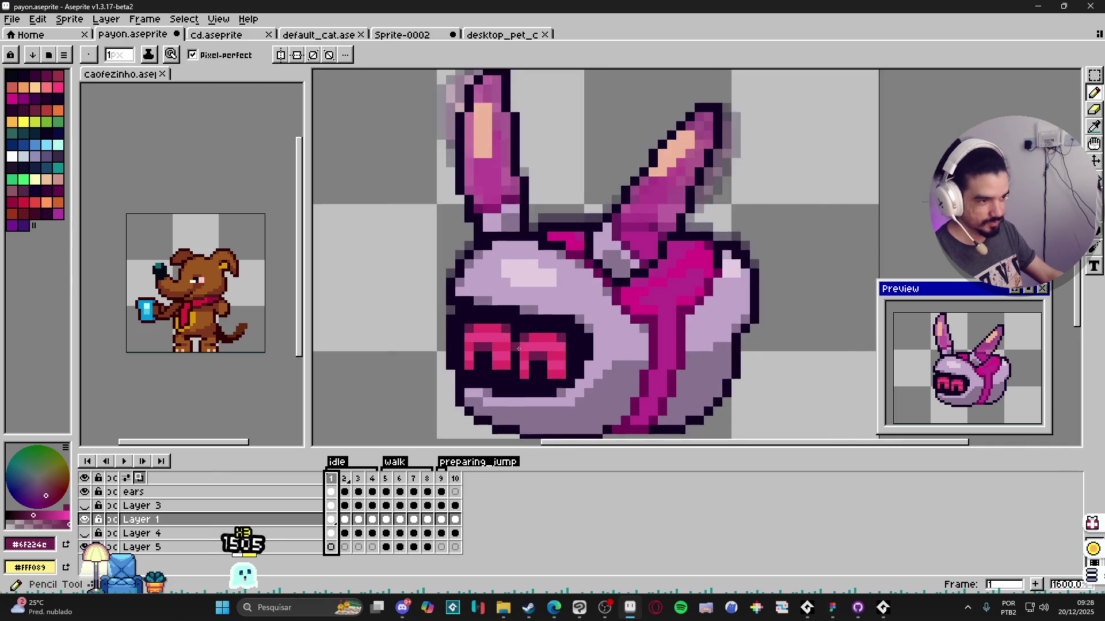
pyautogui.keyDown('alt'); pyautogui.click(529, 274); pyautogui.keyUp('alt')
pyautogui.press('Left')
pyautogui.scroll(1, 531, 274)
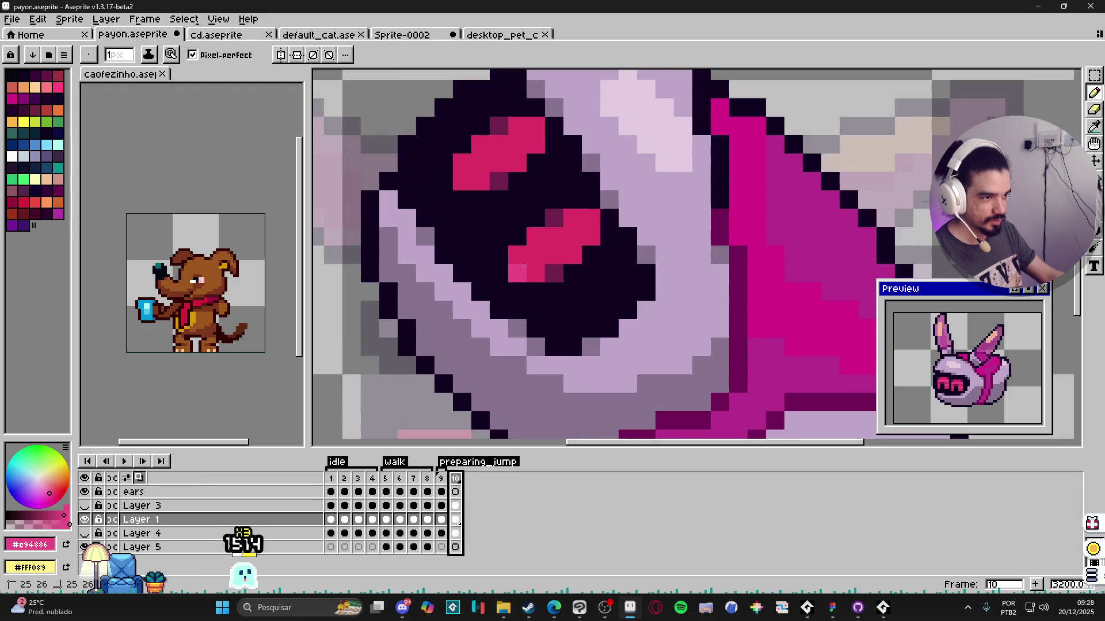
pyautogui.moveTo(536, 237); pyautogui.dragTo(586, 240)
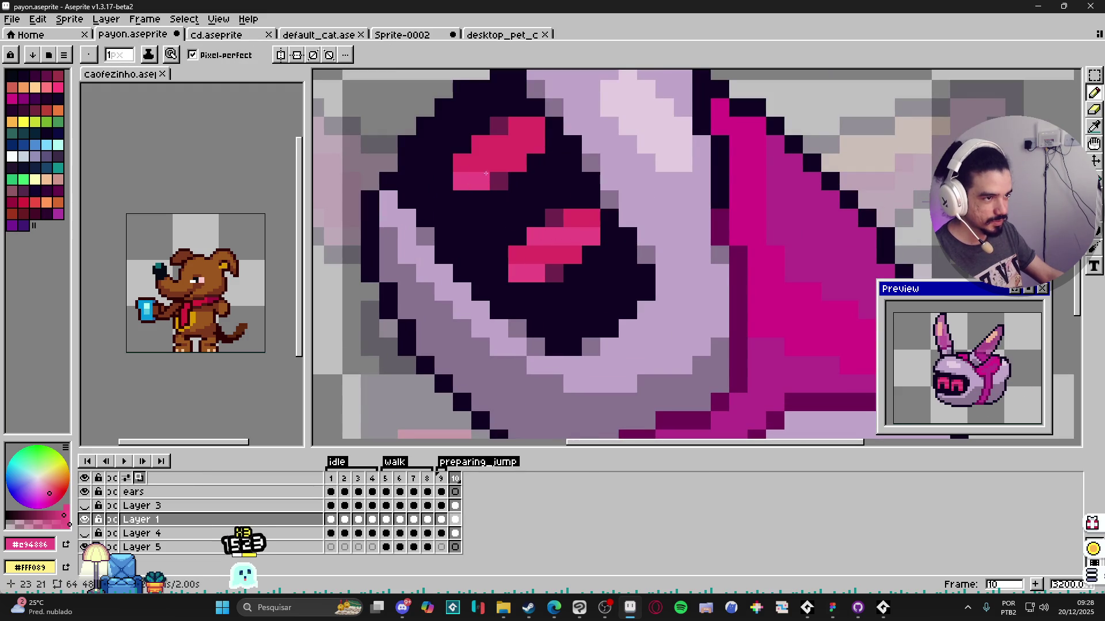
pyautogui.scroll(-6, 528, 156)
pyautogui.scroll(-1, 552, 259)
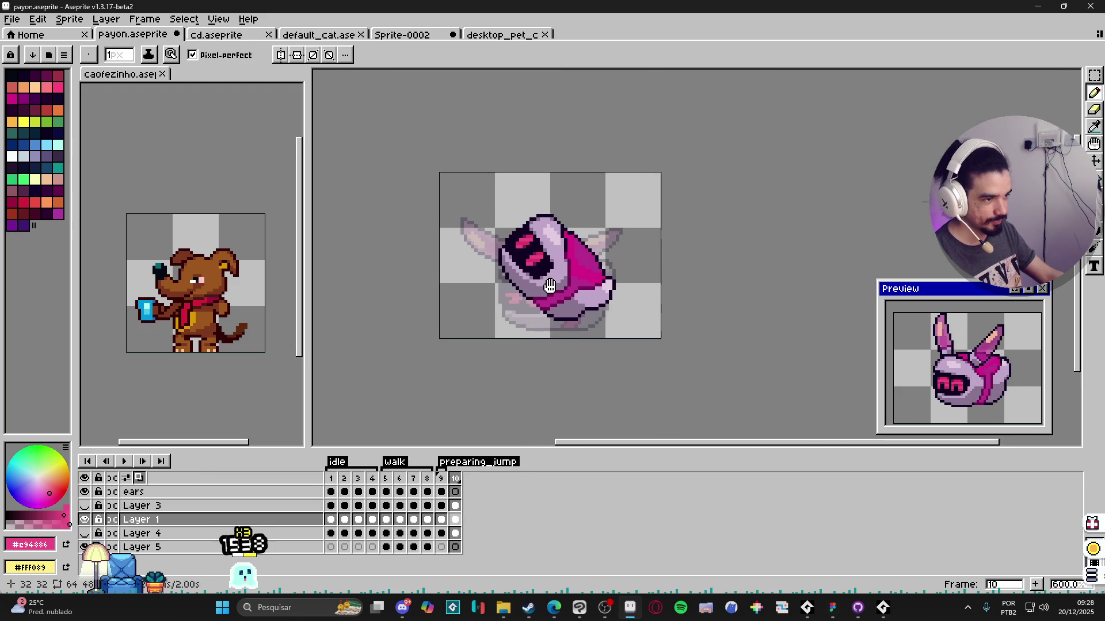
pyautogui.scroll(-1, 572, 290)
pyautogui.scroll(3, 571, 291)
pyautogui.scroll(-2, 559, 326)
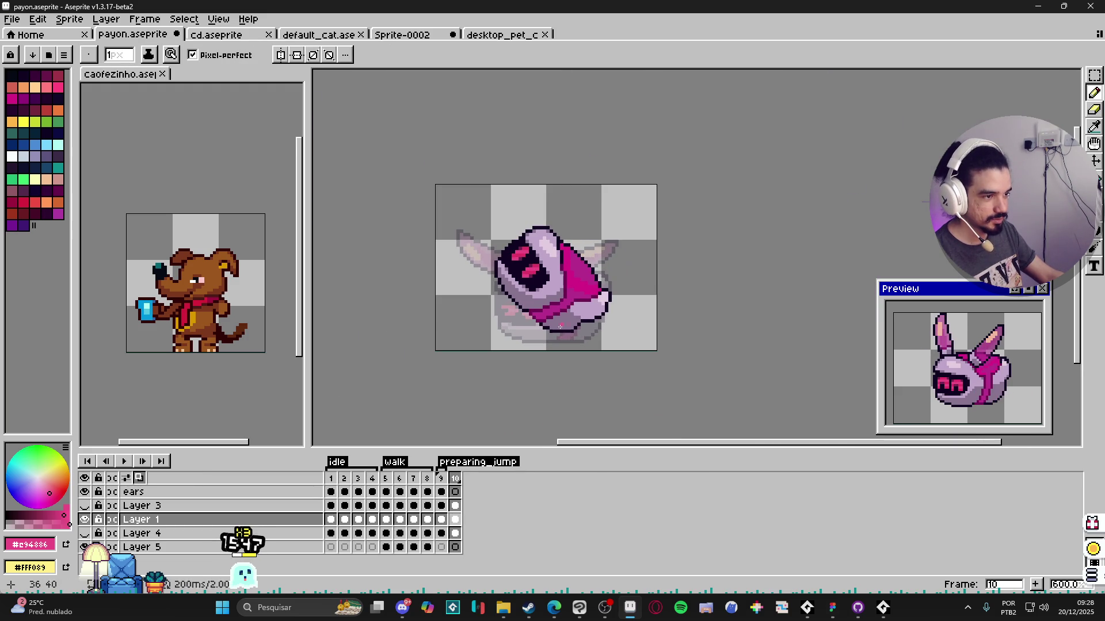
pyautogui.click(441, 480)
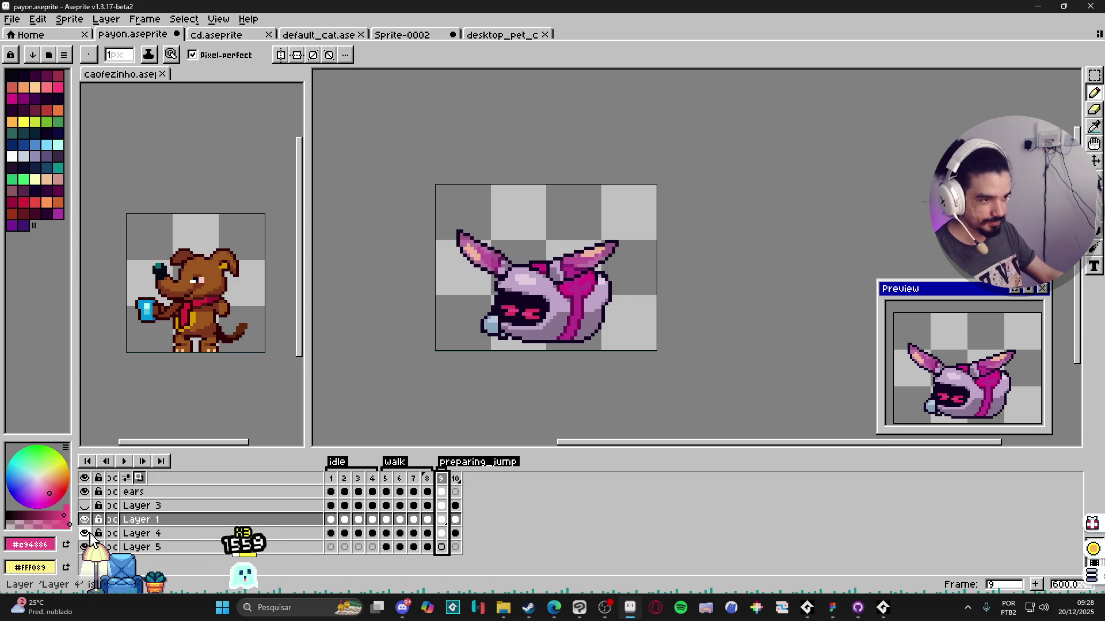
pyautogui.click(84, 505)
pyautogui.scroll(3, 553, 337)
pyautogui.keyDown('ctrl'); pyautogui.click(613, 295); pyautogui.keyUp('ctrl')
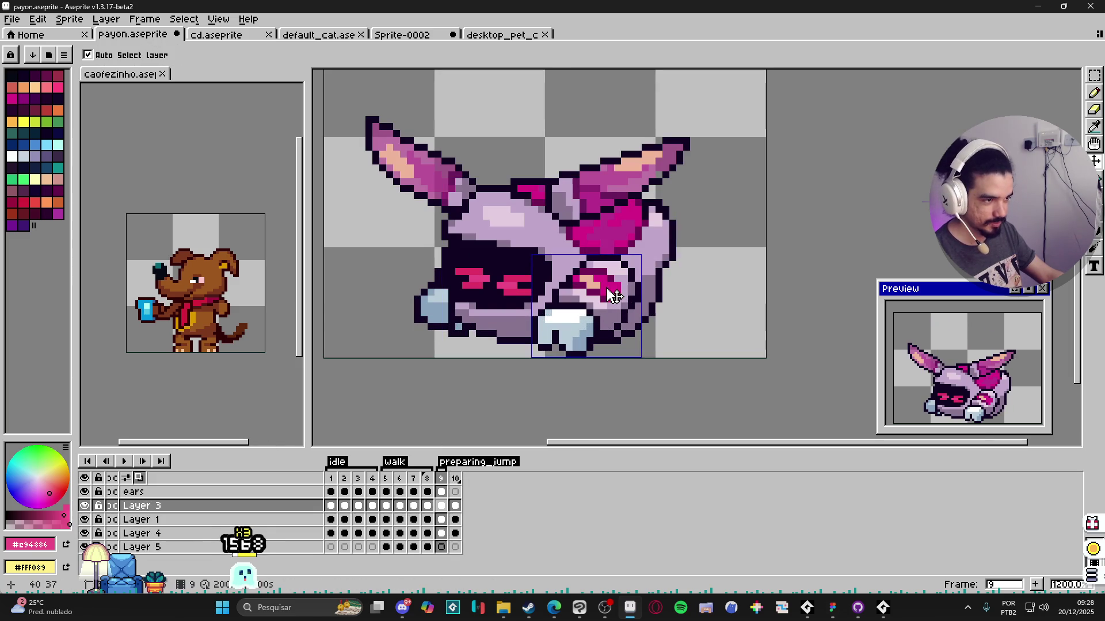
pyautogui.click(427, 481)
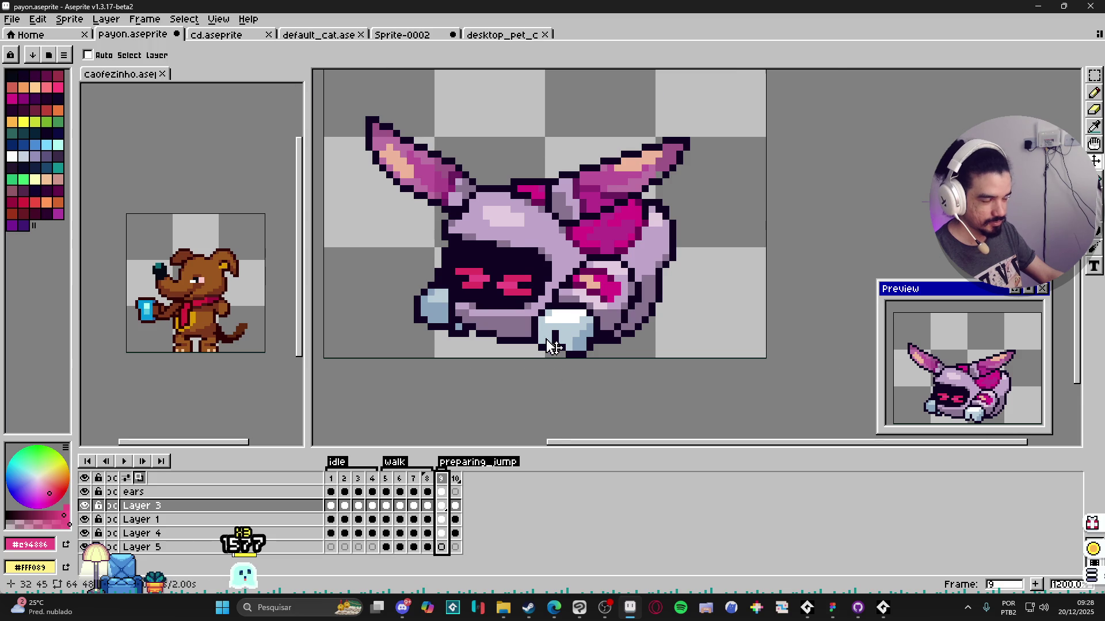
pyautogui.scroll(5, 553, 343)
pyautogui.keyDown('alt'); pyautogui.click(523, 328); pyautogui.keyUp('alt')
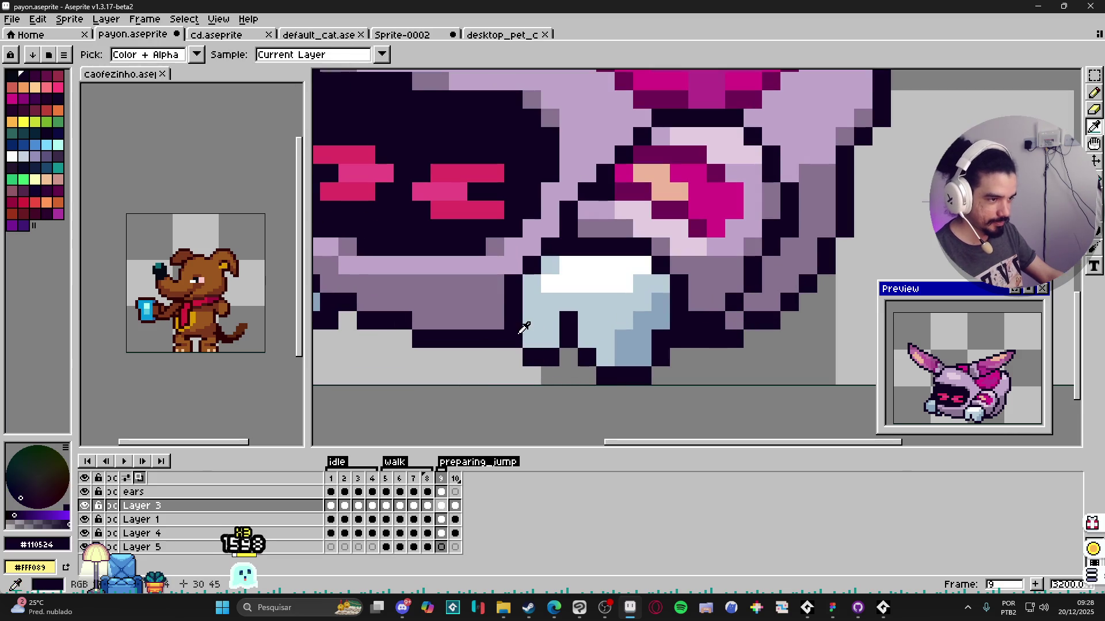
pyautogui.keyDown('alt'); pyautogui.click(556, 321); pyautogui.keyUp('alt')
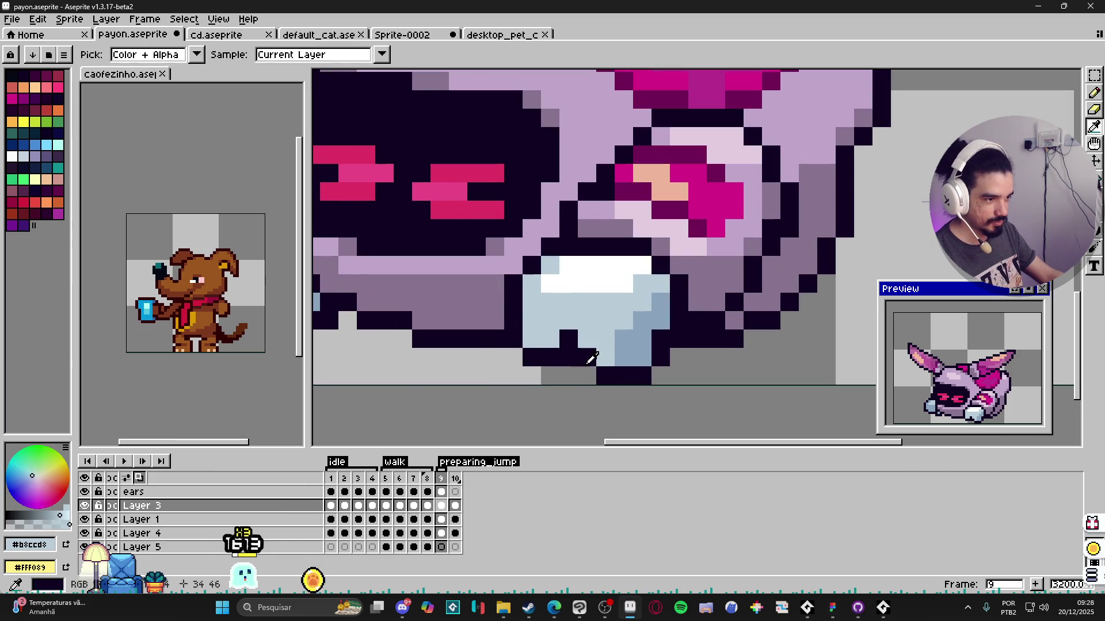
pyautogui.keyDown('alt'); pyautogui.click(592, 358); pyautogui.keyUp('alt')
pyautogui.scroll(-3, 656, 352)
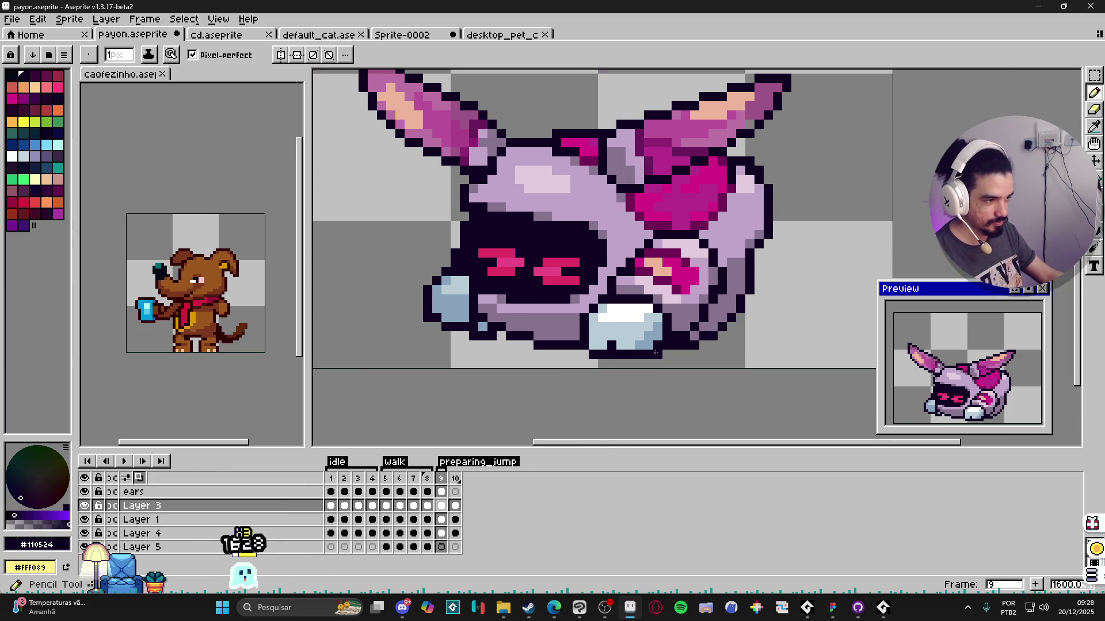
pyautogui.scroll(3, 657, 352)
pyautogui.scroll(-5, 554, 395)
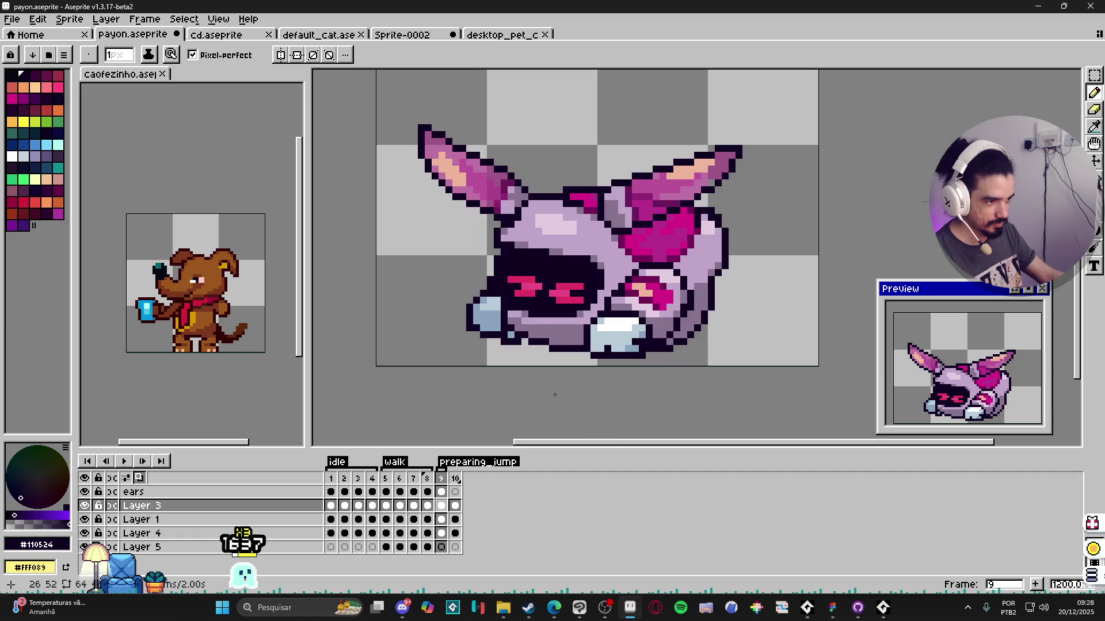
pyautogui.scroll(1, 481, 341)
pyautogui.scroll(-1, 561, 359)
pyautogui.scroll(-1, 661, 364)
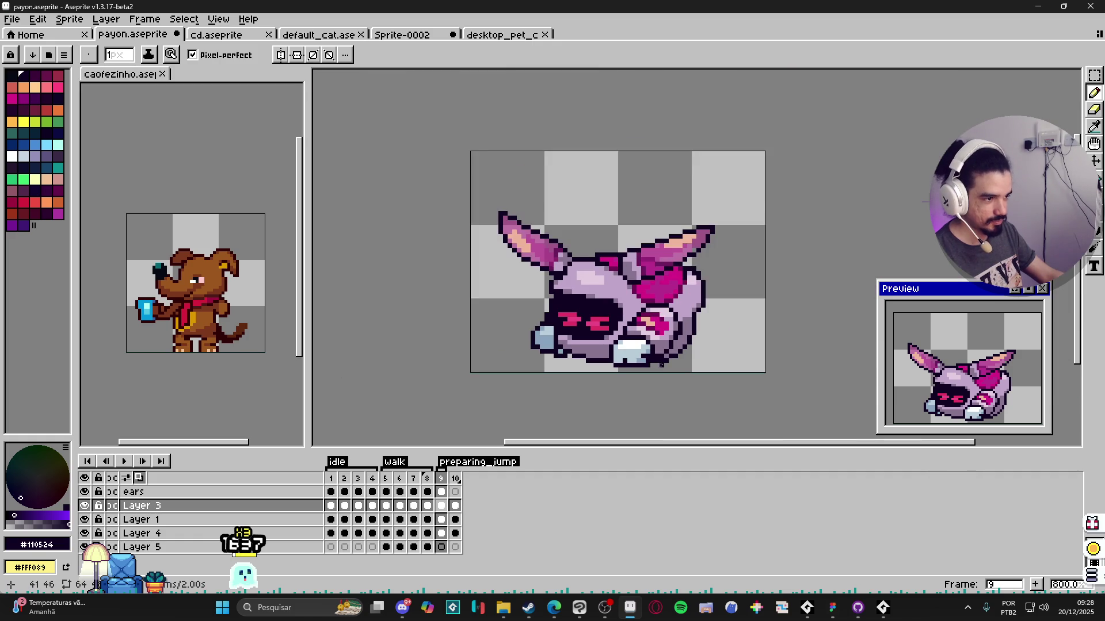
pyautogui.click(426, 478)
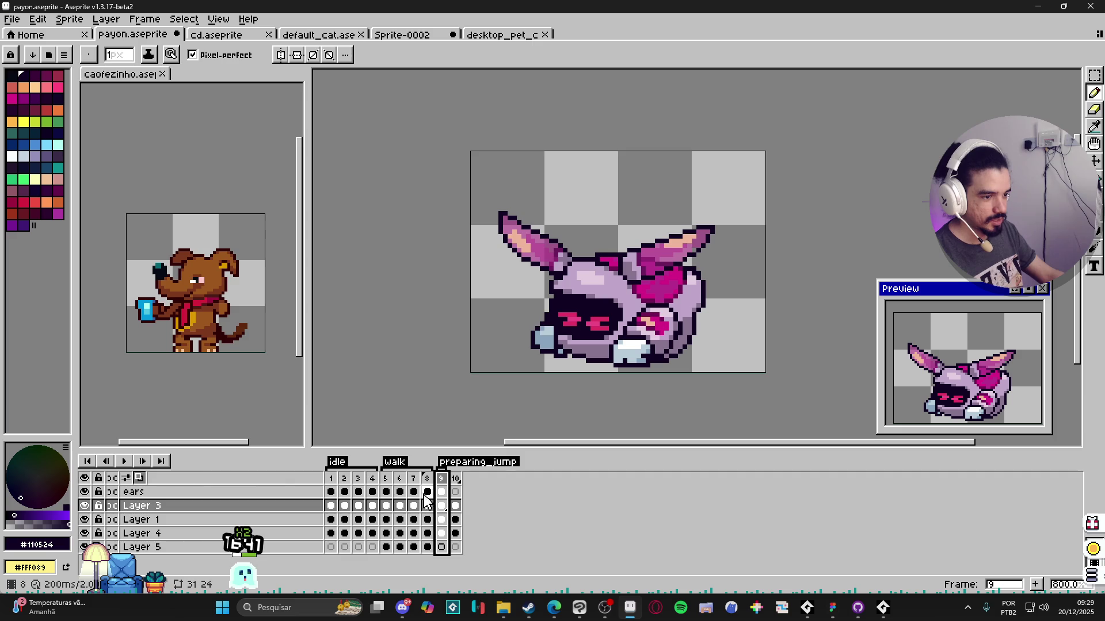
pyautogui.click(454, 479)
# Step: Make the ears layer active and view frame 10's tilted robot
pyautogui.press('v')
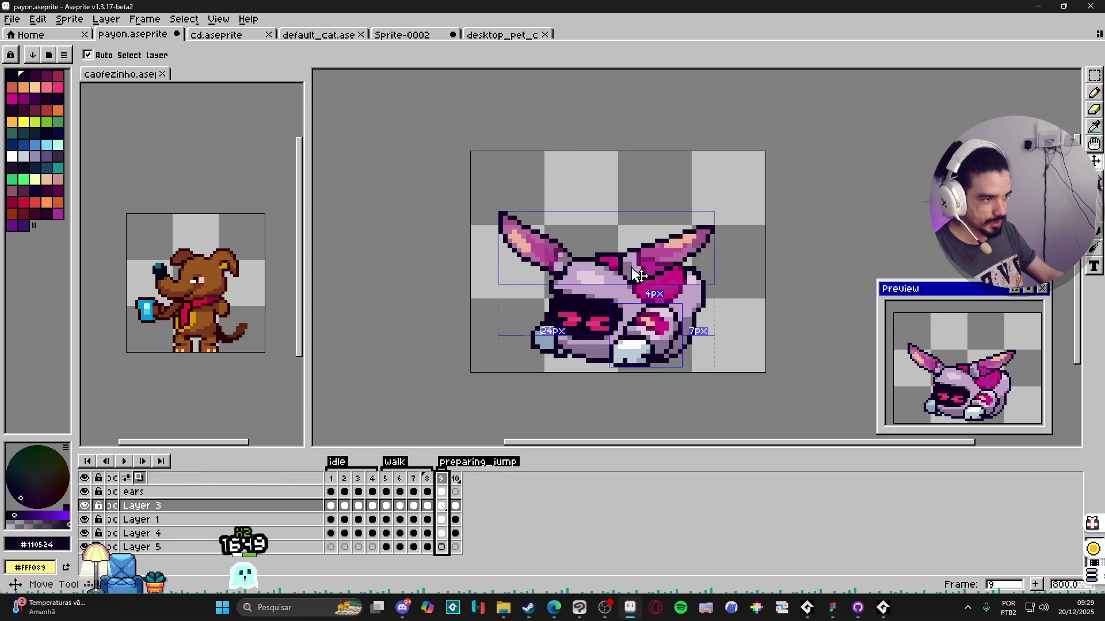
pyautogui.keyDown('ctrl'); pyautogui.click(637, 275); pyautogui.keyUp('ctrl')
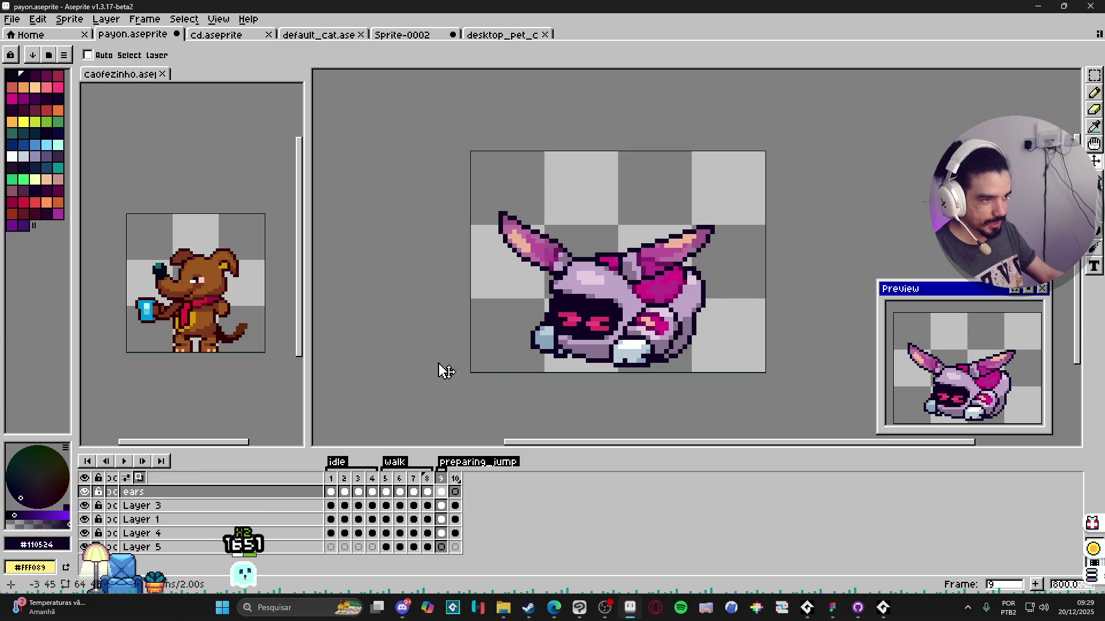
pyautogui.click(455, 478)
pyautogui.scroll(2, 663, 349)
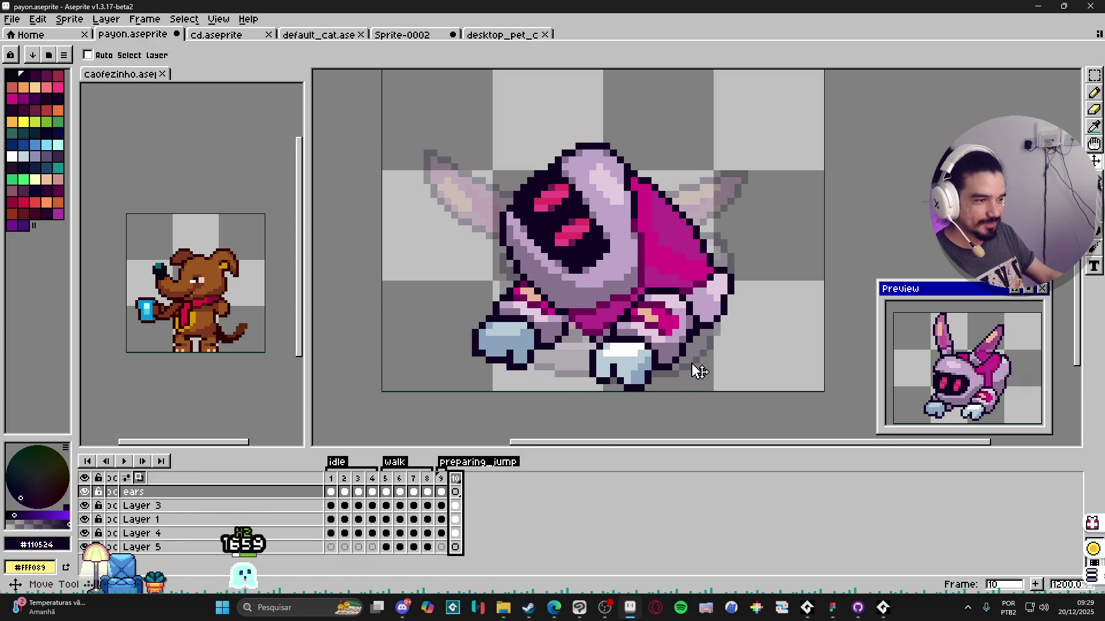
pyautogui.hotkey('alt', 'Down')
# Step: Hide Layer 3 and Layer 4, then show frame 9 on the ears layer alone
pyautogui.click(84, 505)
pyautogui.click(153, 520)
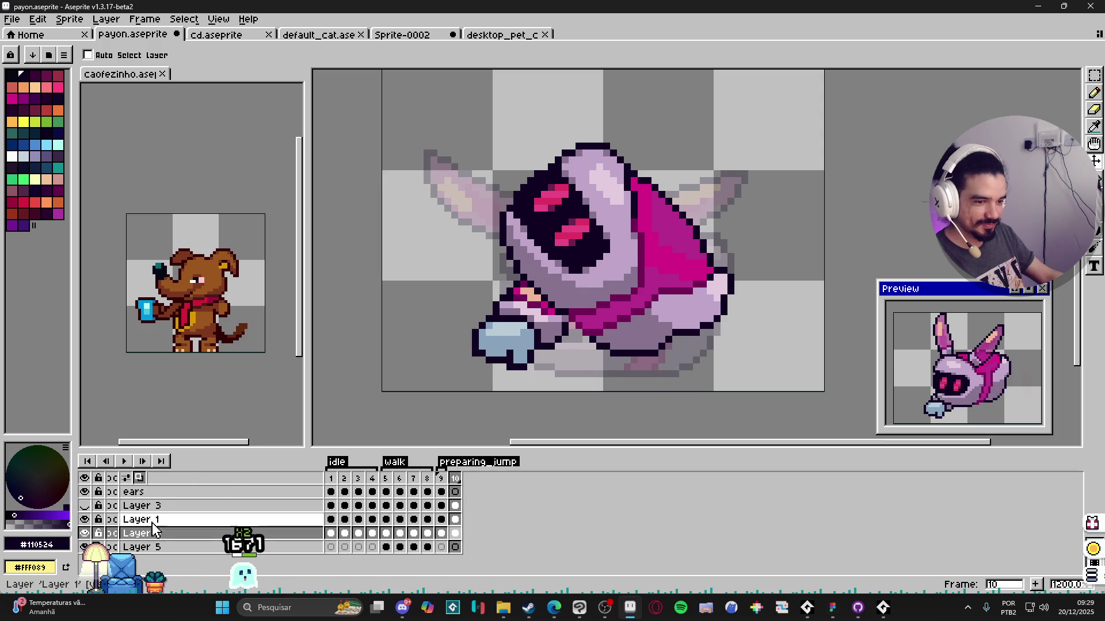
pyautogui.click(84, 534)
pyautogui.scroll(-1, 592, 321)
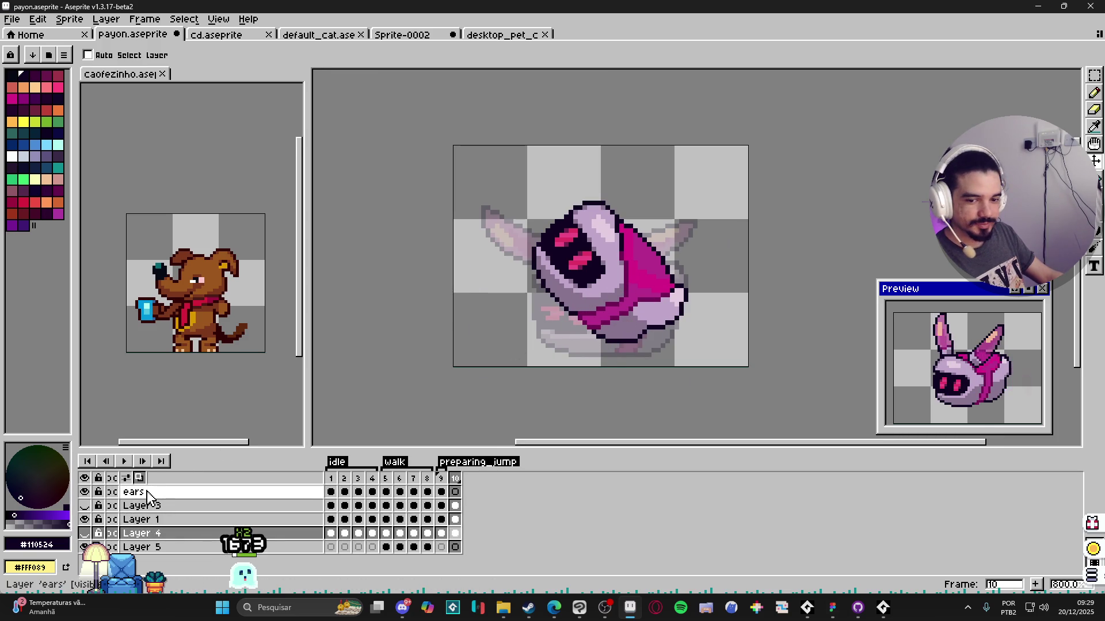
pyautogui.click(441, 491)
# Step: Copy frame 9's ears and paste them onto the ears layer of frame 10
pyautogui.press('m')
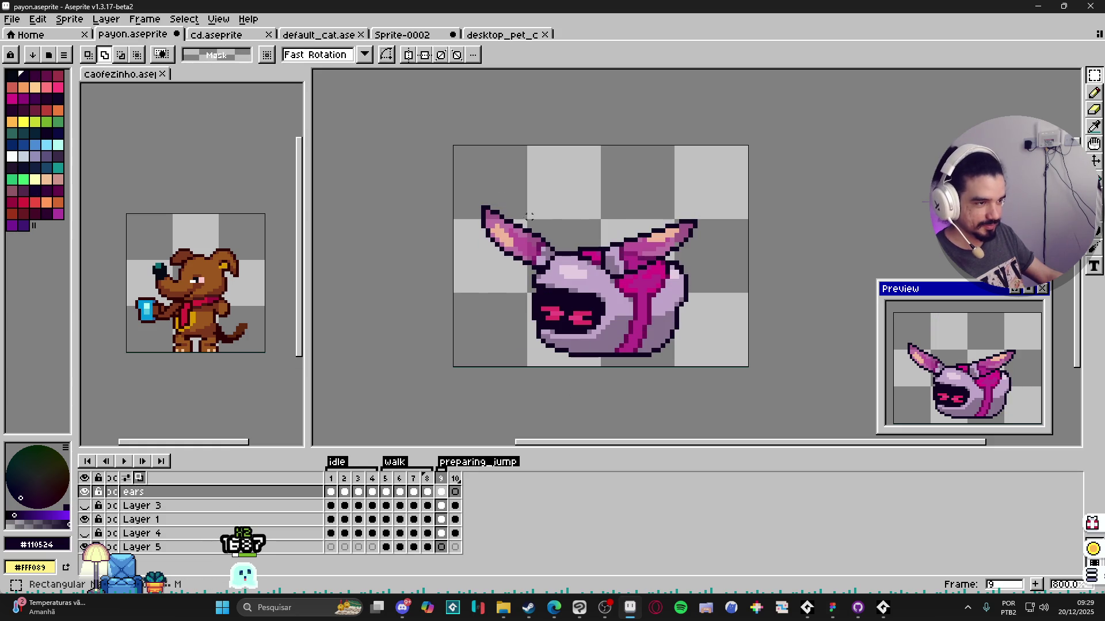
pyautogui.moveTo(459, 167); pyautogui.dragTo(748, 347)
pyautogui.hotkey('ctrl', 'd')
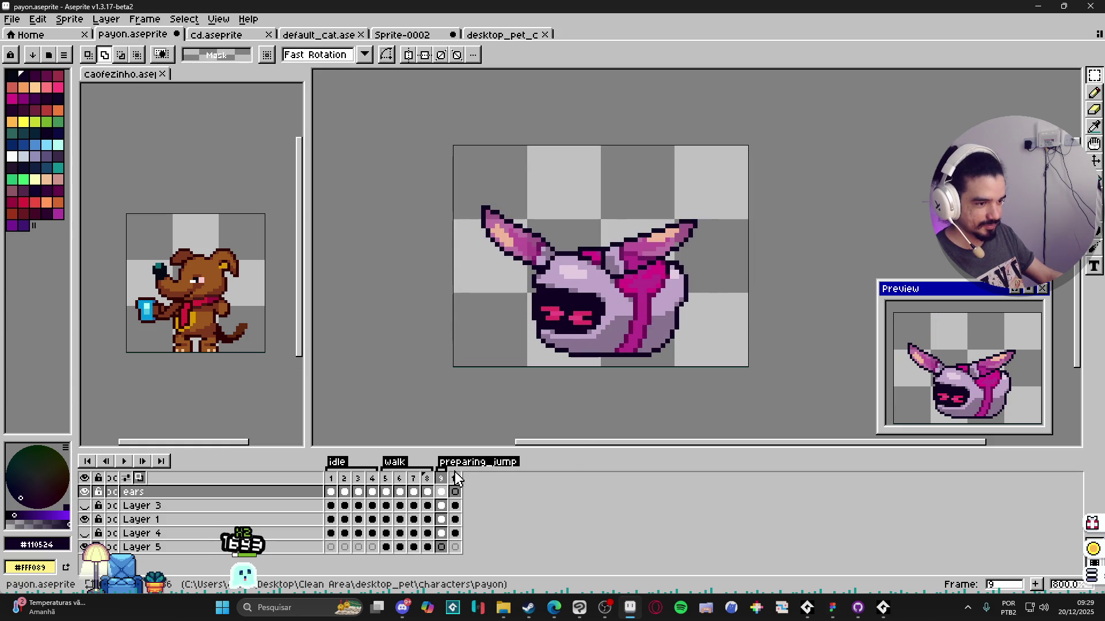
pyautogui.click(456, 480)
pyautogui.press('v')
pyautogui.press('Down')
pyautogui.press('Down')
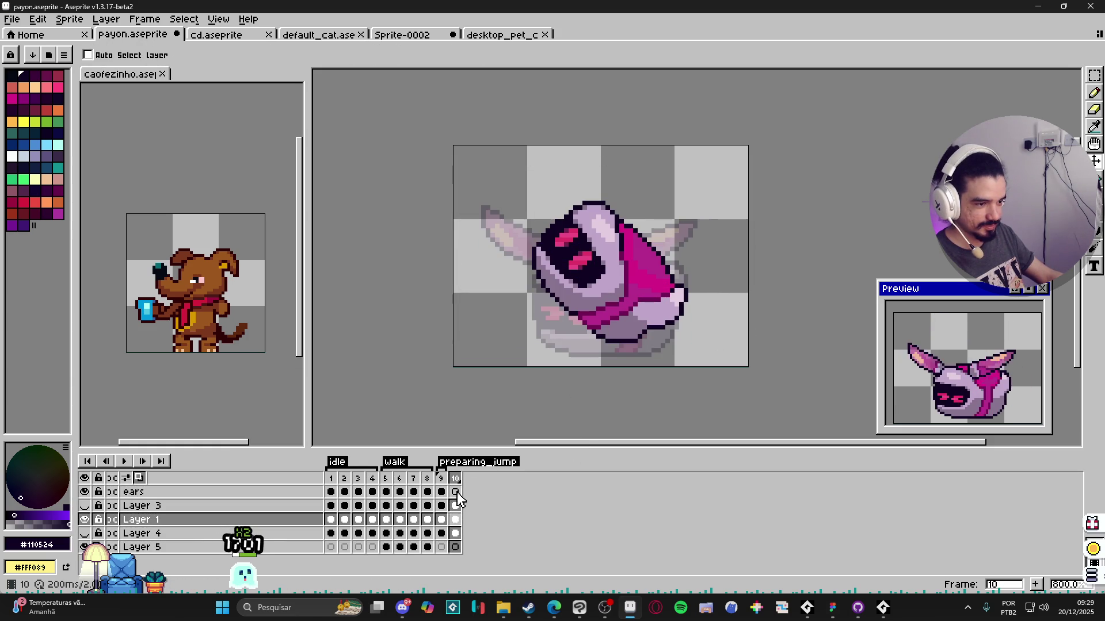
pyautogui.press('Up')
pyautogui.press('Up')
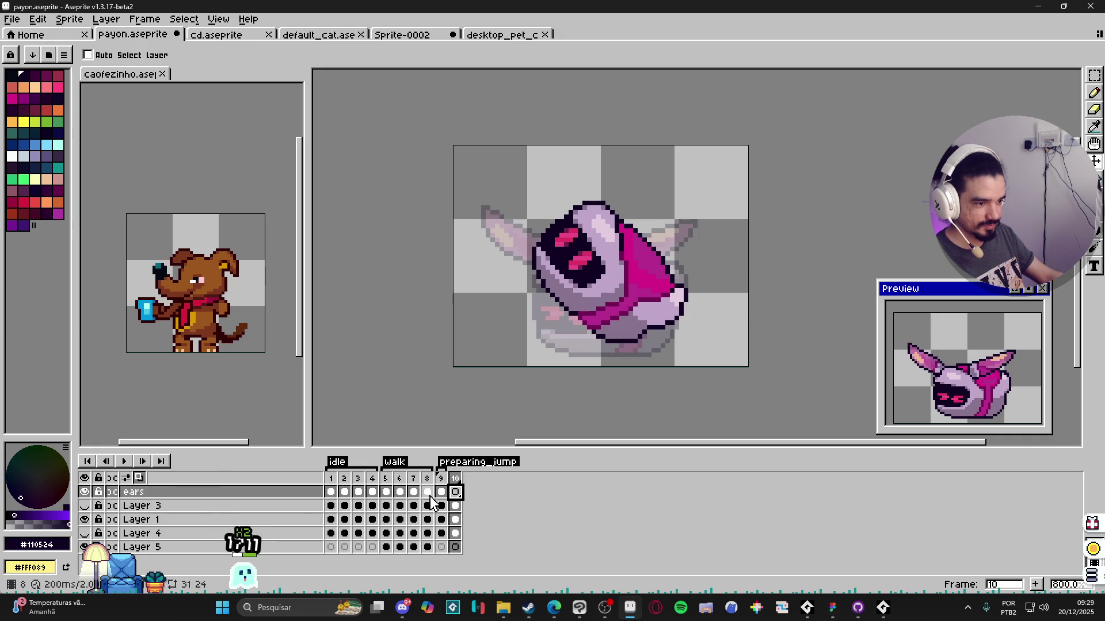
pyautogui.hotkey('ctrl', 'shift', 'd')
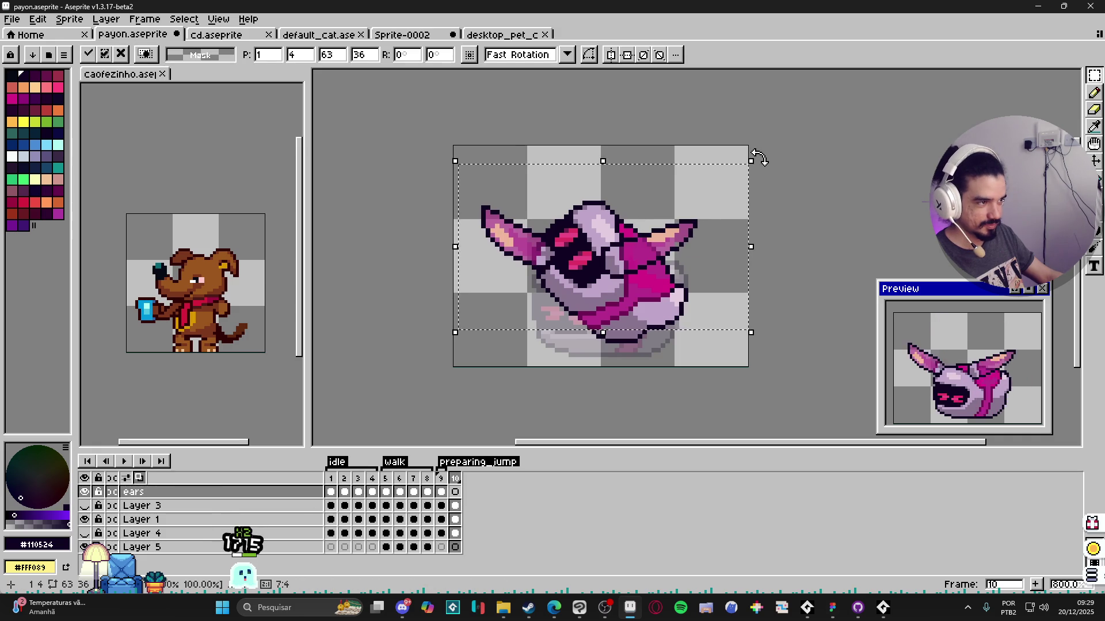
# Step: Rotate the pasted ears -45° and settle them on the leaning head
pyautogui.moveTo(753, 179); pyautogui.dragTo(706, 276)
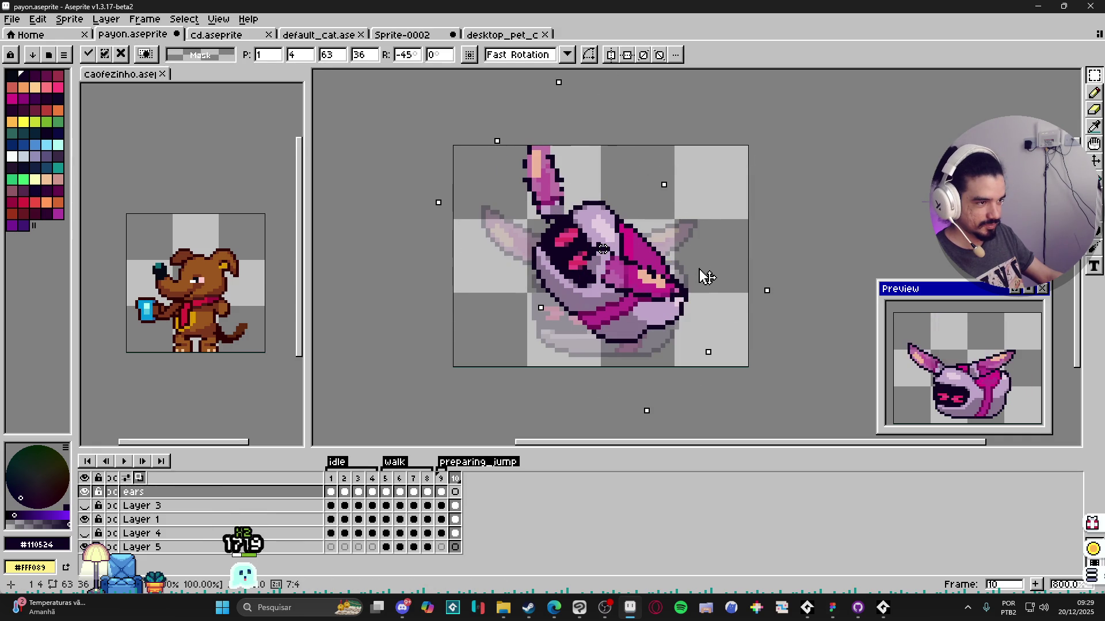
pyautogui.moveTo(607, 286)
pyautogui.mouseDown()
pyautogui.moveTo(654, 266)
pyautogui.moveTo(643, 258)
pyautogui.moveTo(654, 267)
pyautogui.mouseUp()
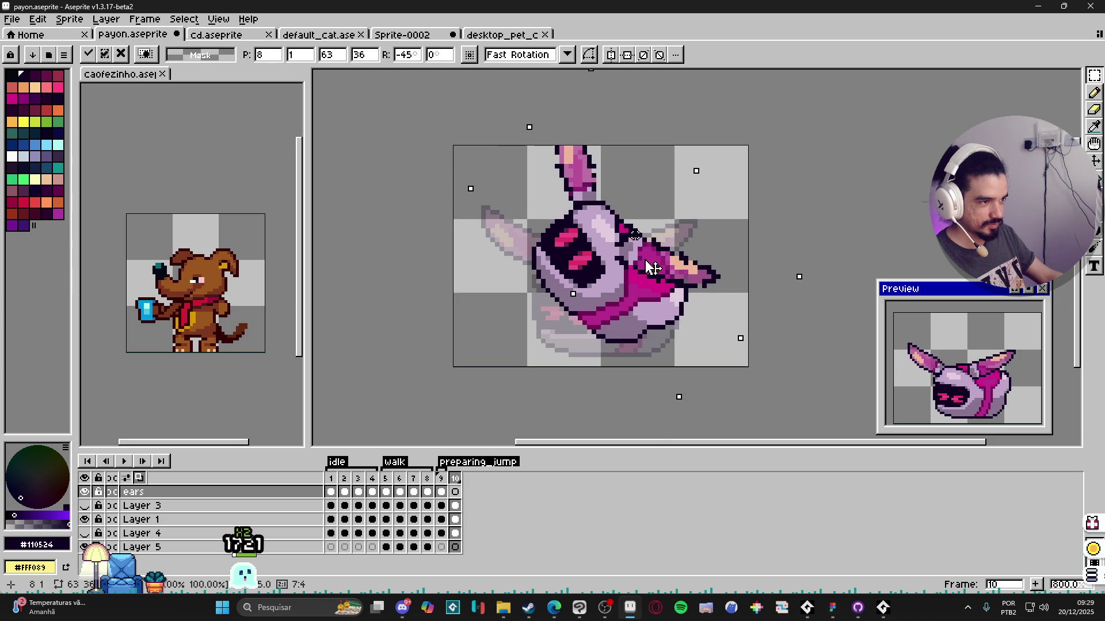
pyautogui.press('Return')
pyautogui.scroll(1, 645, 225)
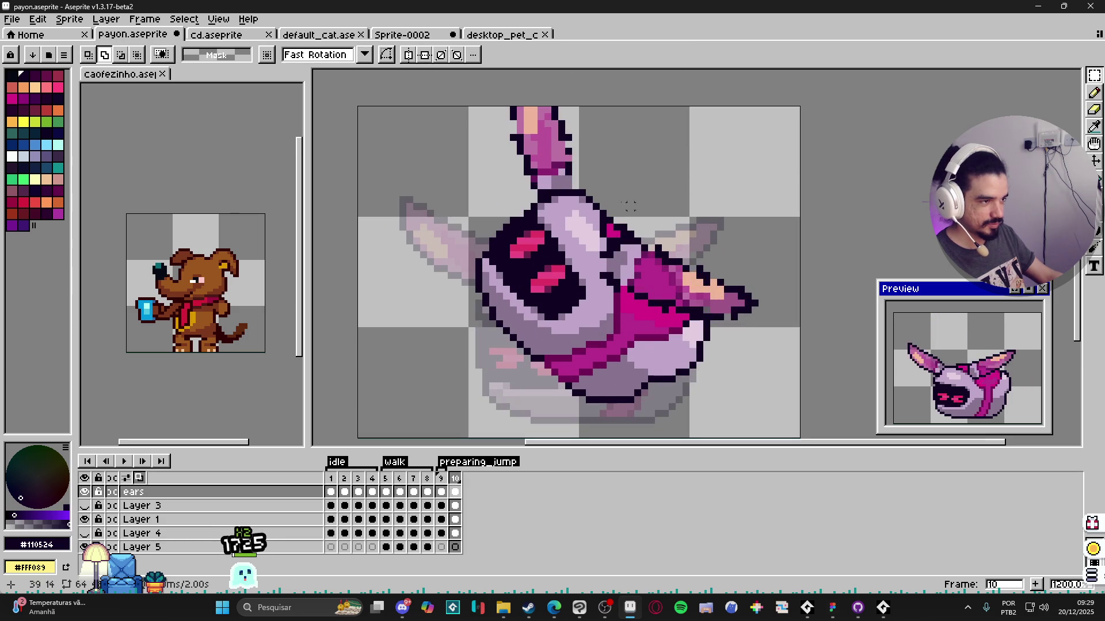
# Step: Erase the stray upright ear above the head and shrink the brush
pyautogui.press('b')
pyautogui.moveTo(561, 182); pyautogui.dragTo(531, 147)
pyautogui.press('-')
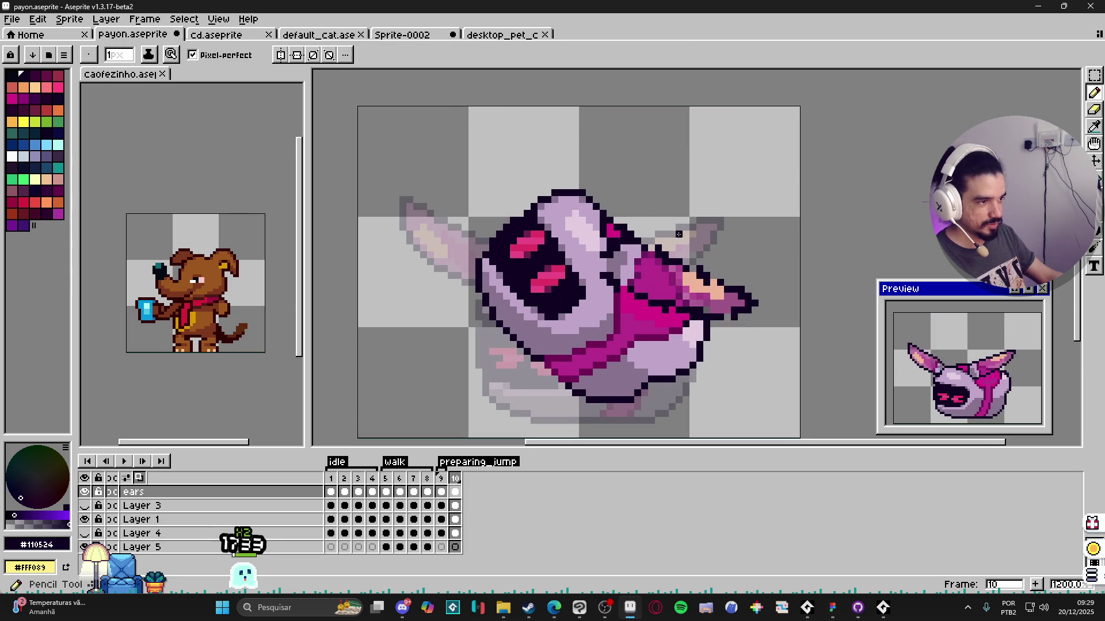
pyautogui.press('-')
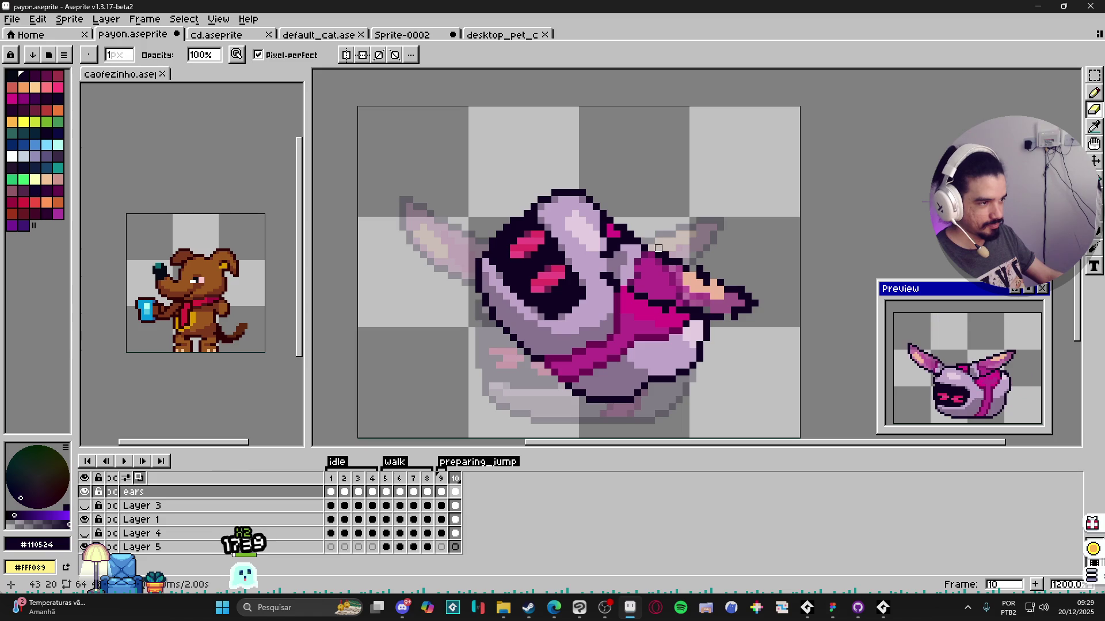
pyautogui.press('e')
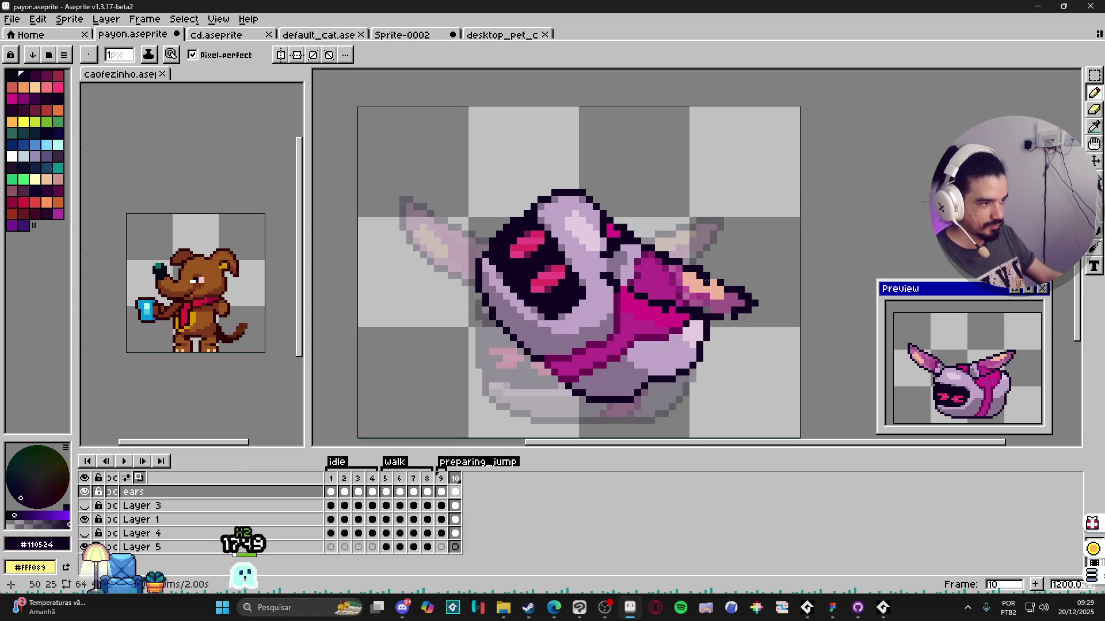
pyautogui.keyDown('alt'); pyautogui.click(706, 281); pyautogui.keyUp('alt')
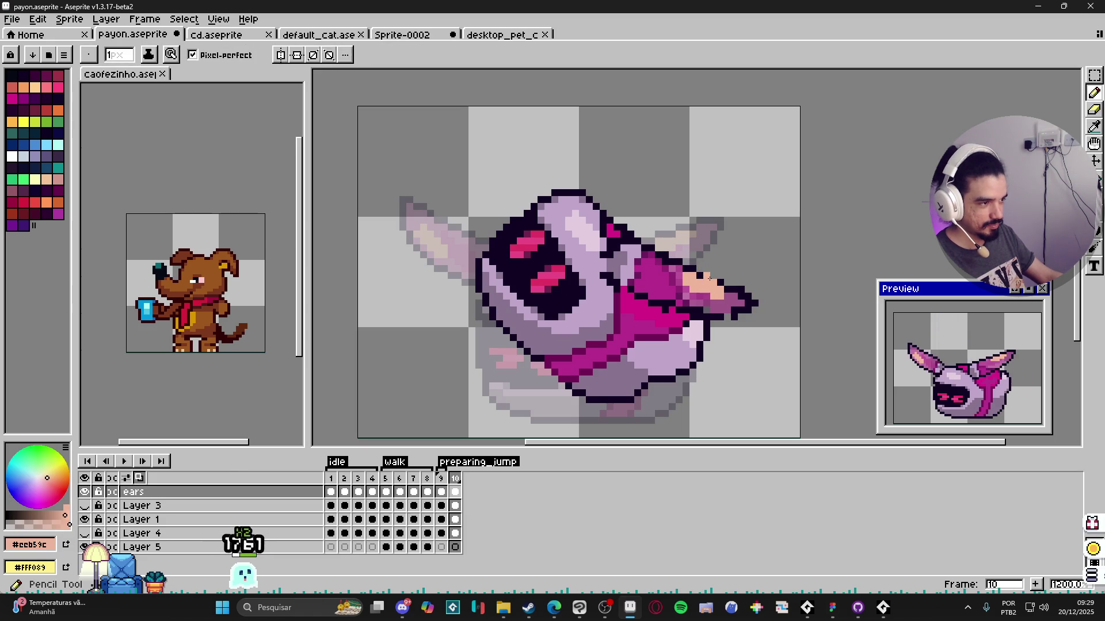
pyautogui.keyDown('alt'); pyautogui.click(710, 272); pyautogui.keyUp('alt')
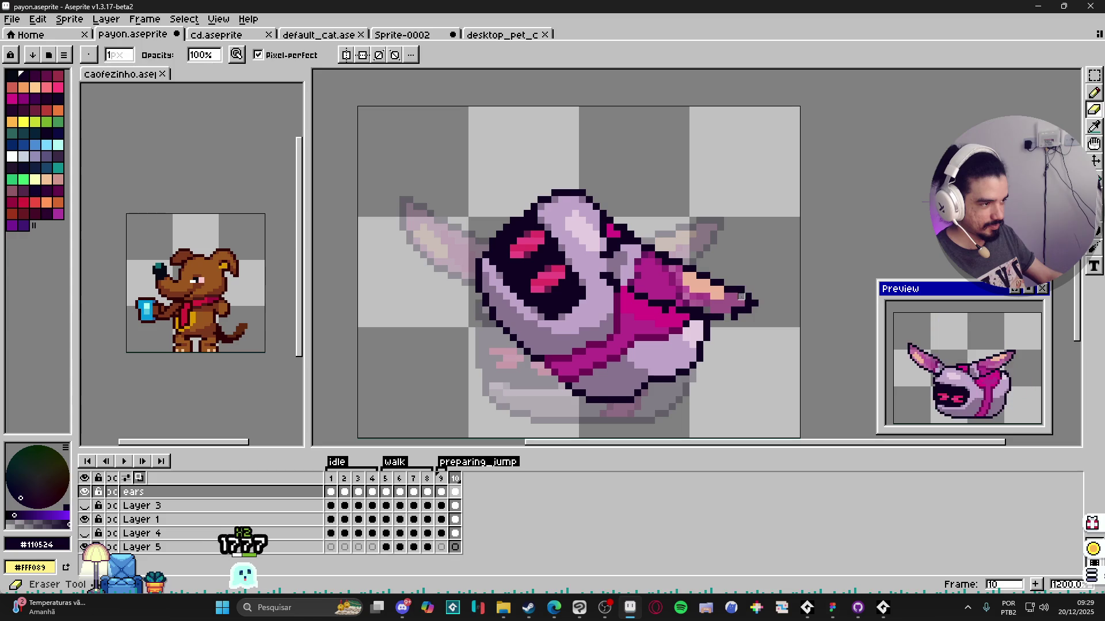
pyautogui.keyDown('alt'); pyautogui.click(742, 297); pyautogui.keyUp('alt')
pyautogui.keyDown('alt'); pyautogui.click(749, 296); pyautogui.keyUp('alt')
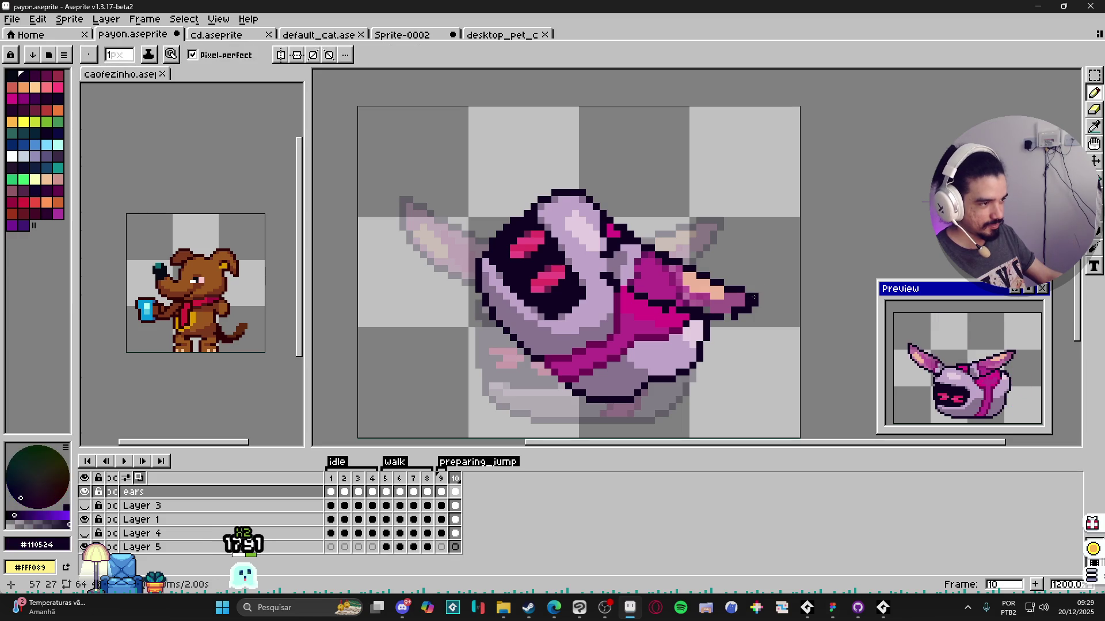
pyautogui.keyDown('alt'); pyautogui.click(747, 302); pyautogui.keyUp('alt')
pyautogui.press('e')
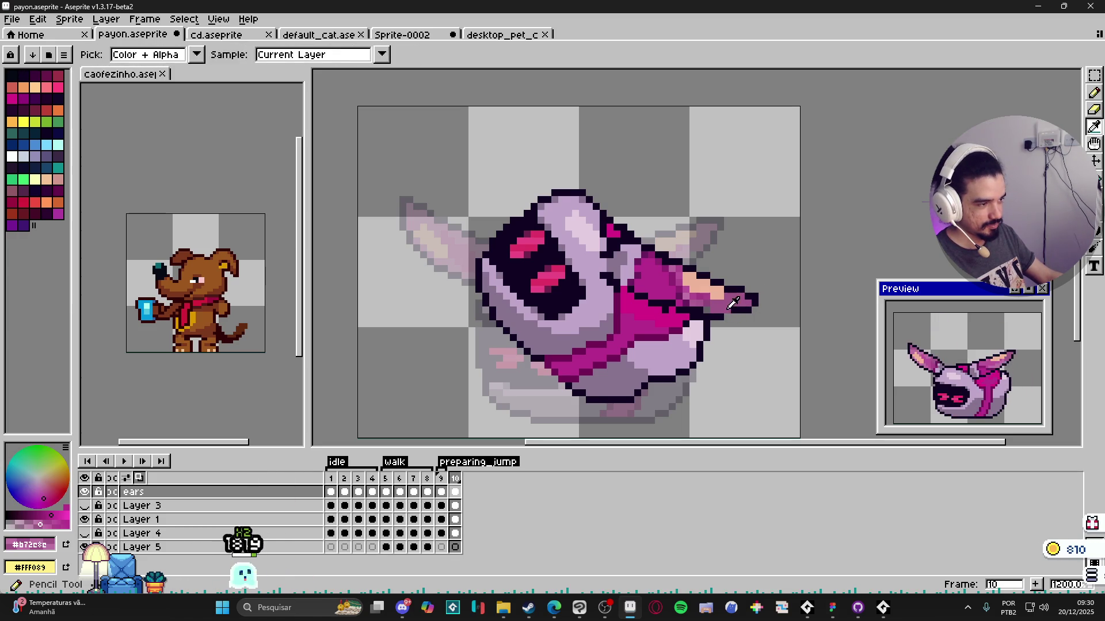
pyautogui.keyDown('alt'); pyautogui.click(738, 307); pyautogui.keyUp('alt')
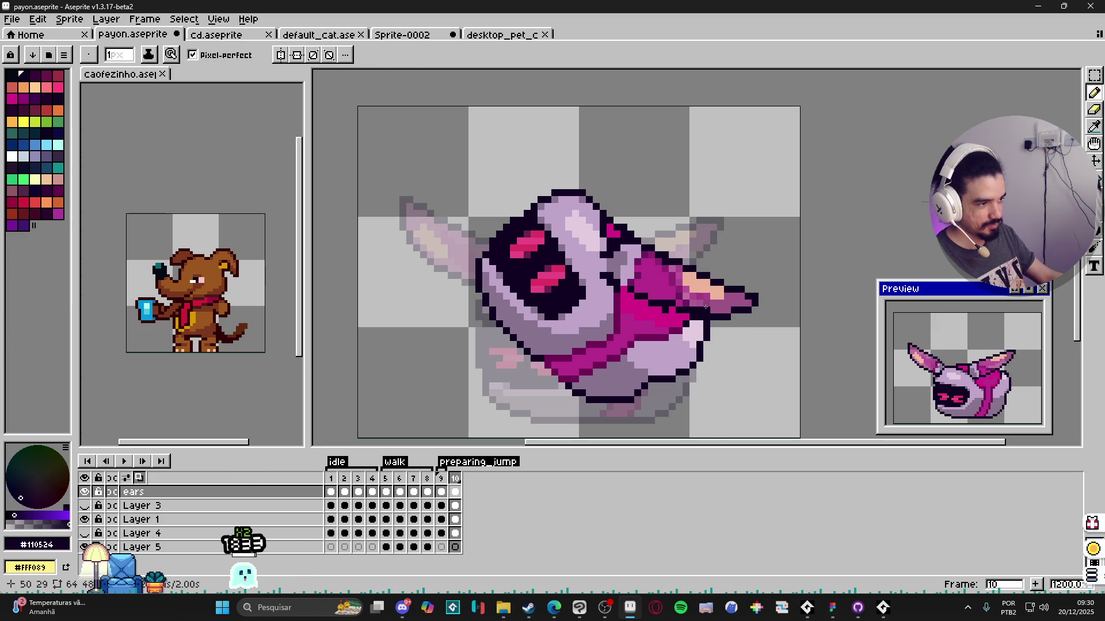
pyautogui.keyDown('alt'); pyautogui.click(706, 317); pyautogui.keyUp('alt')
pyautogui.keyDown('alt'); pyautogui.click(706, 310); pyautogui.keyUp('alt')
pyautogui.scroll(1, 706, 309)
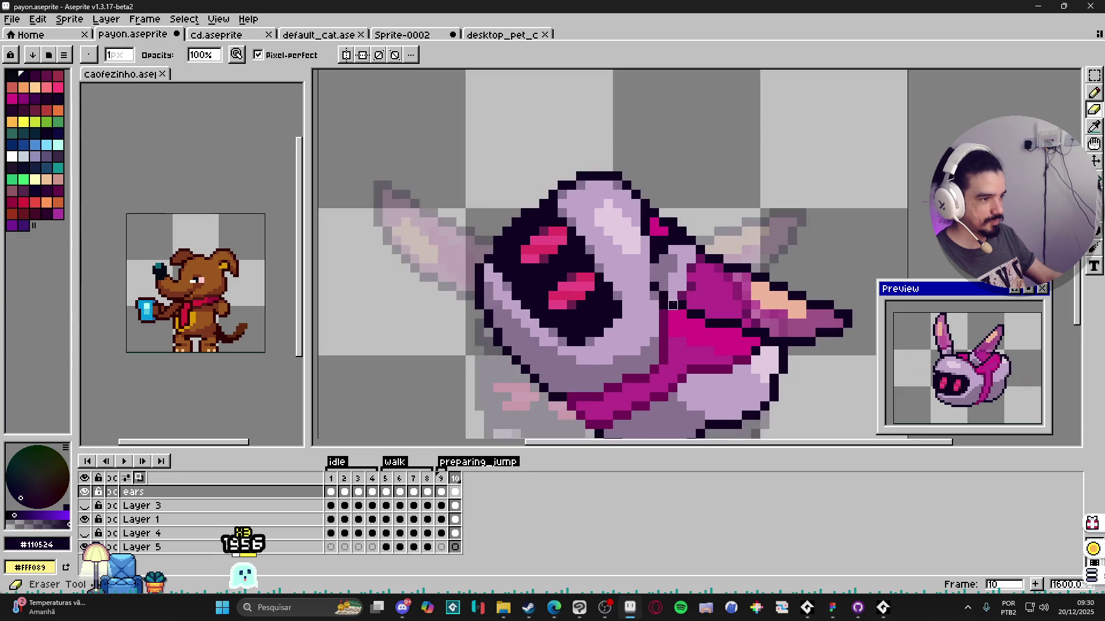
pyautogui.scroll(-3, 664, 306)
pyautogui.scroll(1, 668, 298)
pyautogui.scroll(4, 678, 289)
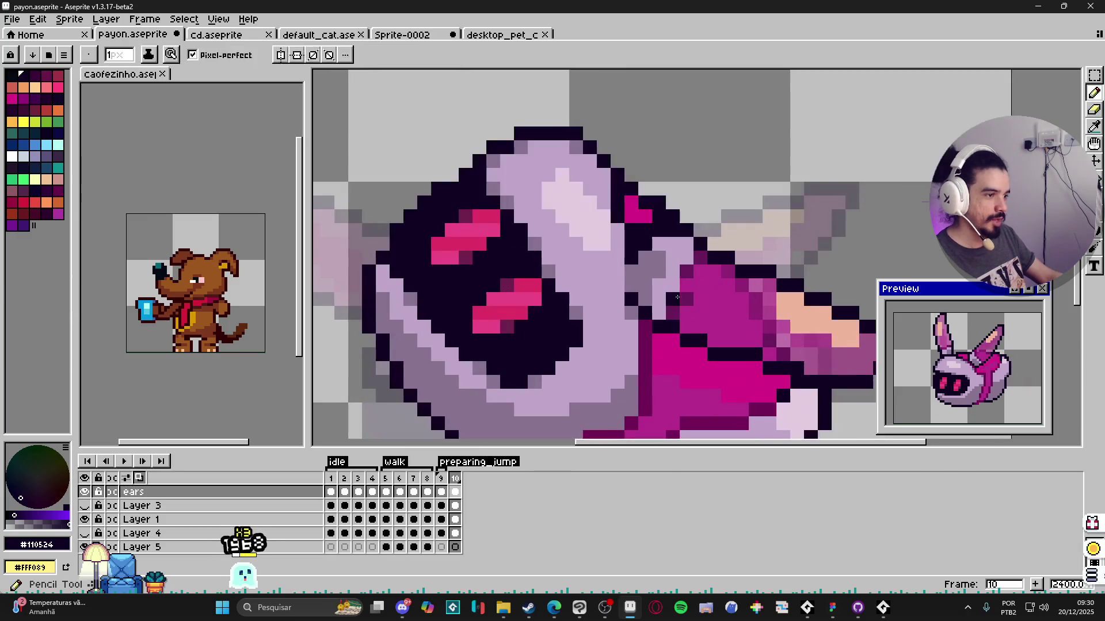
pyautogui.keyDown('alt'); pyautogui.click(681, 286); pyautogui.keyUp('alt')
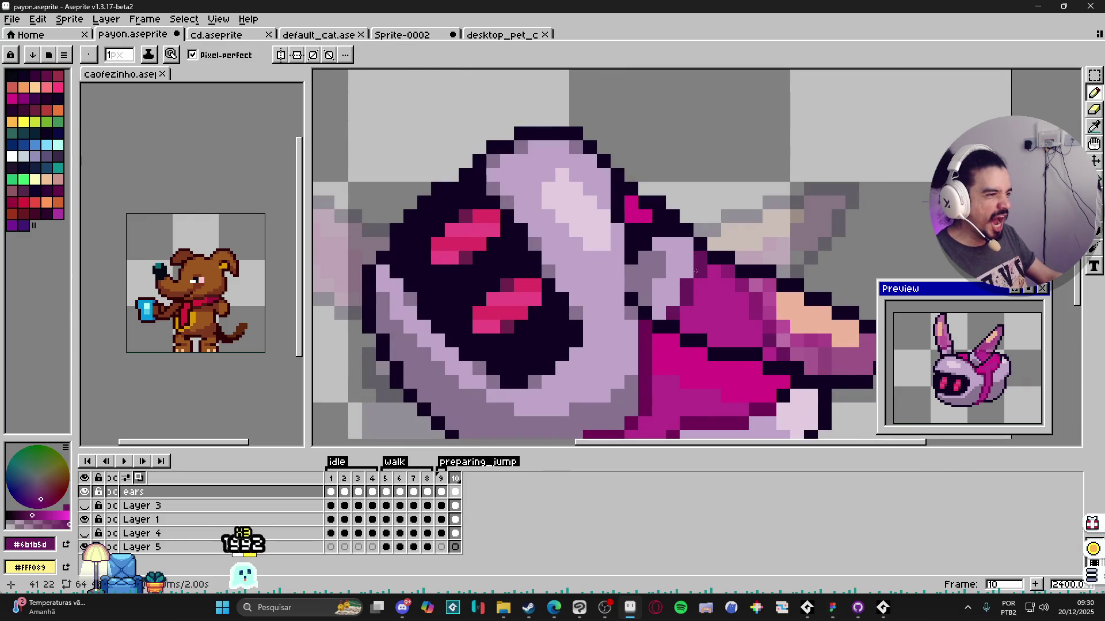
pyautogui.scroll(-3, 681, 289)
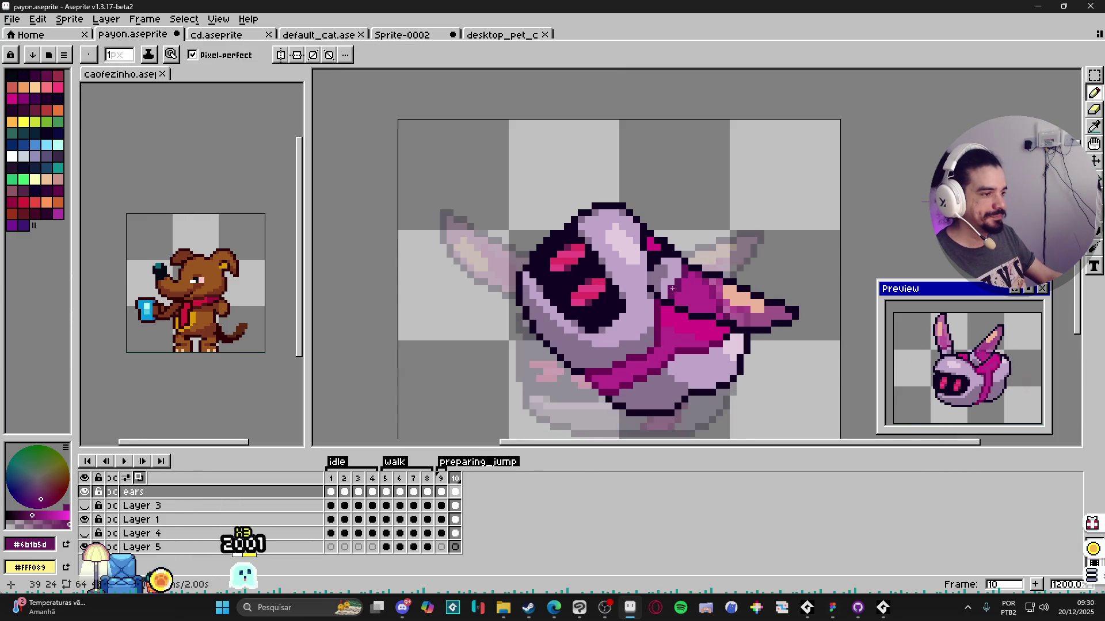
pyautogui.scroll(1, 679, 295)
pyautogui.keyDown('alt'); pyautogui.click(662, 267); pyautogui.keyUp('alt')
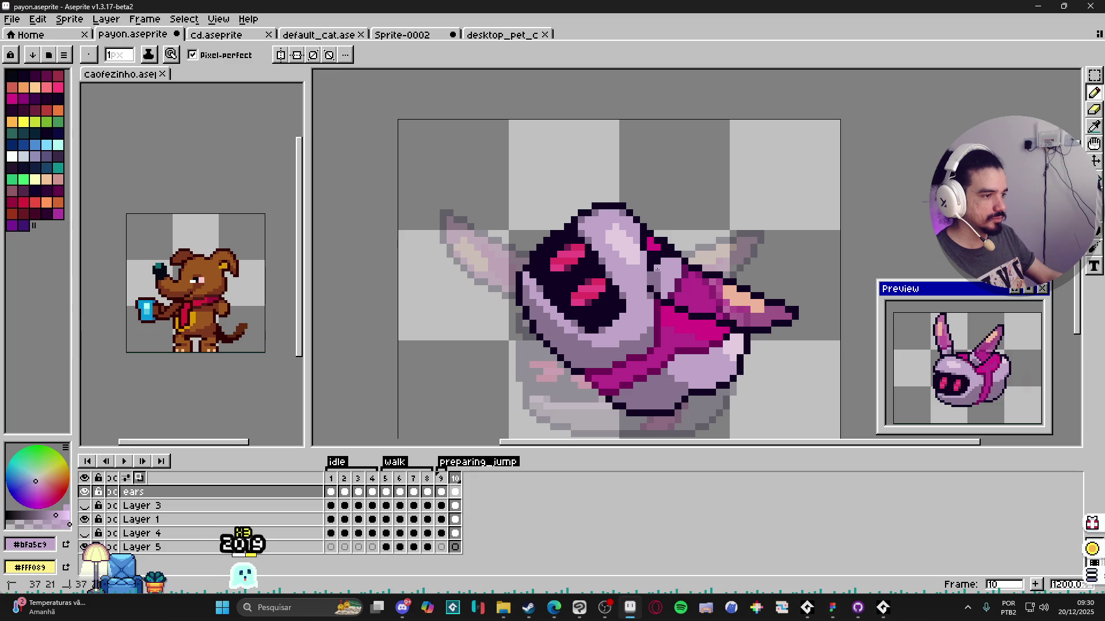
pyautogui.keyDown('alt'); pyautogui.click(669, 287); pyautogui.keyUp('alt')
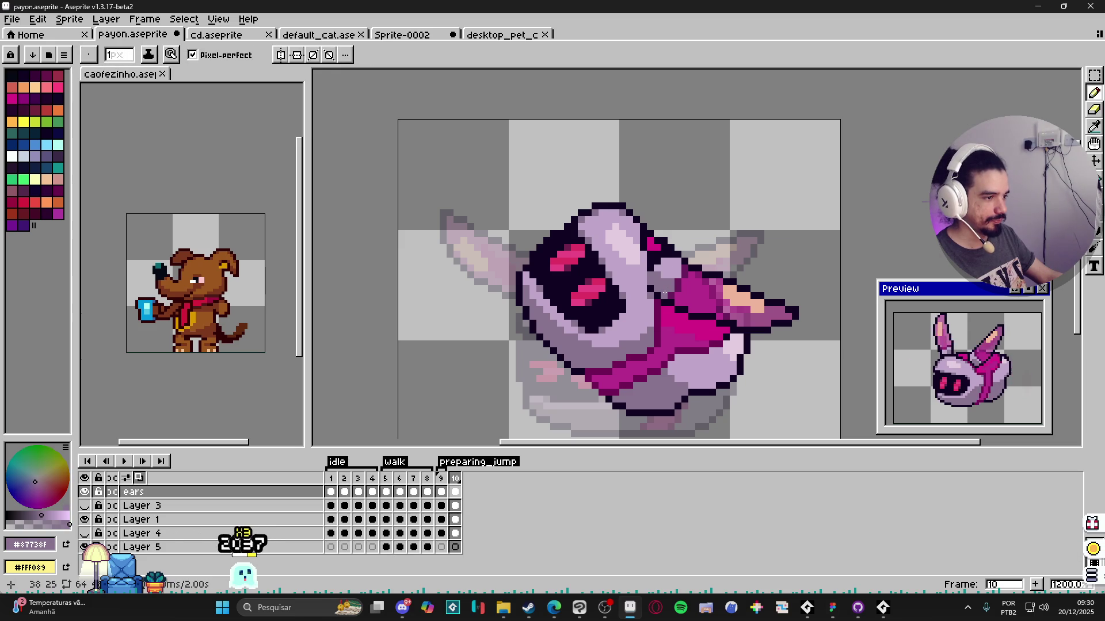
pyautogui.scroll(-2, 665, 284)
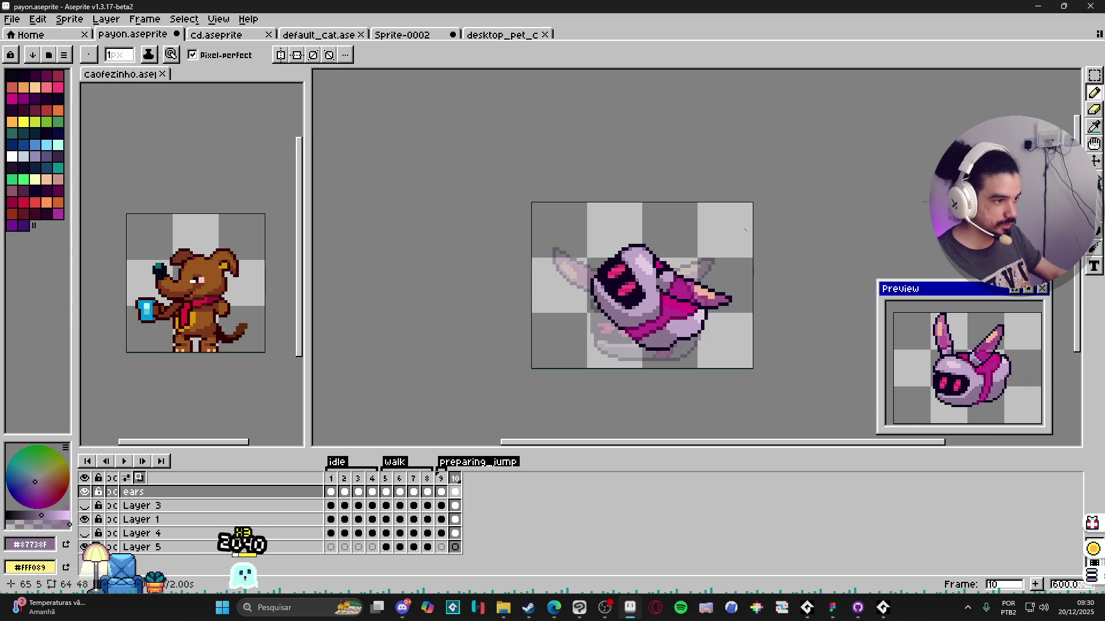
pyautogui.scroll(3, 657, 244)
pyautogui.scroll(-1, 658, 246)
pyautogui.scroll(-1, 657, 245)
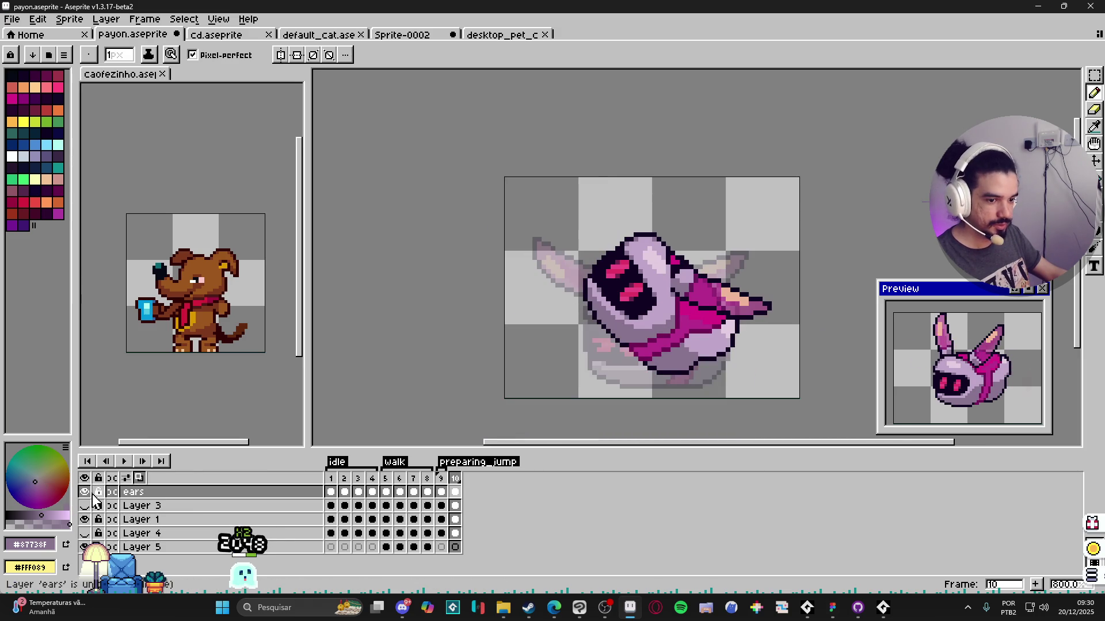
# Step: Toggle the ears layer off and on to compare the sprite without ears
pyautogui.click(85, 492)
pyautogui.click(85, 492)
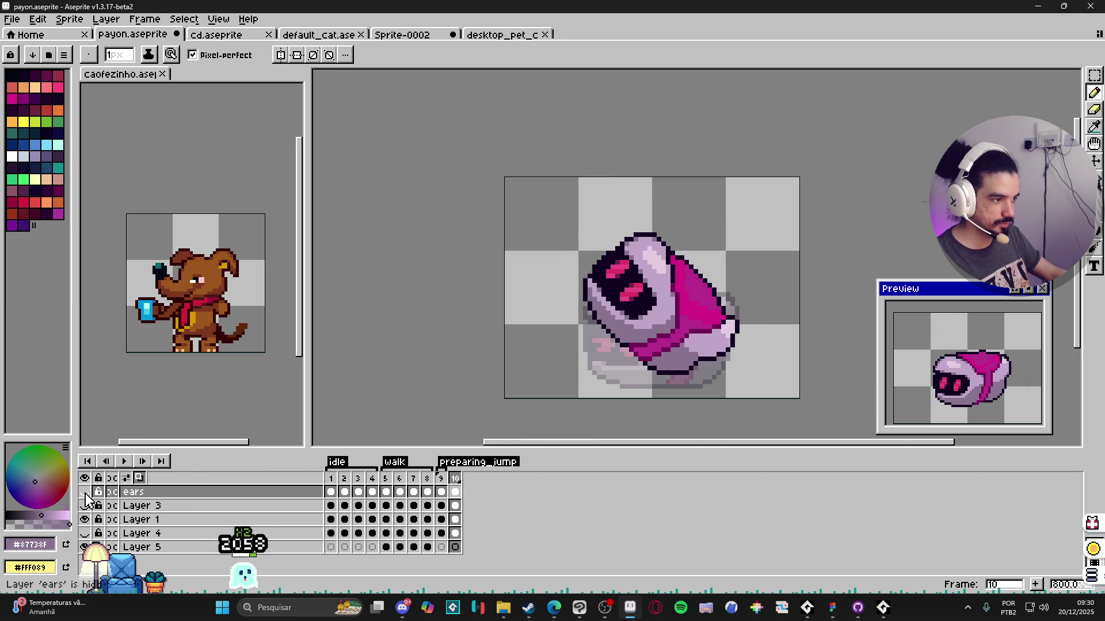
pyautogui.click(85, 493)
pyautogui.scroll(2, 638, 285)
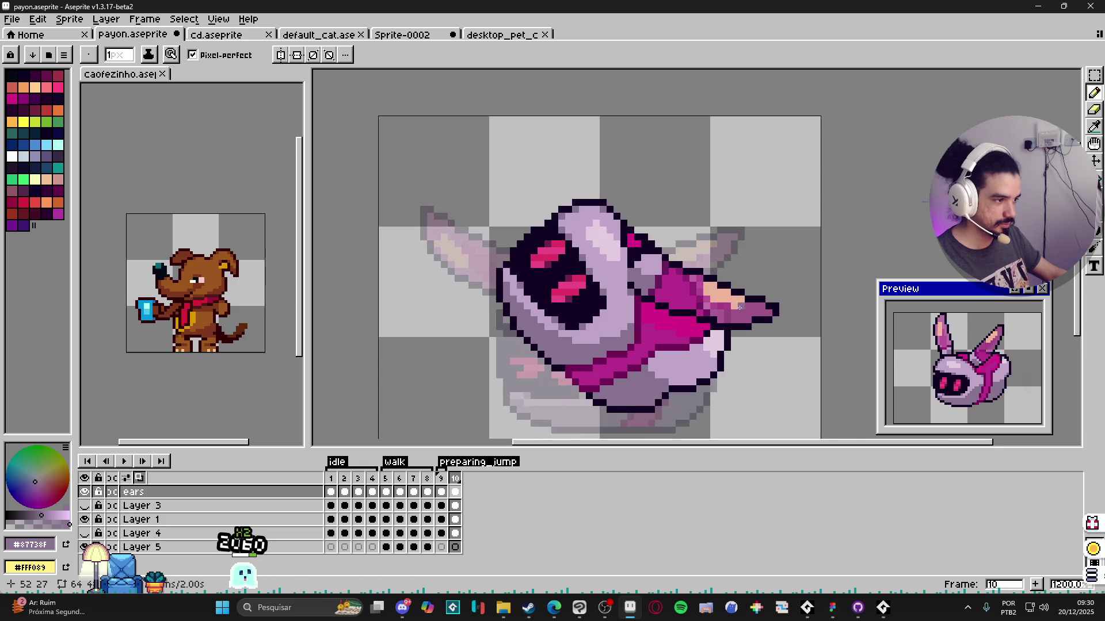
pyautogui.scroll(3, 639, 285)
# Step: Touch up the ear-to-hood pixels with magenta #b72e8c, alternating pencil and eraser
pyautogui.press('e')
pyautogui.press('b')
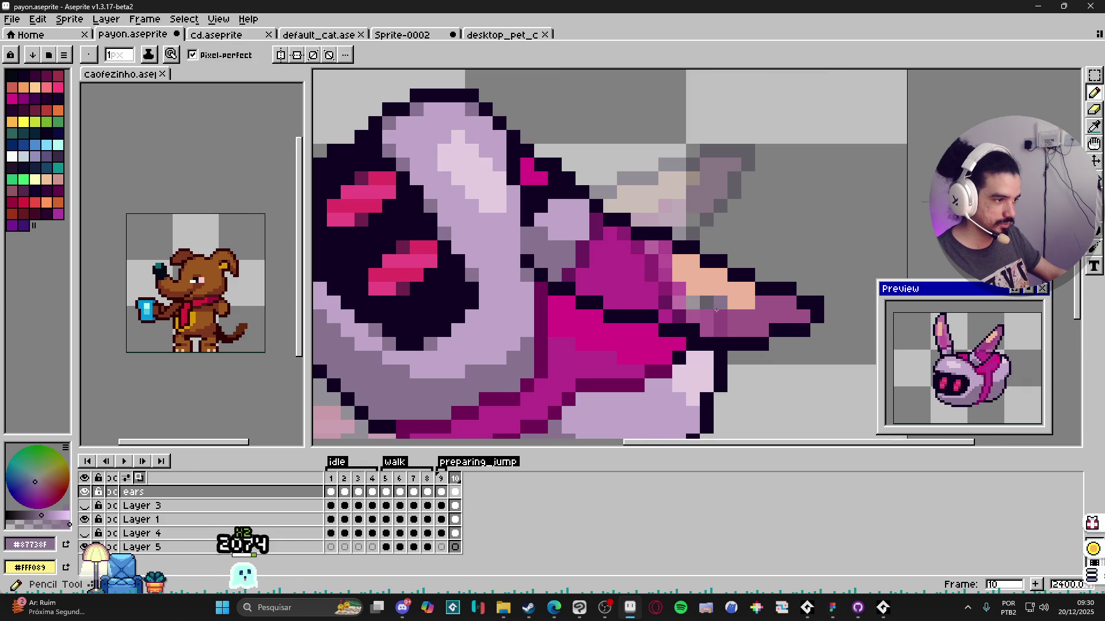
pyautogui.keyDown('alt'); pyautogui.click(712, 304); pyautogui.keyUp('alt')
pyautogui.scroll(-3, 692, 303)
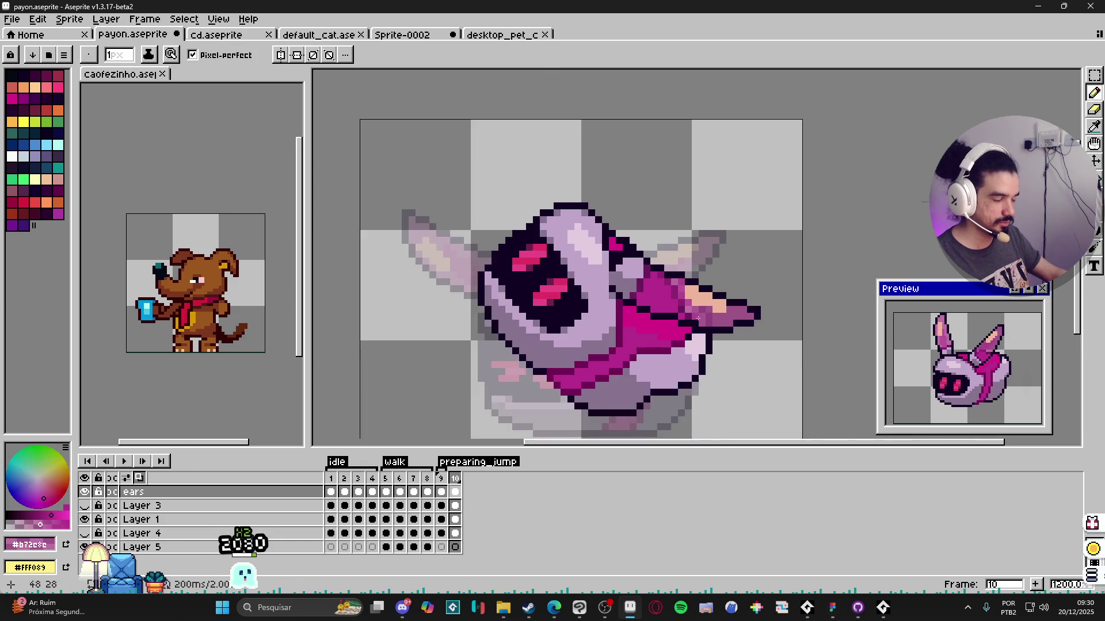
pyautogui.scroll(3, 685, 305)
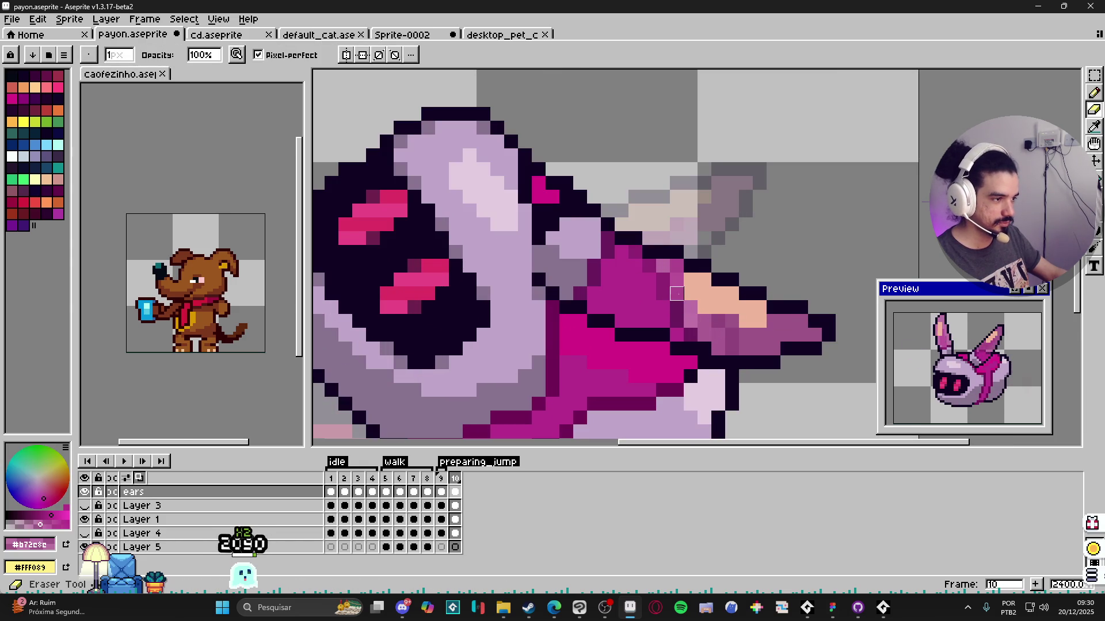
pyautogui.press('e')
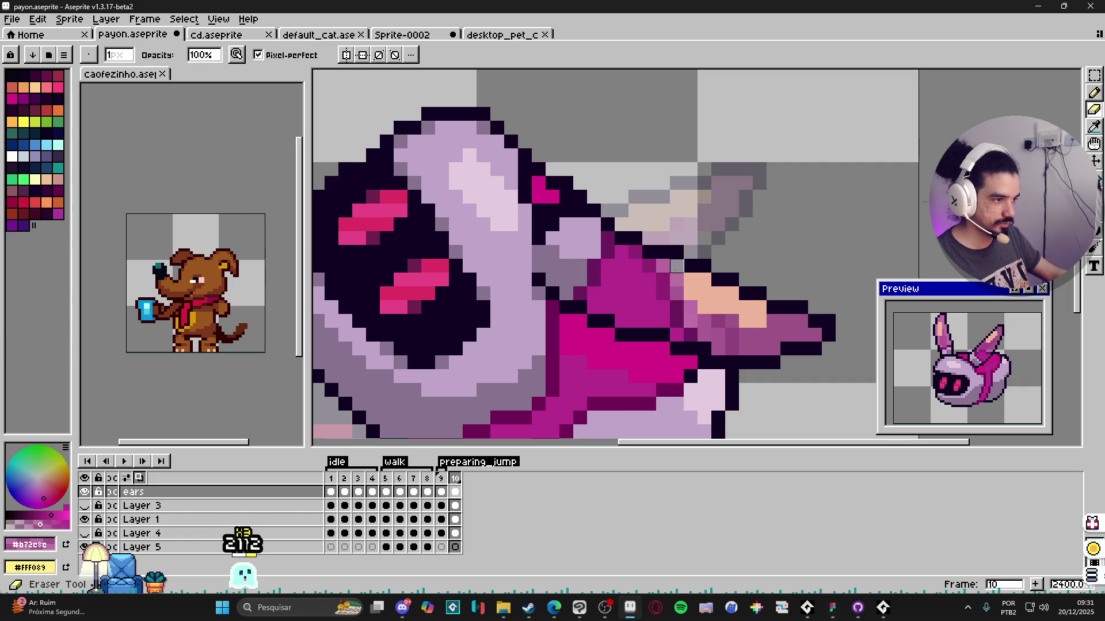
pyautogui.press('b')
pyautogui.press('e')
pyautogui.scroll(-1, 664, 266)
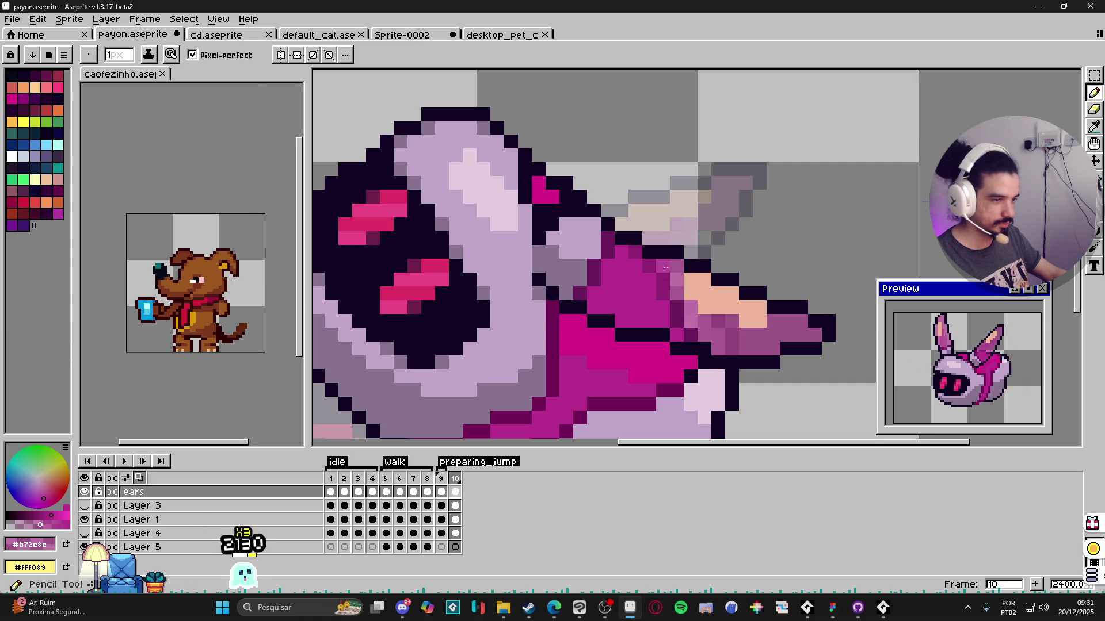
pyautogui.scroll(-2, 665, 266)
pyautogui.scroll(-2, 665, 266)
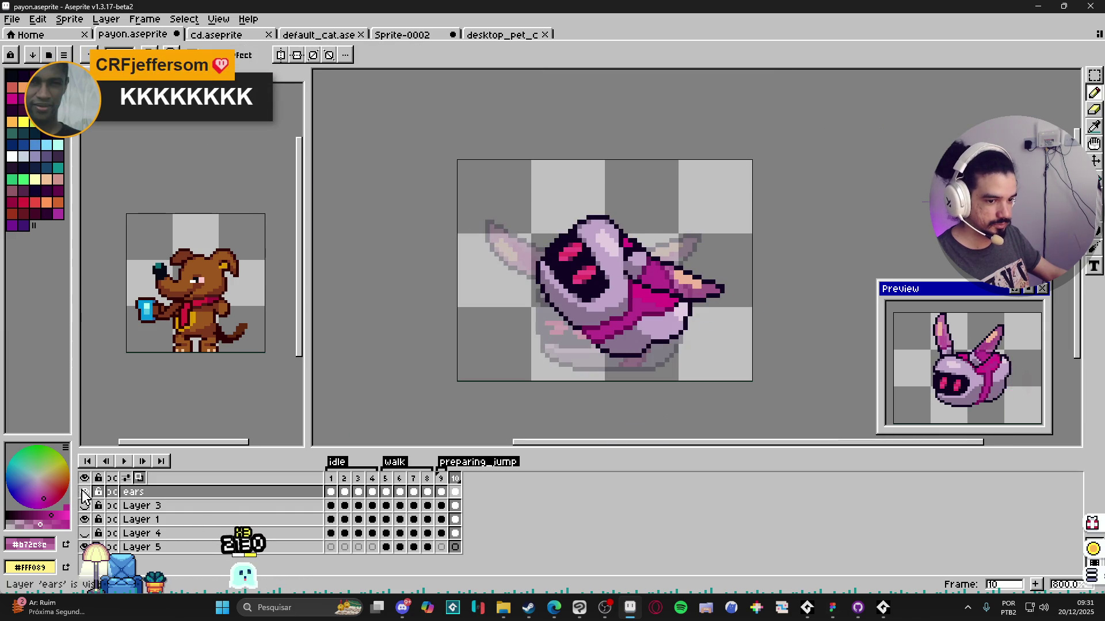
# Step: Copy the right ear of the tilted frame 10 pose
pyautogui.press('v')
pyautogui.press('m')
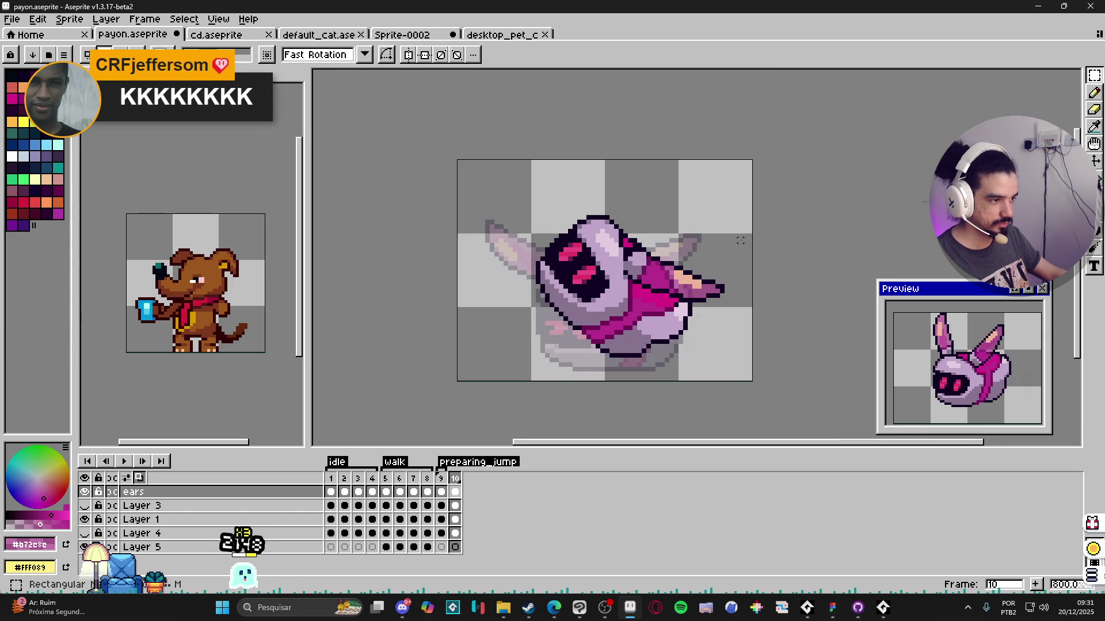
pyautogui.moveTo(746, 235); pyautogui.dragTo(598, 309)
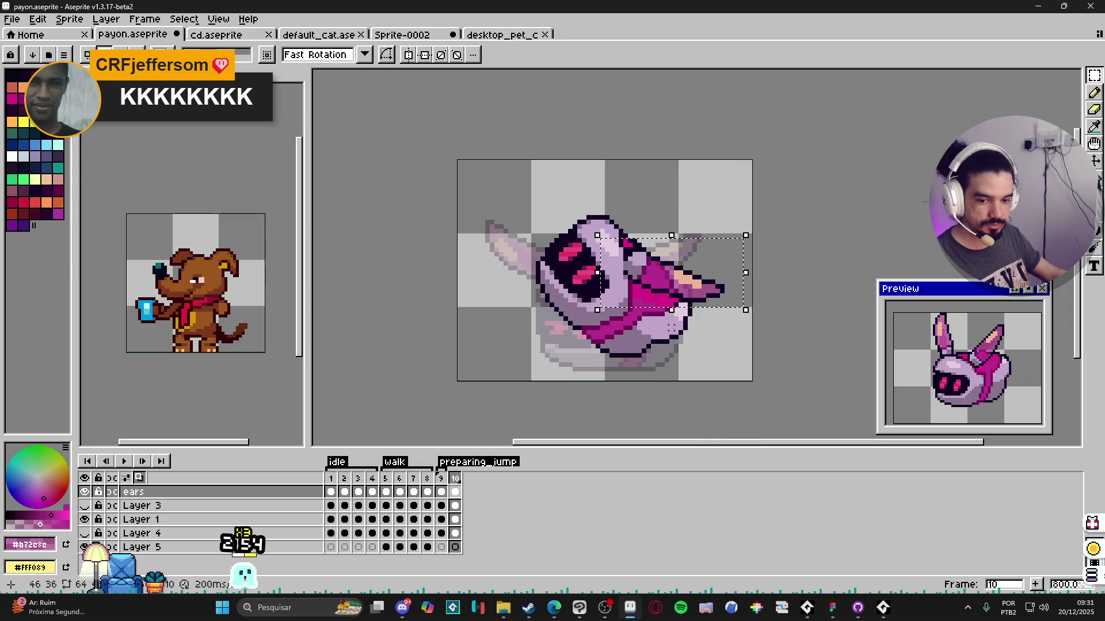
pyautogui.hotkey('ctrl', 'd')
# Step: Check the upright pose in frame 7 across layers, then return to frame 10
pyautogui.click(455, 519)
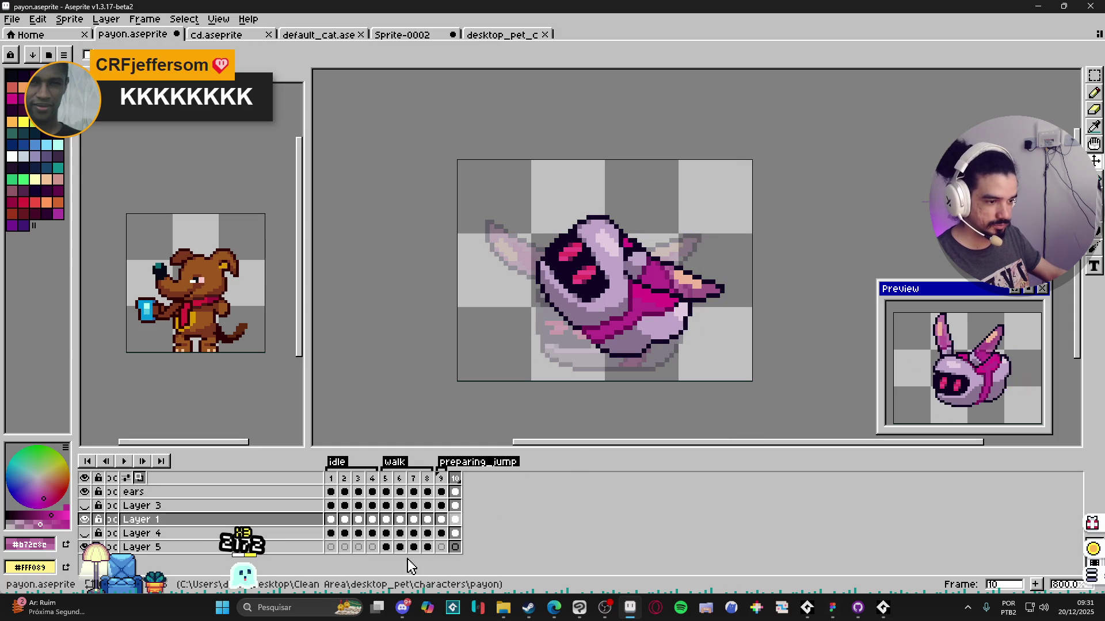
pyautogui.click(455, 533)
pyautogui.click(85, 534)
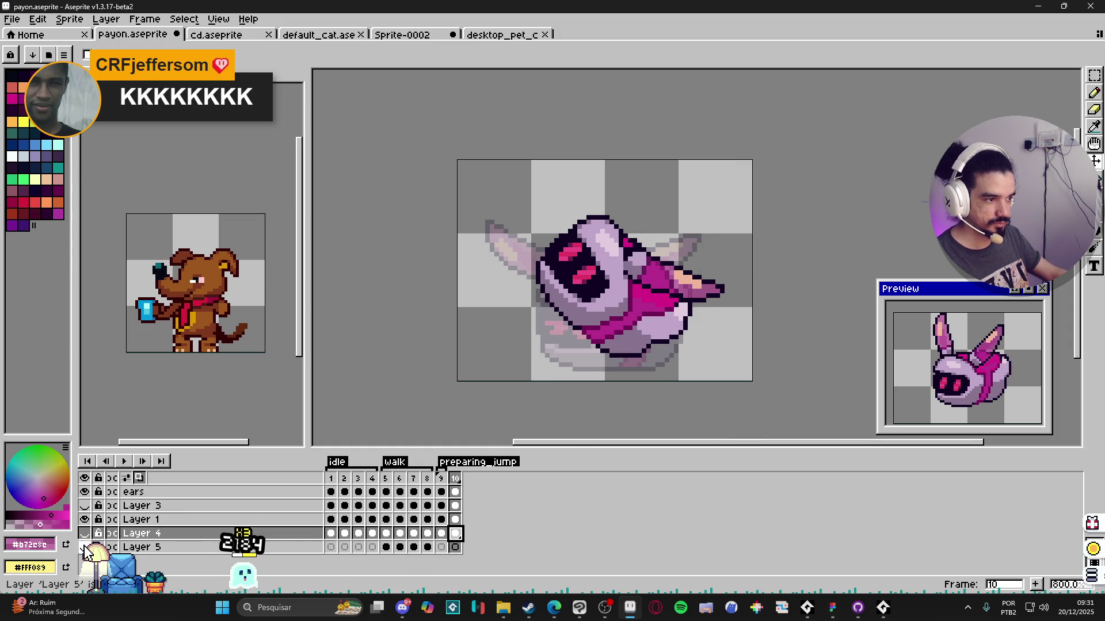
pyautogui.press('Left')
pyautogui.press('Left')
pyautogui.press('Left')
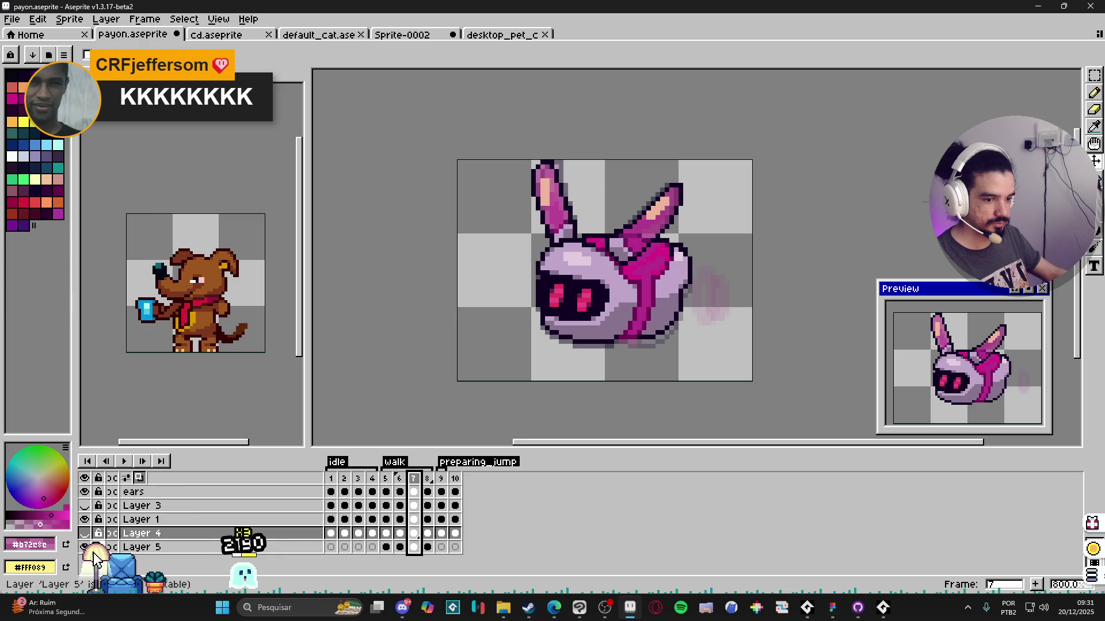
pyautogui.click(175, 507)
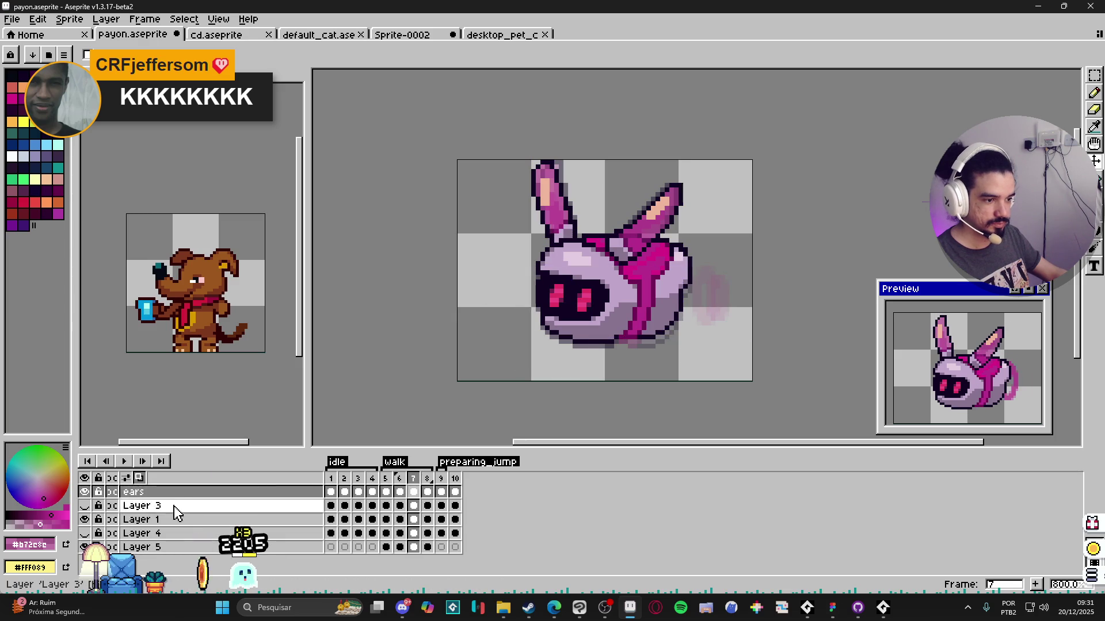
pyautogui.click(84, 493)
pyautogui.press('Down')
pyautogui.press('Down')
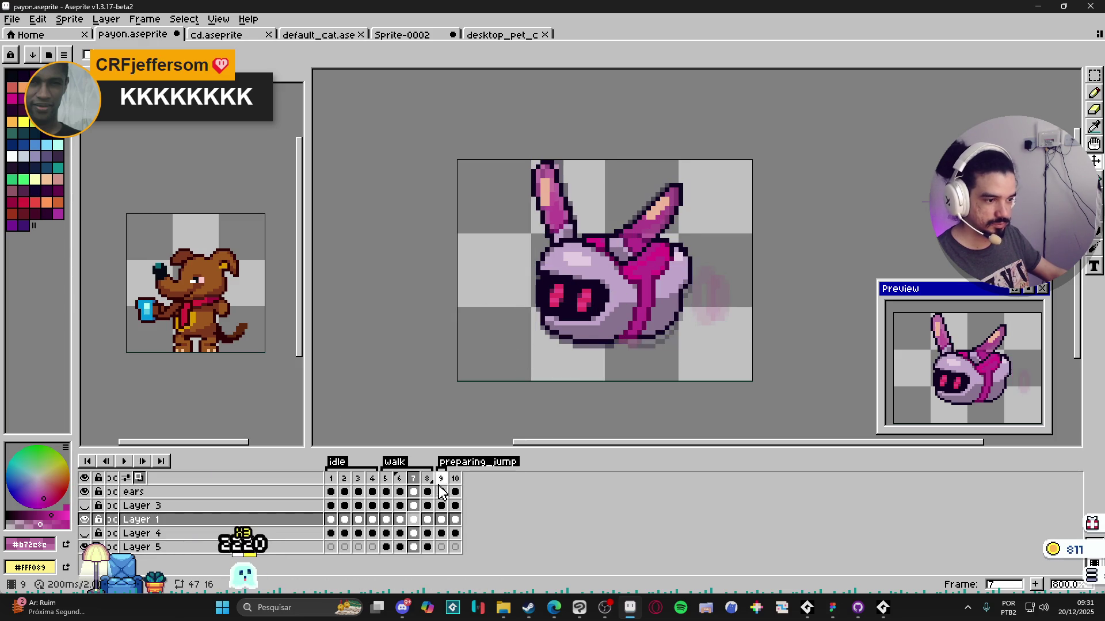
pyautogui.click(455, 479)
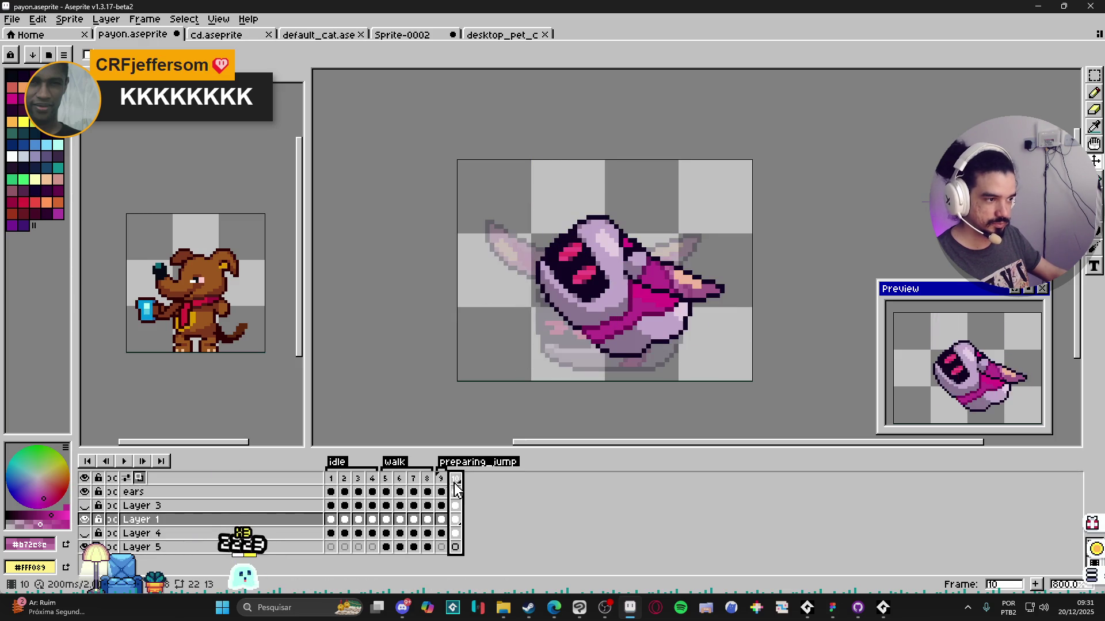
# Step: Show Layer 4's blue hand and paste the copied ear onto Layer 5's frame 10 cel
pyautogui.click(84, 534)
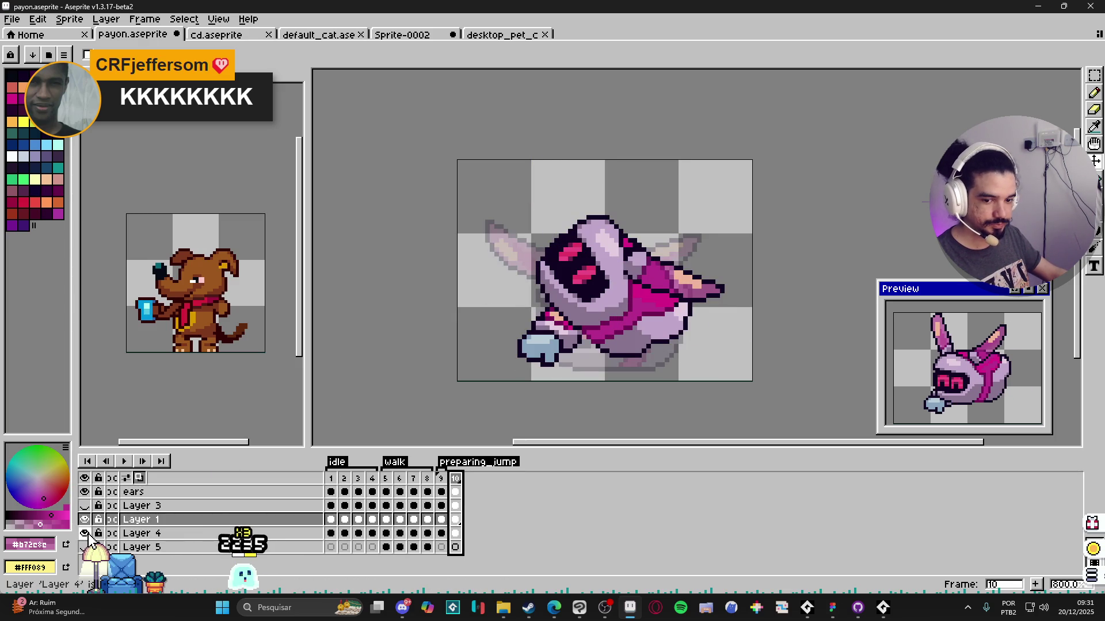
pyautogui.click(454, 534)
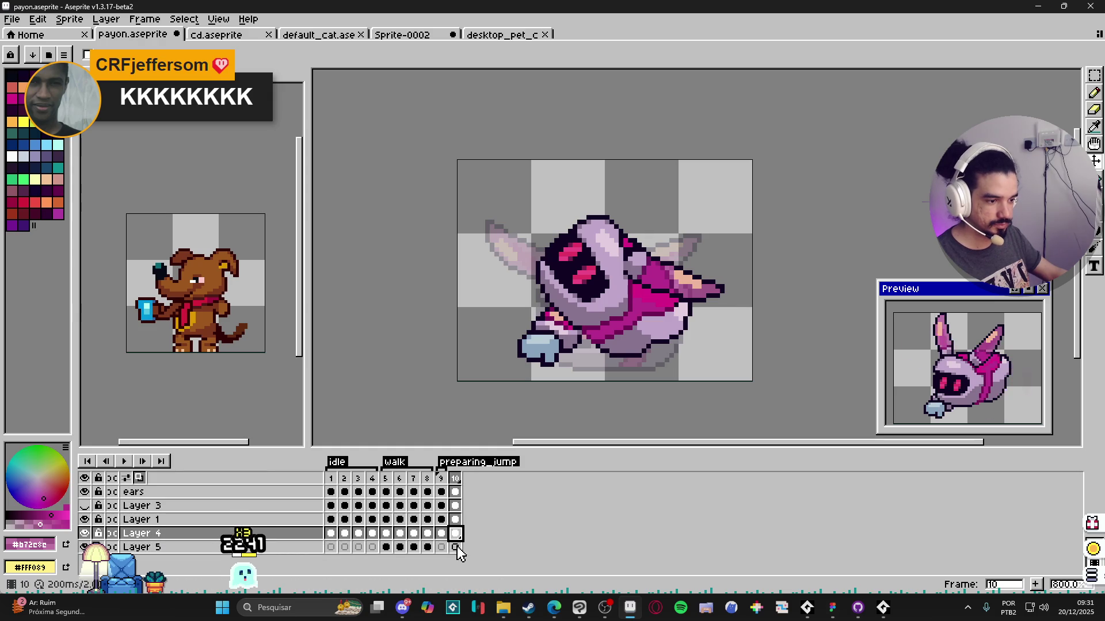
pyautogui.click(454, 547)
pyautogui.hotkey('ctrl', 'v')
# Step: Tilt the Layer 5 ear piece to the pose, settle it along the hood's top and sample the outline colour
pyautogui.moveTo(665, 279); pyautogui.dragTo(646, 256)
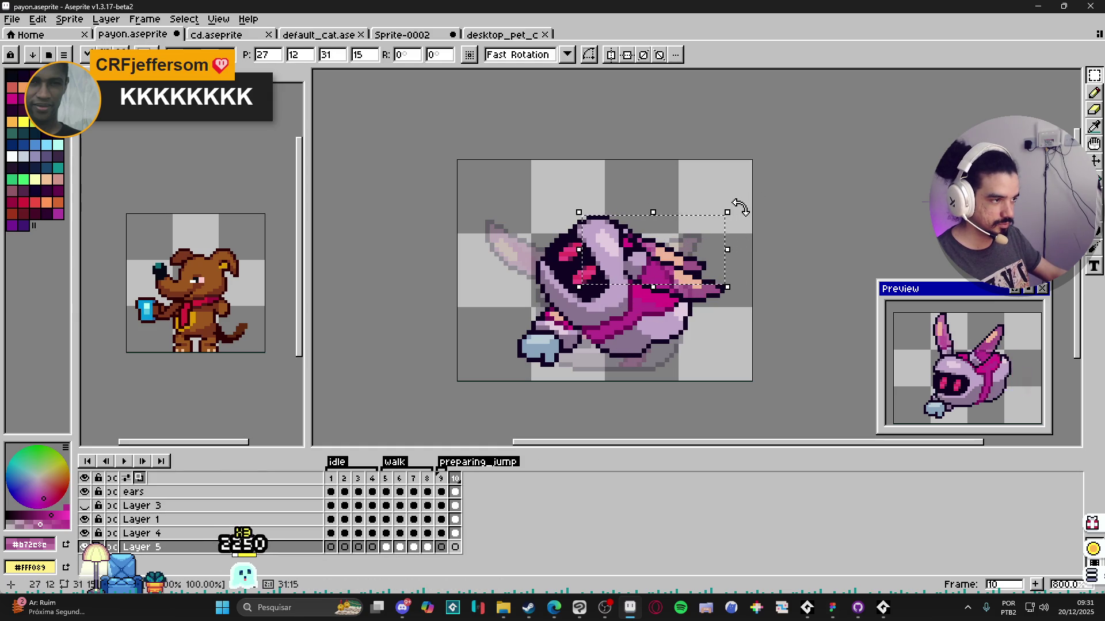
pyautogui.moveTo(740, 208); pyautogui.dragTo(764, 165)
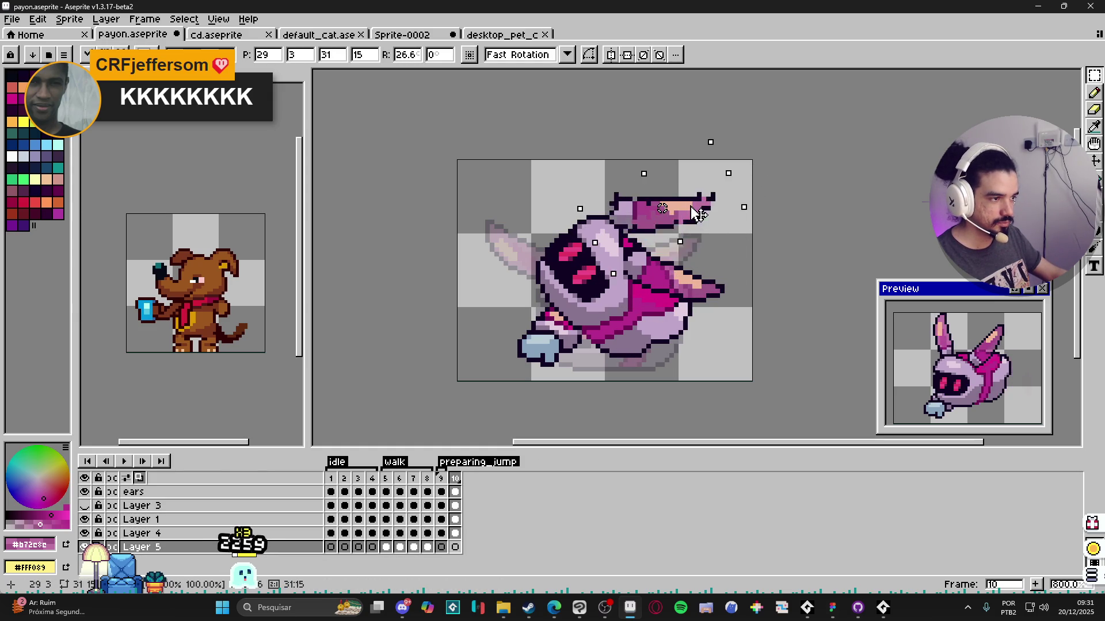
pyautogui.moveTo(701, 243); pyautogui.dragTo(688, 229)
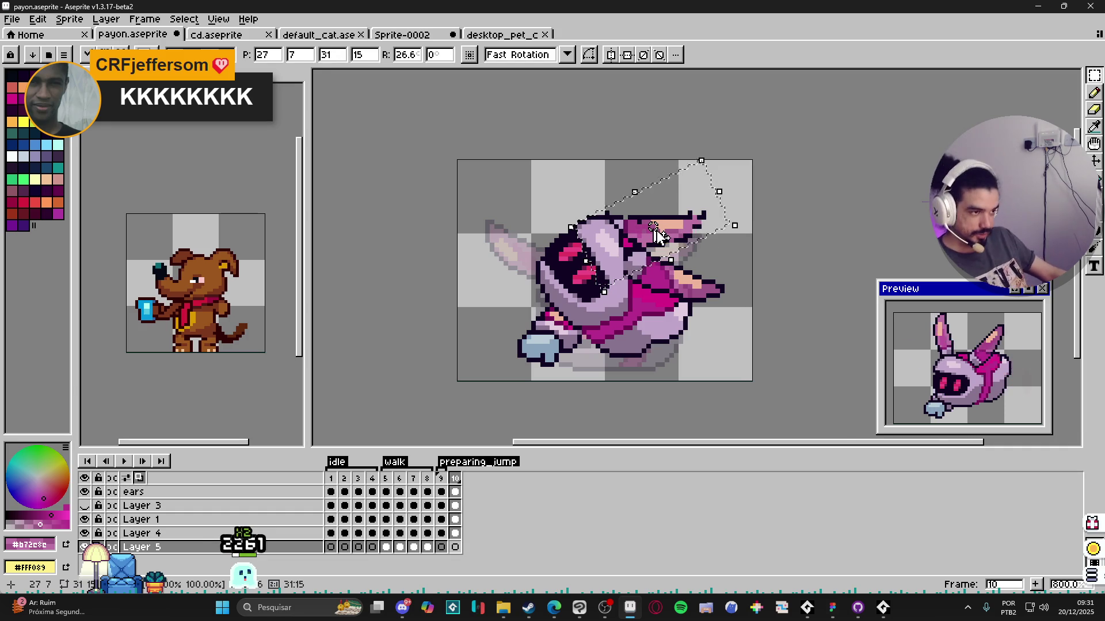
pyautogui.press('Return')
pyautogui.scroll(2, 658, 235)
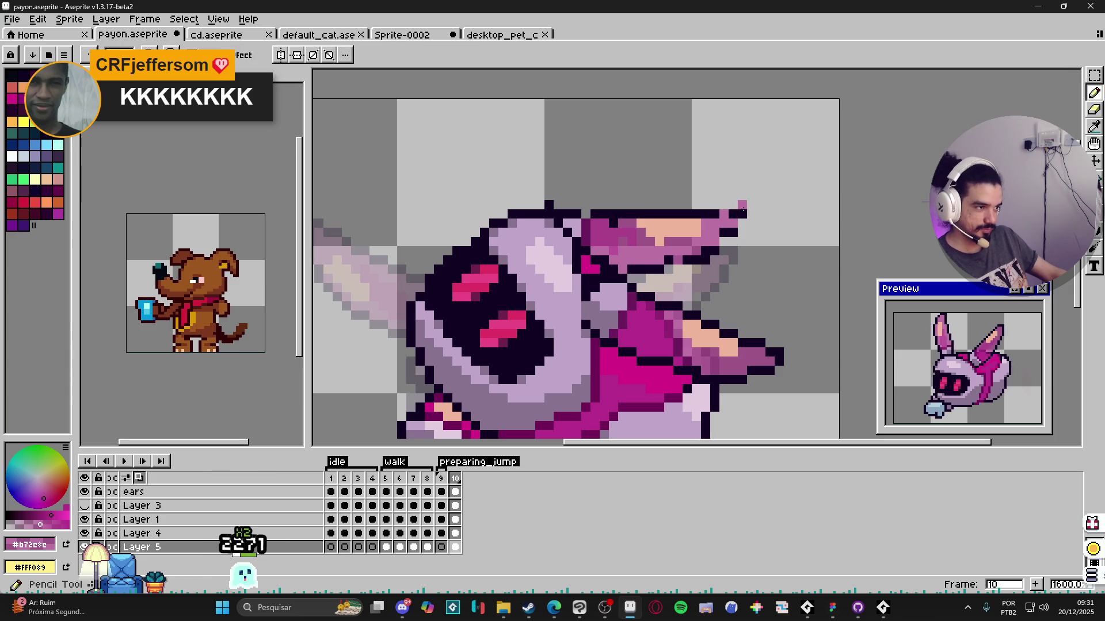
pyautogui.keyDown('alt'); pyautogui.click(725, 241); pyautogui.keyUp('alt')
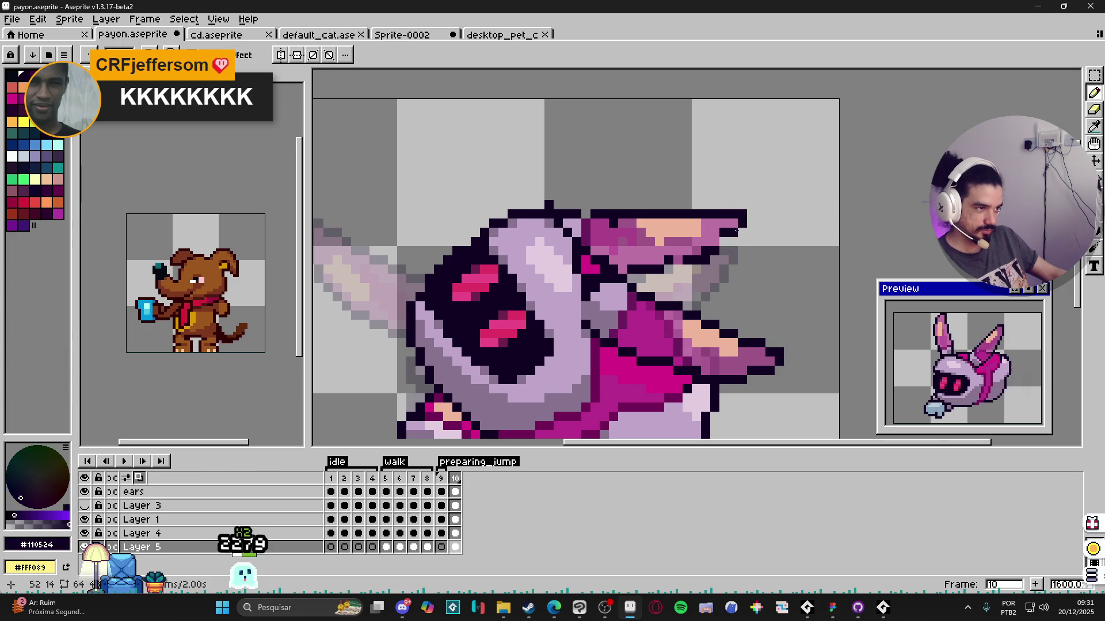
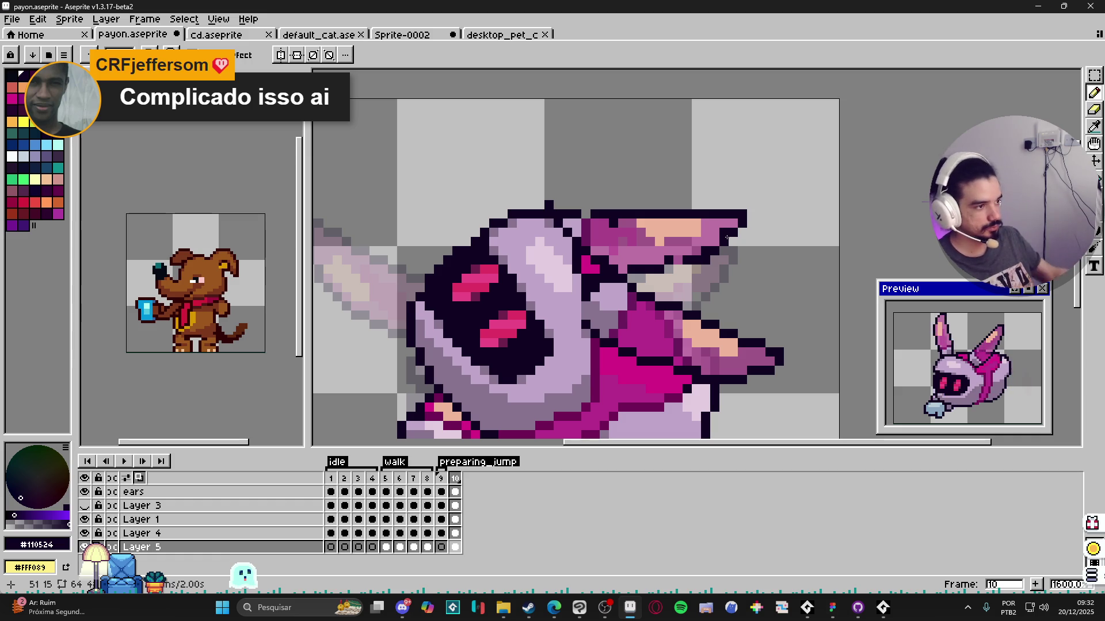
# Step: Sample the hat's magenta and fill in the dark bottom edge of the hat
pyautogui.press('e')
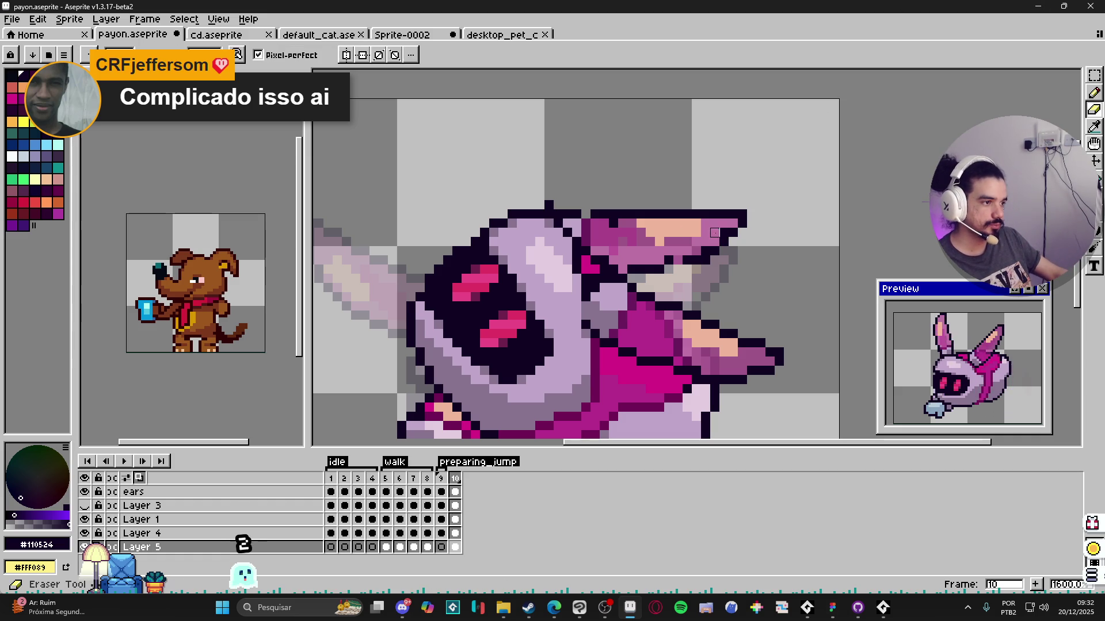
pyautogui.keyDown('alt'); pyautogui.click(715, 233); pyautogui.keyUp('alt')
pyautogui.click(678, 269)
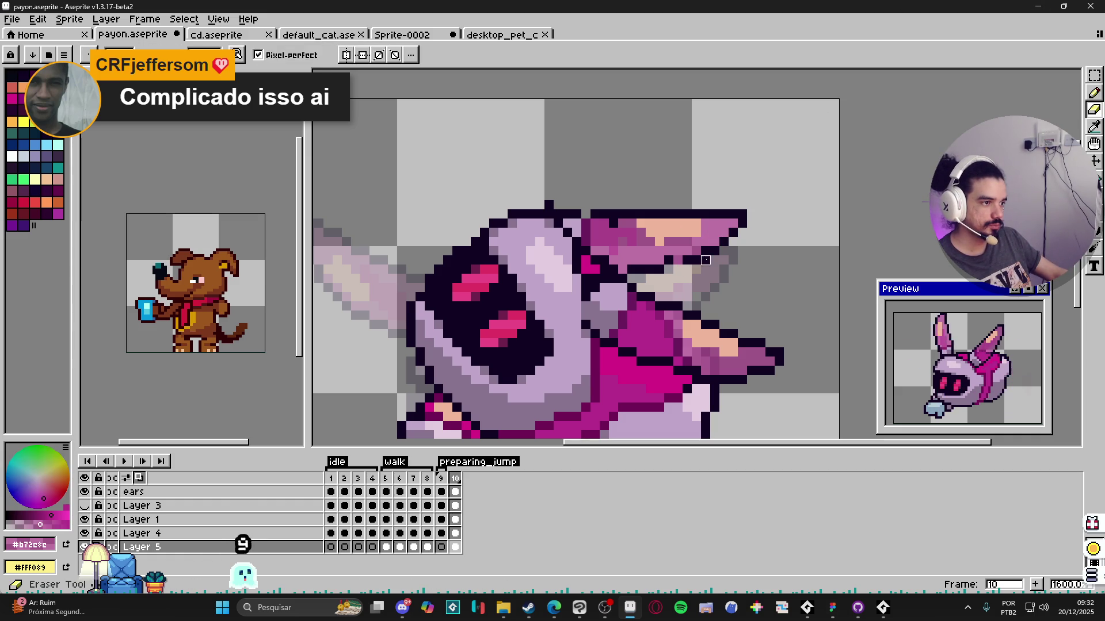
pyautogui.press('b')
pyautogui.keyDown('alt'); pyautogui.click(695, 260); pyautogui.keyUp('alt')
pyautogui.moveTo(704, 259); pyautogui.dragTo(642, 261)
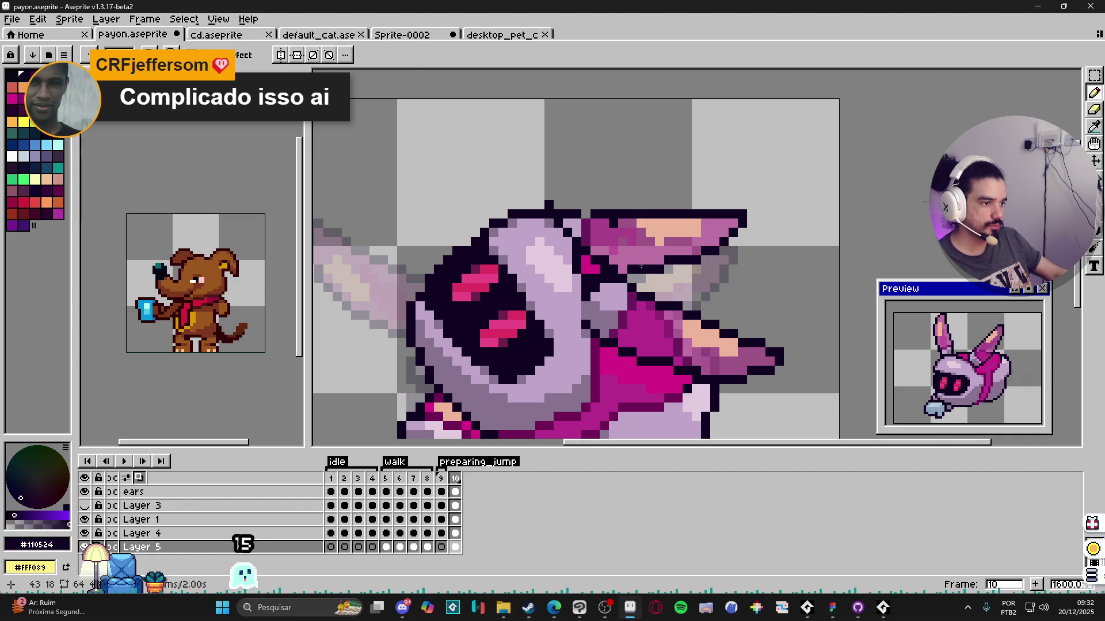
# Step: Touch up the remaining hat-edge pixels, alternating eraser and pencil
pyautogui.press('e')
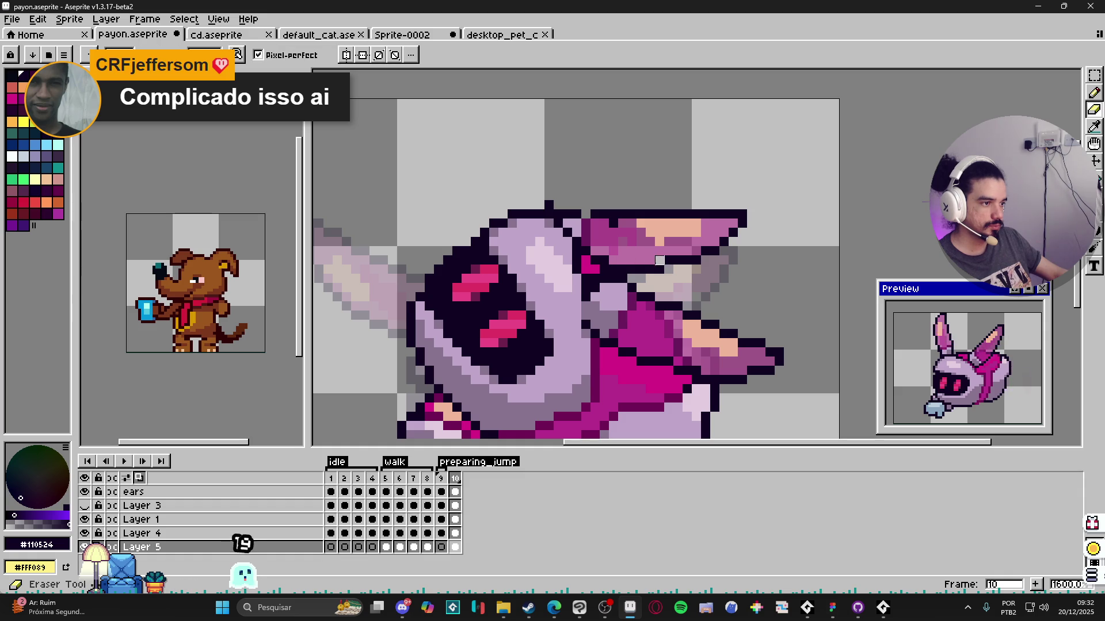
pyautogui.keyDown('alt'); pyautogui.click(659, 257); pyautogui.keyUp('alt')
pyautogui.press('b')
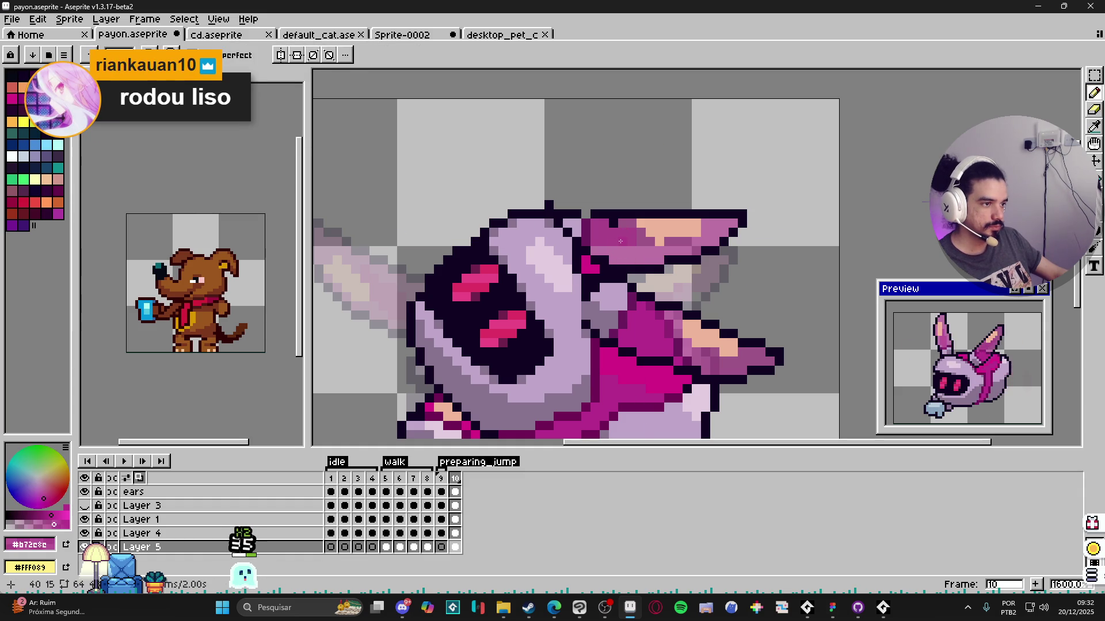
pyautogui.moveTo(627, 251); pyautogui.dragTo(630, 253)
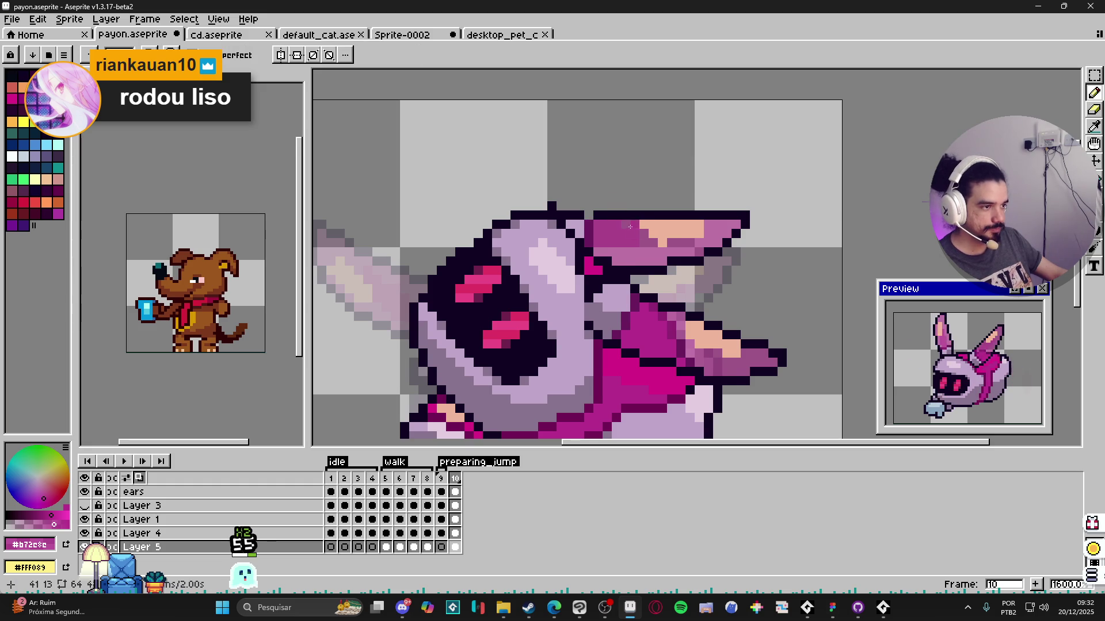
pyautogui.scroll(2, 630, 227)
pyautogui.keyDown('alt'); pyautogui.click(602, 217); pyautogui.keyUp('alt')
pyautogui.press('e')
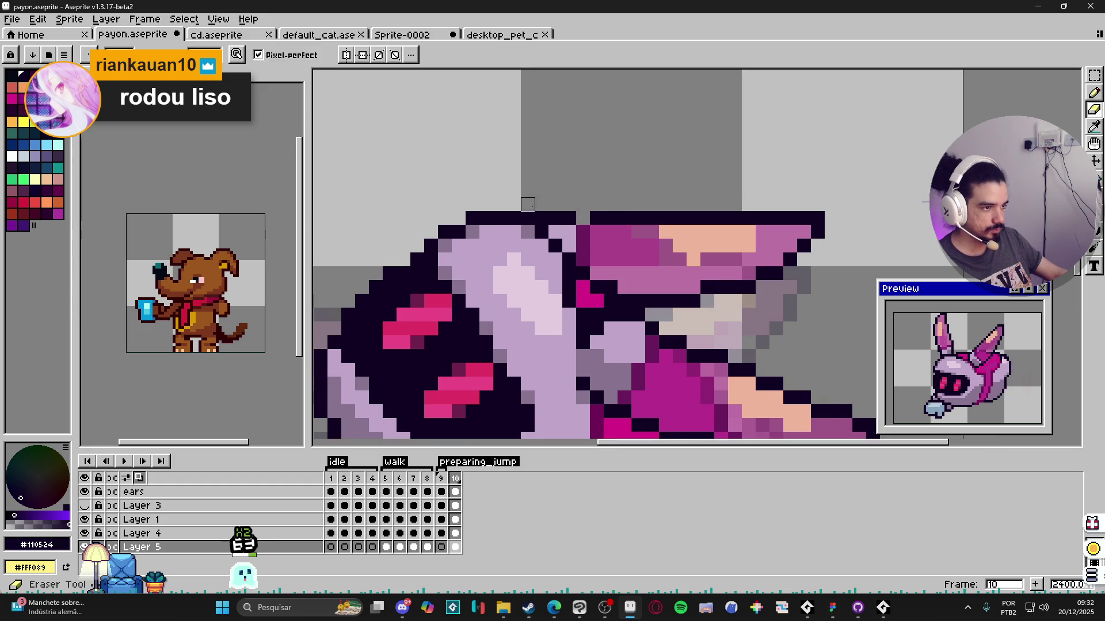
pyautogui.scroll(-3, 528, 204)
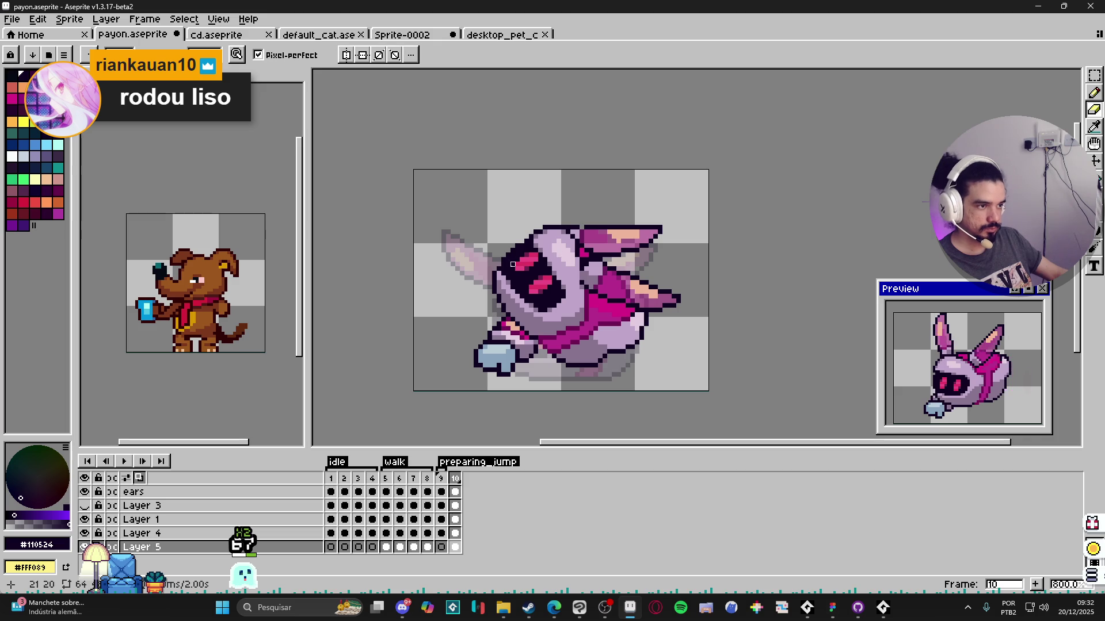
# Step: Rotate the Layer 4 lower arm a quarter turn (-90°) and apply it
pyautogui.keyDown('ctrl'); pyautogui.click(514, 367); pyautogui.keyUp('ctrl')
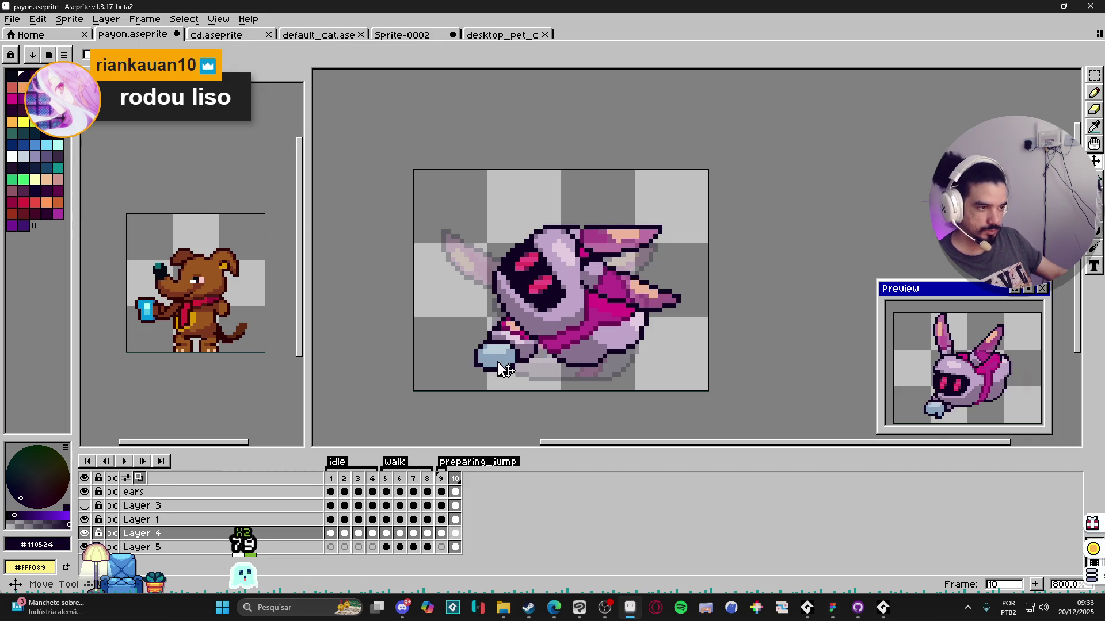
pyautogui.press('m')
pyautogui.moveTo(470, 304); pyautogui.dragTo(550, 379)
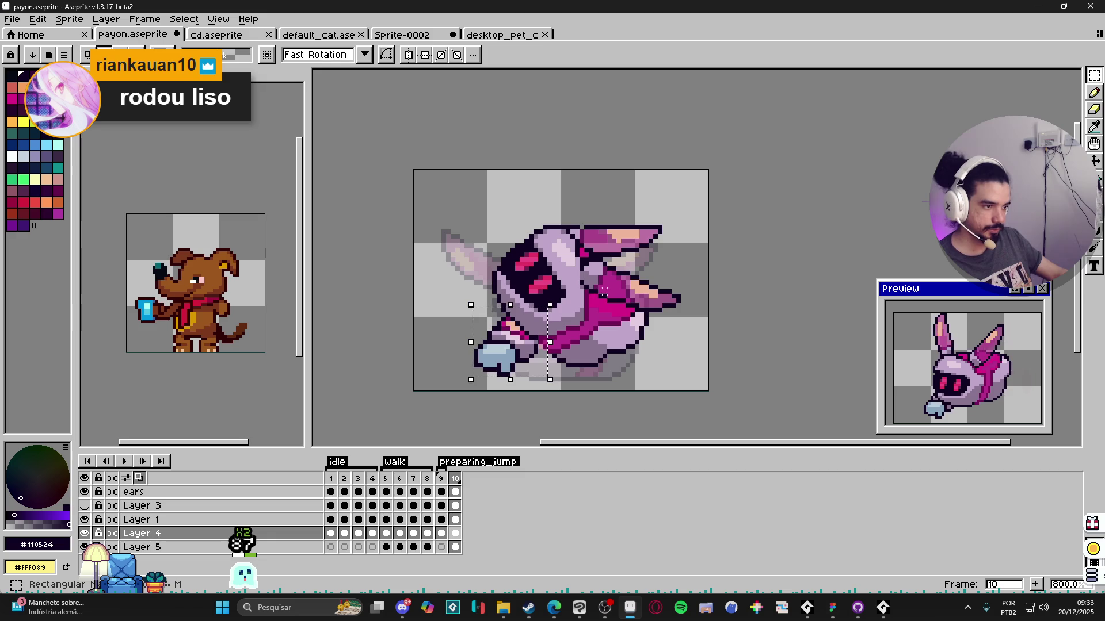
pyautogui.moveTo(560, 299)
pyautogui.mouseDown()
pyautogui.moveTo(555, 398)
pyautogui.moveTo(532, 289)
pyautogui.mouseUp()
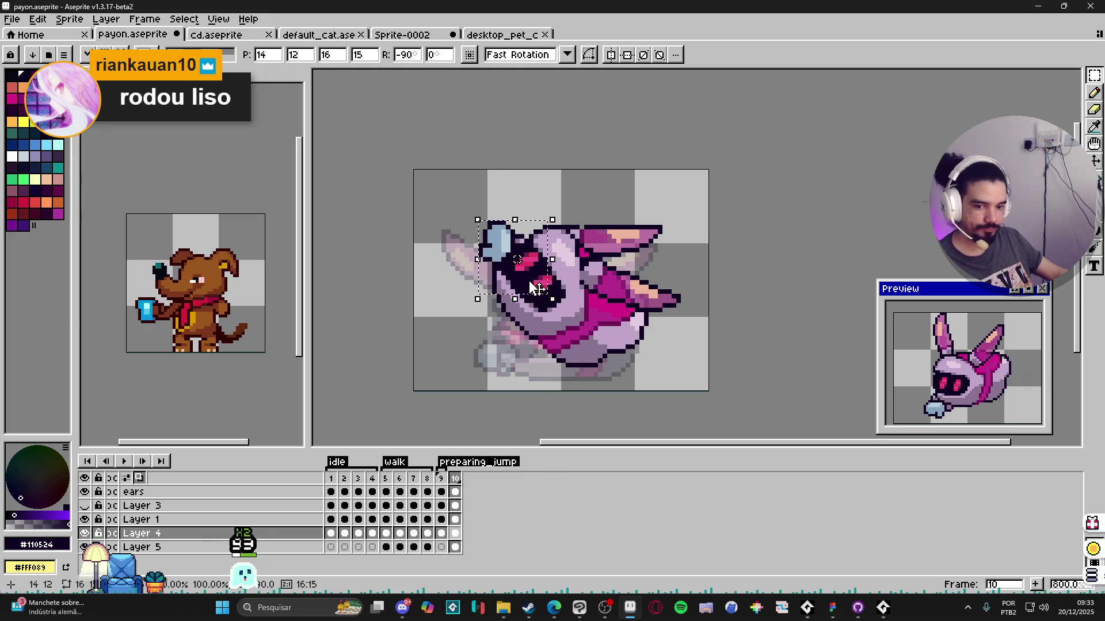
pyautogui.press('Return')
# Step: Show Layer 3 and rotate its second arm upward on frame 10
pyautogui.press('Left')
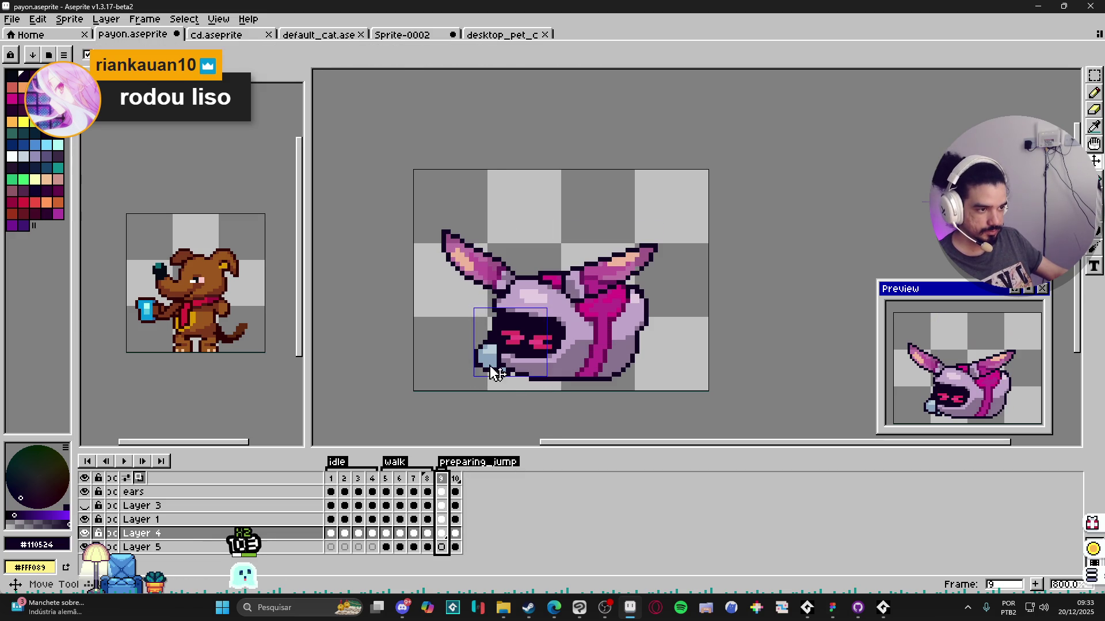
pyautogui.click(83, 505)
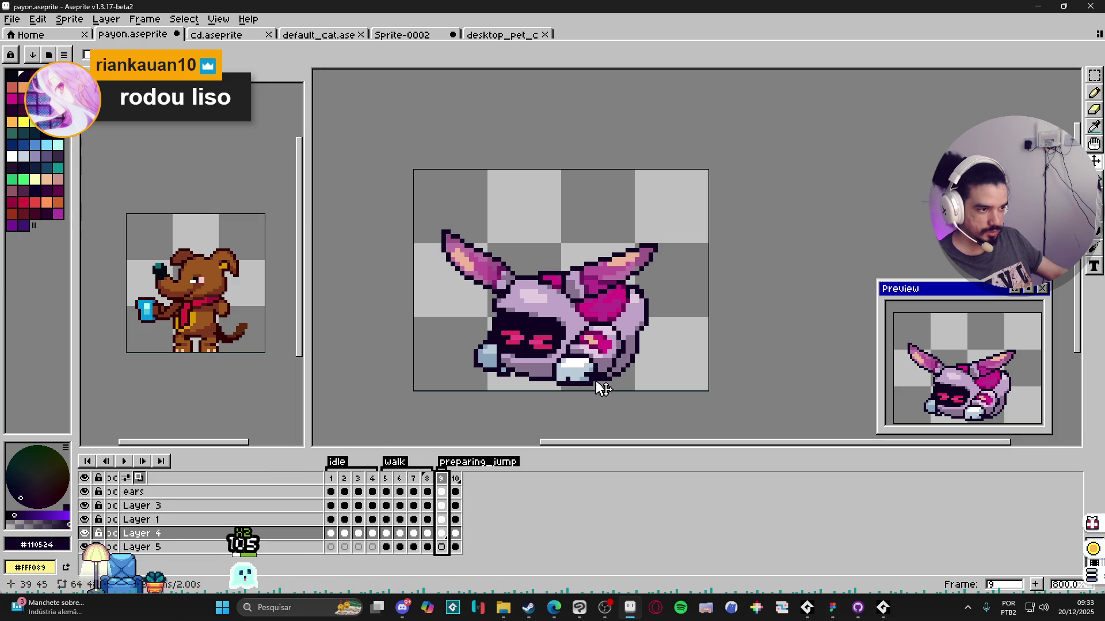
pyautogui.click(455, 504)
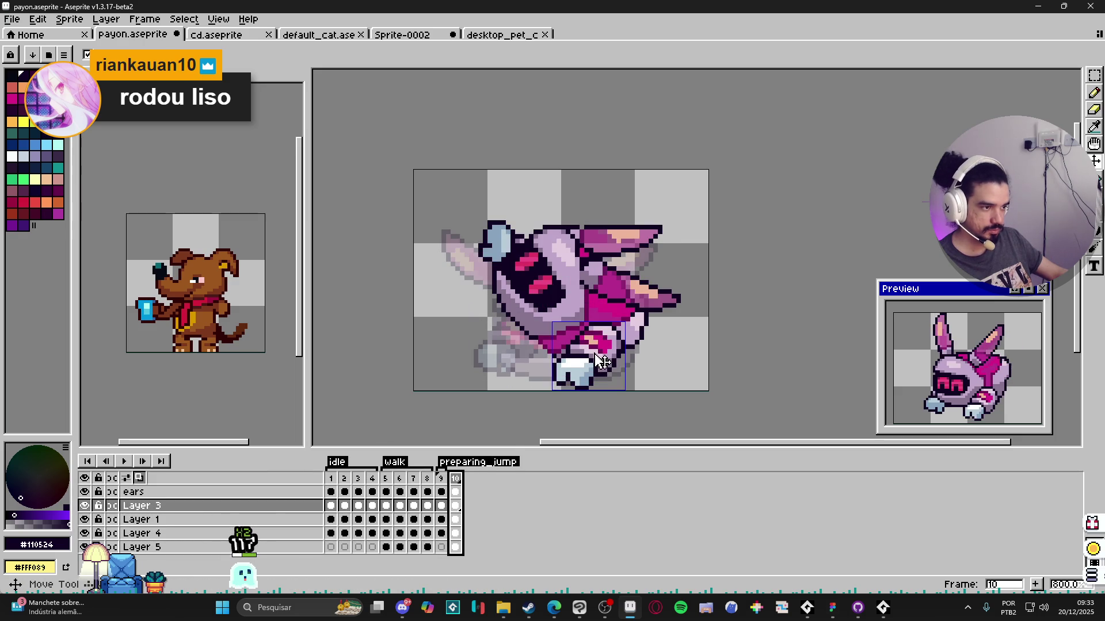
pyautogui.moveTo(630, 395)
pyautogui.mouseDown()
pyautogui.moveTo(654, 372)
pyautogui.moveTo(592, 324)
pyautogui.mouseUp()
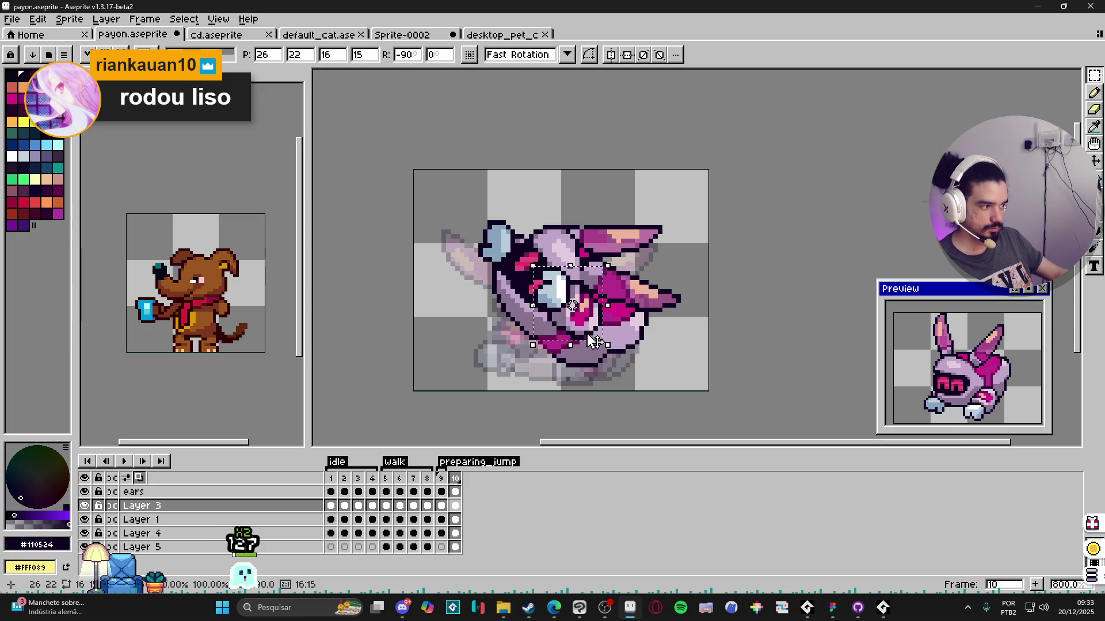
pyautogui.click(598, 369)
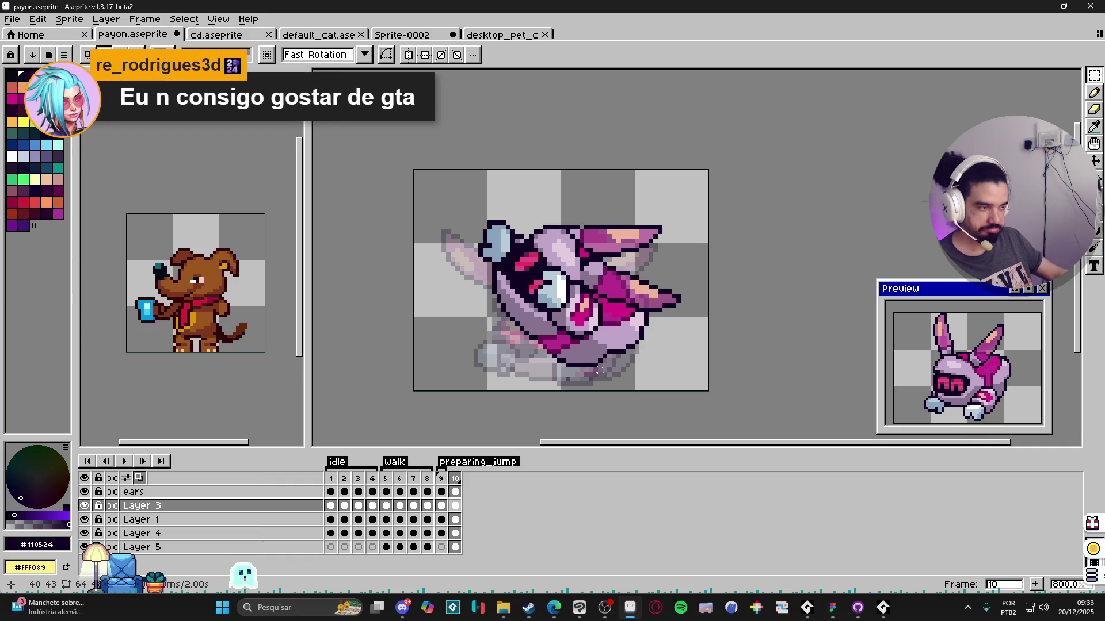
pyautogui.scroll(3, 579, 336)
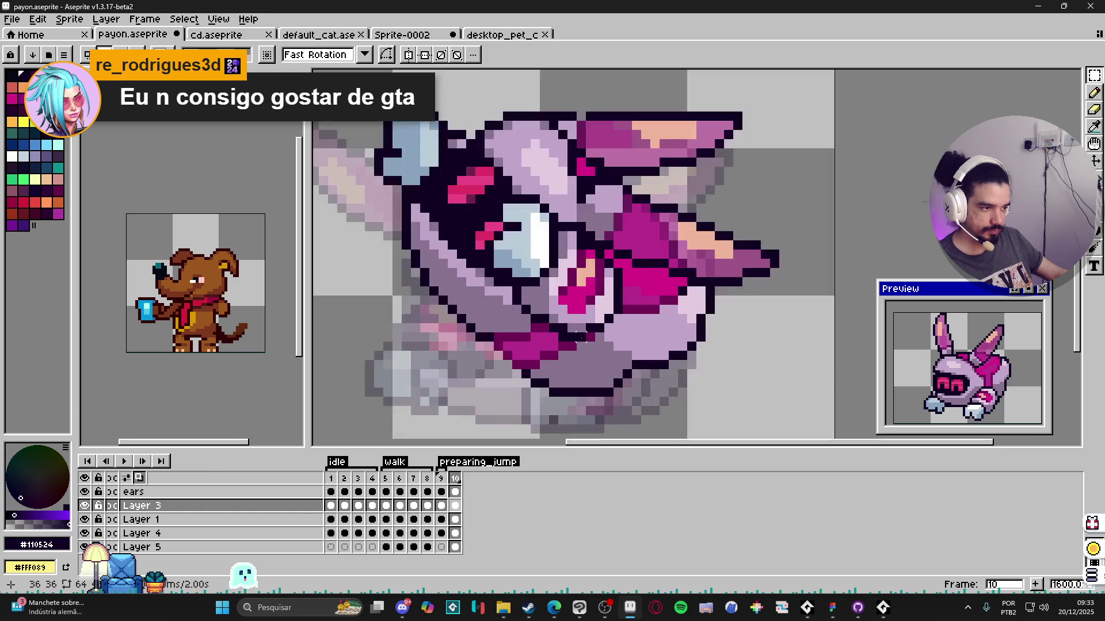
pyautogui.press('b')
pyautogui.scroll(-4, 590, 364)
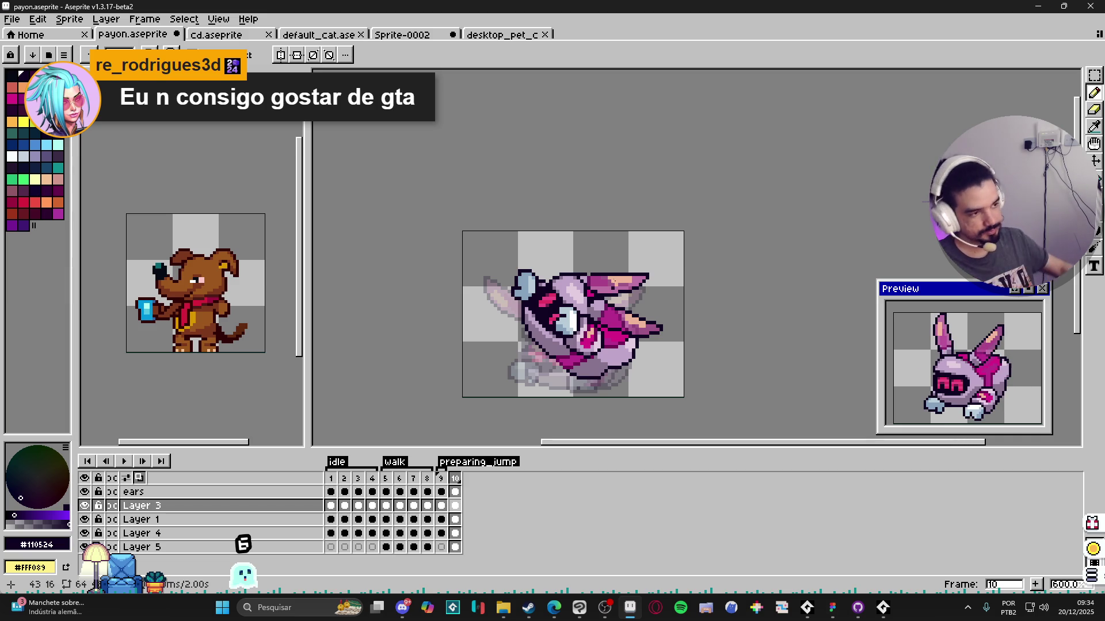
pyautogui.click(440, 478)
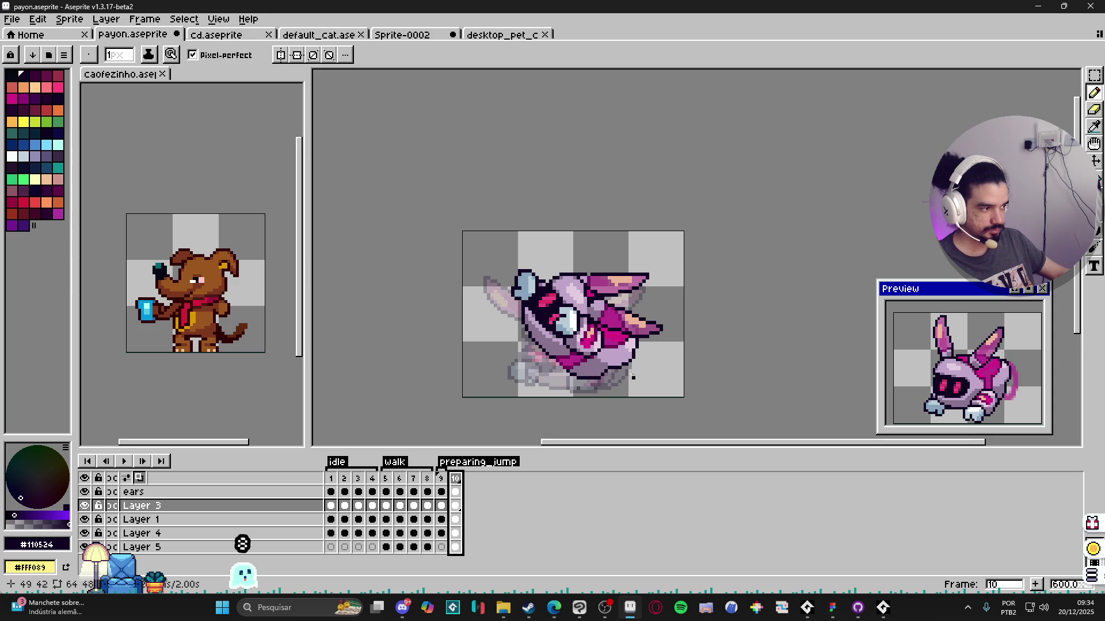
pyautogui.scroll(3, 629, 336)
pyautogui.scroll(-4, 630, 336)
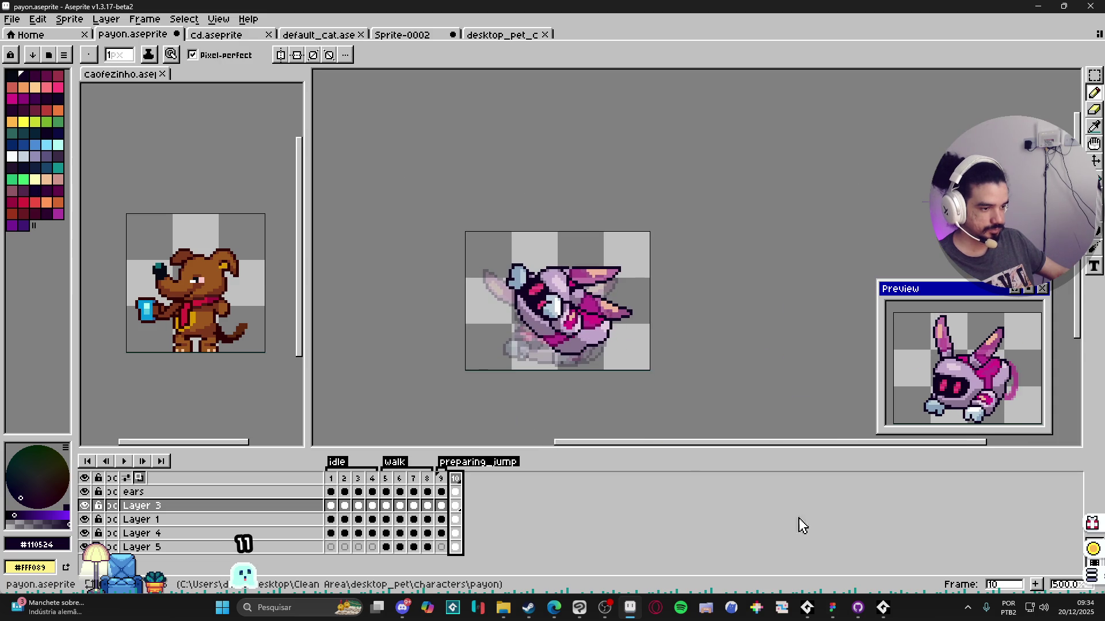
# Step: Create a new tag named jumping on frame 10
pyautogui.rightClick(461, 480)
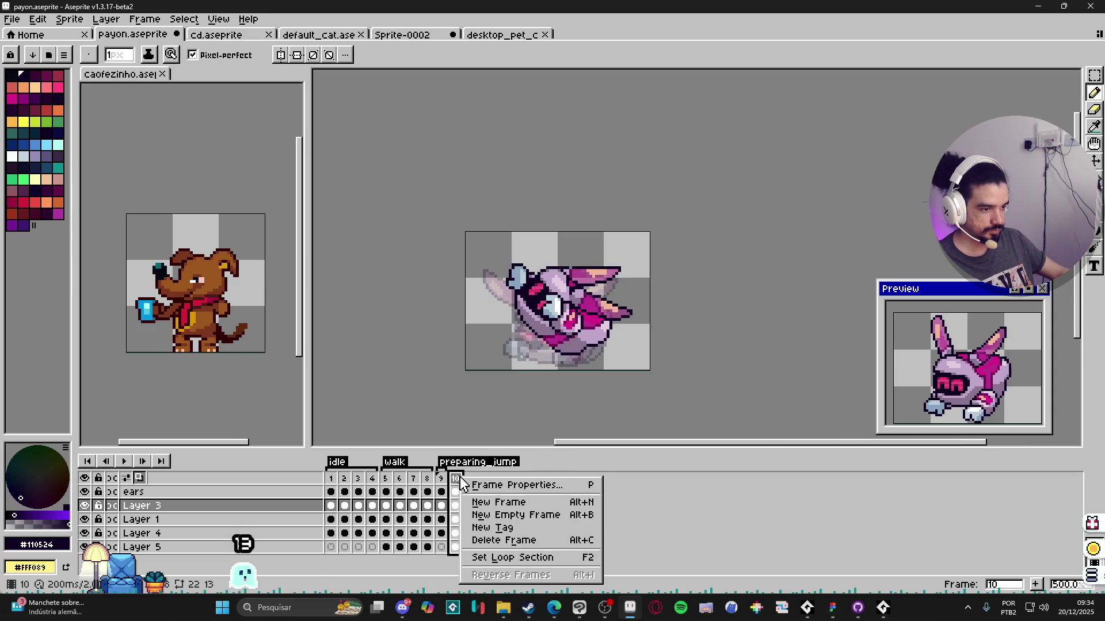
pyautogui.click(516, 528)
pyautogui.write('ju')
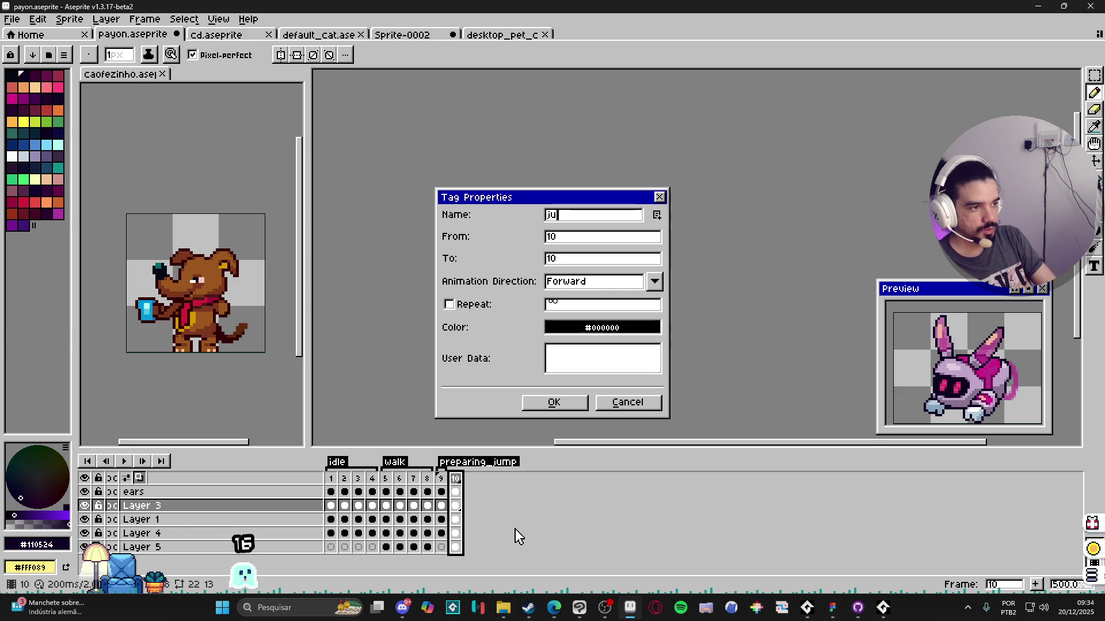
pyautogui.write('mping')
pyautogui.press('Return')
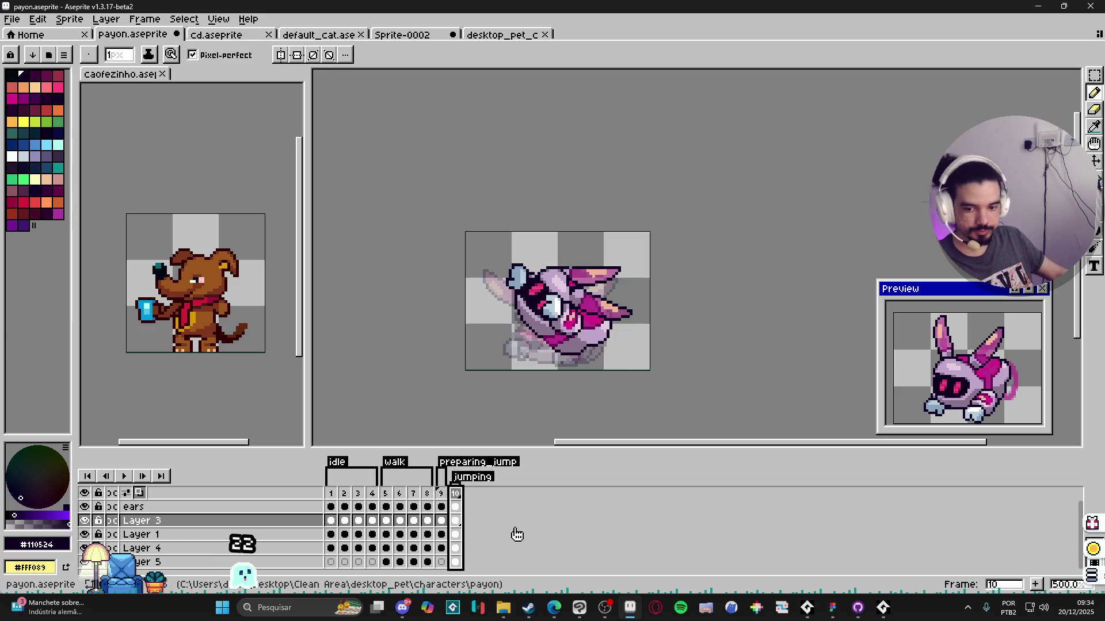
# Step: Add a new frame 11 and confirm the jumping tag's frame range
pyautogui.click(441, 507)
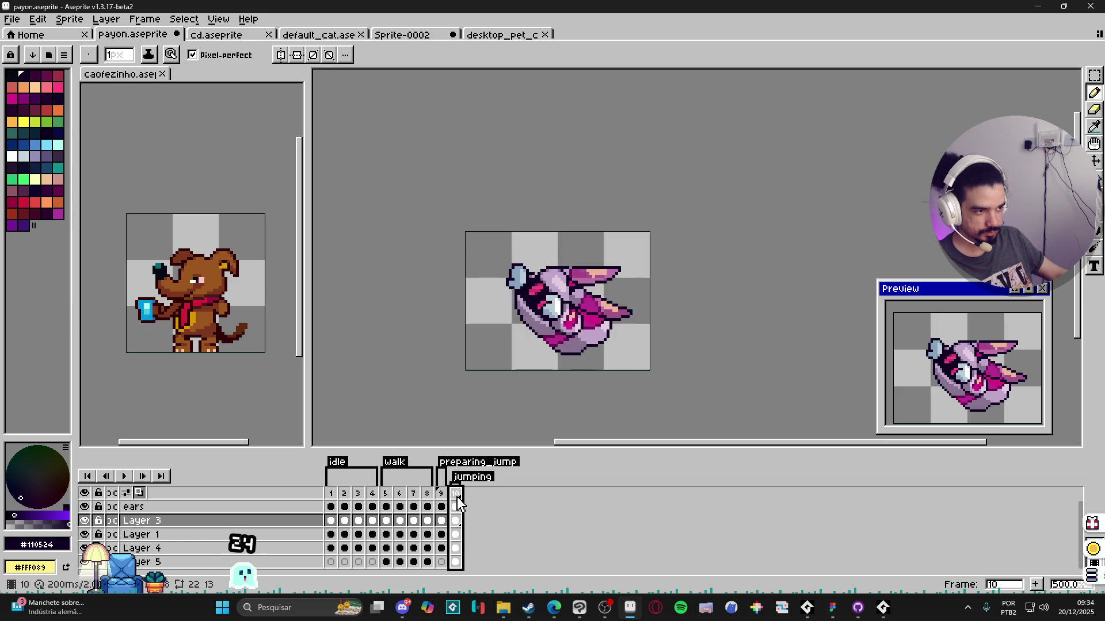
pyautogui.click(1035, 585)
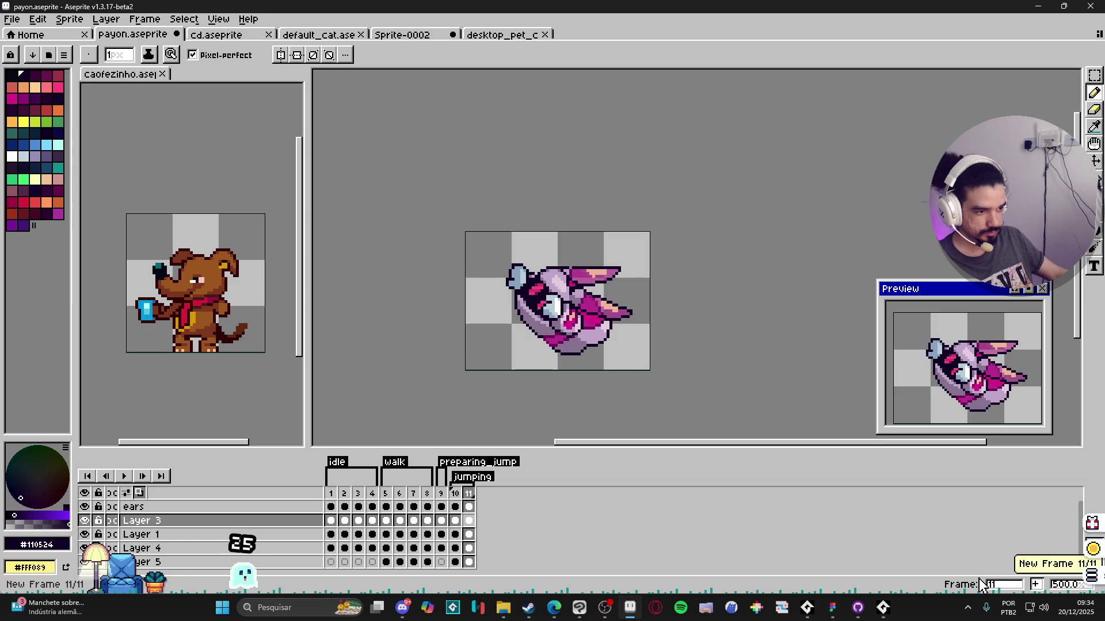
pyautogui.doubleClick(466, 481)
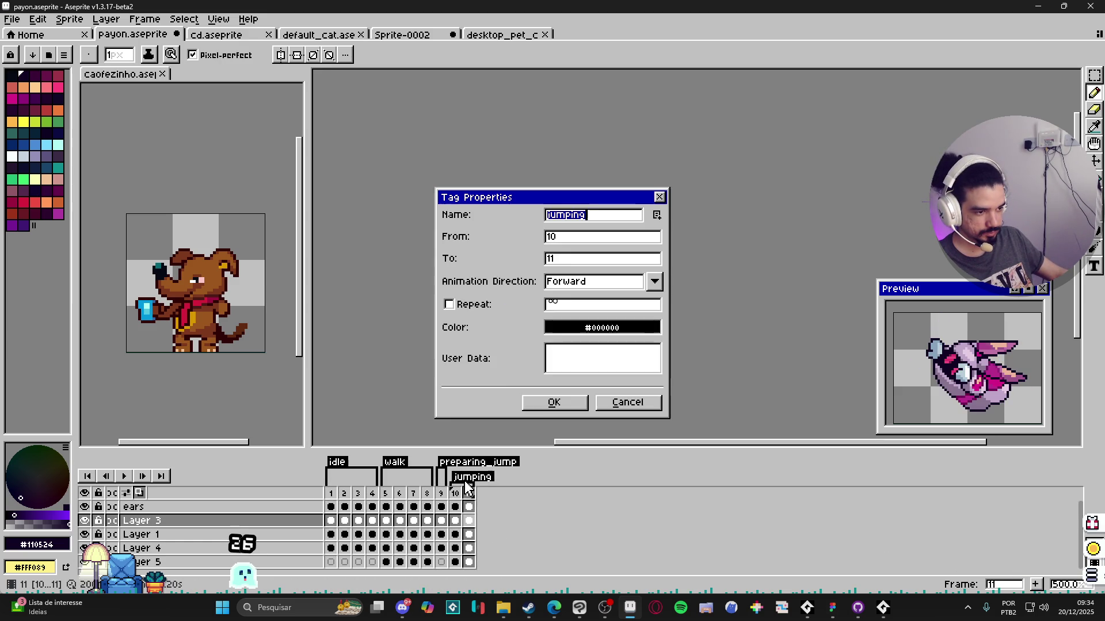
pyautogui.doubleClick(587, 261)
pyautogui.write('1')
pyautogui.press('Return')
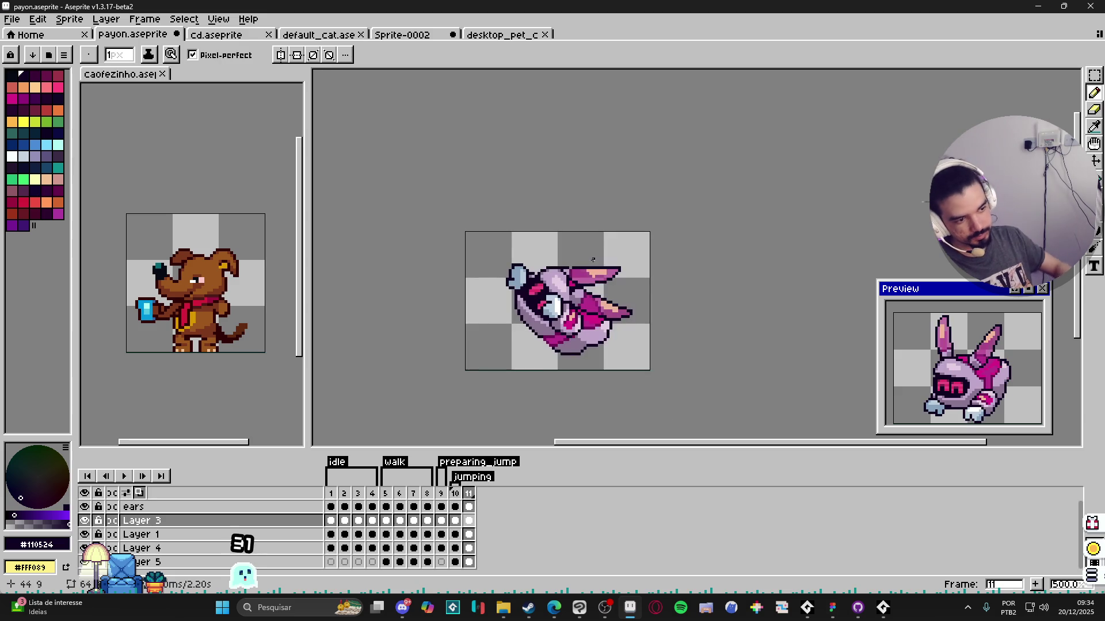
# Step: Create a new tag named falling on frame 11
pyautogui.click(478, 493)
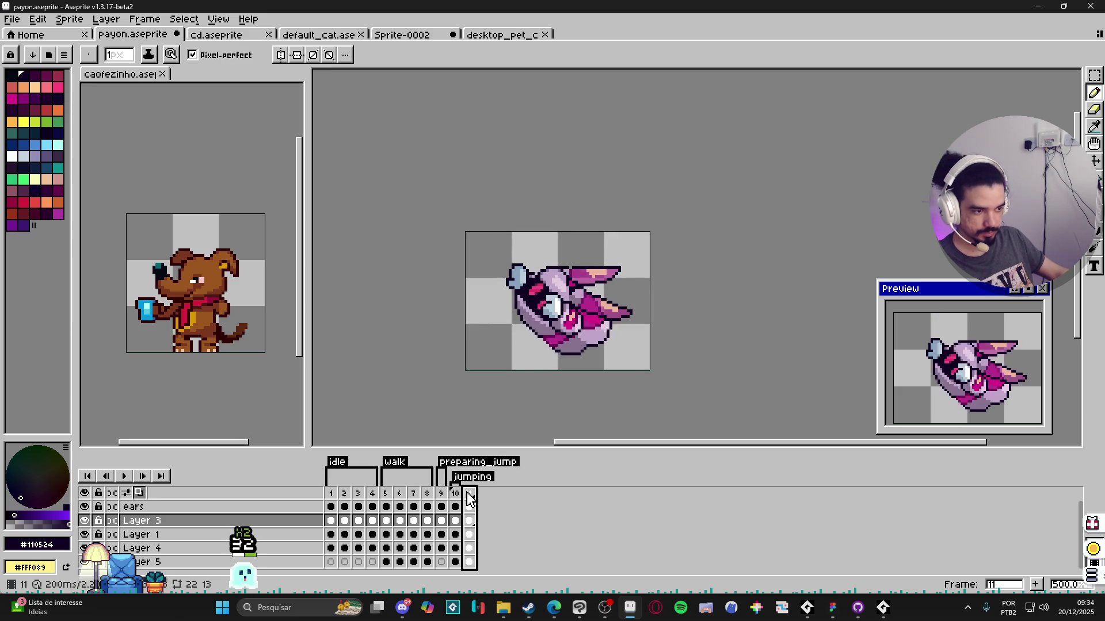
pyautogui.rightClick(477, 493)
pyautogui.click(511, 538)
pyautogui.write('all')
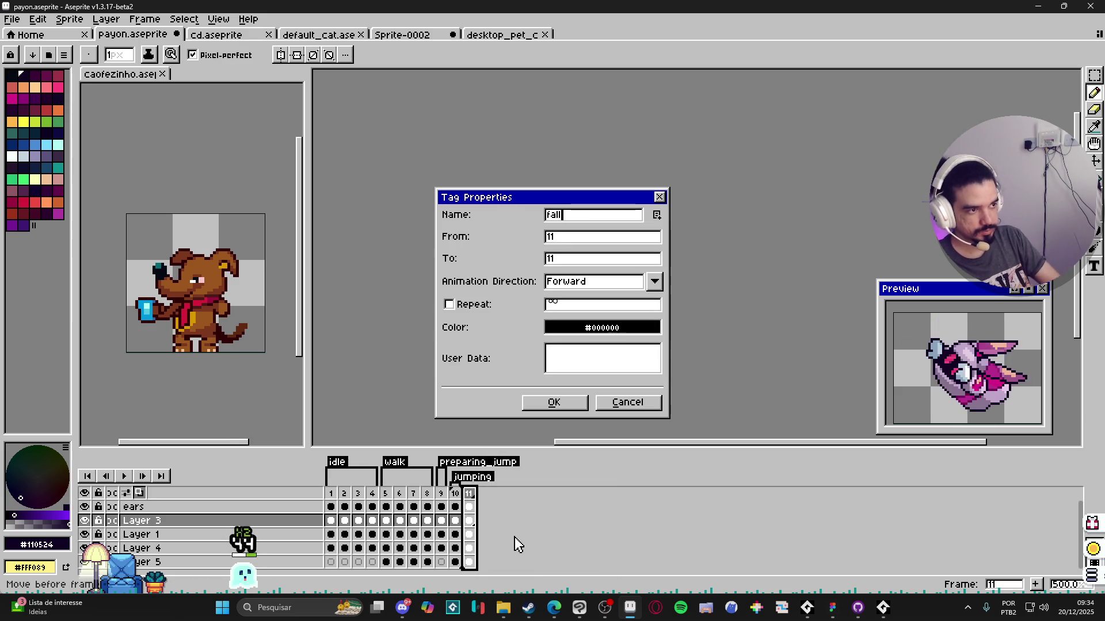
pyautogui.write('ing')
pyautogui.press('Return')
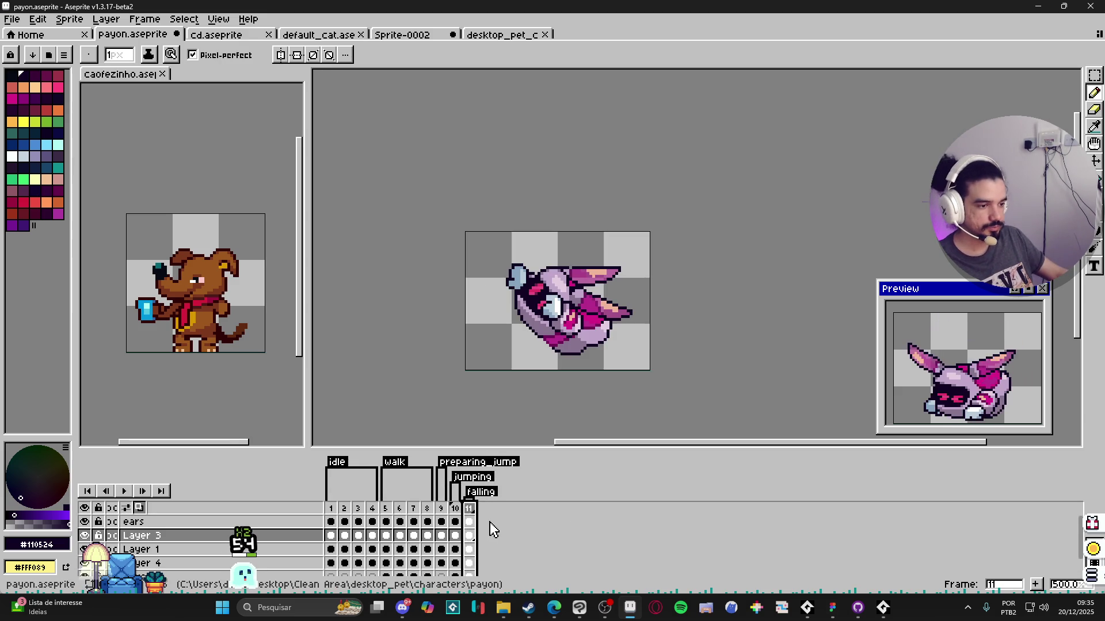
pyautogui.scroll(-1, 571, 389)
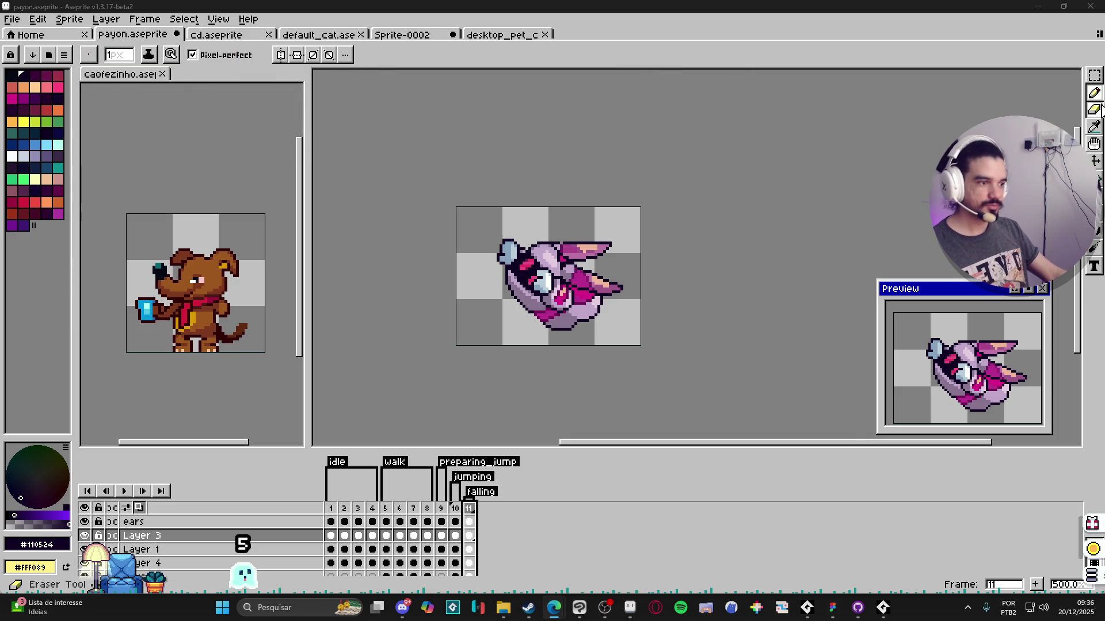
pyautogui.scroll(5, 546, 253)
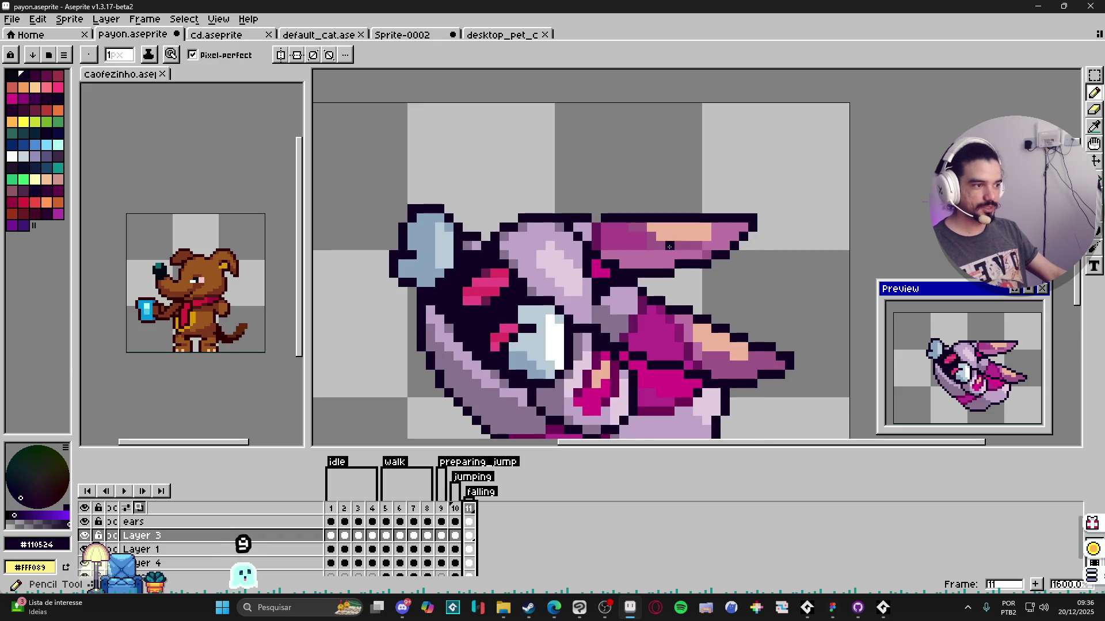
# Step: Sample the ear's magenta and paint the stray grey ear pixel to match
pyautogui.keyDown('ctrl'); pyautogui.click(677, 254); pyautogui.keyUp('ctrl')
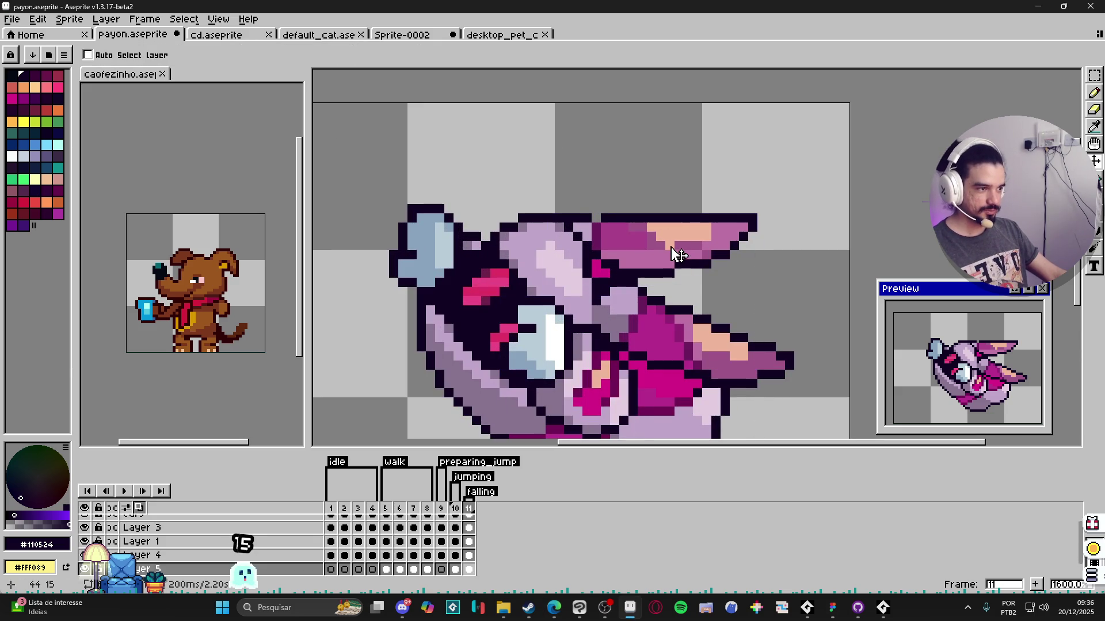
pyautogui.keyDown('alt'); pyautogui.click(672, 250); pyautogui.keyUp('alt')
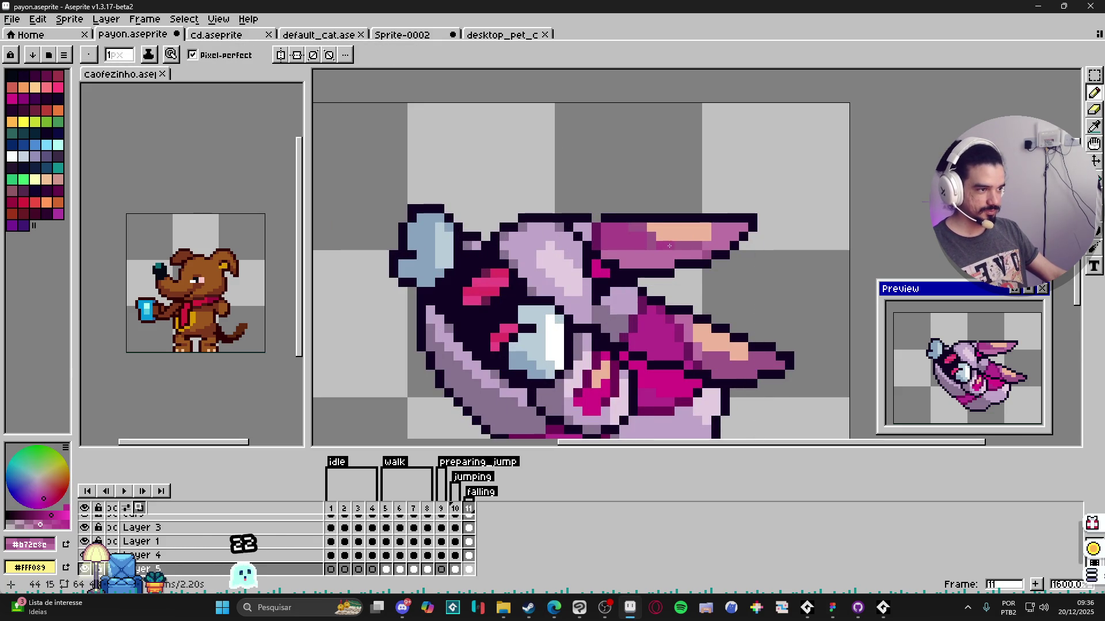
pyautogui.keyDown('alt'); pyautogui.click(717, 228); pyautogui.keyUp('alt')
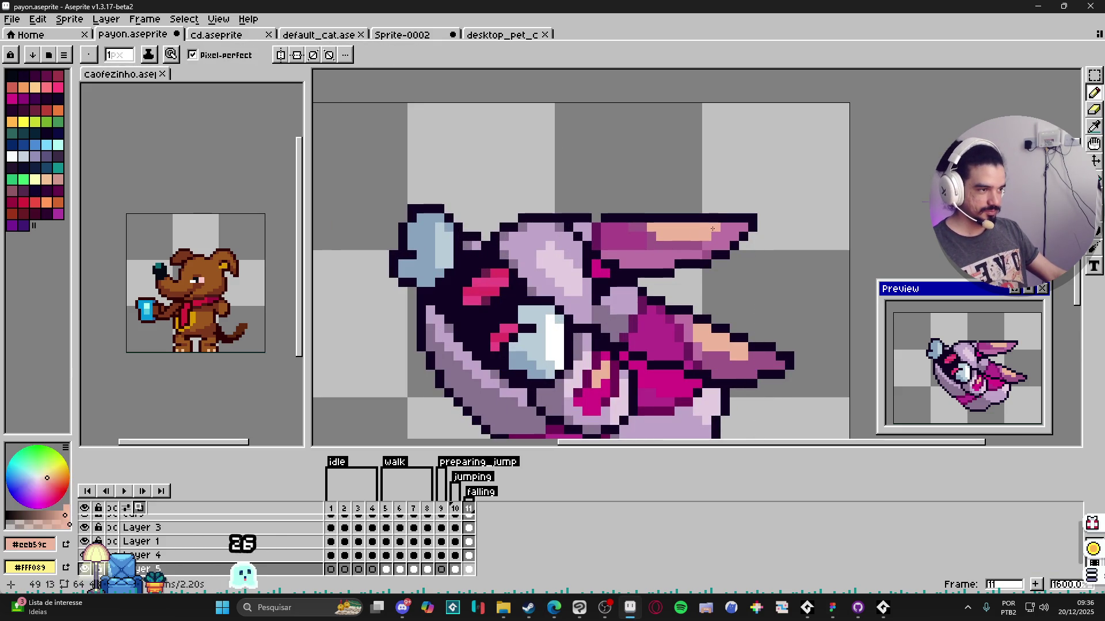
pyautogui.scroll(-3, 721, 276)
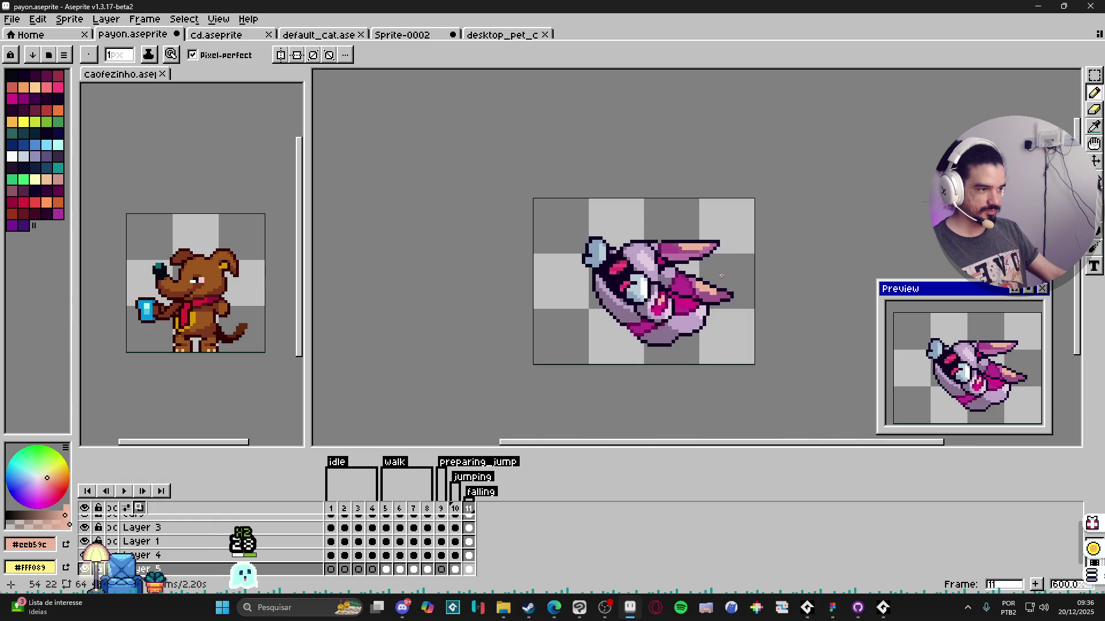
pyautogui.scroll(3, 723, 279)
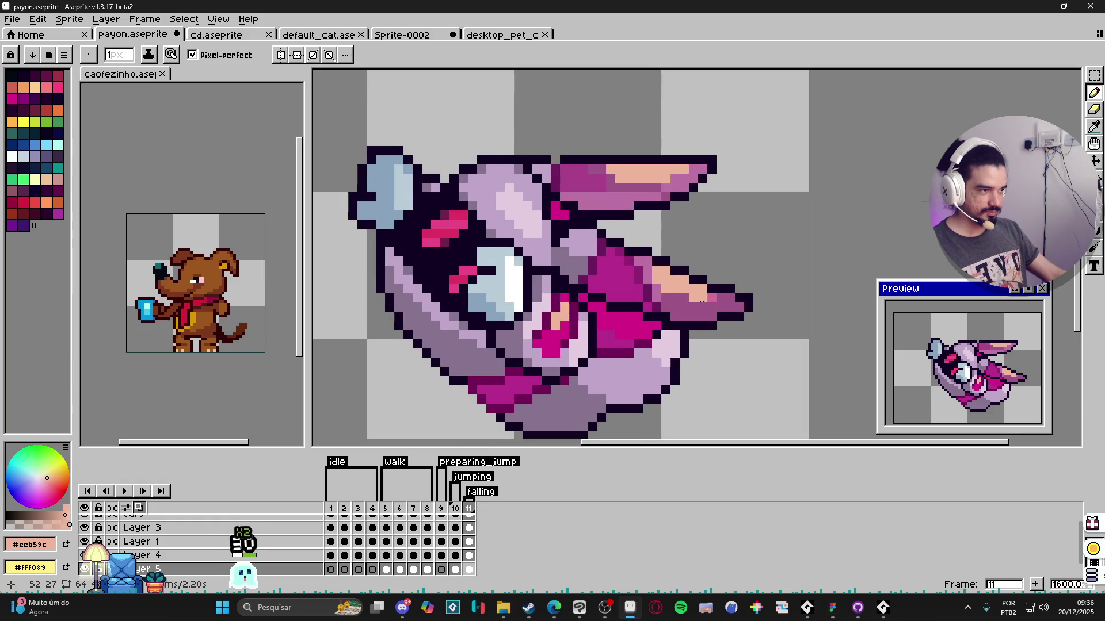
pyautogui.press('e')
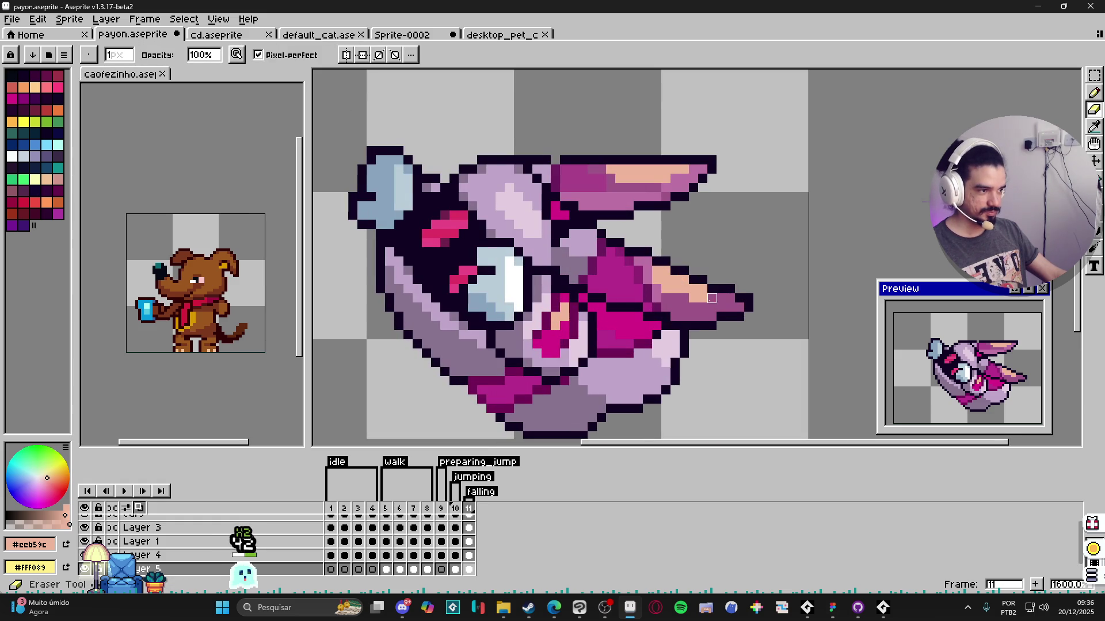
pyautogui.keyDown('ctrl'); pyautogui.click(706, 302); pyautogui.keyUp('ctrl')
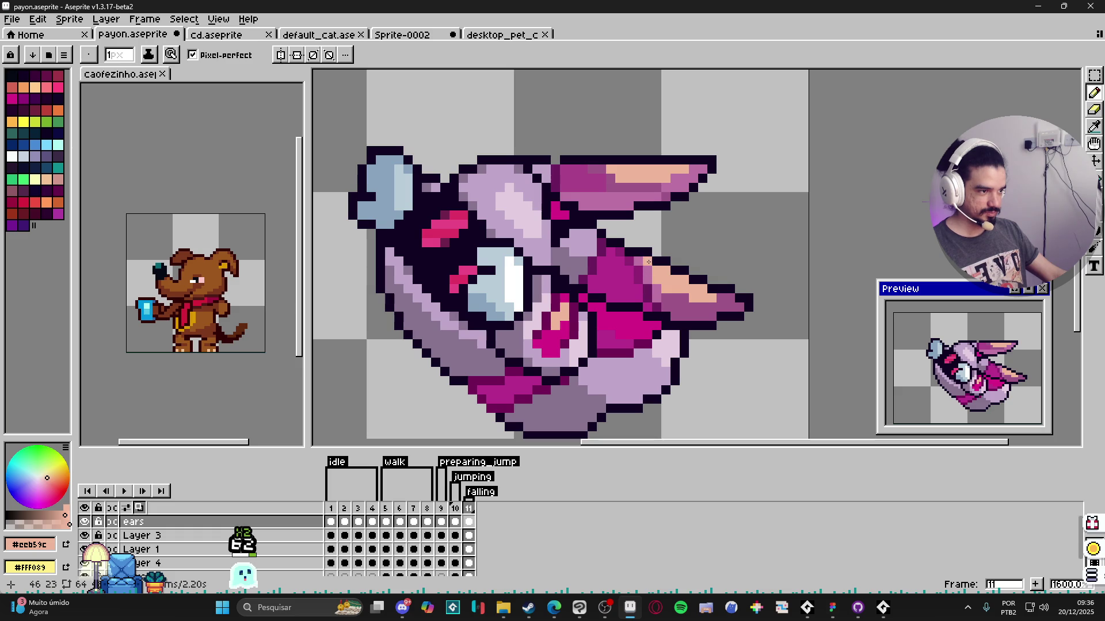
pyautogui.scroll(-3, 648, 266)
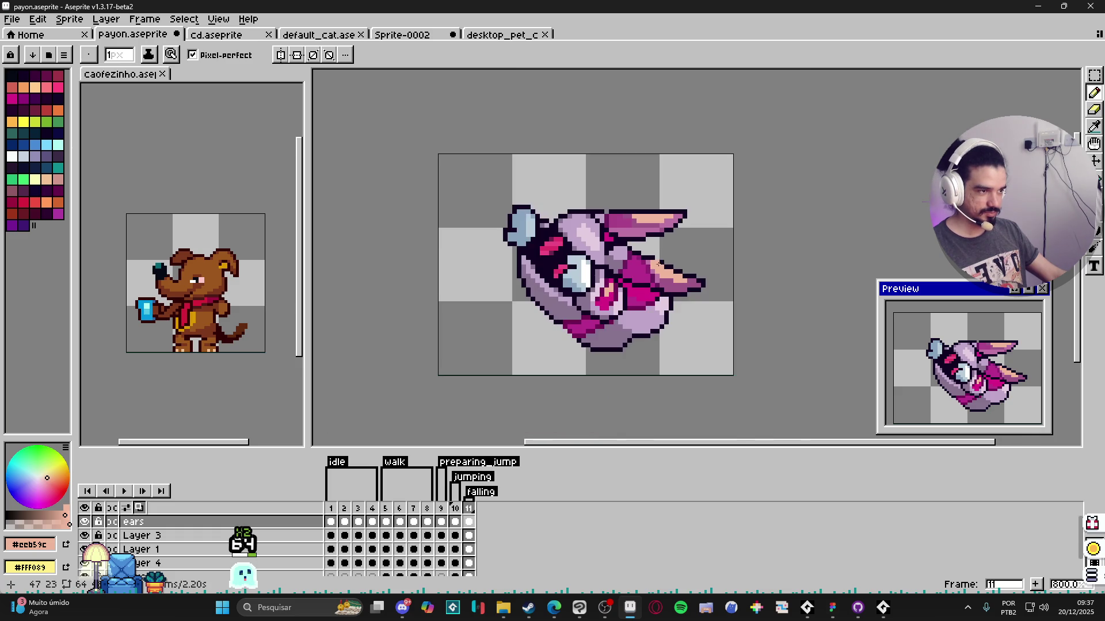
pyautogui.scroll(3, 635, 225)
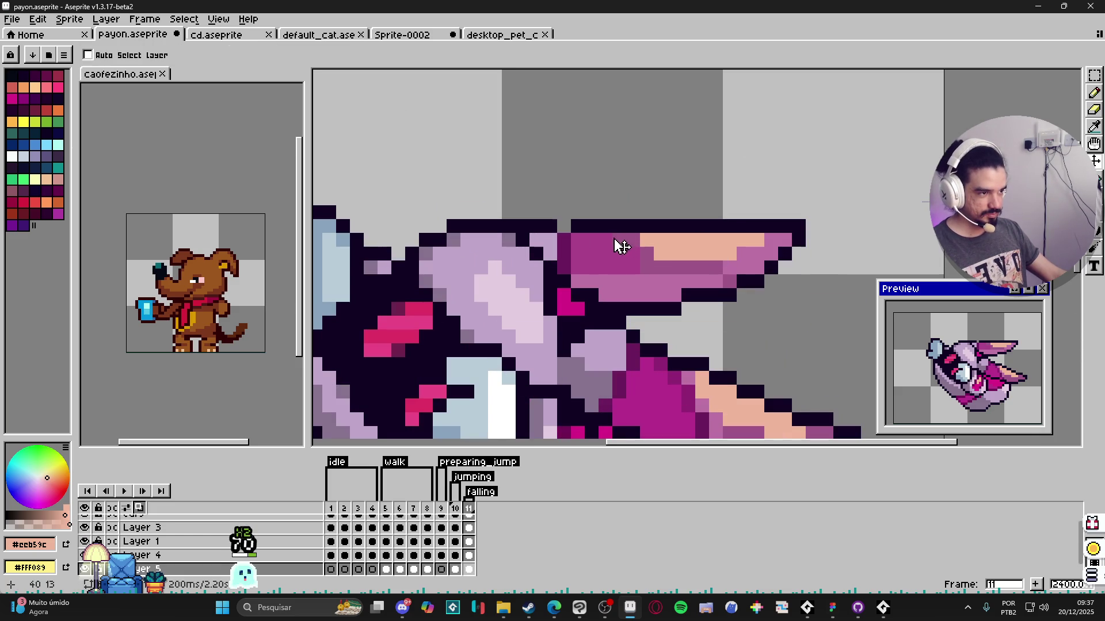
pyautogui.keyDown('ctrl'); pyautogui.click(614, 241); pyautogui.keyUp('ctrl')
pyautogui.keyDown('alt'); pyautogui.click(628, 242); pyautogui.keyUp('alt')
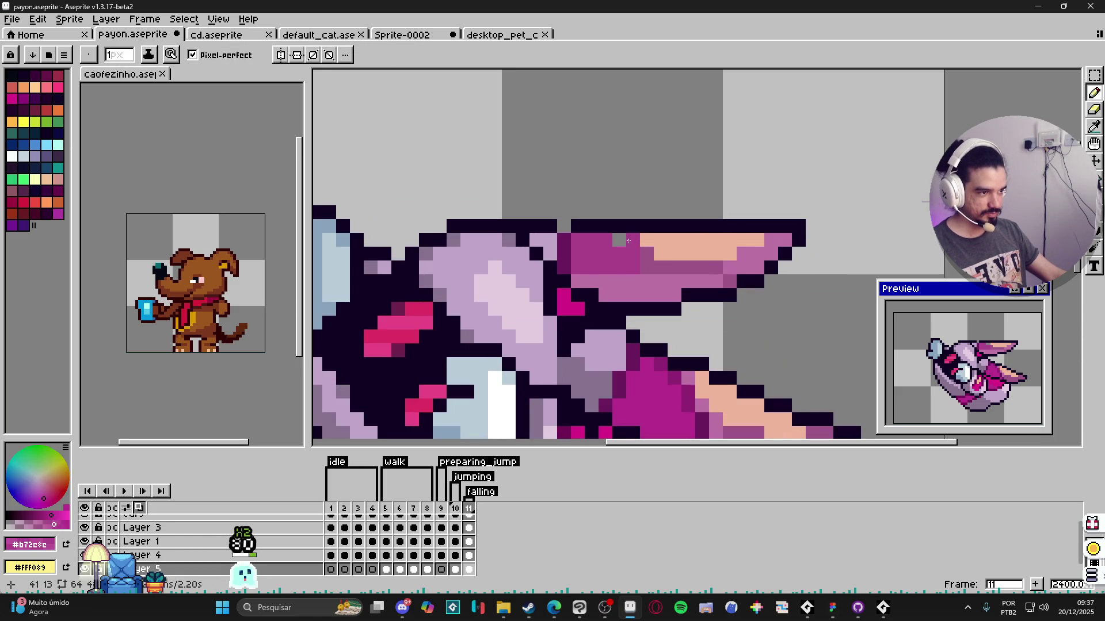
pyautogui.click(619, 240)
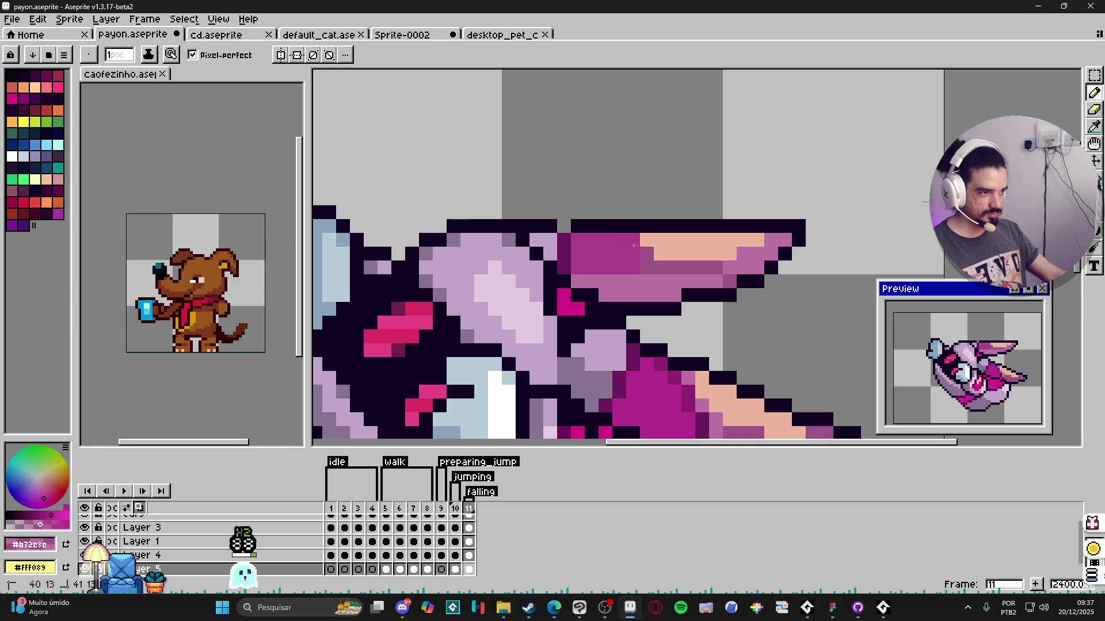
# Step: Test-shift the ear artwork with the Move tool, then undo it
pyautogui.press('e')
pyautogui.press('b')
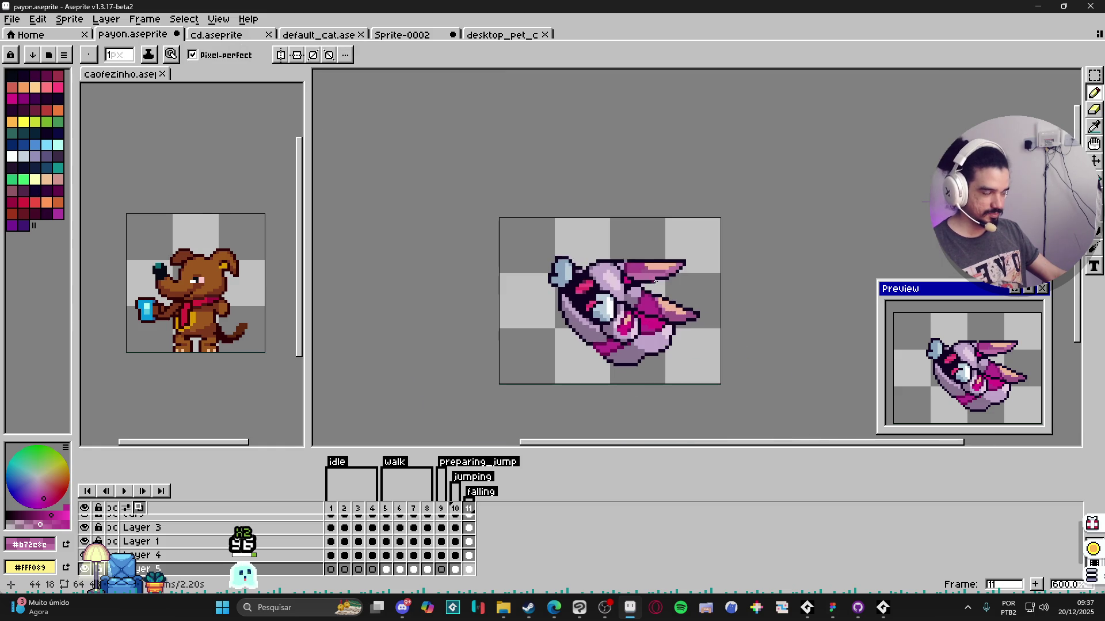
pyautogui.scroll(-5, 681, 303)
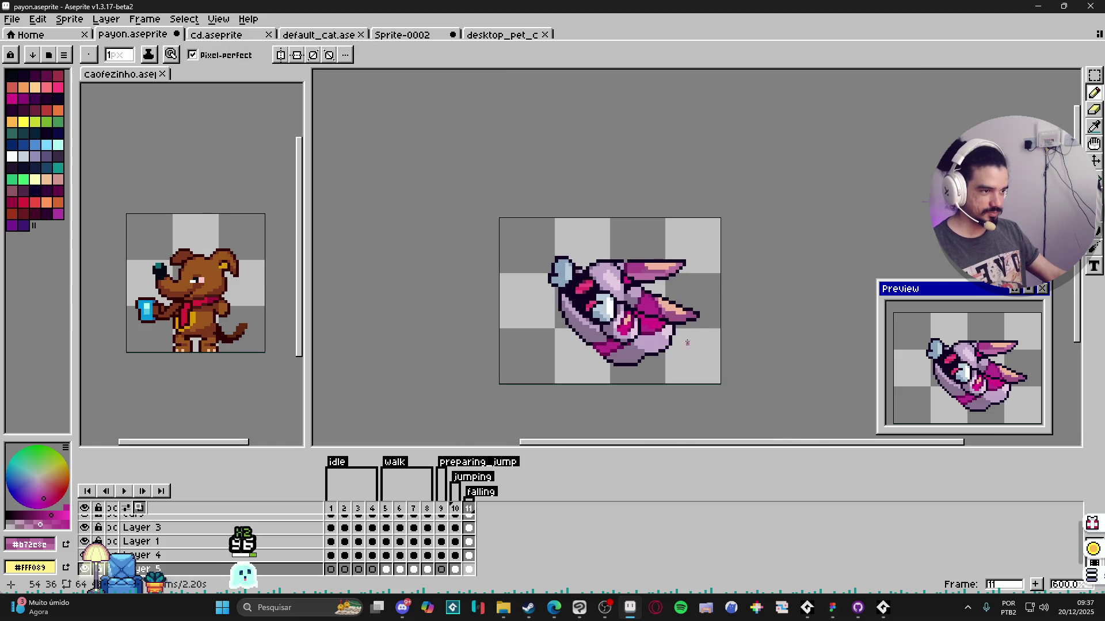
pyautogui.press('v')
pyautogui.moveTo(662, 275); pyautogui.dragTo(659, 304)
pyautogui.hotkey('ctrl', 'z')
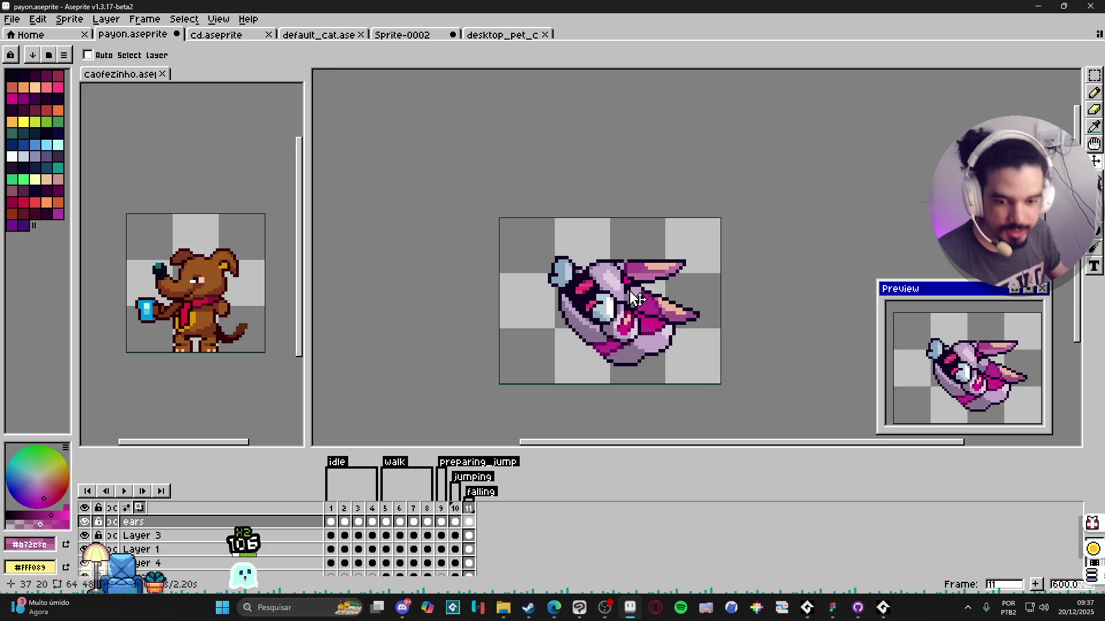
pyautogui.scroll(5, 592, 345)
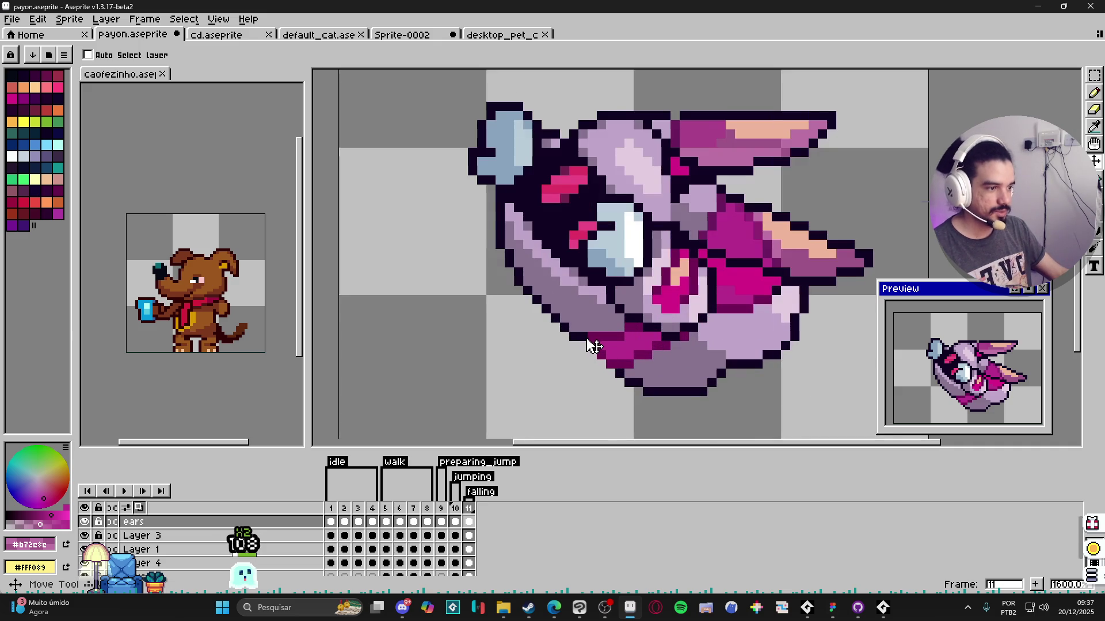
# Step: Sample the dark outline and magenta colours, undoing a stray erase
pyautogui.keyDown('ctrl'); pyautogui.click(588, 339); pyautogui.keyUp('ctrl')
pyautogui.press('b')
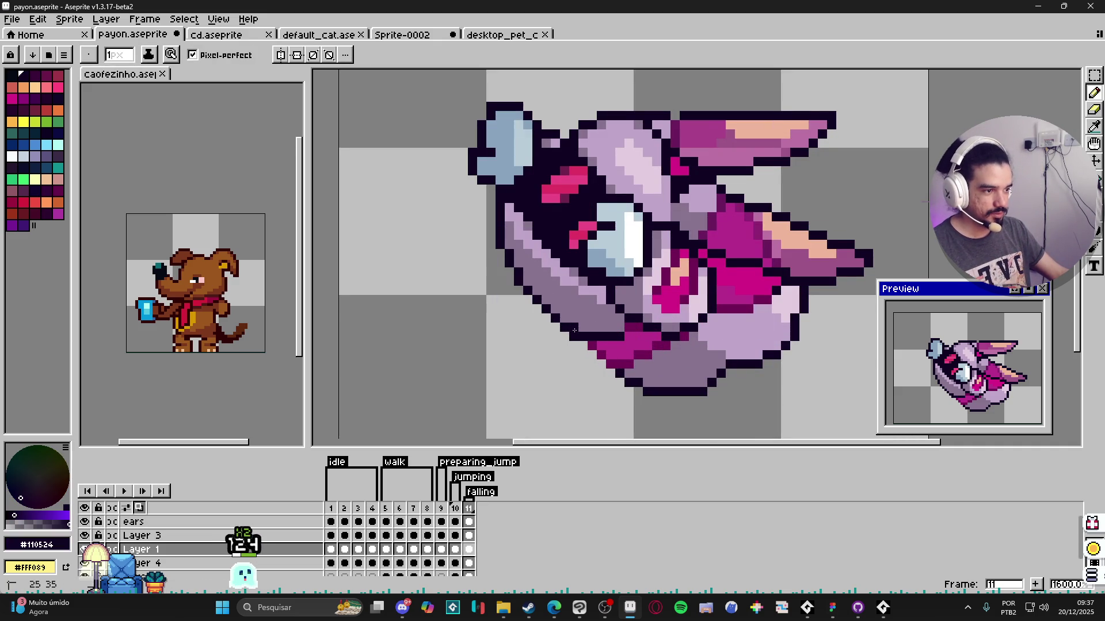
pyautogui.press('e')
pyautogui.scroll(-2, 595, 349)
pyautogui.press('b')
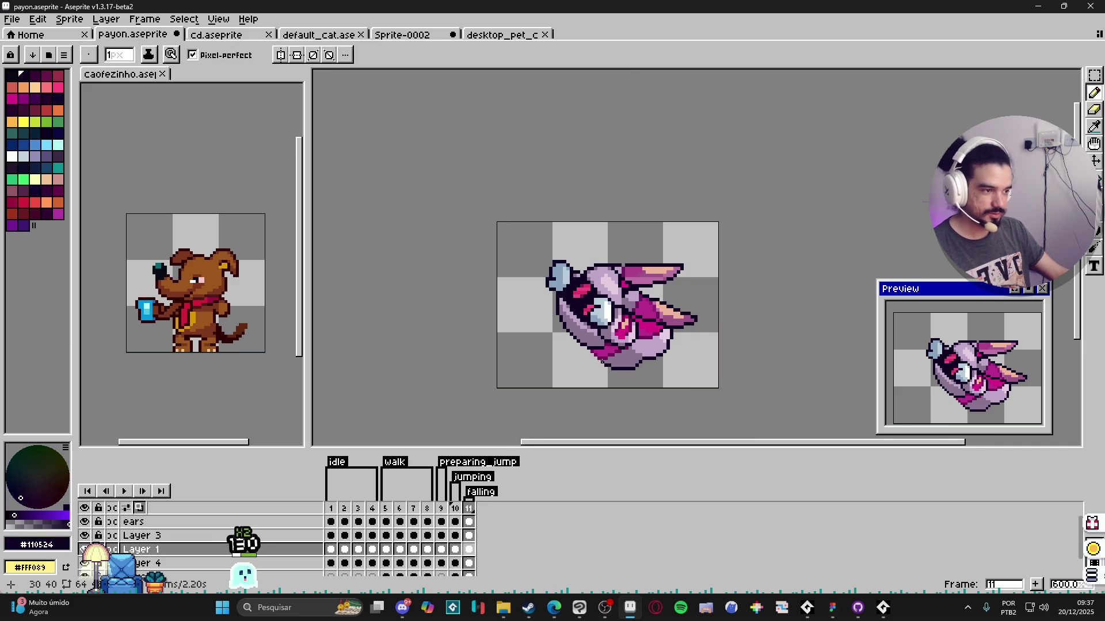
pyautogui.scroll(2, 604, 340)
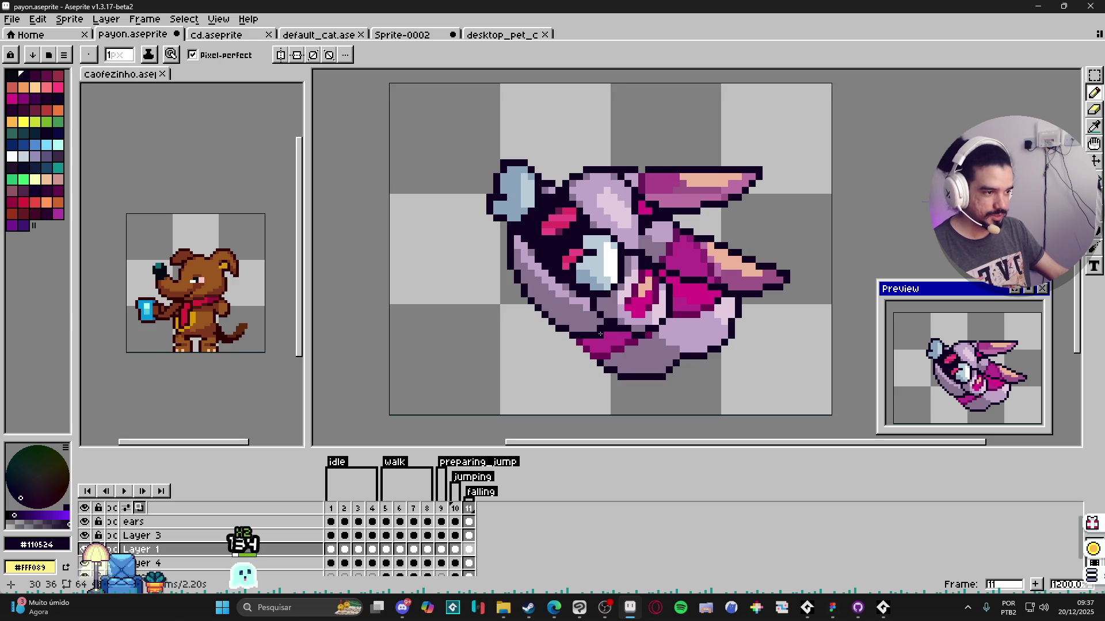
pyautogui.keyDown('alt'); pyautogui.click(600, 343); pyautogui.keyUp('alt')
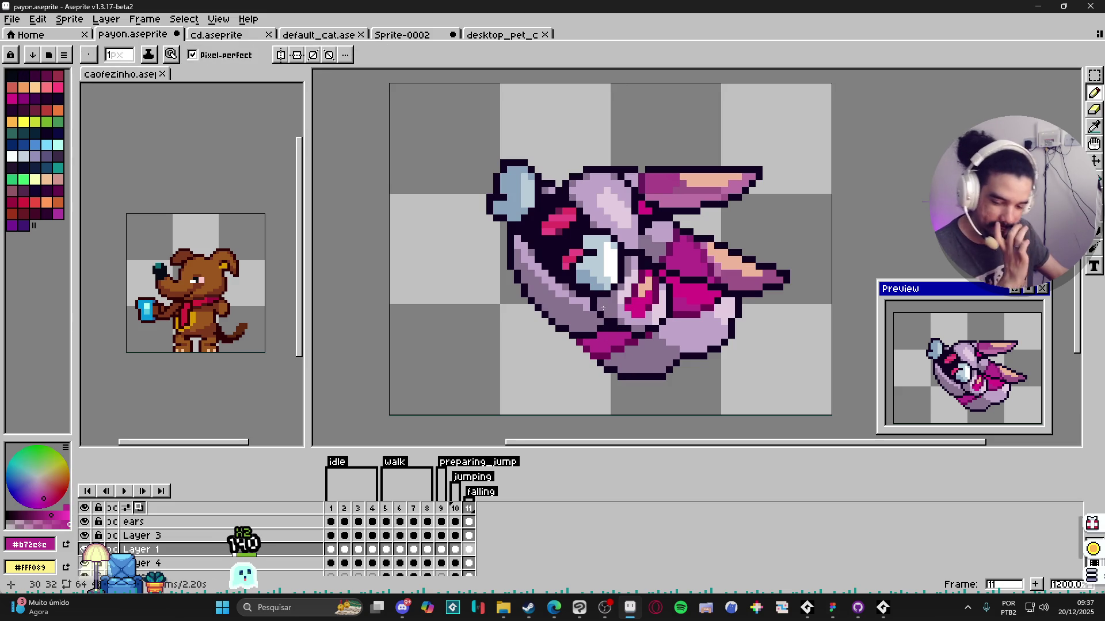
pyautogui.scroll(-3, 610, 356)
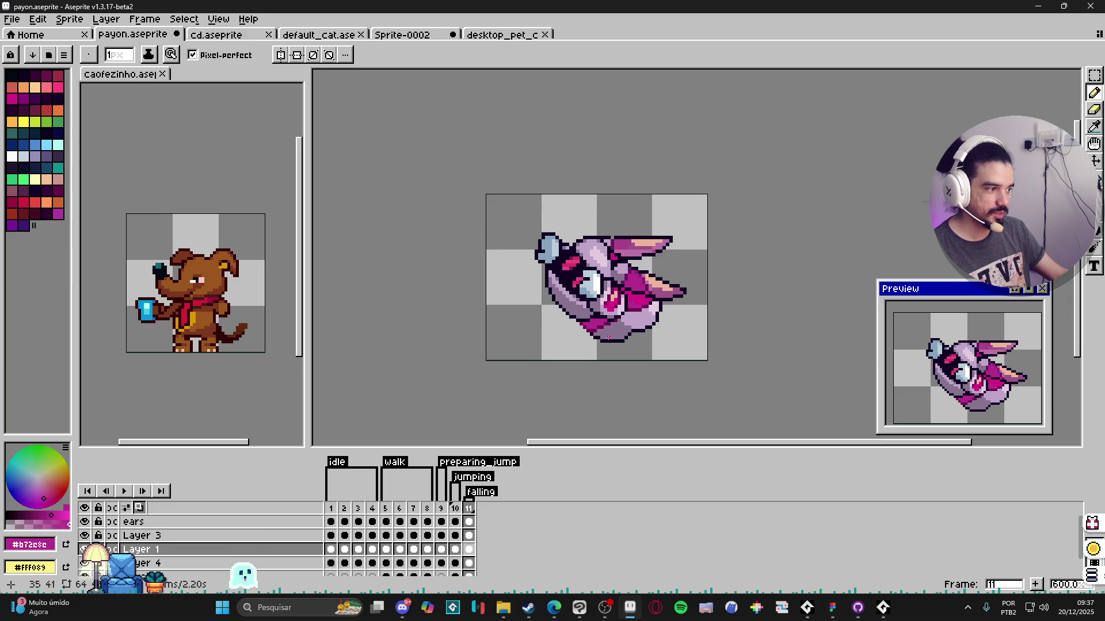
pyautogui.hotkey('ctrl', 'z')
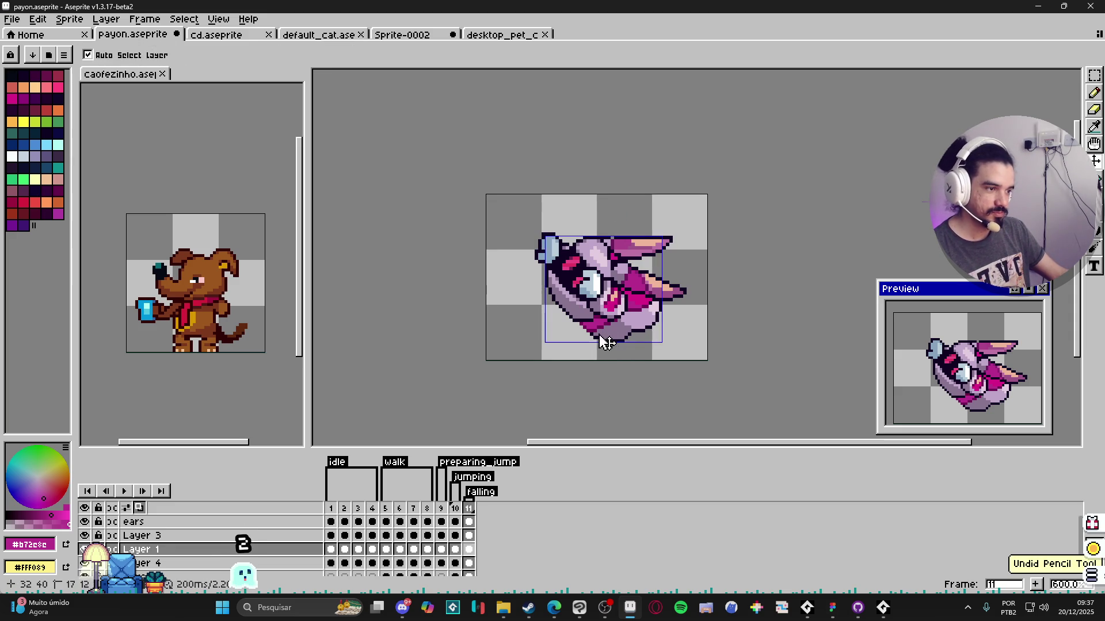
pyautogui.scroll(4, 549, 310)
pyautogui.keyDown('alt'); pyautogui.click(550, 310); pyautogui.keyUp('alt')
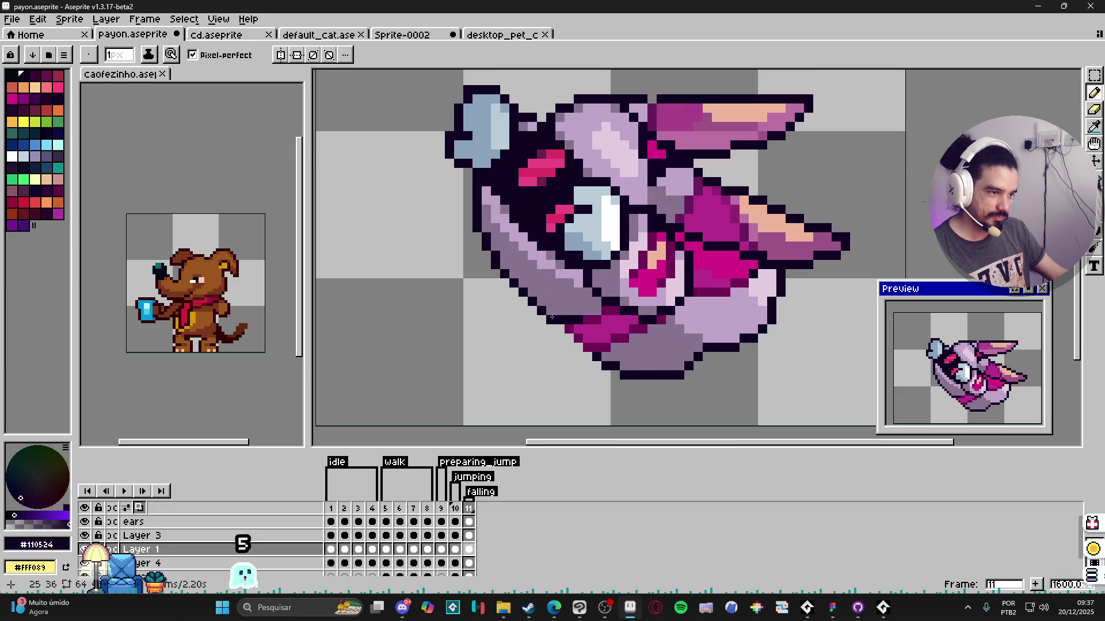
pyautogui.scroll(-4, 605, 360)
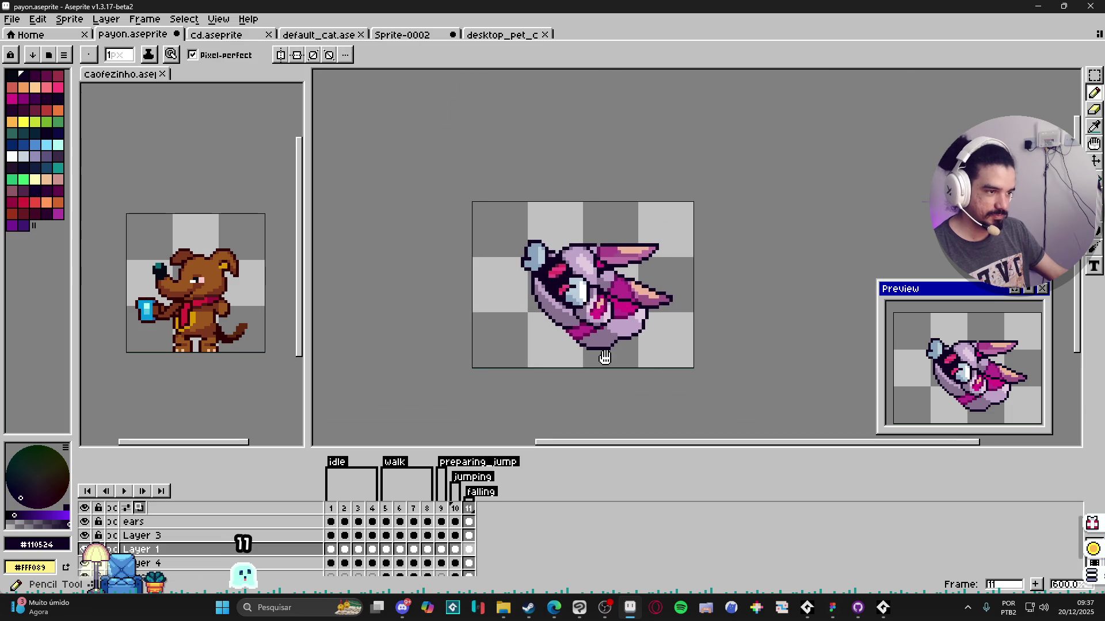
# Step: Restore the frame order so the empty frame sits at the end again
pyautogui.click(458, 508)
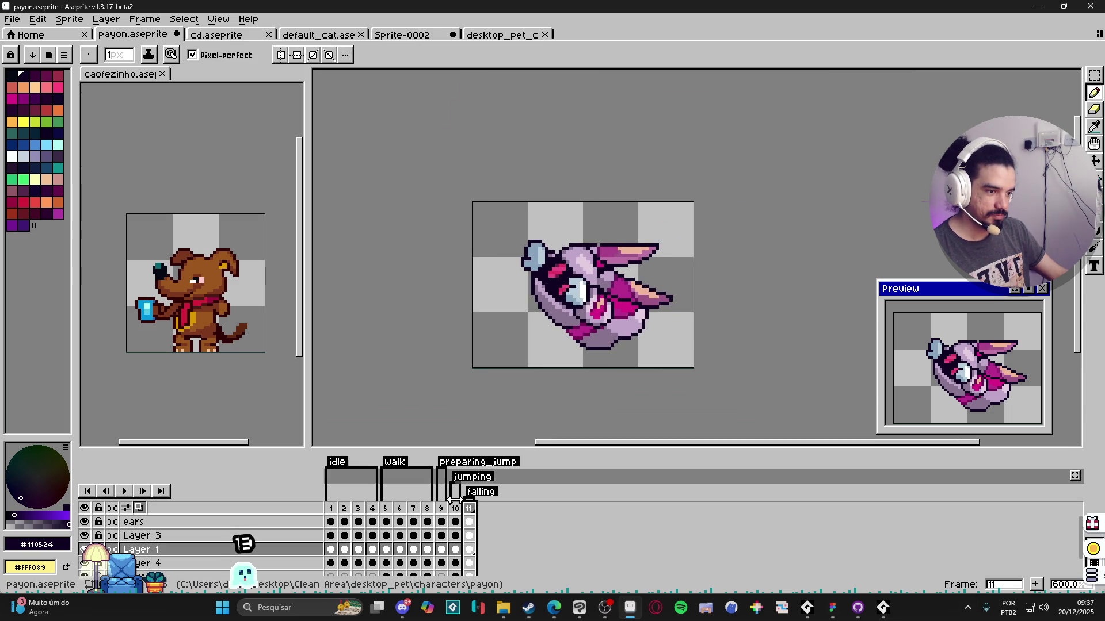
pyautogui.moveTo(469, 508)
pyautogui.mouseDown()
pyautogui.moveTo(442, 508)
pyautogui.moveTo(469, 508)
pyautogui.mouseUp()
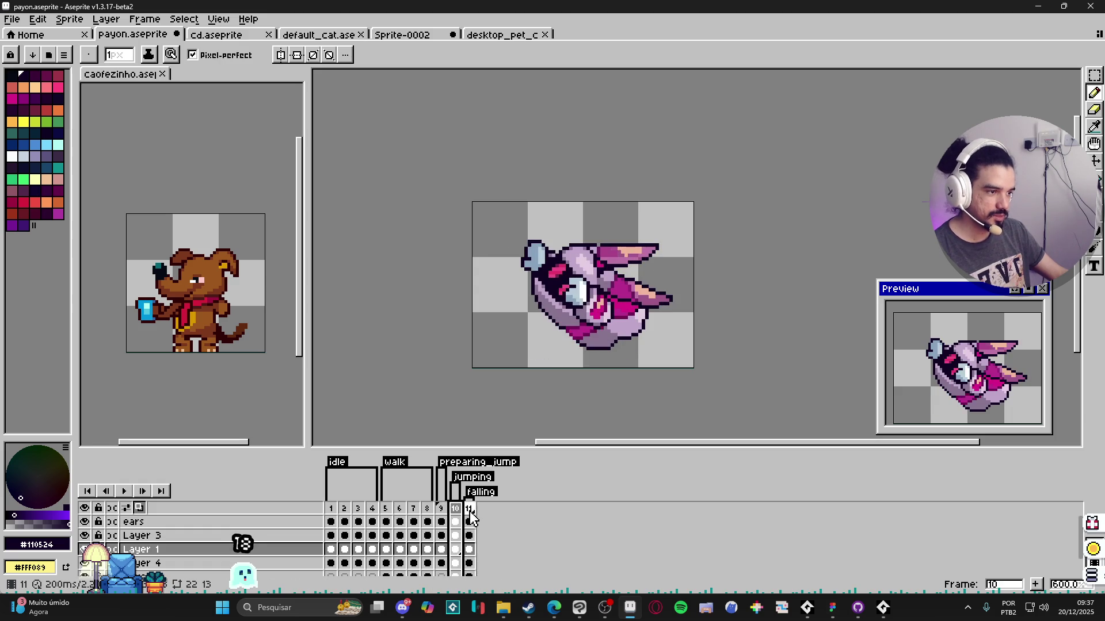
pyautogui.press('v')
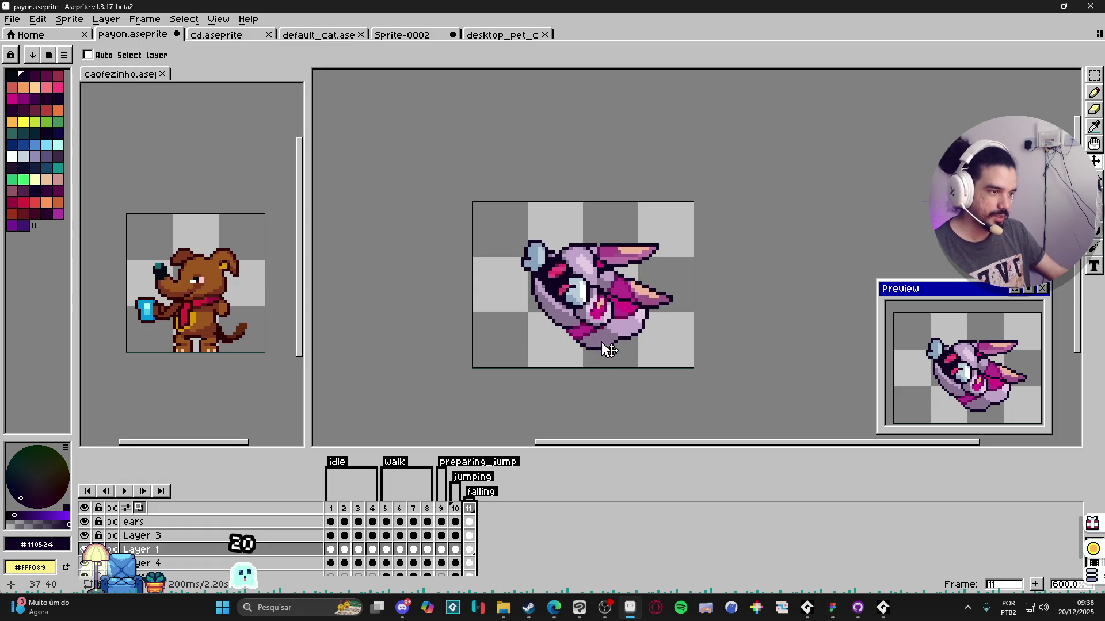
# Step: Rotate the sprite content a quarter turn, retrying once, and apply it
pyautogui.hotkey('ctrl', 't')
pyautogui.moveTo(667, 246); pyautogui.dragTo(509, 175)
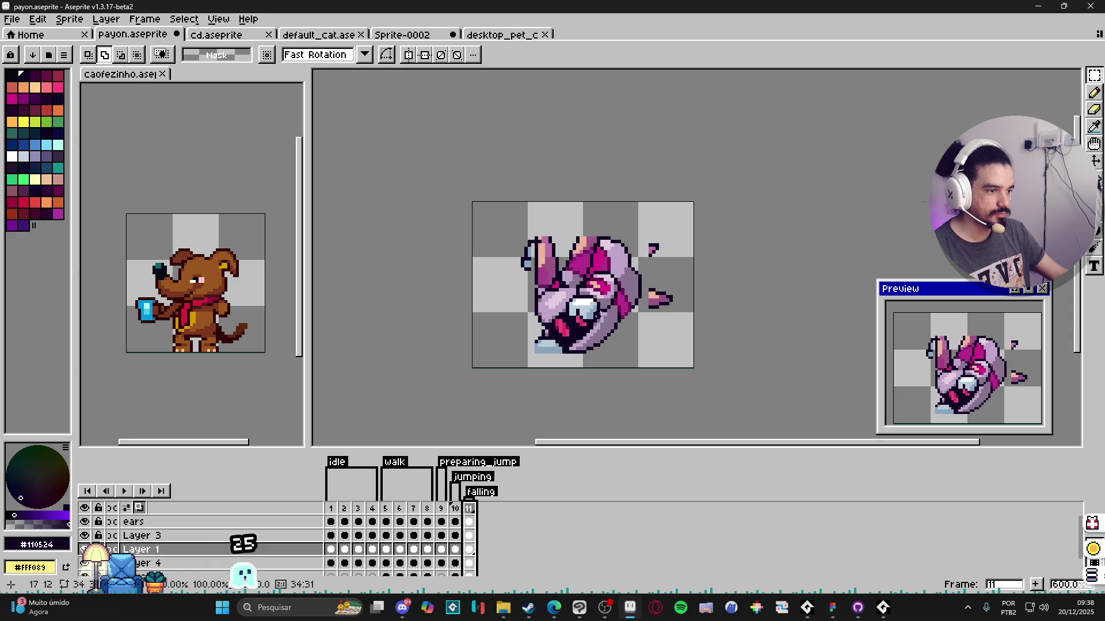
pyautogui.hotkey('ctrl', 'd')
pyautogui.hotkey('ctrl', 'z')
pyautogui.hotkey('ctrl', 'z')
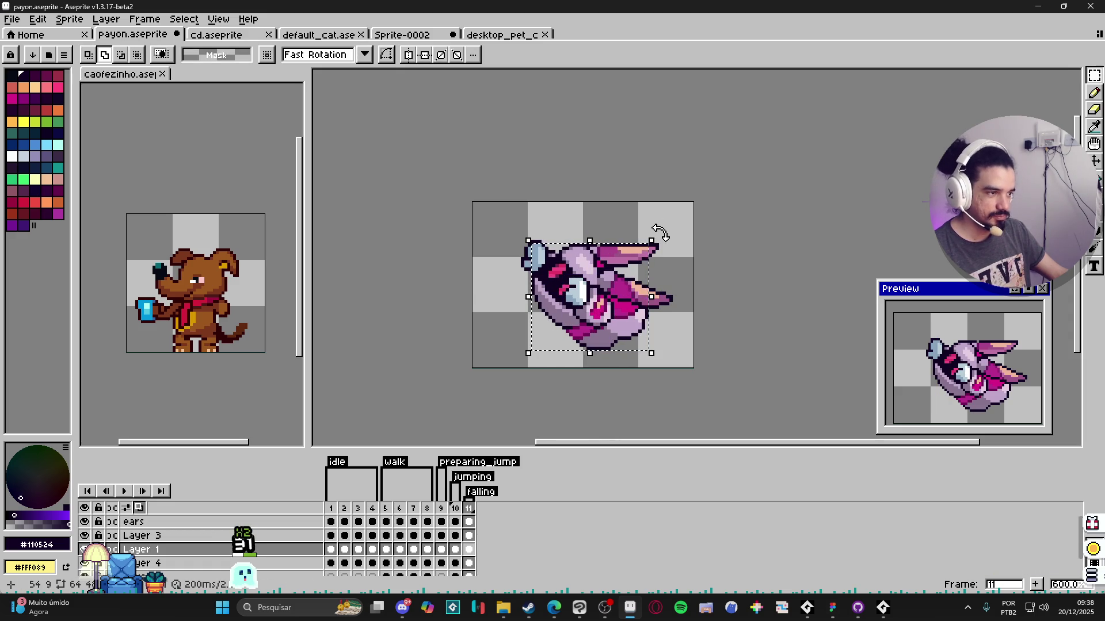
pyautogui.moveTo(654, 224); pyautogui.dragTo(525, 192)
pyautogui.press('Return')
# Step: Rotate the Layer 3 eye region 90° and move it down-right into place
pyautogui.keyDown('ctrl'); pyautogui.click(597, 258); pyautogui.keyUp('ctrl')
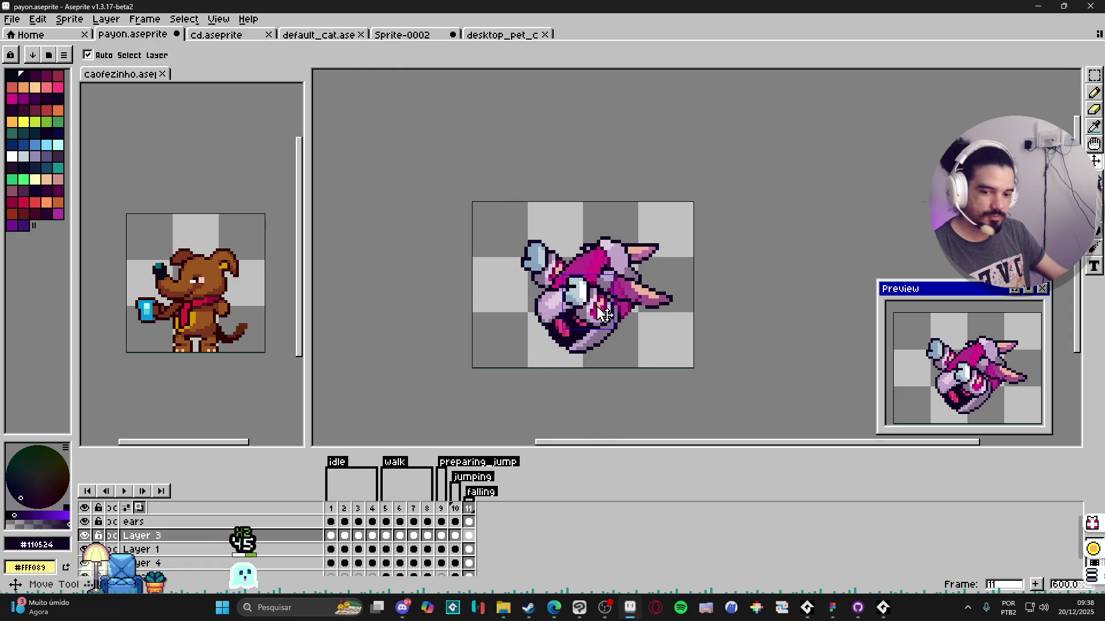
pyautogui.moveTo(628, 258); pyautogui.dragTo(524, 228)
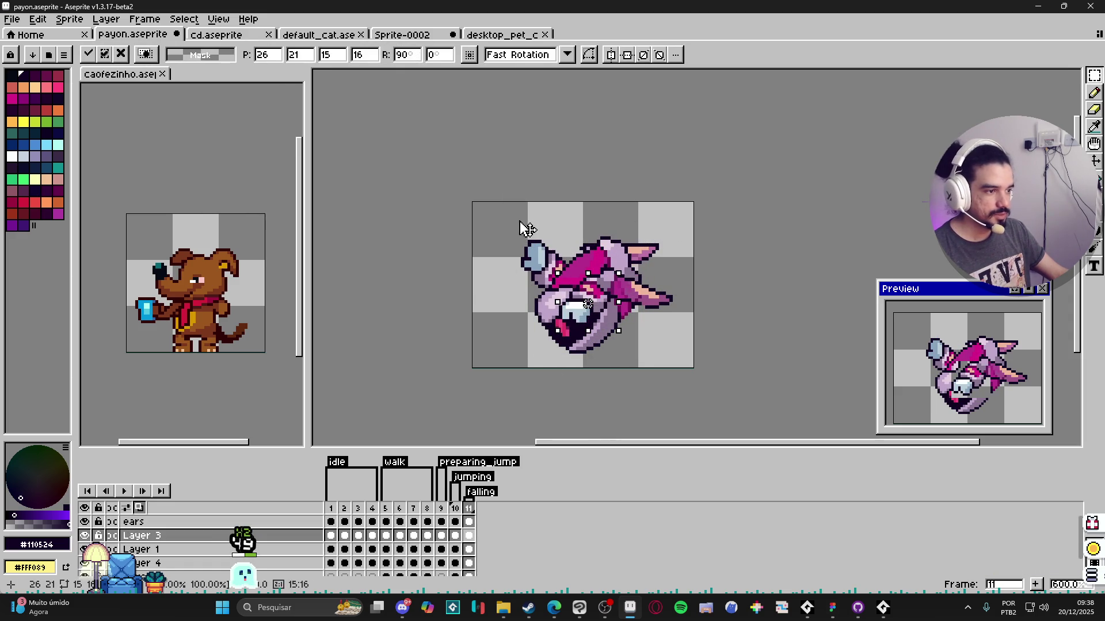
pyautogui.moveTo(584, 291); pyautogui.dragTo(622, 313)
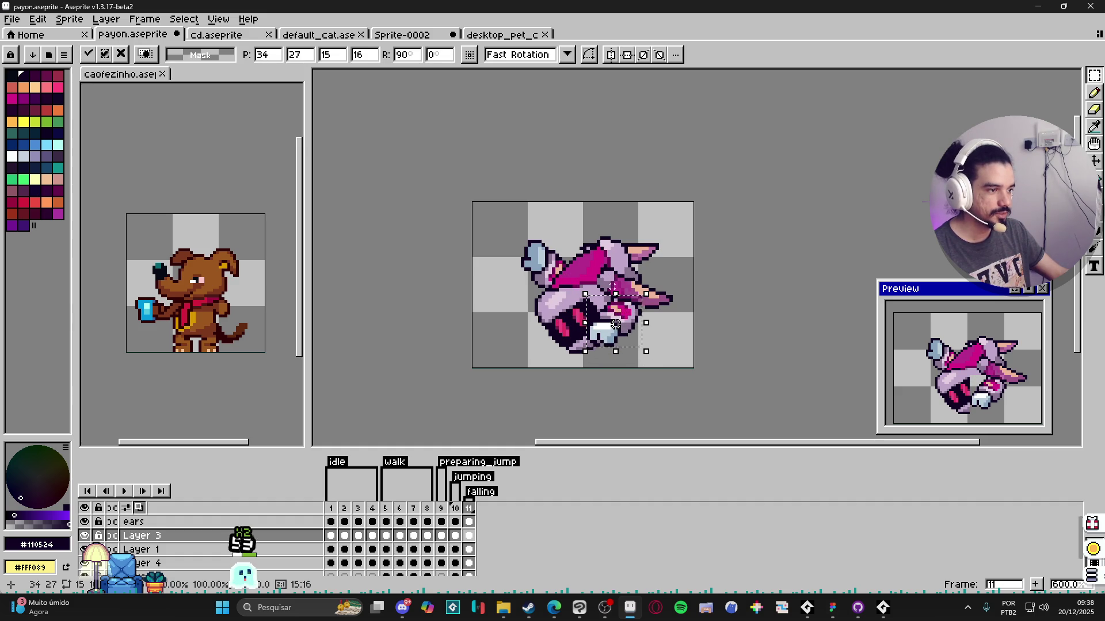
pyautogui.press('Return')
# Step: Rotate the light blue piece 90° and move it below the body
pyautogui.keyDown('ctrl'); pyautogui.click(535, 259); pyautogui.keyUp('ctrl')
pyautogui.moveTo(518, 237); pyautogui.dragTo(575, 298)
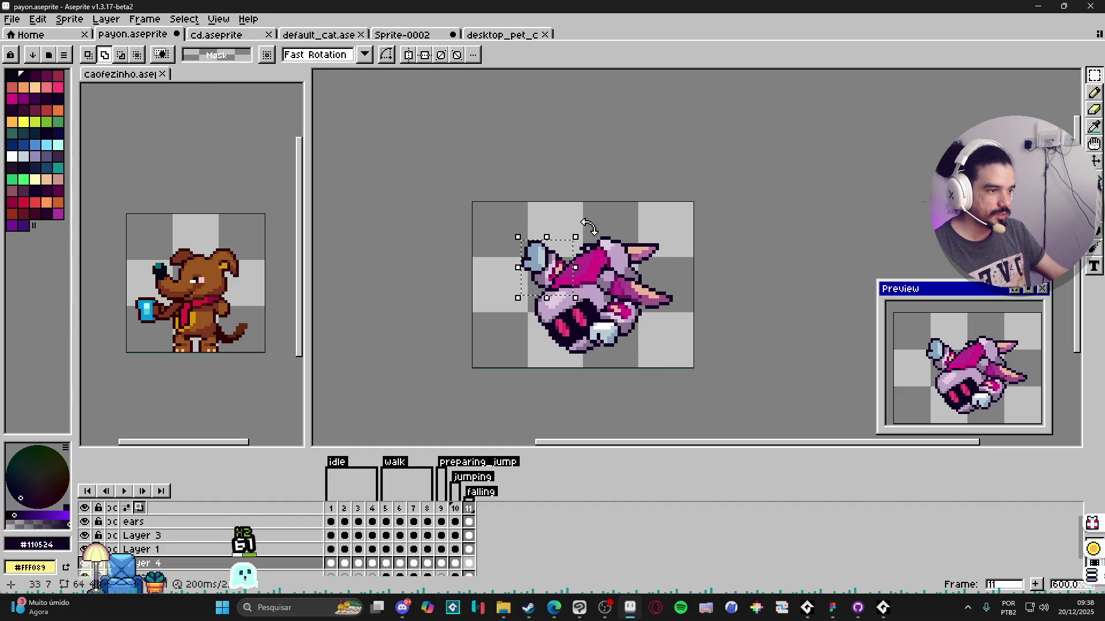
pyautogui.moveTo(587, 225); pyautogui.dragTo(483, 218)
pyautogui.moveTo(551, 257); pyautogui.dragTo(567, 327)
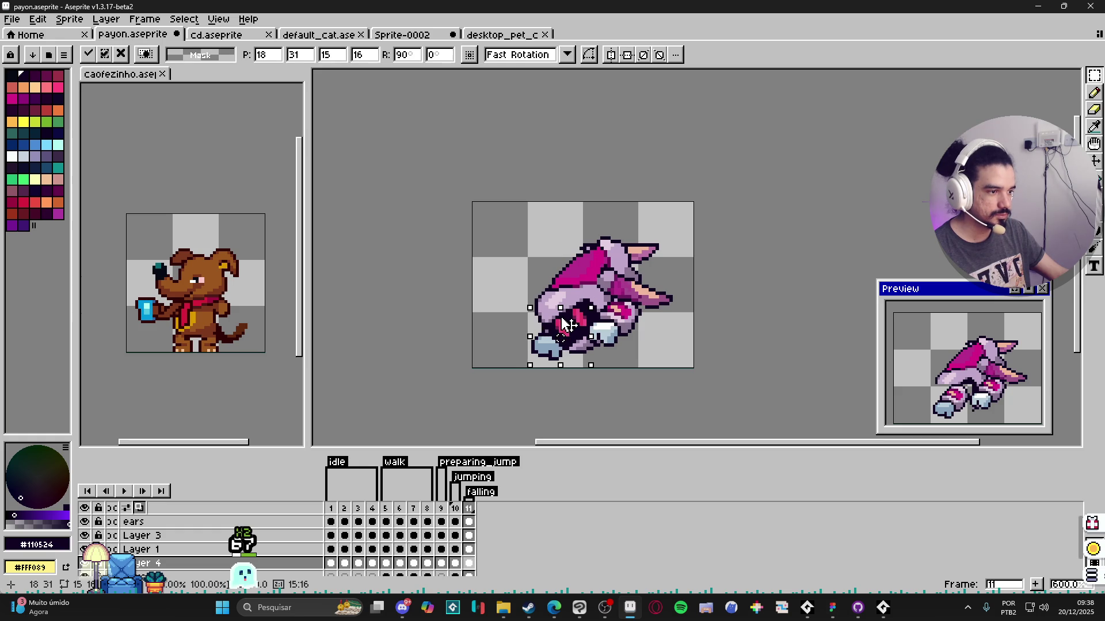
pyautogui.press('v')
# Step: Rotate the ears 90° and move them up onto the head
pyautogui.click(661, 303)
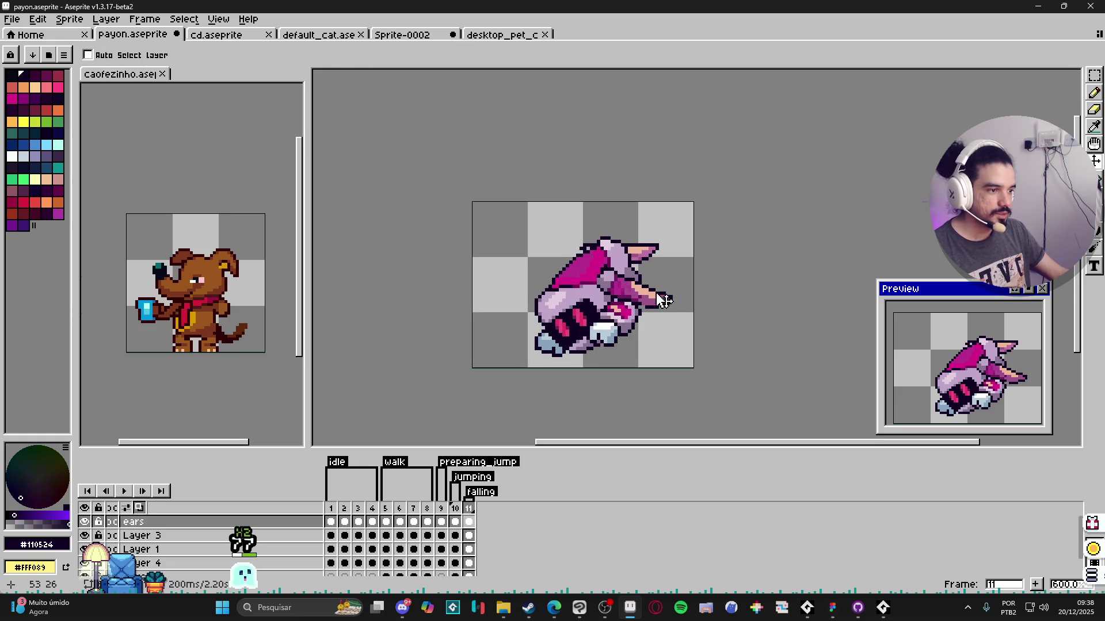
pyautogui.press('m')
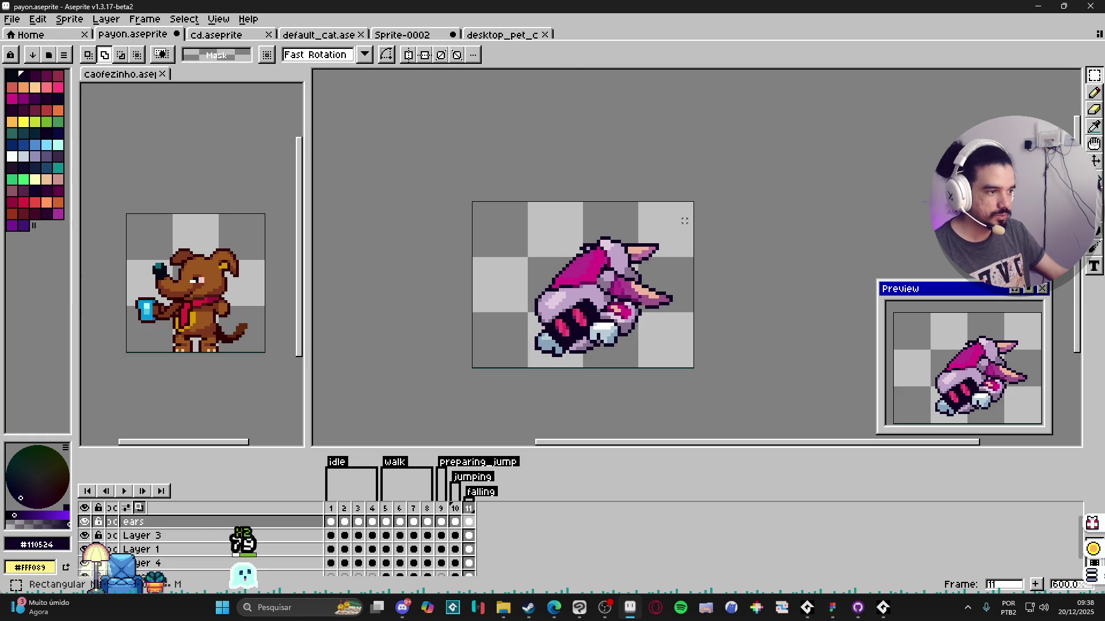
pyautogui.moveTo(678, 247); pyautogui.dragTo(609, 234)
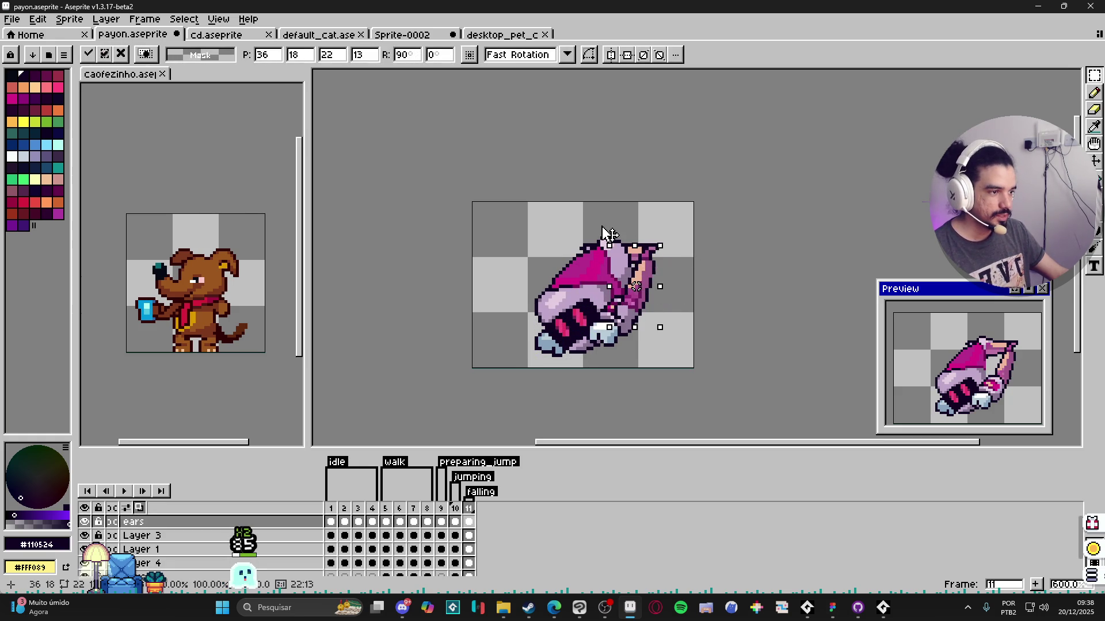
pyautogui.moveTo(636, 286); pyautogui.dragTo(607, 259)
pyautogui.press('Return')
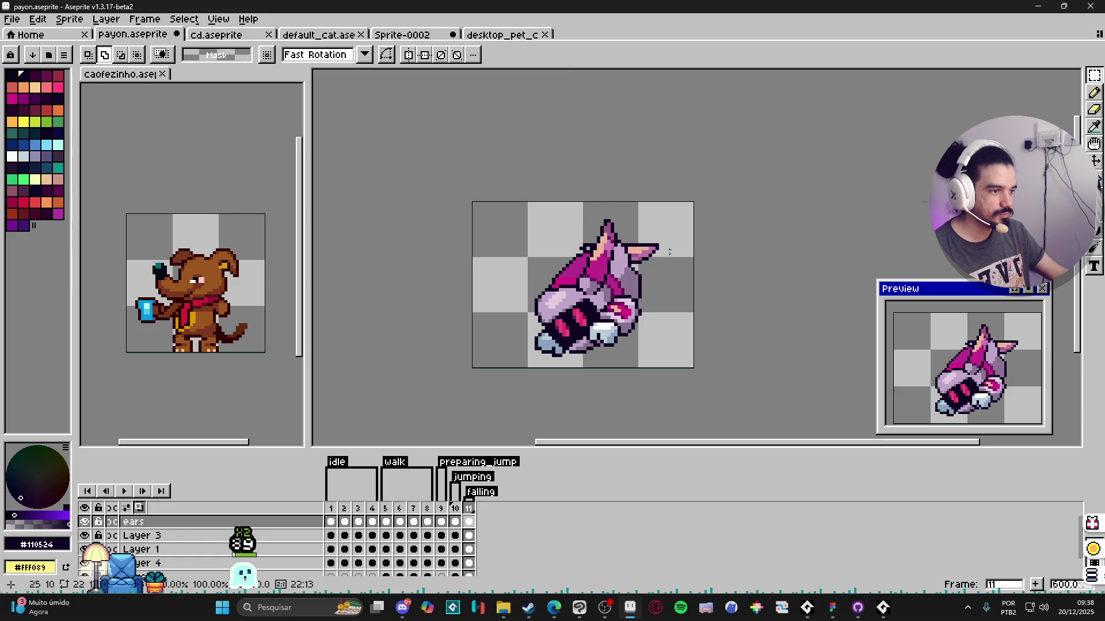
# Step: Rotate the remaining ear on Layer 5 to stand upright
pyautogui.hotkey('alt', 'Down')
pyautogui.hotkey('alt', 'Down')
pyautogui.hotkey('alt', 'Down')
pyautogui.moveTo(576, 241); pyautogui.dragTo(662, 273)
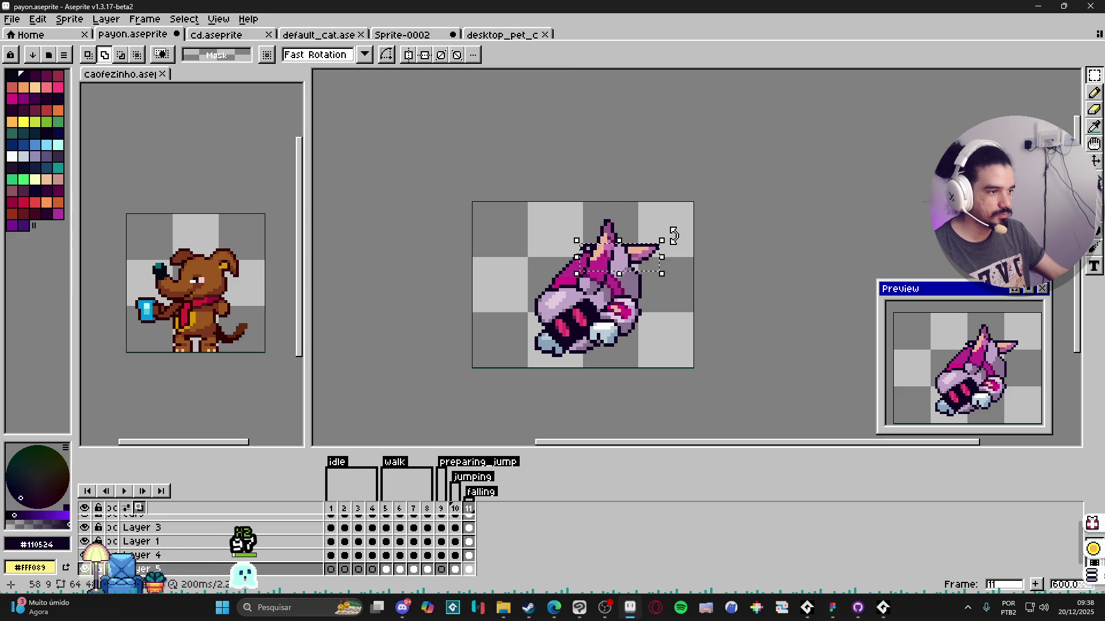
pyautogui.moveTo(666, 234)
pyautogui.mouseDown()
pyautogui.moveTo(611, 214)
pyautogui.moveTo(553, 249)
pyautogui.mouseUp()
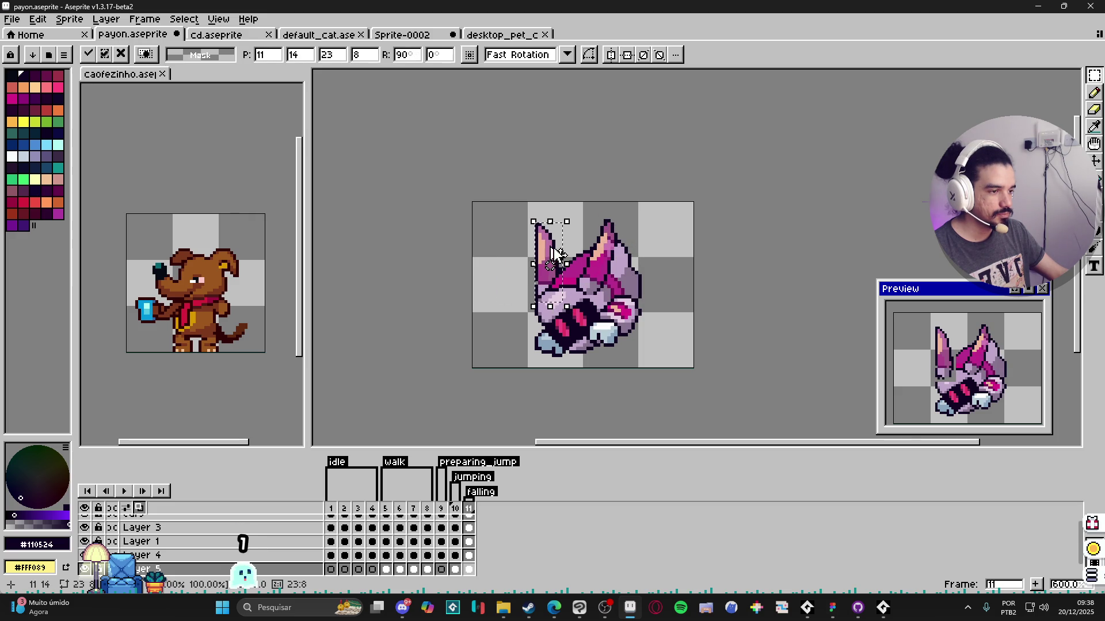
pyautogui.hotkey('ctrl', 'd')
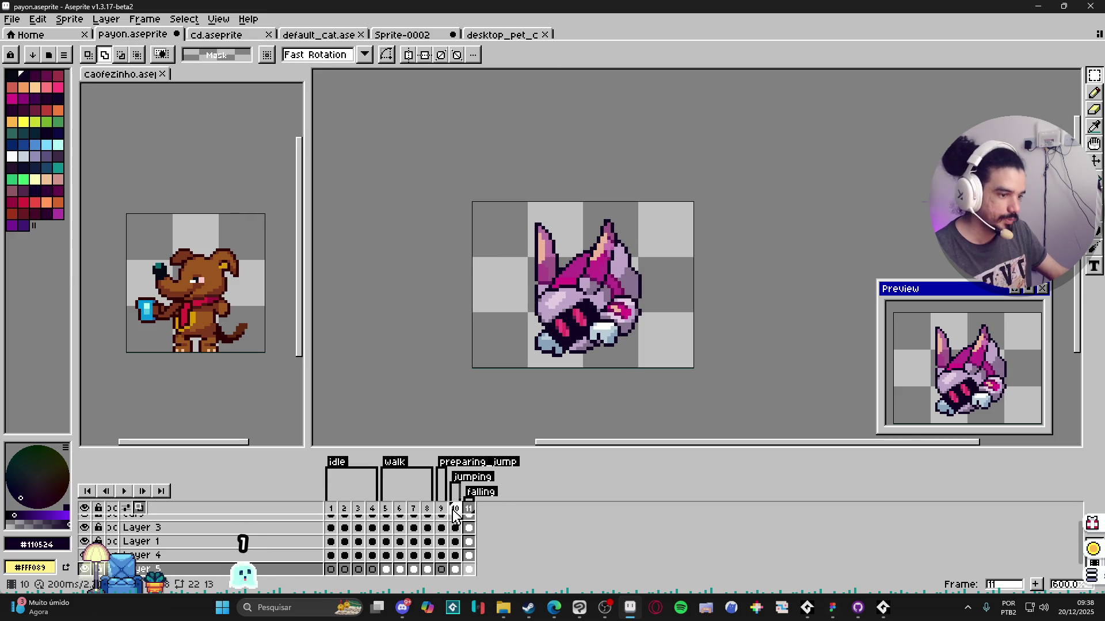
# Step: Return to frame 1 and set the Preview window to Play Once
pyautogui.click(455, 511)
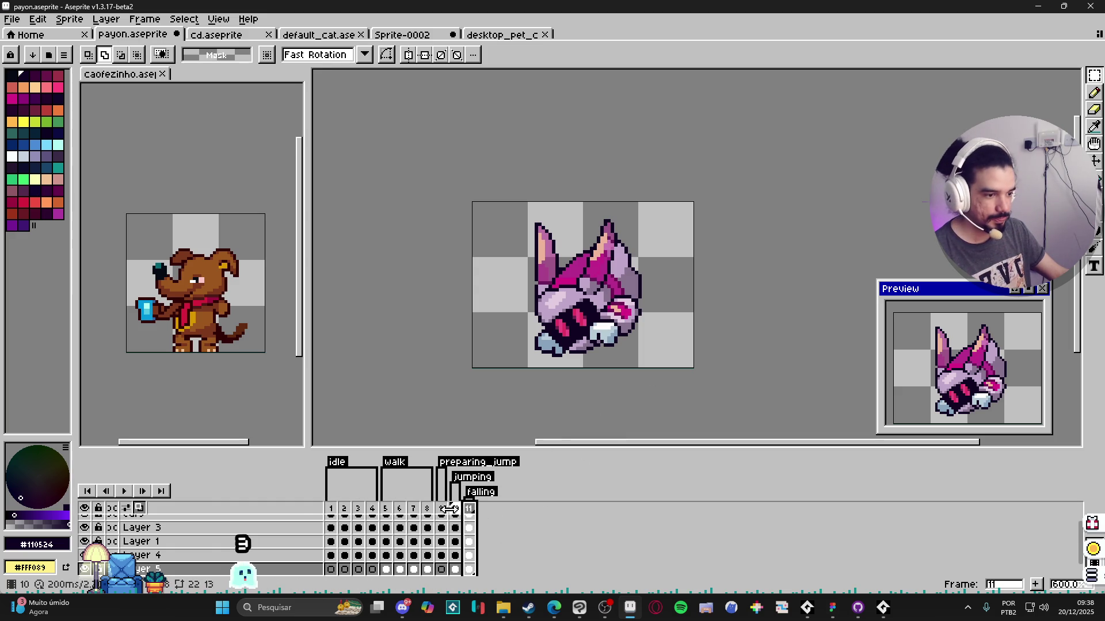
pyautogui.click(331, 509)
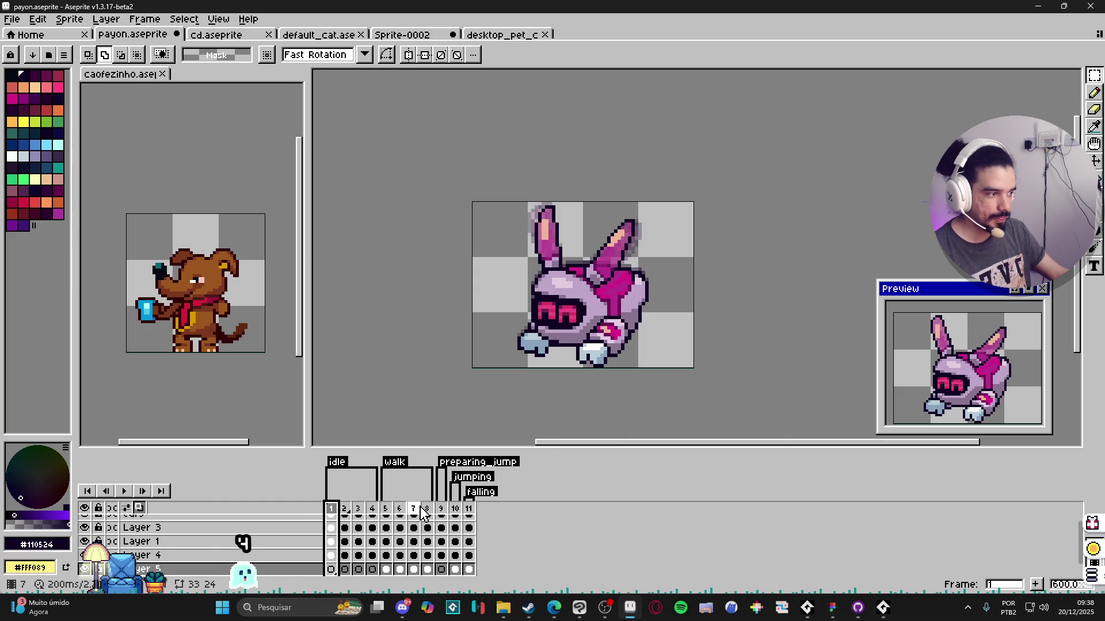
pyautogui.click(1028, 290)
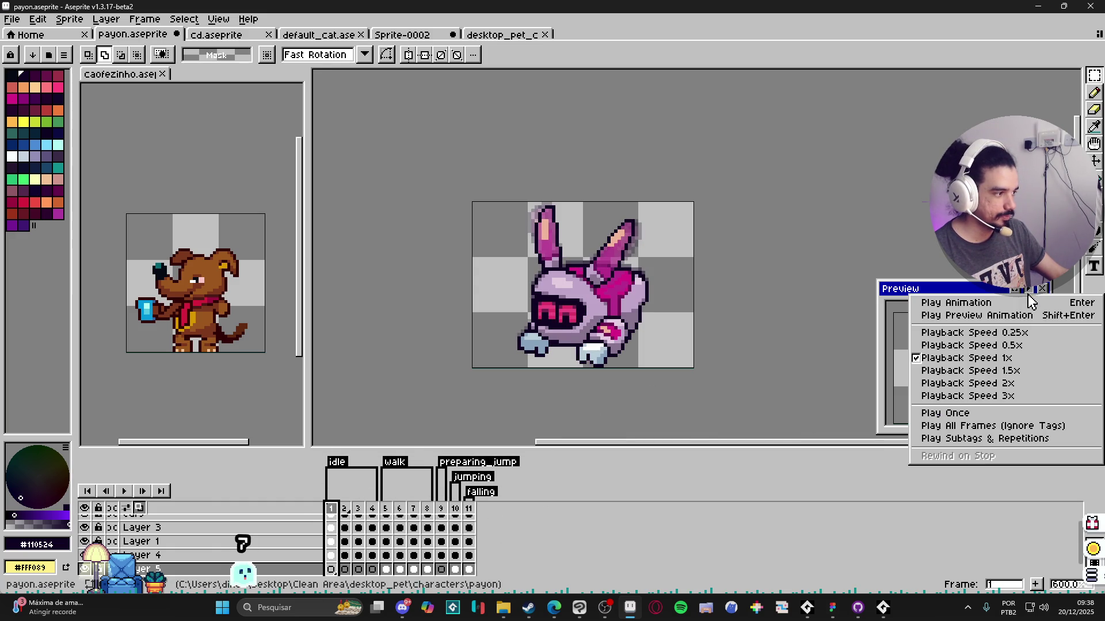
pyautogui.click(974, 426)
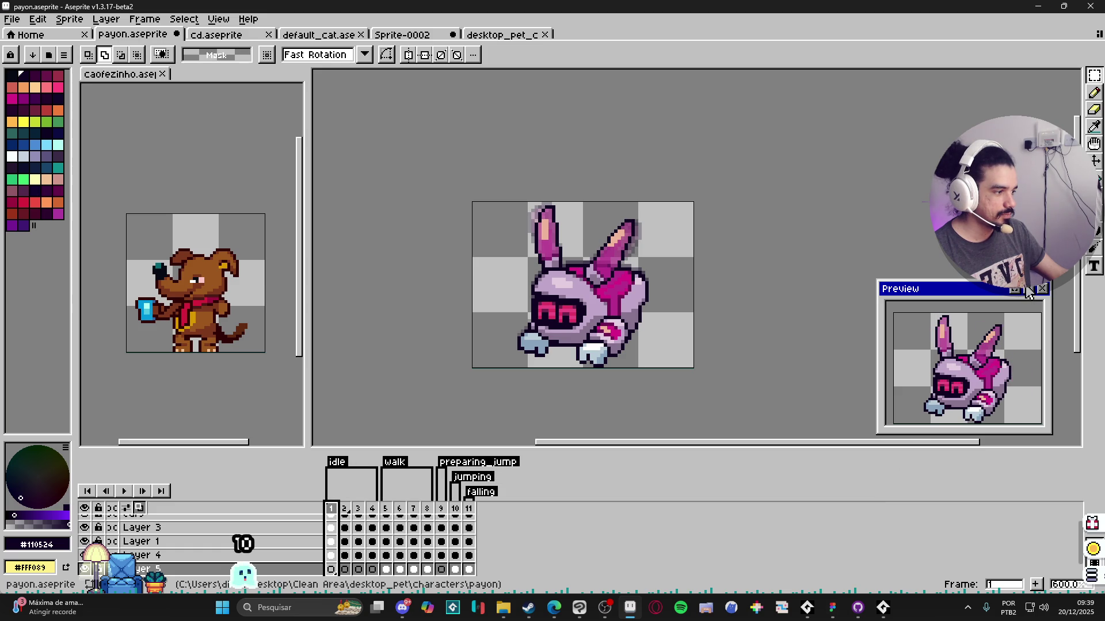
pyautogui.moveTo(443, 331)
pyautogui.mouseDown()
pyautogui.moveTo(448, 301)
pyautogui.moveTo(415, 334)
pyautogui.mouseUp()
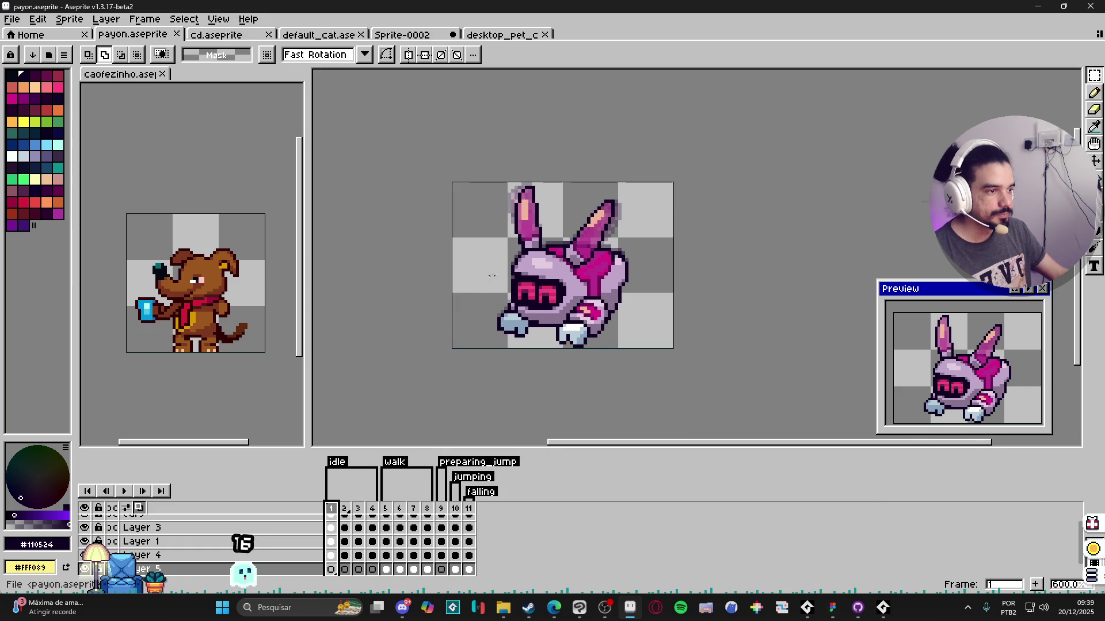
# Step: Look over the desktop pet character sheet document
pyautogui.click(226, 38)
pyautogui.click(500, 35)
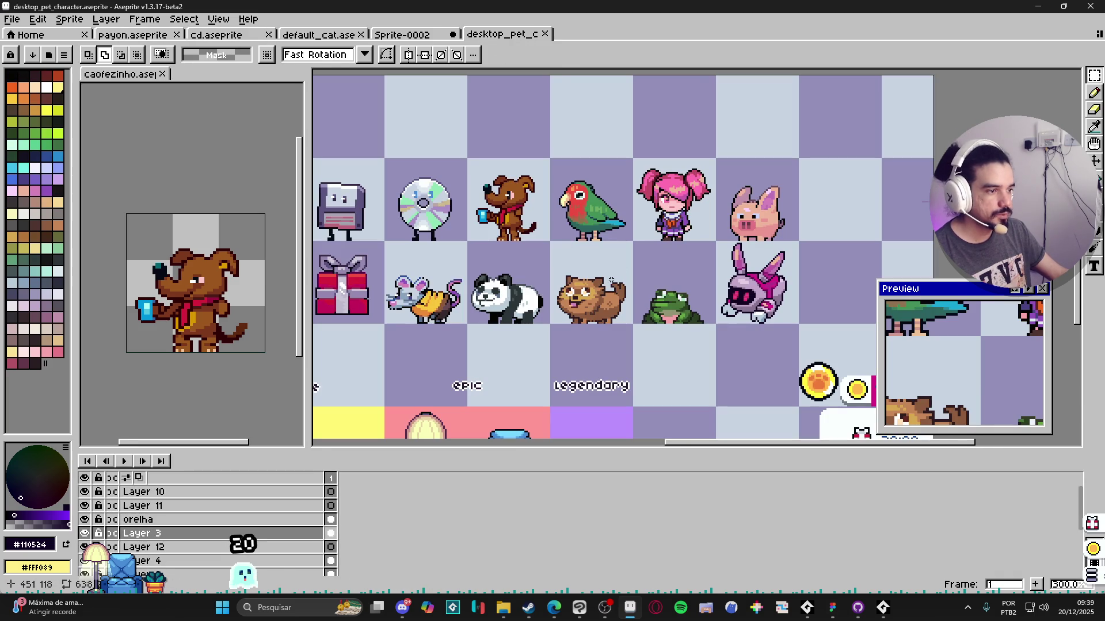
pyautogui.moveTo(574, 279); pyautogui.dragTo(595, 269)
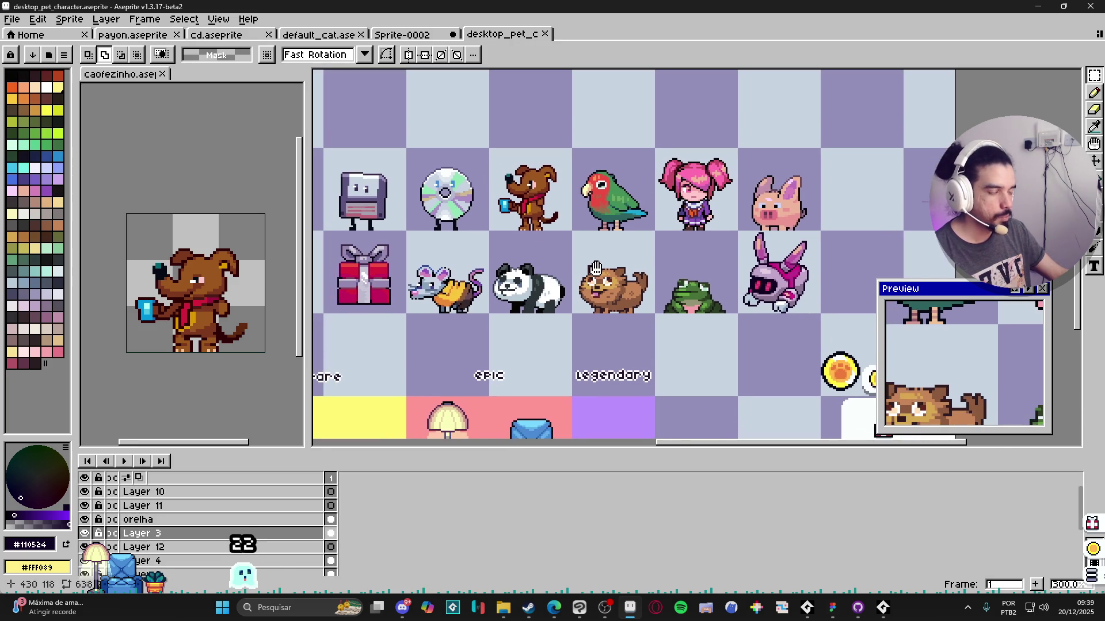
pyautogui.press('space')
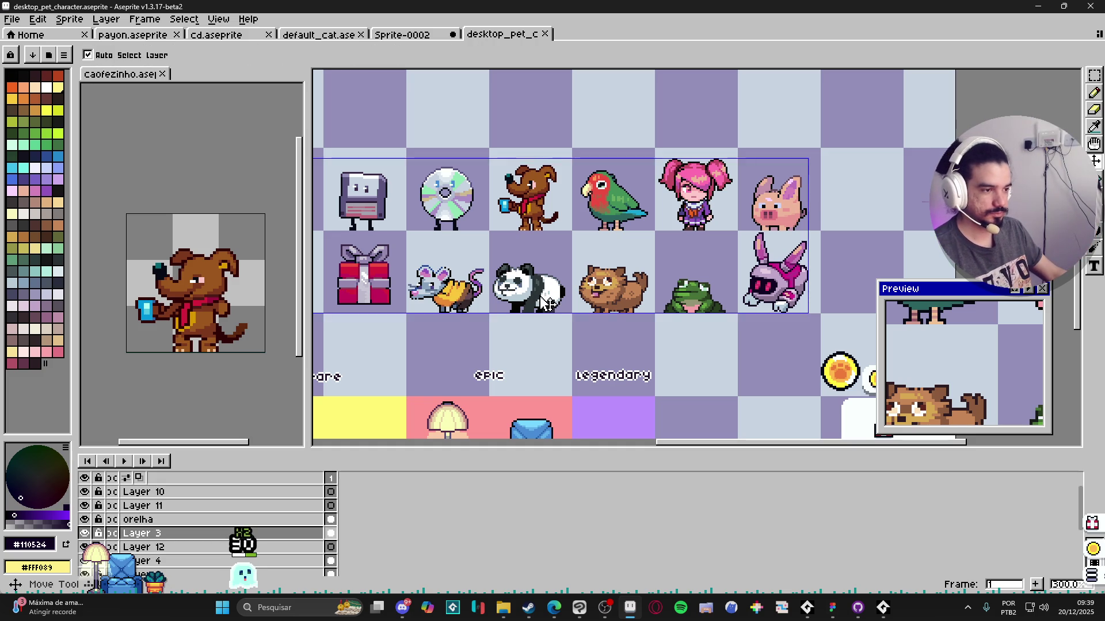
pyautogui.scroll(2, 496, 323)
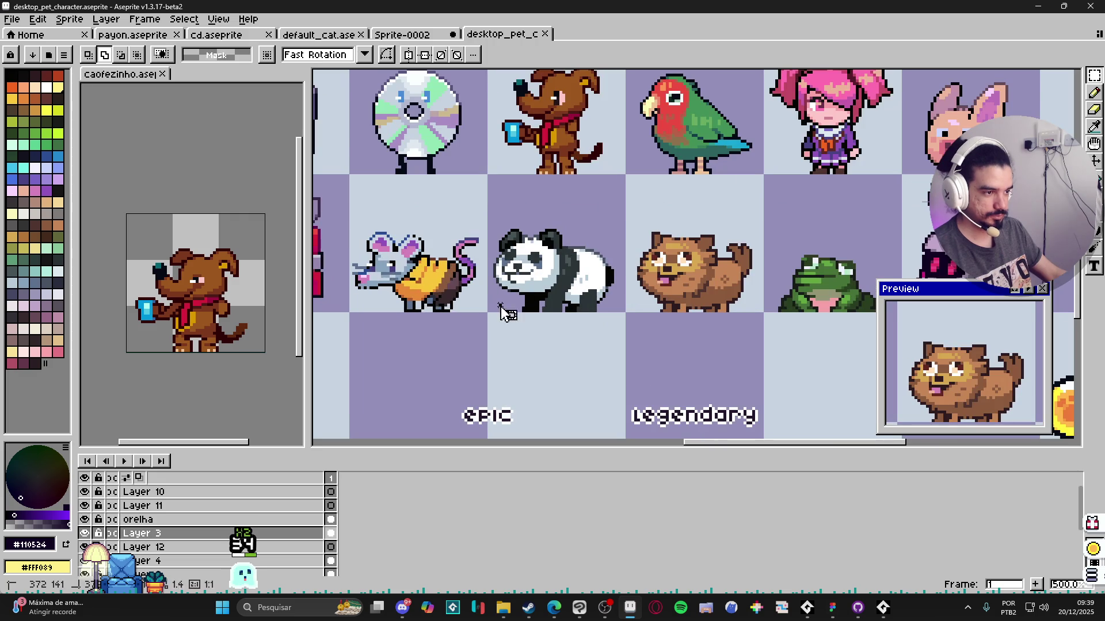
pyautogui.scroll(-1, 616, 239)
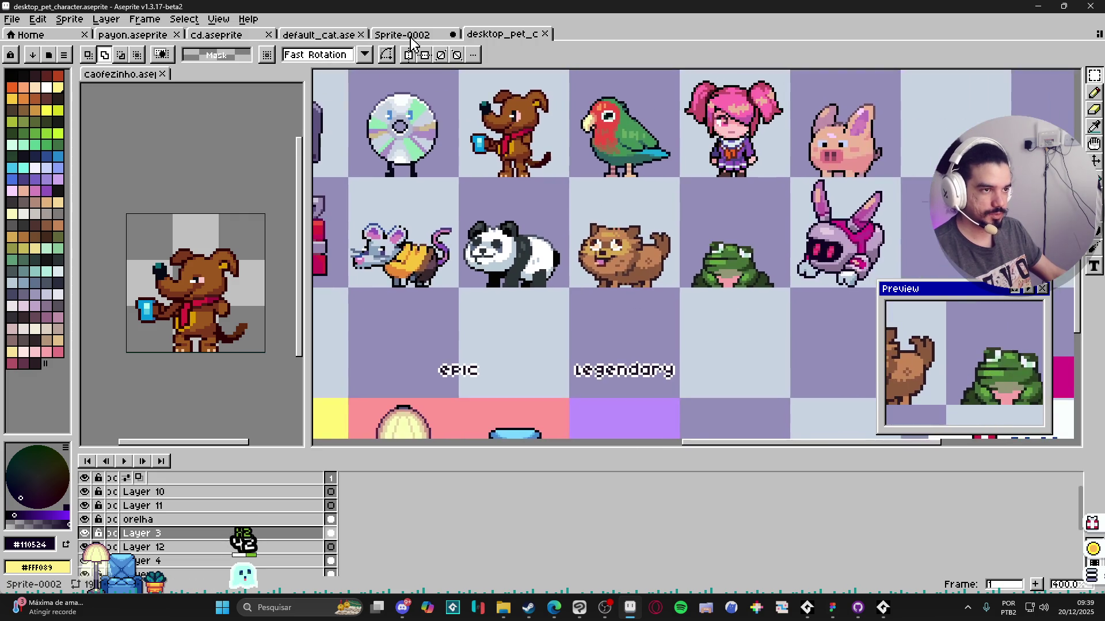
# Step: Close Sprite-0002 without saving, close default_cat, and return to the rabbit sprite
pyautogui.click(413, 39)
pyautogui.click(451, 36)
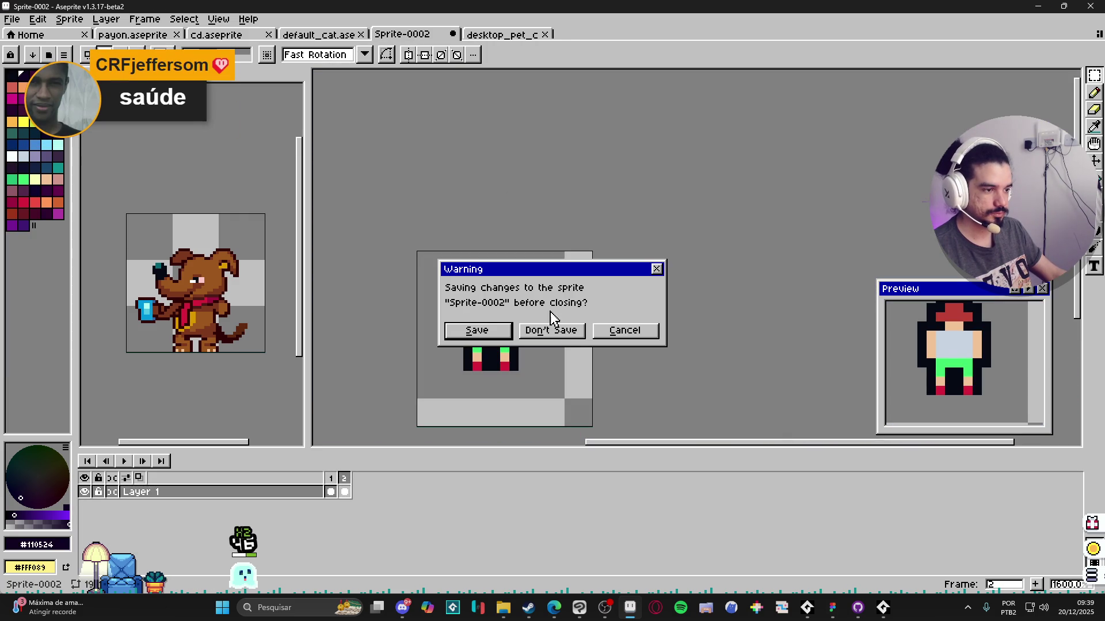
pyautogui.click(567, 332)
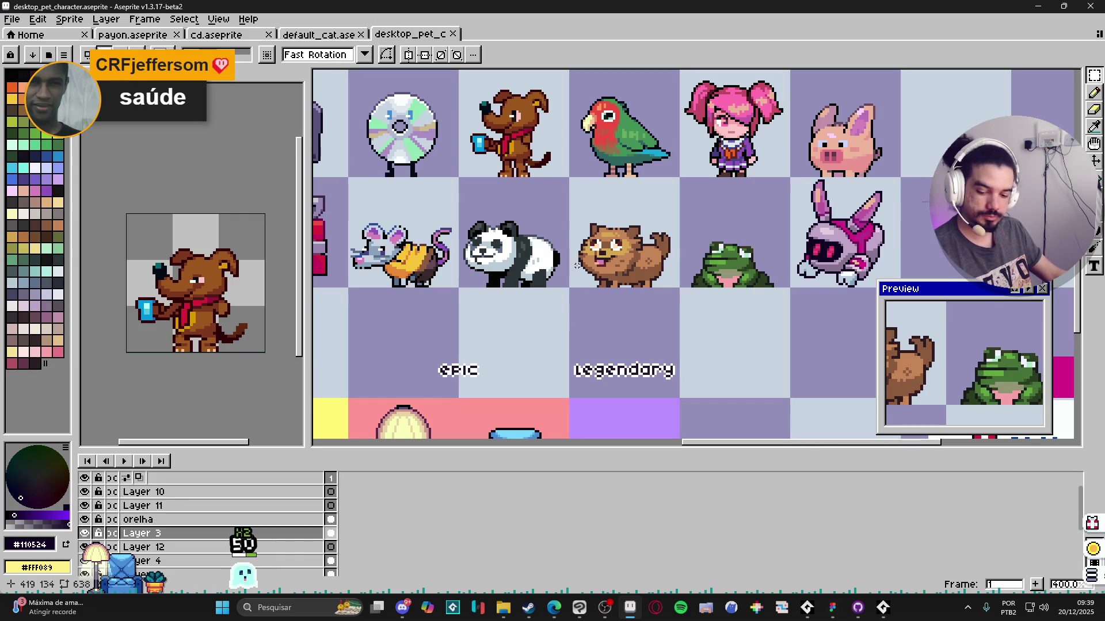
pyautogui.click(318, 33)
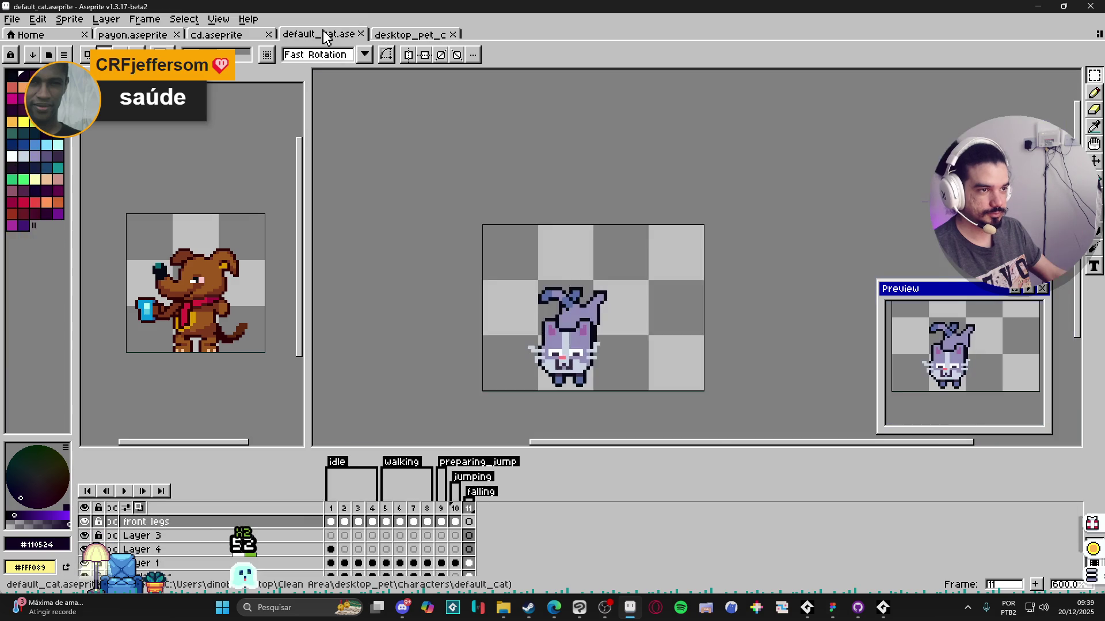
pyautogui.click(362, 34)
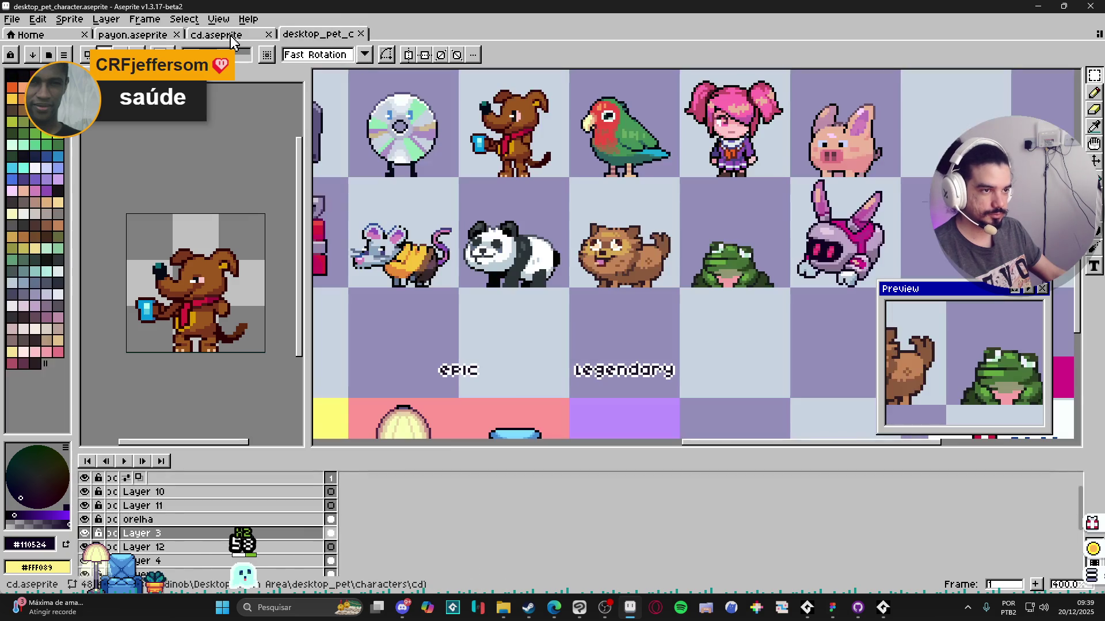
pyautogui.click(229, 37)
pyautogui.hotkey('ctrl', 'shift', 'Tab')
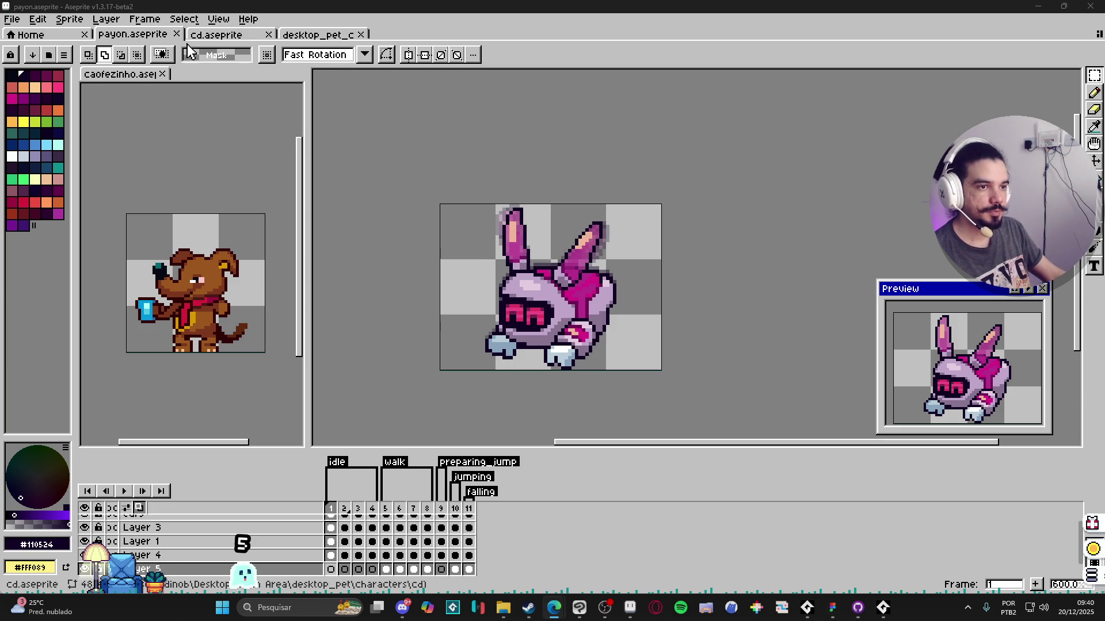
# Step: Paste the copied panda from the character sheet into a new sprite
pyautogui.click(211, 35)
pyautogui.click(314, 35)
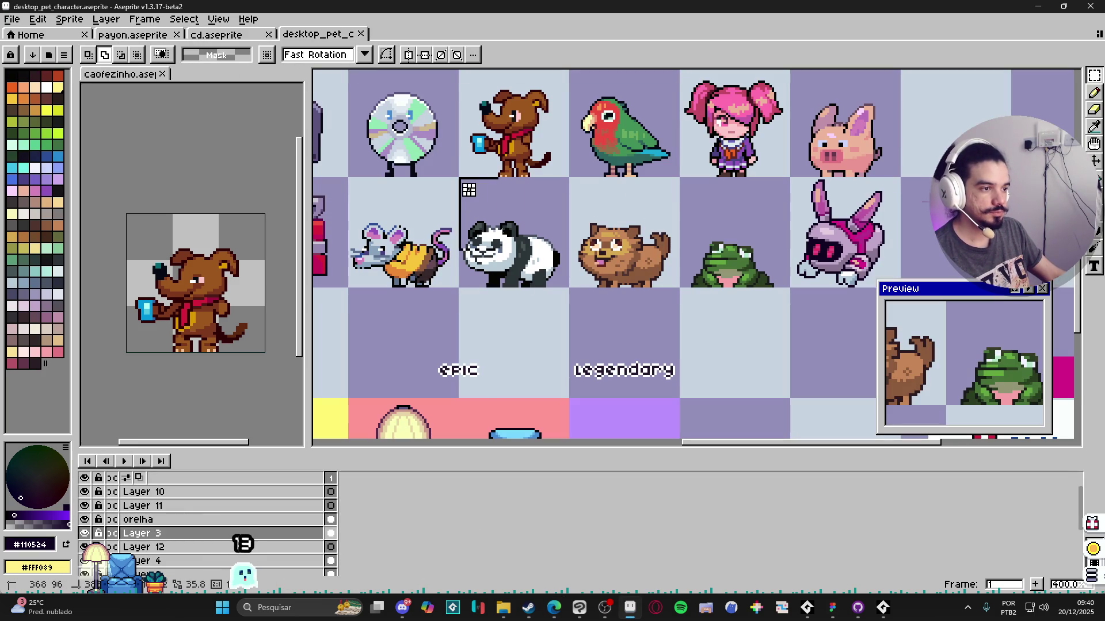
pyautogui.click(12, 19)
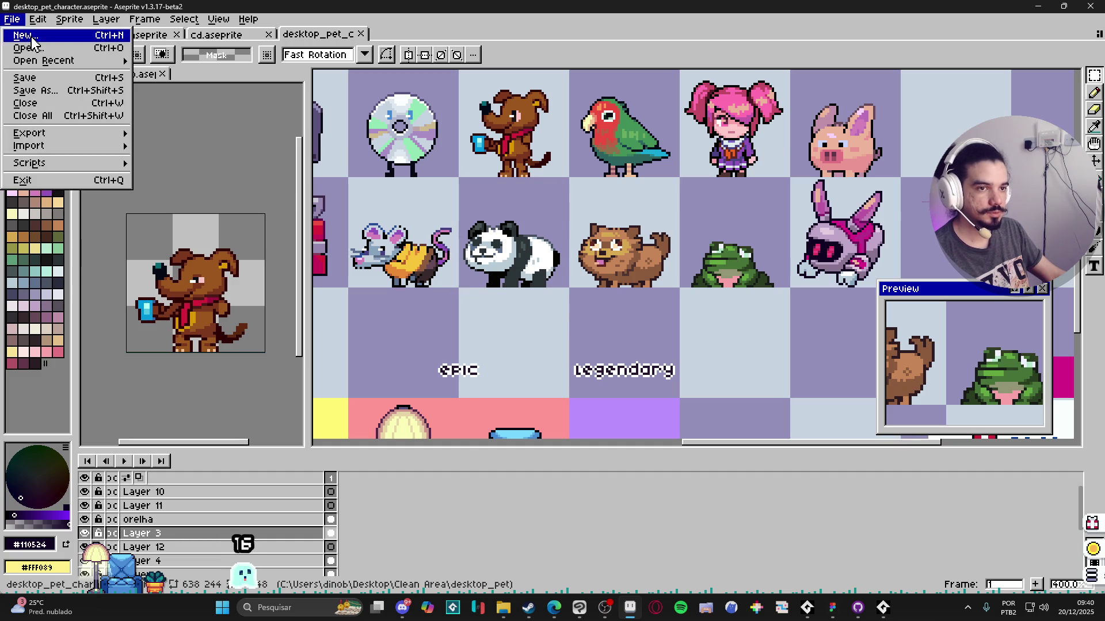
pyautogui.press('Return')
pyautogui.hotkey('ctrl', 'v')
pyautogui.scroll(4, 730, 298)
pyautogui.moveTo(729, 297); pyautogui.dragTo(536, 212)
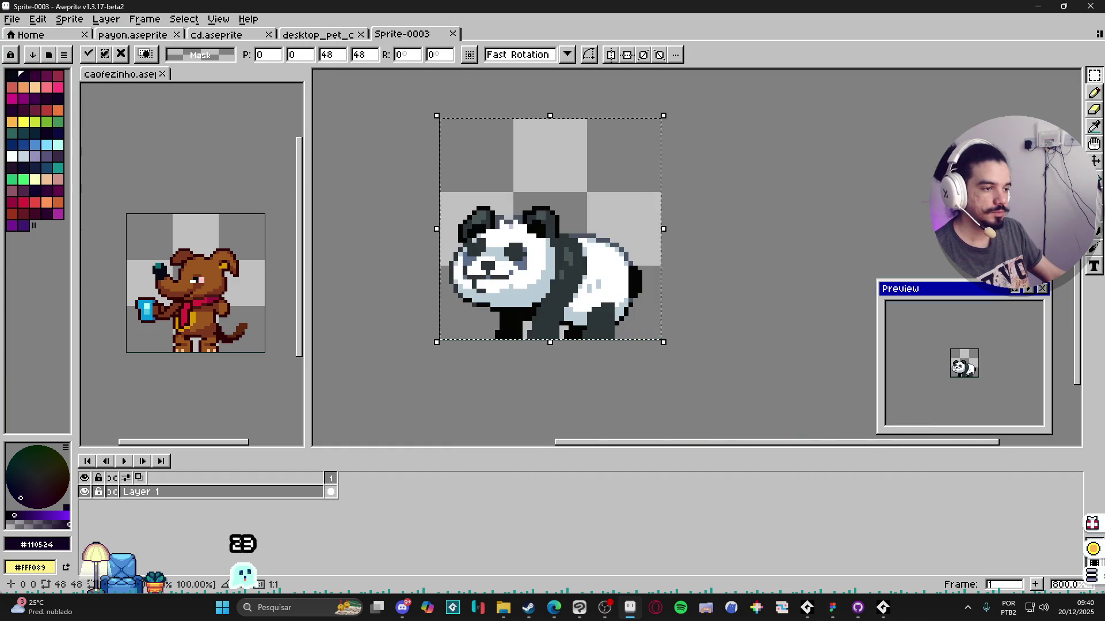
# Step: Resize the panda canvas to 64 pixels wide and drop the selection
pyautogui.hotkey('ctrl', 'alt', 'c')
pyautogui.write('64')
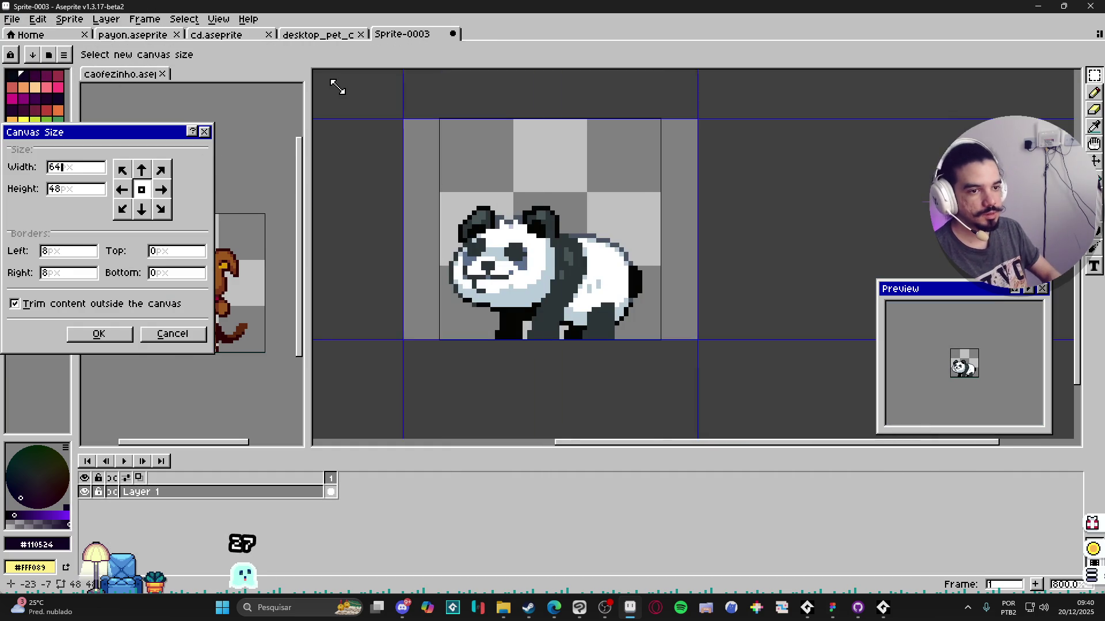
pyautogui.press('Return')
pyautogui.hotkey('ctrl', 'a')
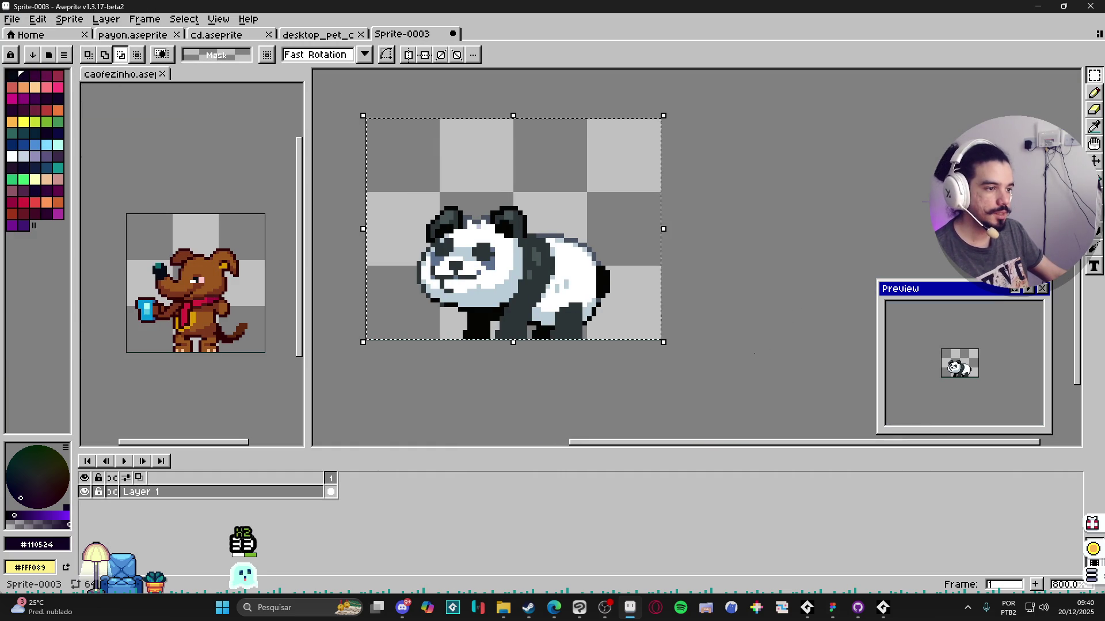
pyautogui.scroll(-1, 656, 338)
pyautogui.hotkey('ctrl', 'd')
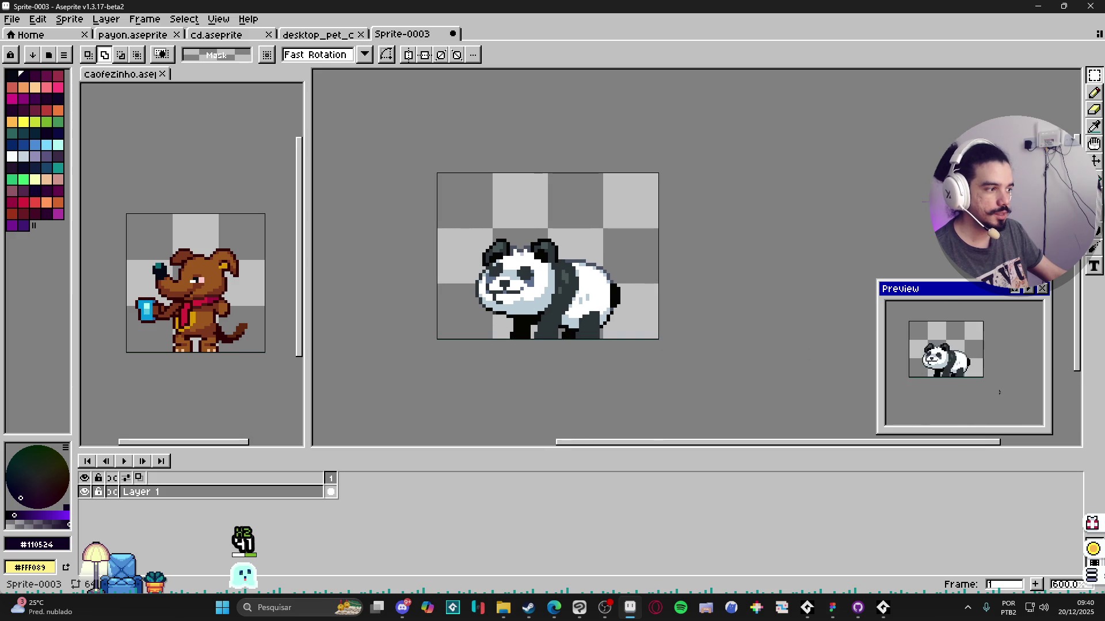
pyautogui.scroll(2, 941, 354)
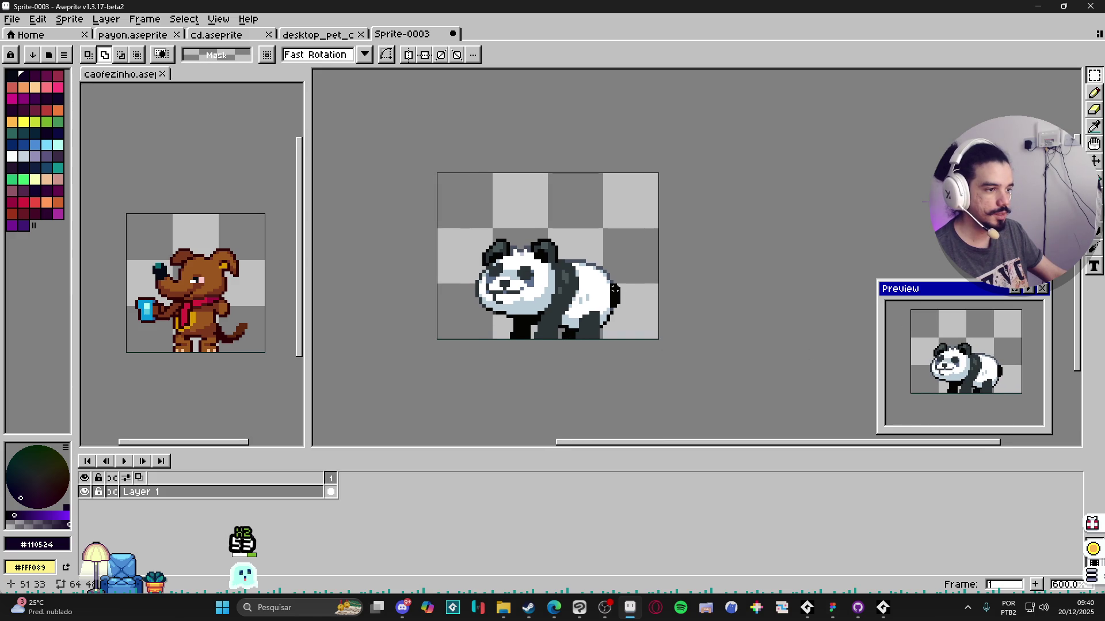
pyautogui.moveTo(613, 289); pyautogui.dragTo(609, 294)
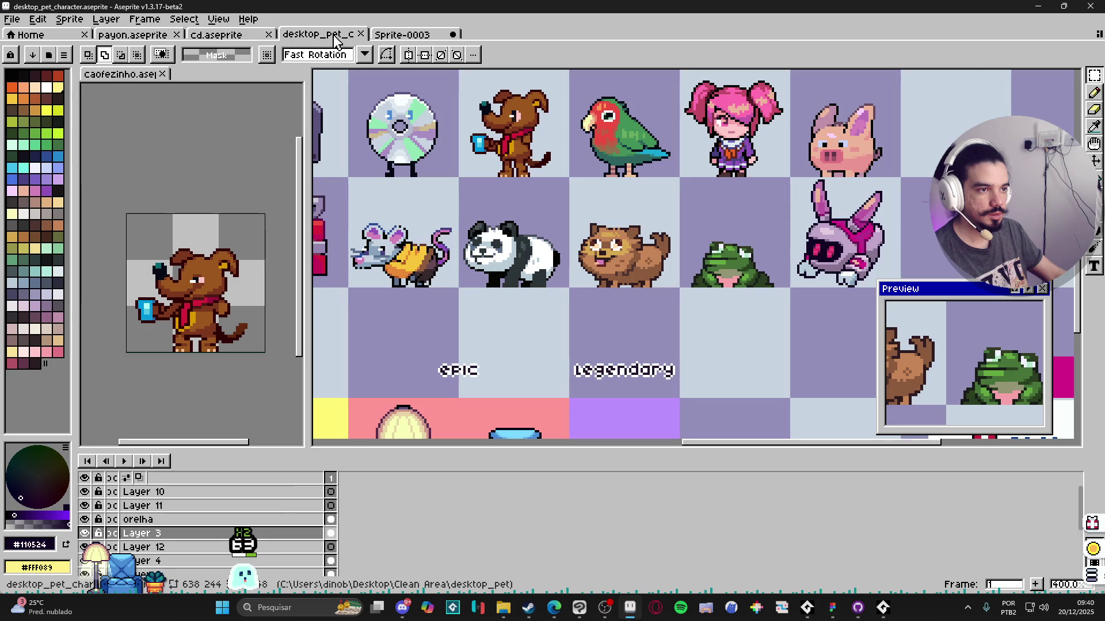
pyautogui.click(337, 35)
# Step: Open payon.aseprite in a split panel, retime the current frame and play to check
pyautogui.click(203, 34)
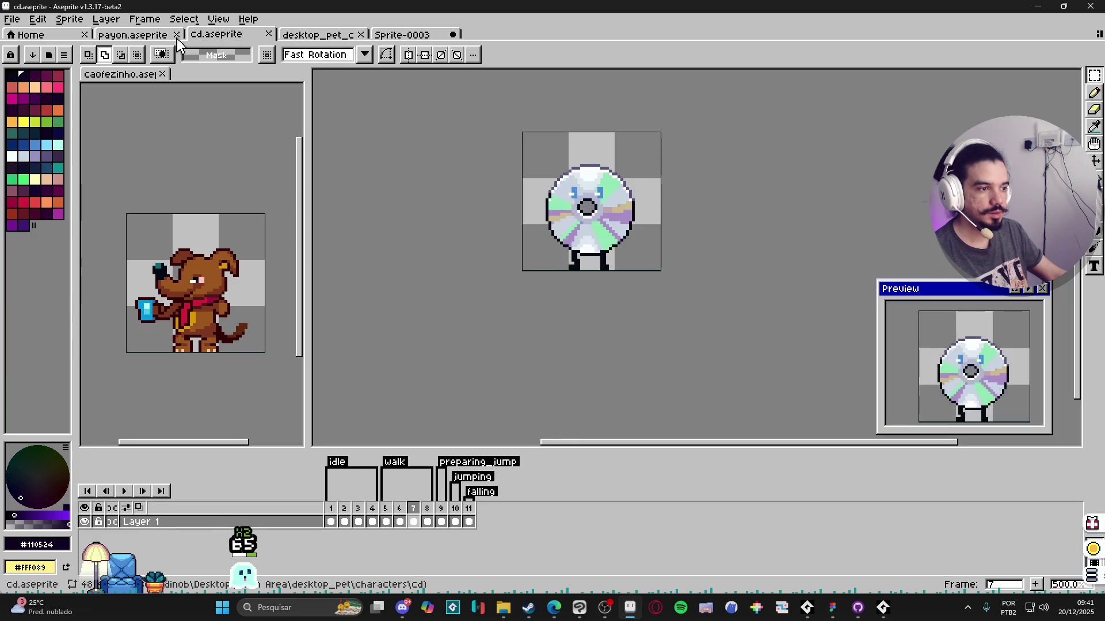
pyautogui.moveTo(133, 34); pyautogui.dragTo(198, 432)
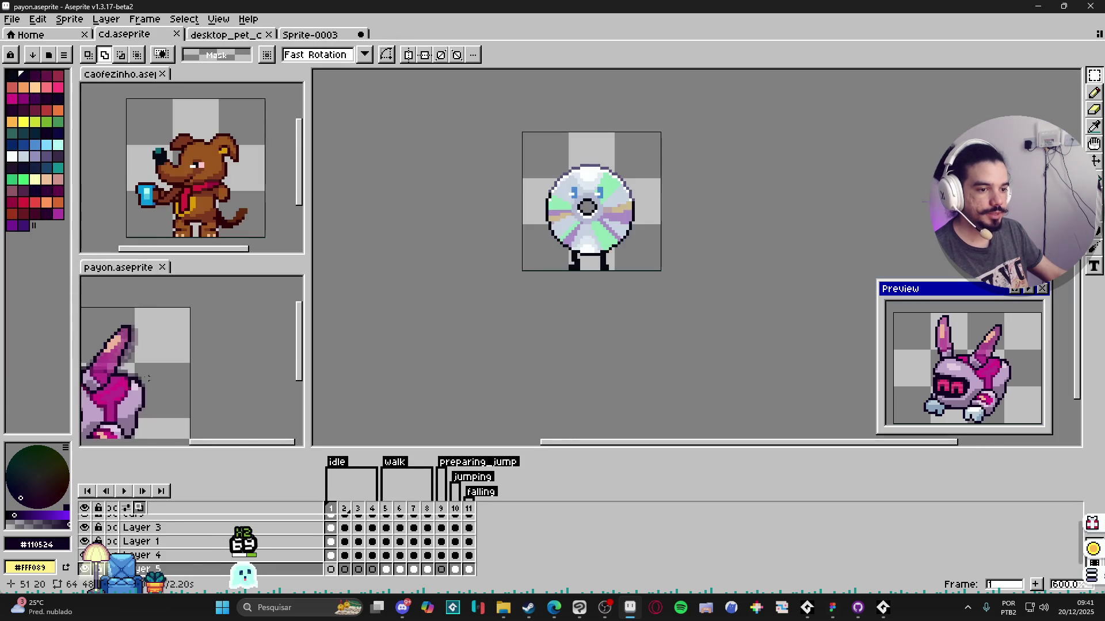
pyautogui.scroll(-2, 148, 378)
pyautogui.scroll(-1, 148, 377)
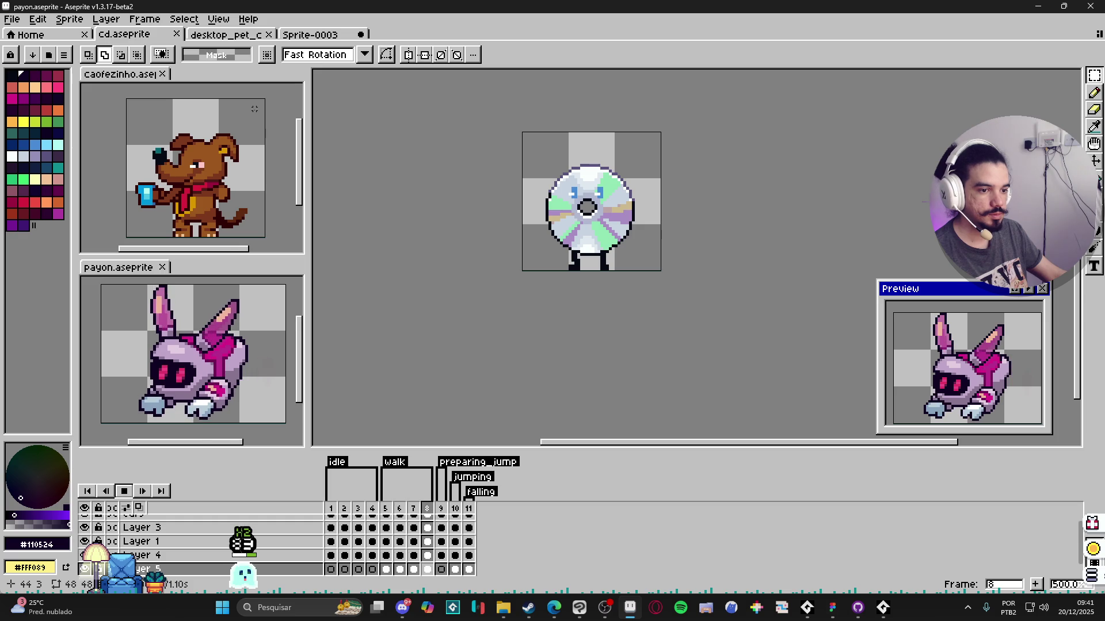
pyautogui.press('p')
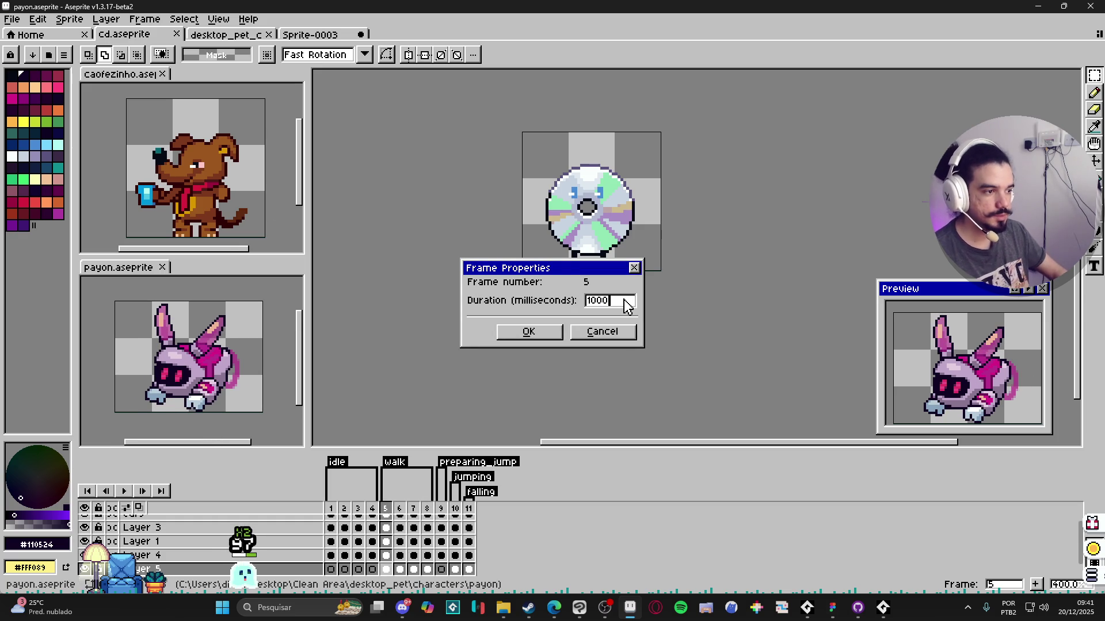
pyautogui.press('Return')
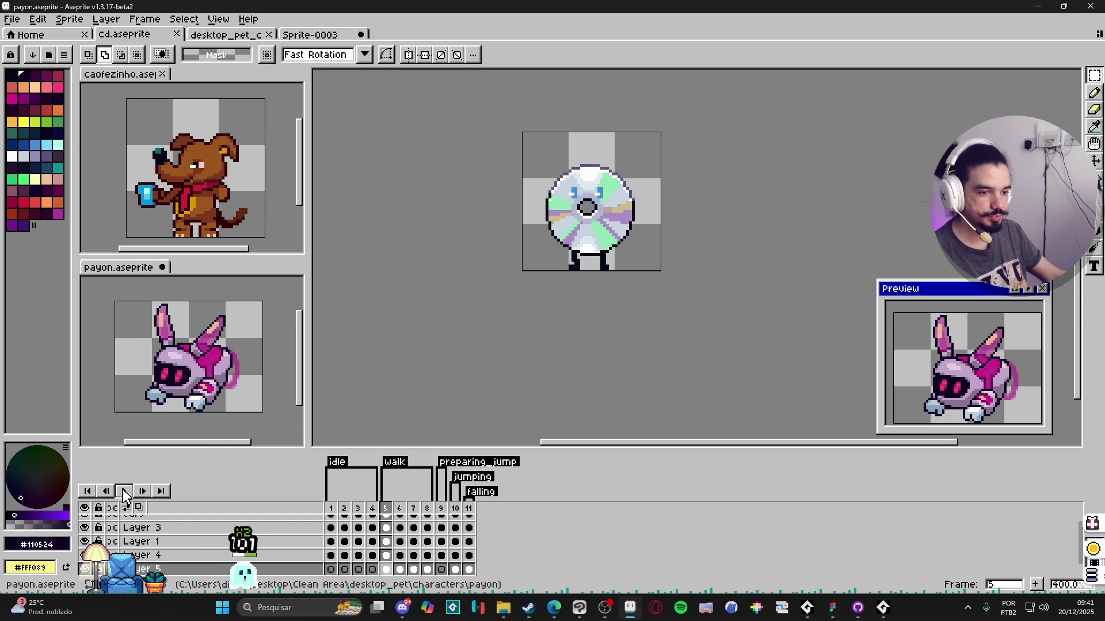
pyautogui.click(124, 493)
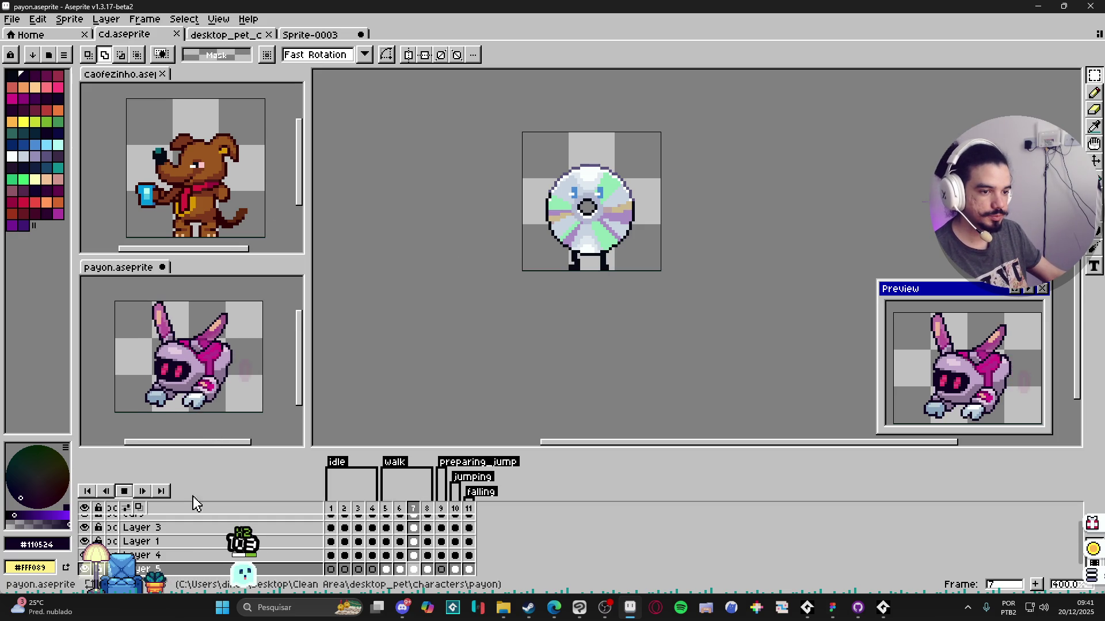
pyautogui.click(121, 492)
# Step: Set a new duration for the bunny's walk frames 5–8
pyautogui.moveTo(420, 510); pyautogui.dragTo(386, 510)
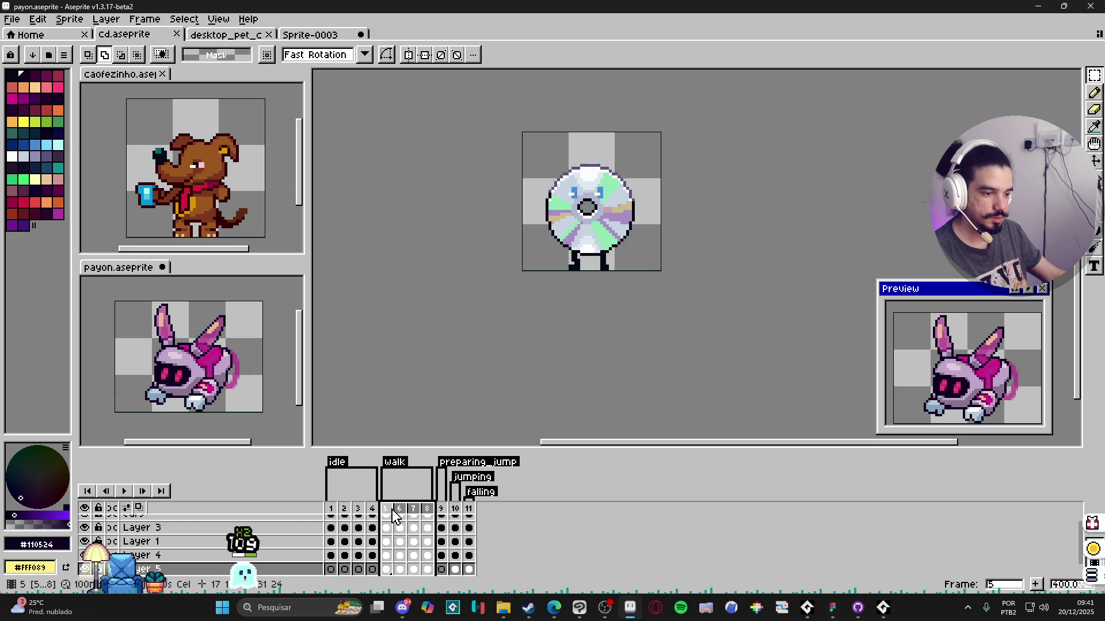
pyautogui.hotkey('ctrl', 'p')
pyautogui.write('100')
pyautogui.press('Return')
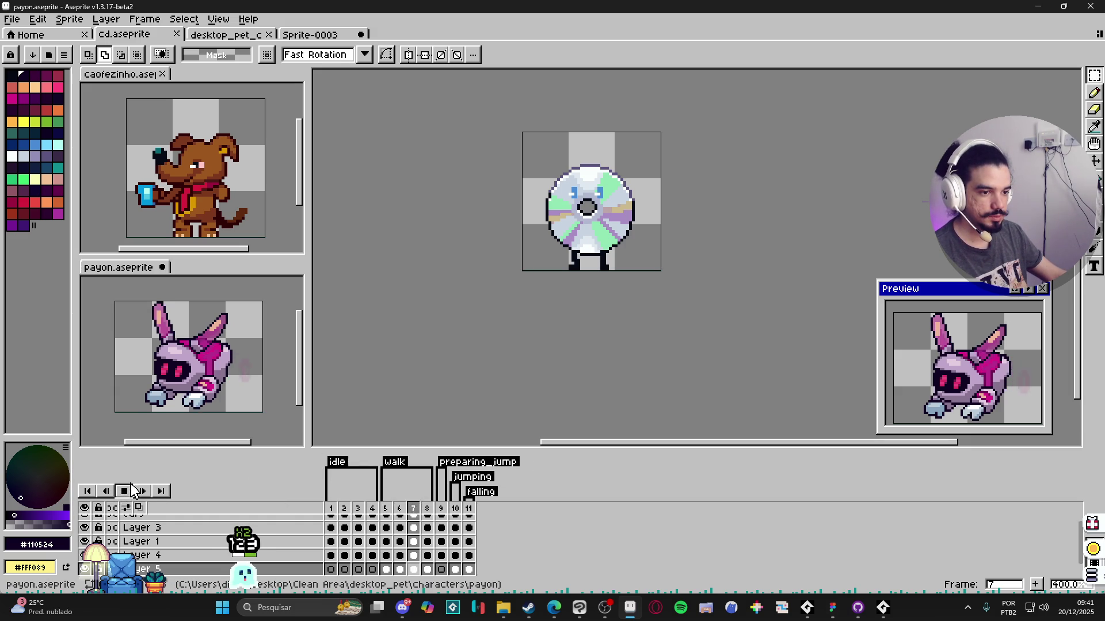
# Step: Retime the caofezinho dog's idle frames 1–4 and play to check
pyautogui.click(226, 153)
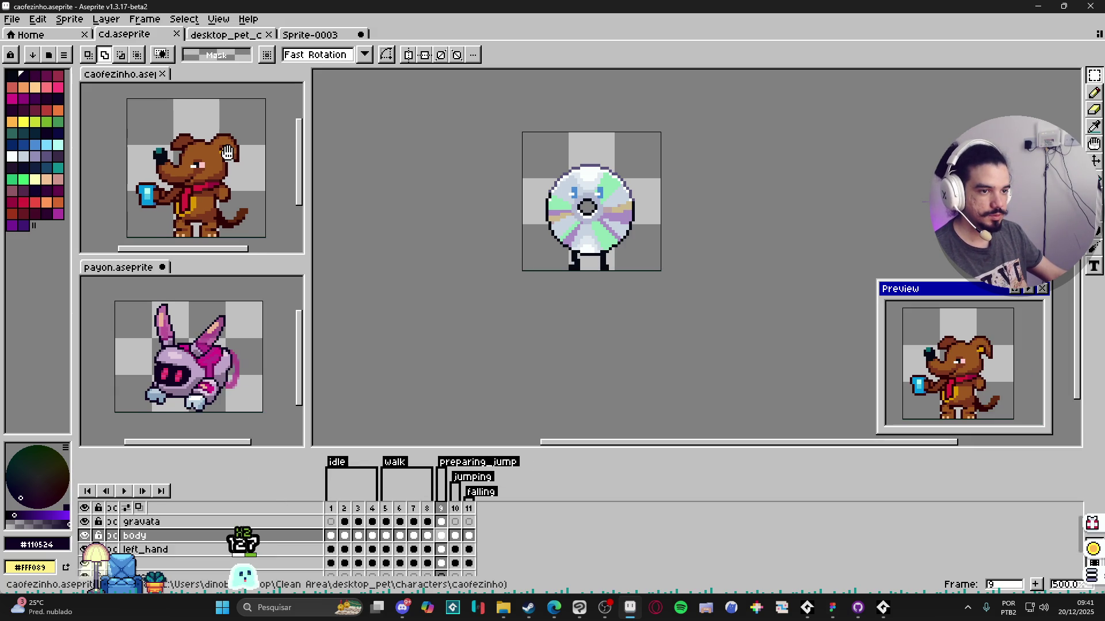
pyautogui.click(344, 509)
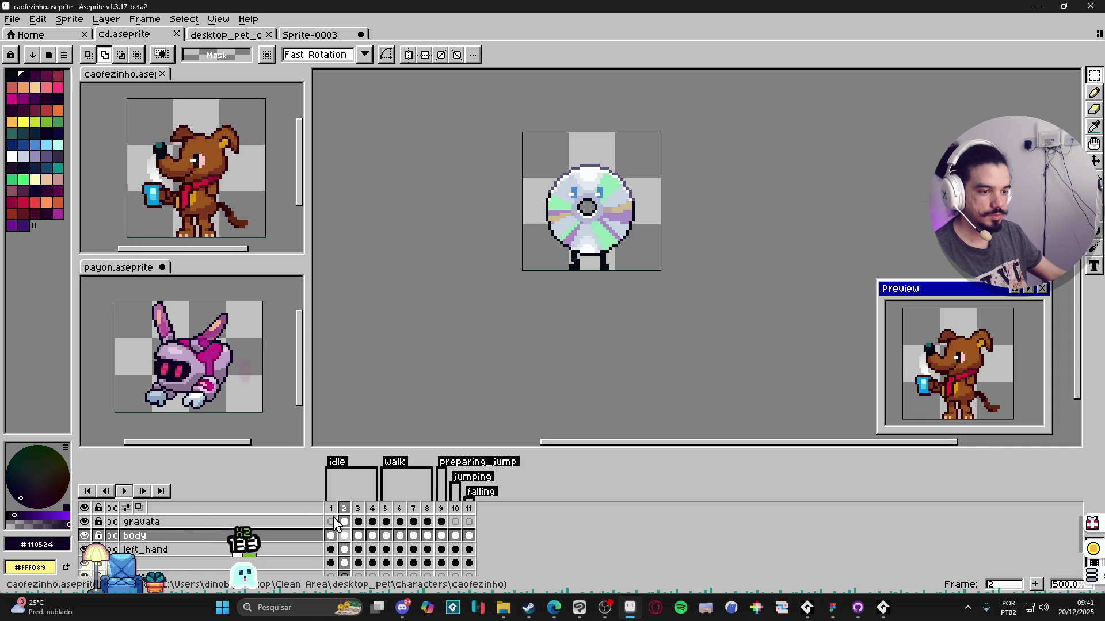
pyautogui.moveTo(371, 508); pyautogui.dragTo(331, 509)
pyautogui.write('p')
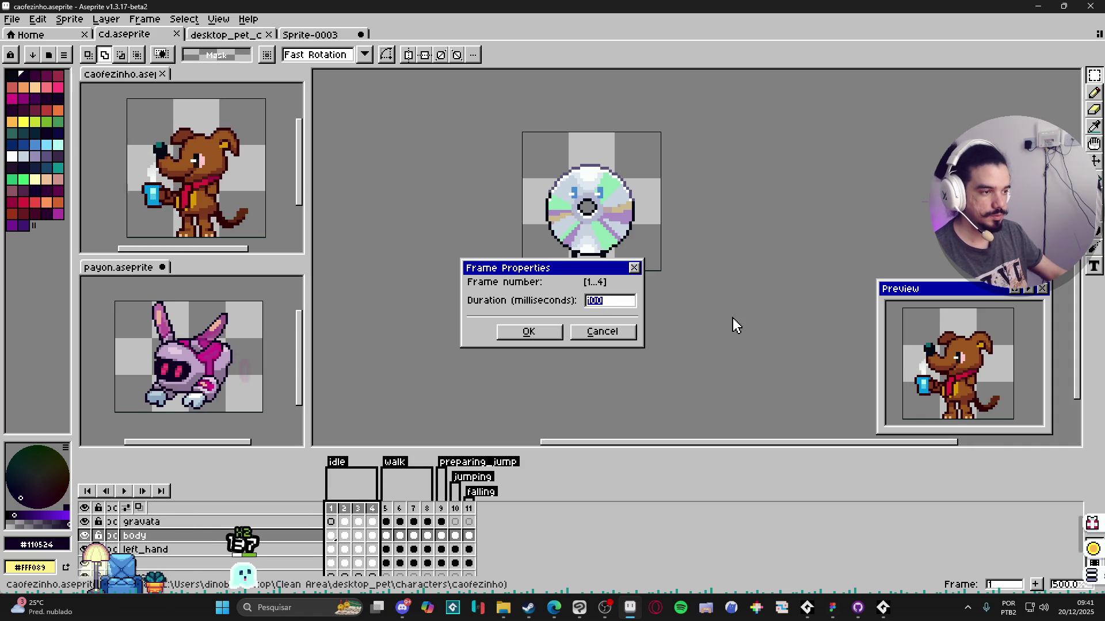
pyautogui.write('150')
pyautogui.press('Return')
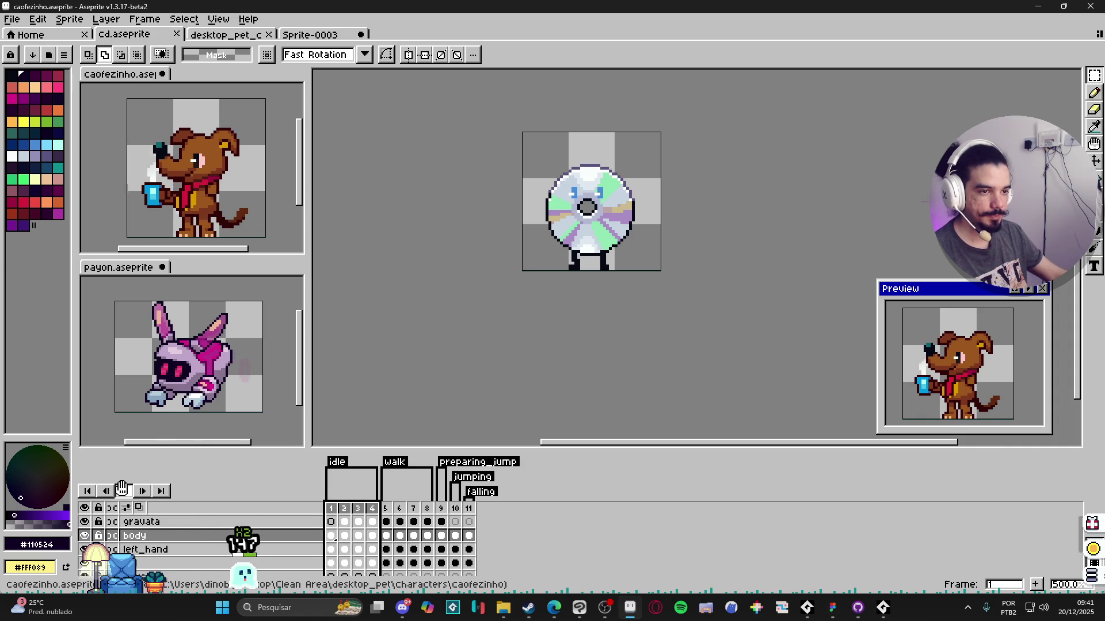
pyautogui.click(124, 490)
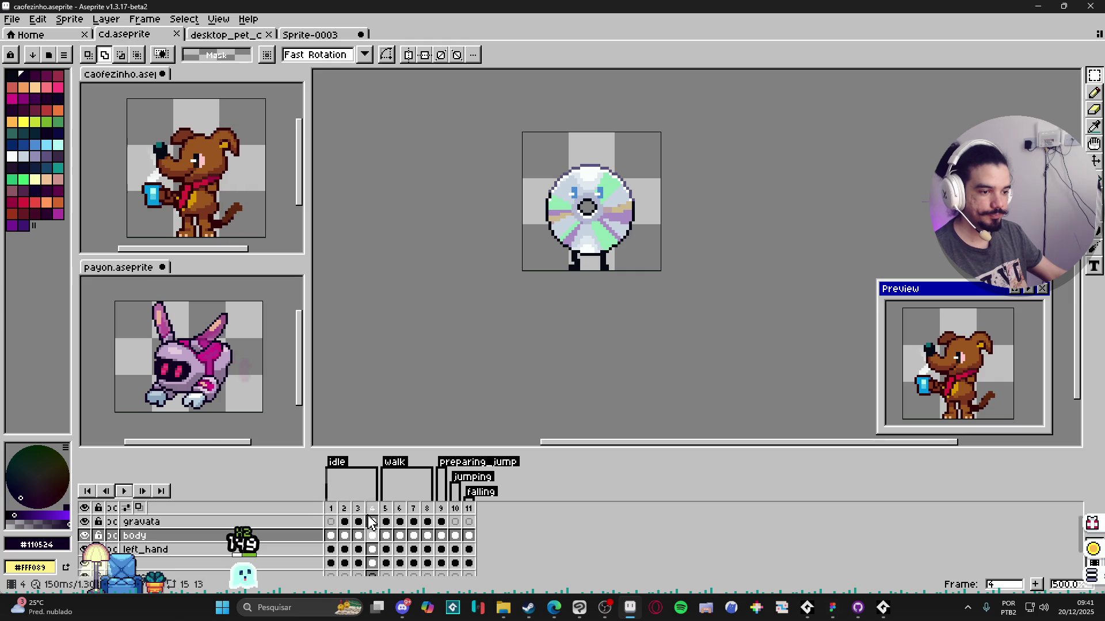
# Step: Set the dog's frames 1–4 to 150 ms each, then show the character sheet
pyautogui.moveTo(330, 507); pyautogui.dragTo(372, 507)
pyautogui.write('p')
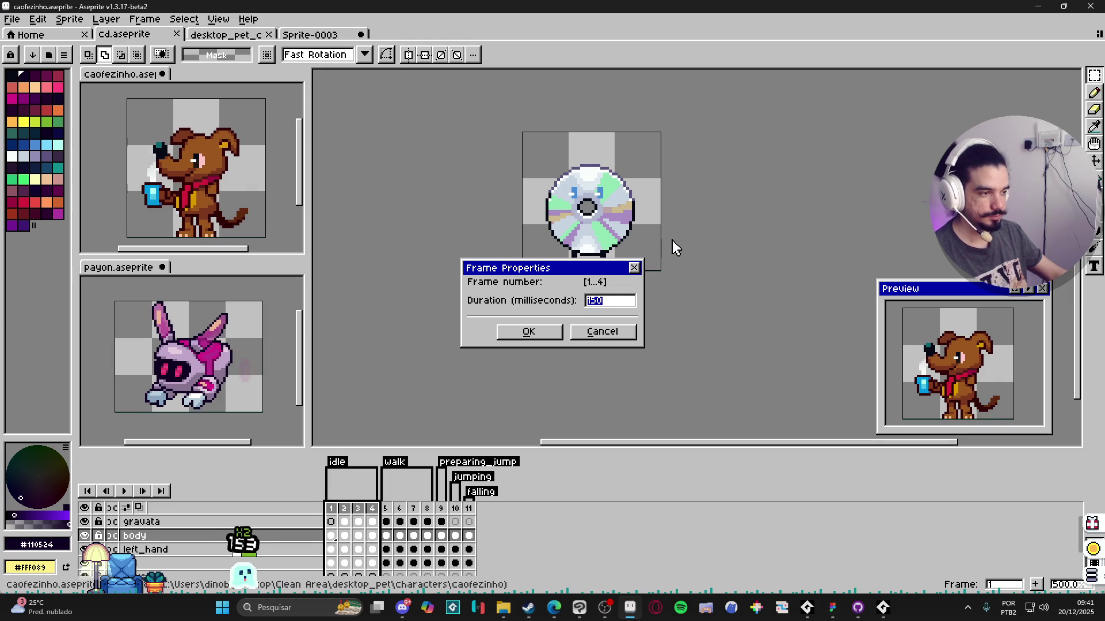
pyautogui.write('100')
pyautogui.press('Return')
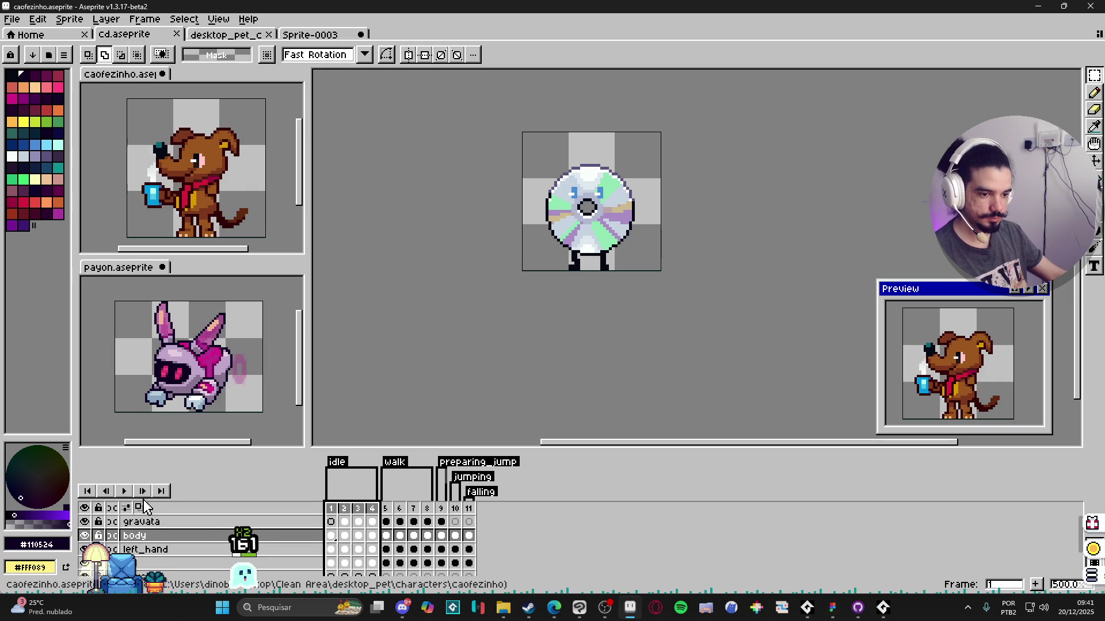
pyautogui.click(124, 490)
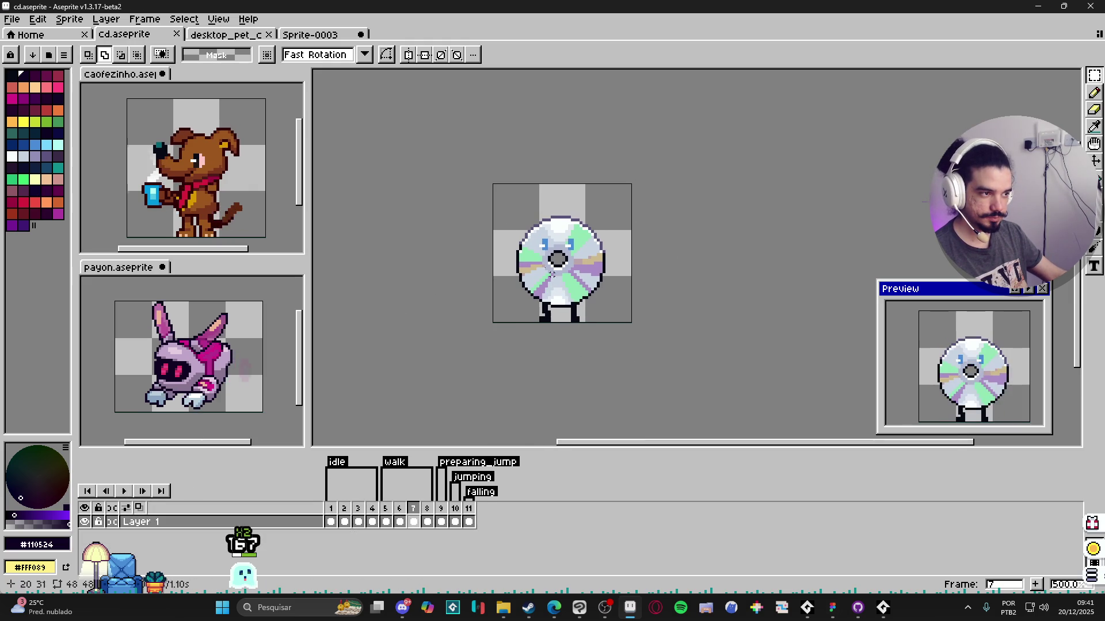
pyautogui.click(246, 35)
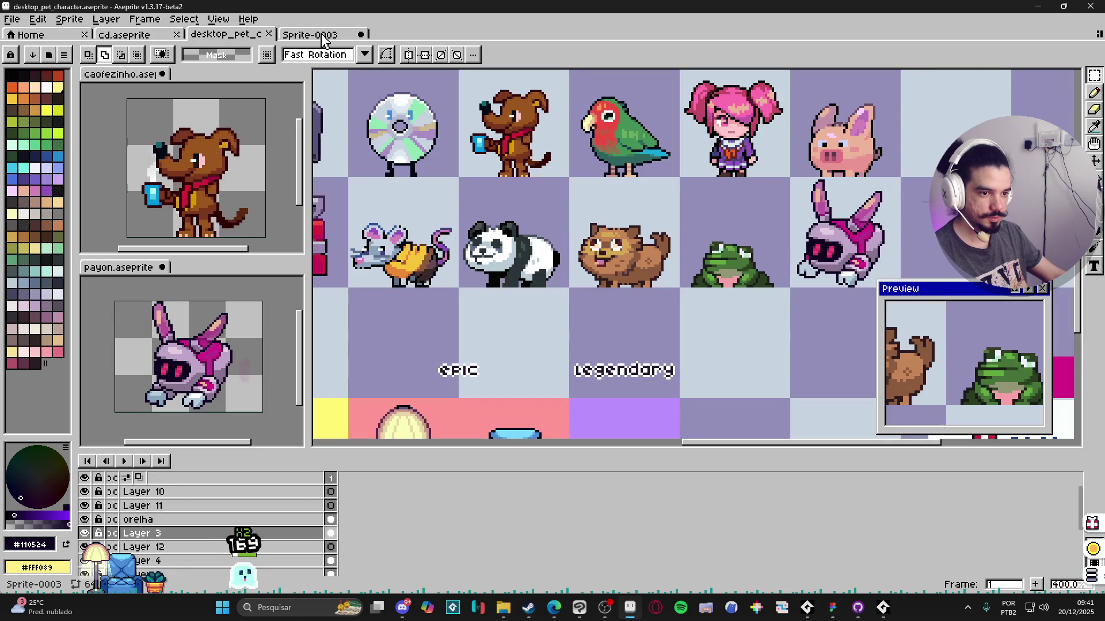
# Step: Add a second frame to the panda sprite with Alt+N, ready for reposing
pyautogui.click(311, 35)
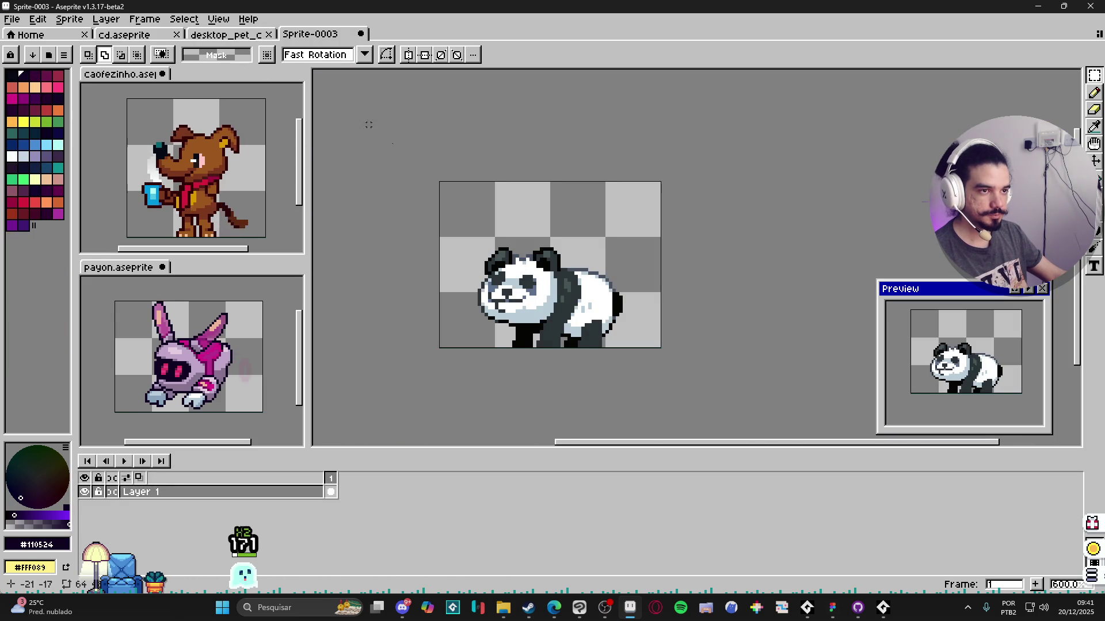
pyautogui.scroll(1, 531, 316)
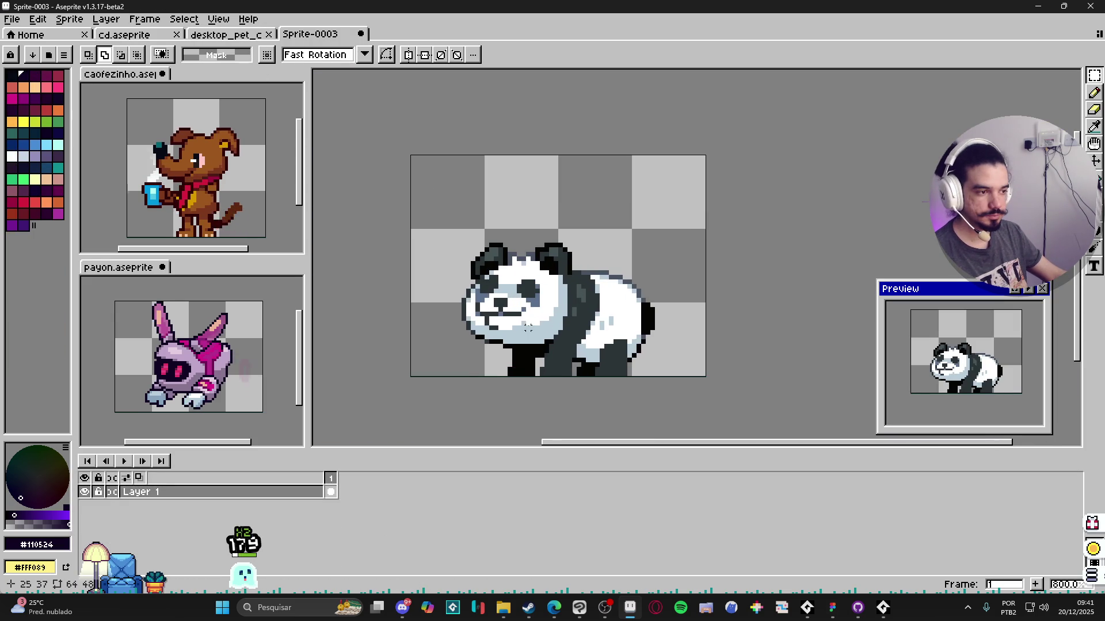
pyautogui.scroll(-1, 511, 372)
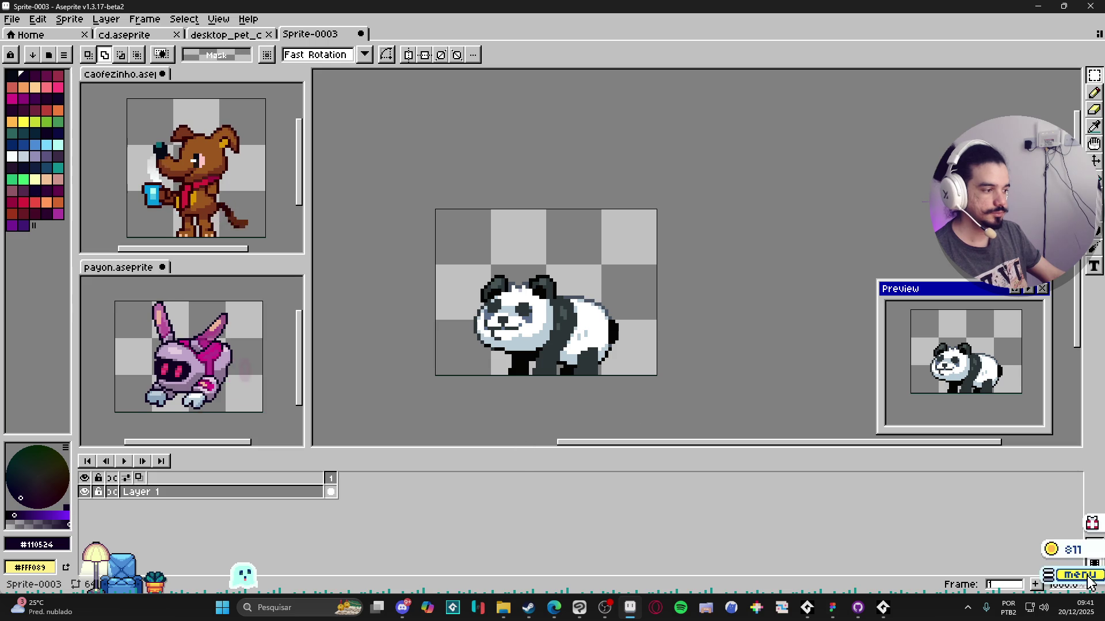
pyautogui.hotkey('alt', 'n')
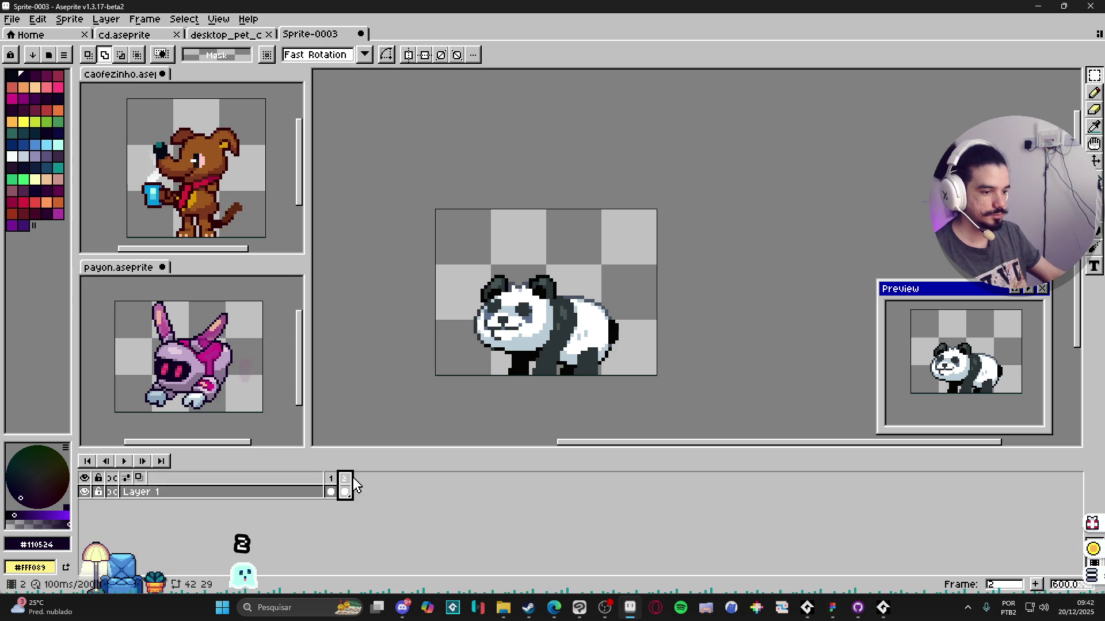
pyautogui.scroll(1, 546, 294)
pyautogui.press('v')
pyautogui.scroll(3, 631, 326)
pyautogui.scroll(-1, 631, 325)
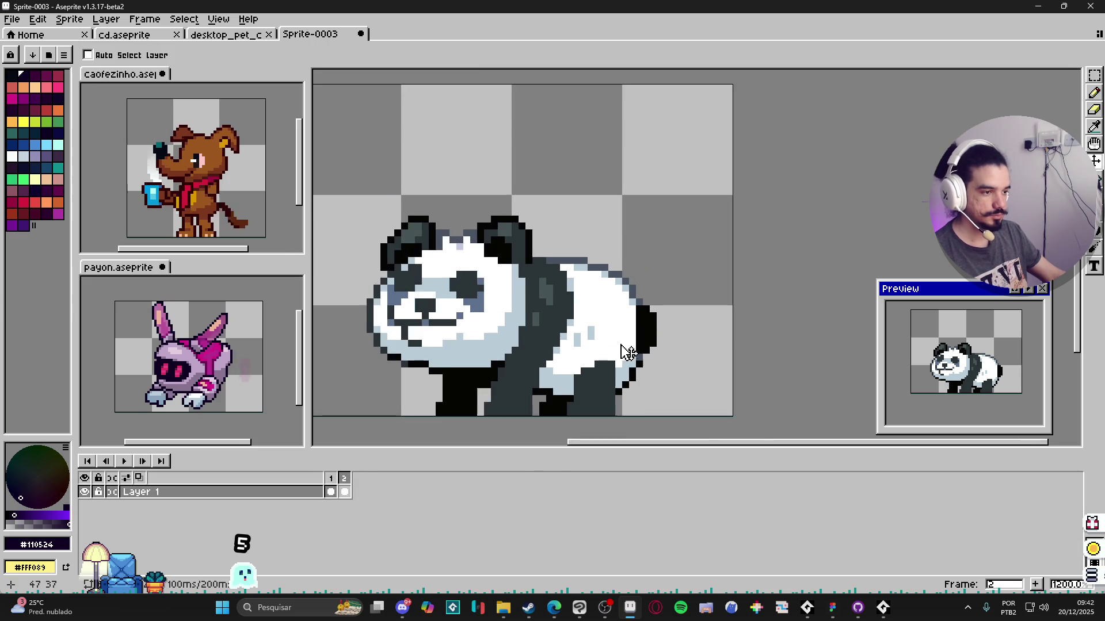
pyautogui.press('b')
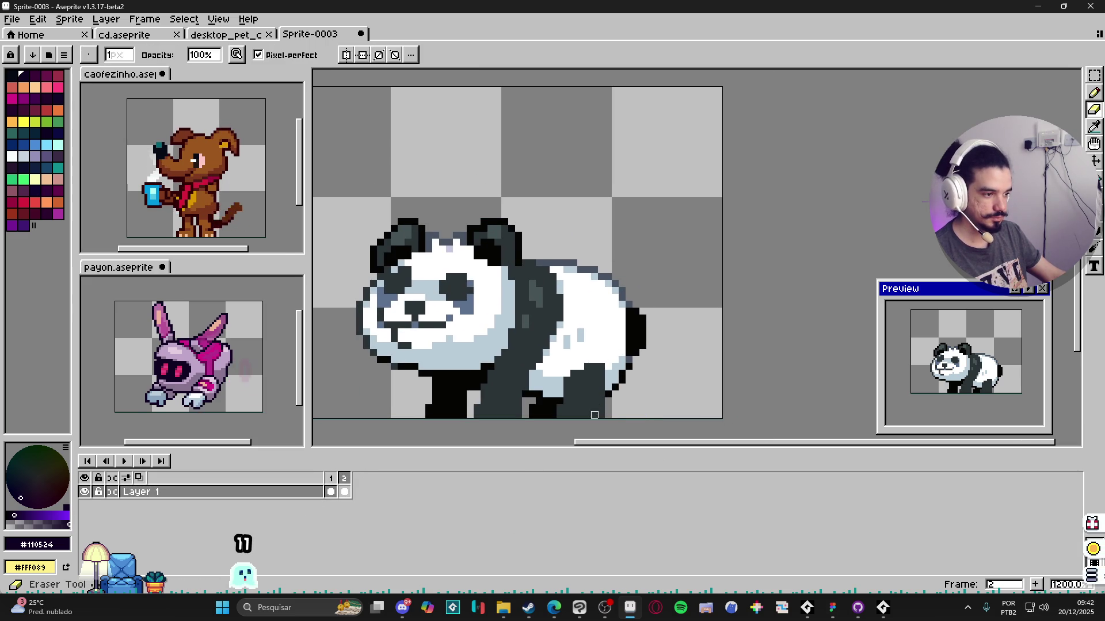
pyautogui.scroll(-1, 567, 393)
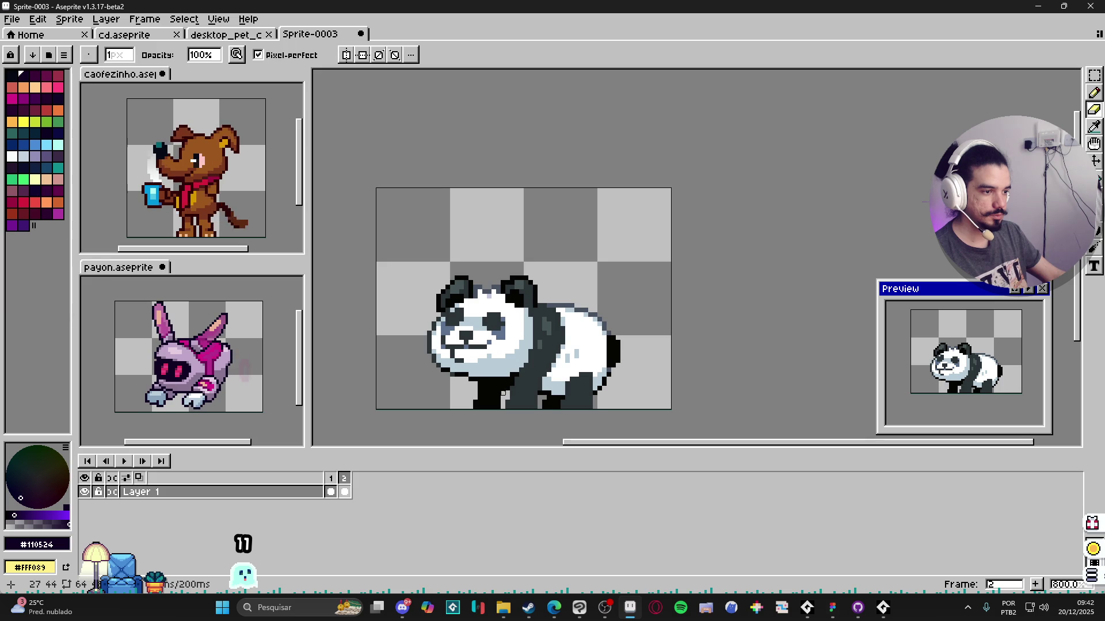
pyautogui.scroll(1, 512, 389)
pyautogui.press('ctrl')
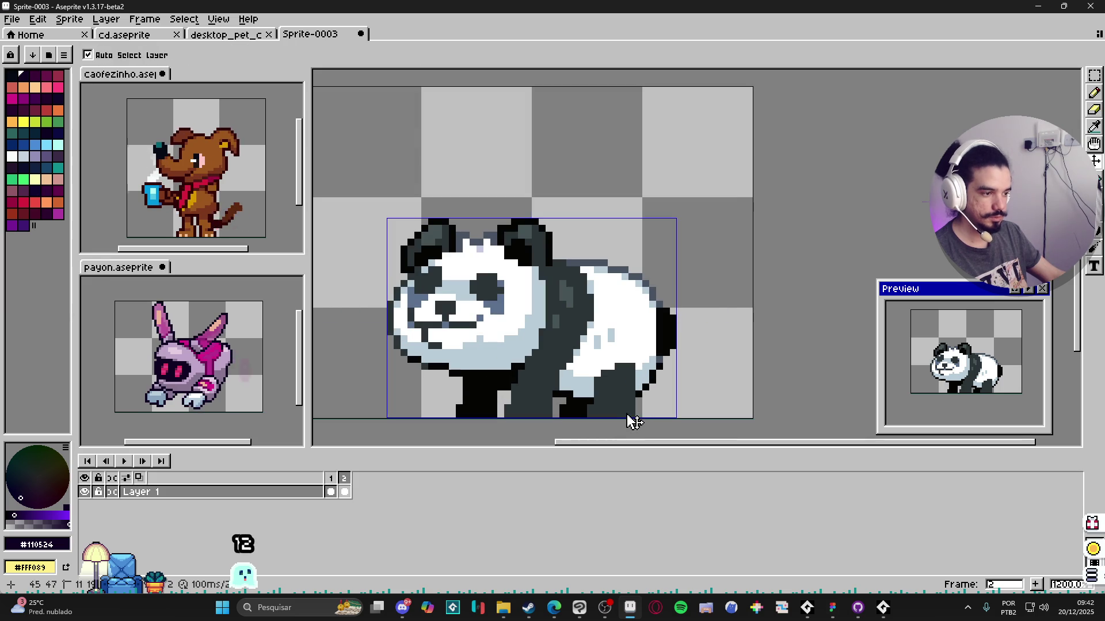
pyautogui.press('m')
pyautogui.scroll(1, 625, 415)
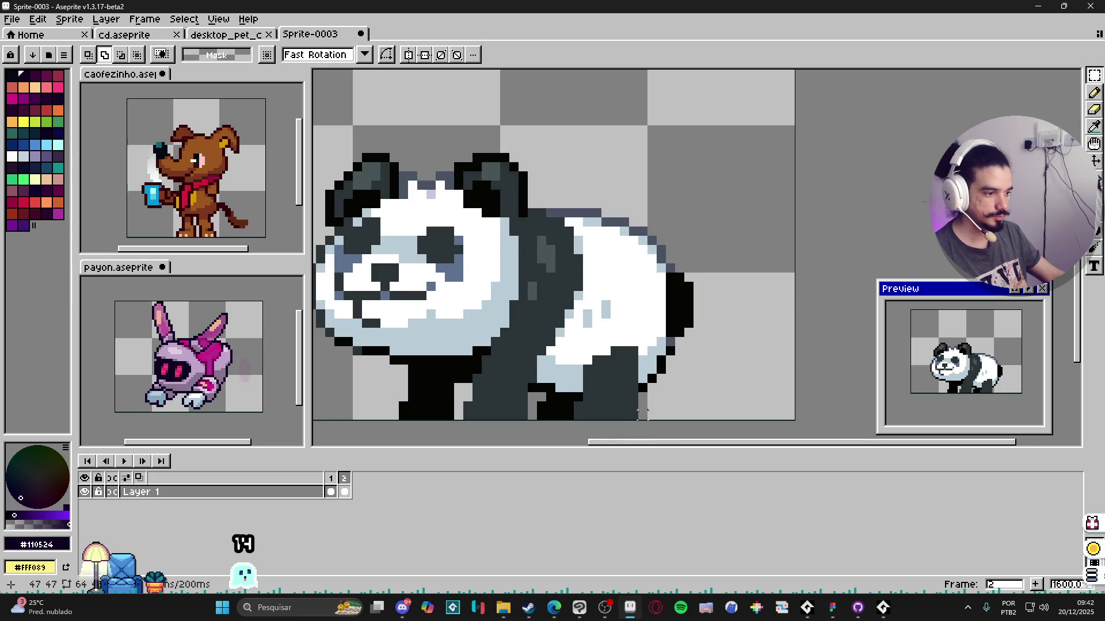
# Step: Erase part of the panda's back leg and the dark strip above it
pyautogui.moveTo(641, 362); pyautogui.dragTo(590, 412)
pyautogui.scroll(2, 590, 413)
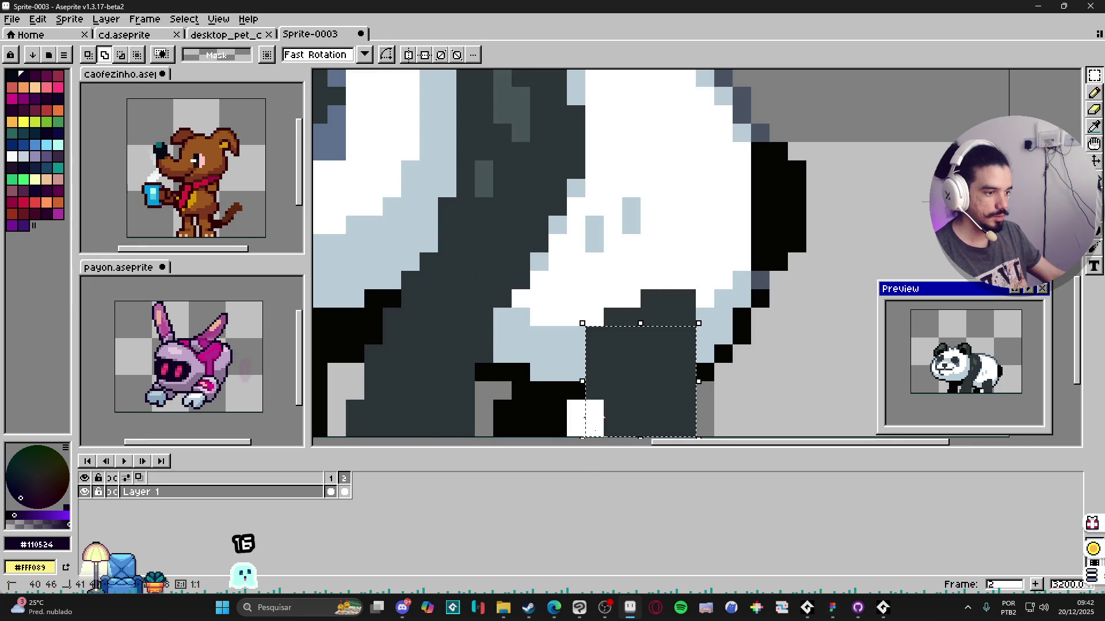
pyautogui.press('Delete')
pyautogui.moveTo(602, 308); pyautogui.dragTo(698, 328)
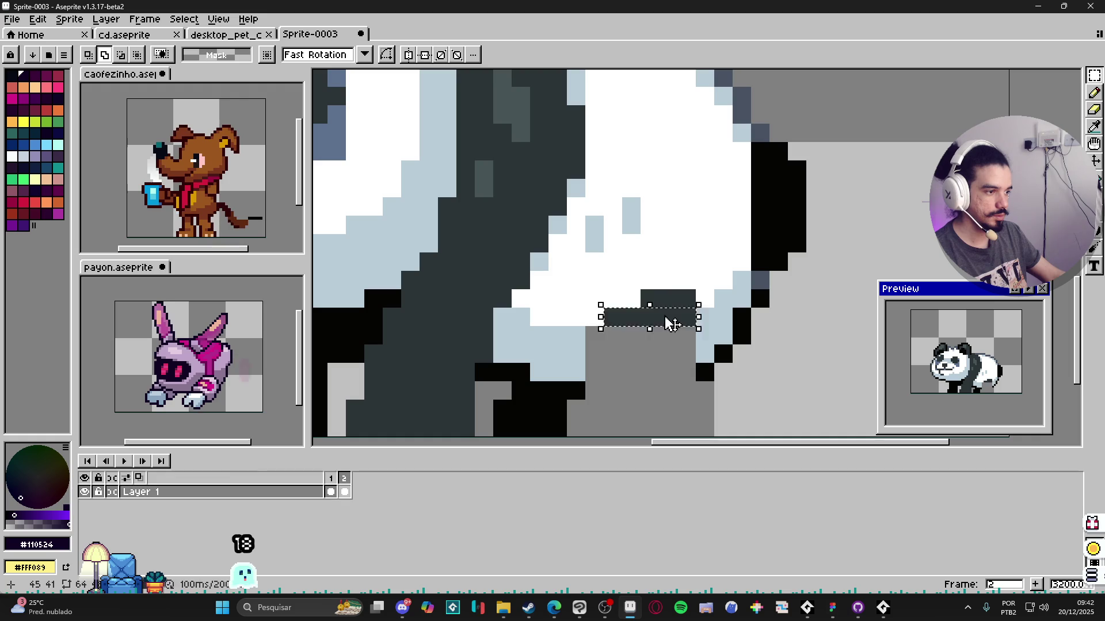
pyautogui.press('Delete')
pyautogui.scroll(-3, 611, 262)
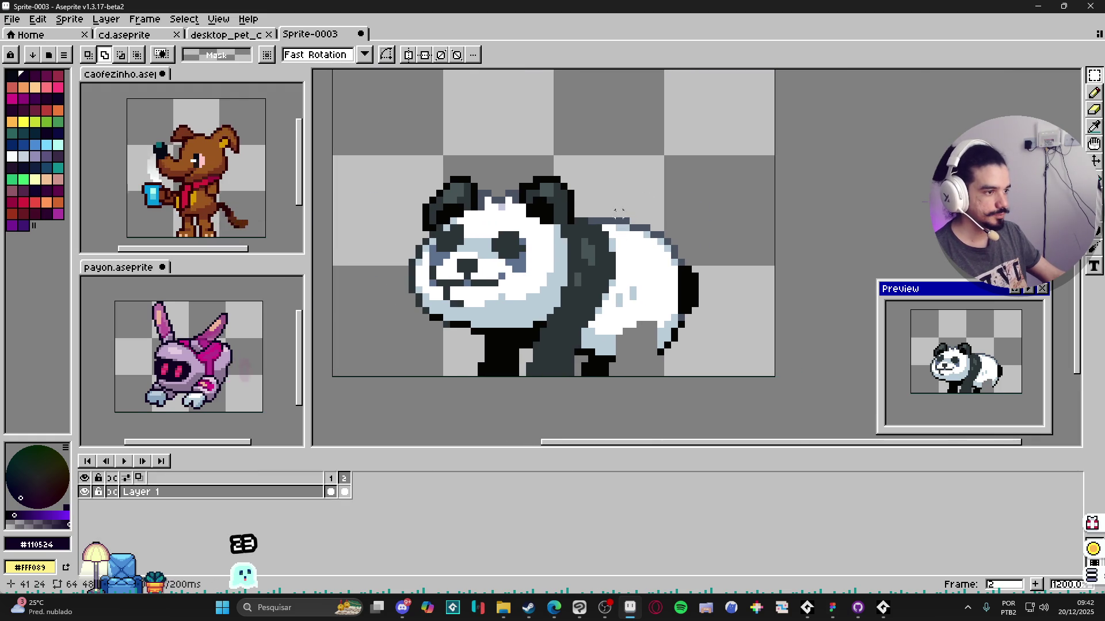
# Step: Lower the panda's rear body and black tail slightly into place
pyautogui.moveTo(590, 220); pyautogui.dragTo(697, 361)
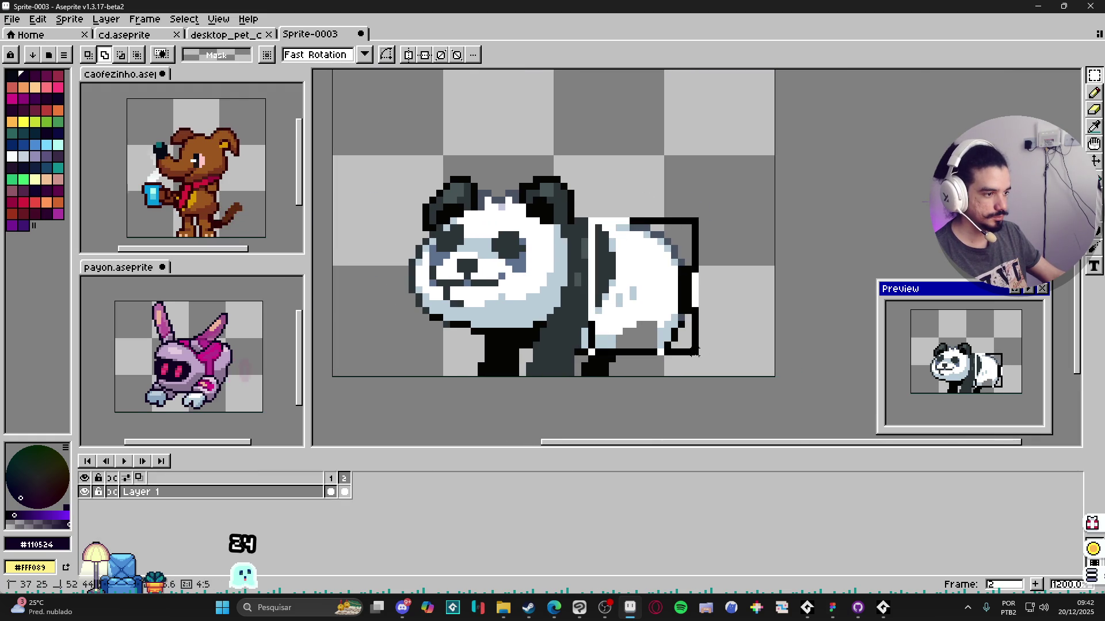
pyautogui.moveTo(694, 352); pyautogui.dragTo(699, 358)
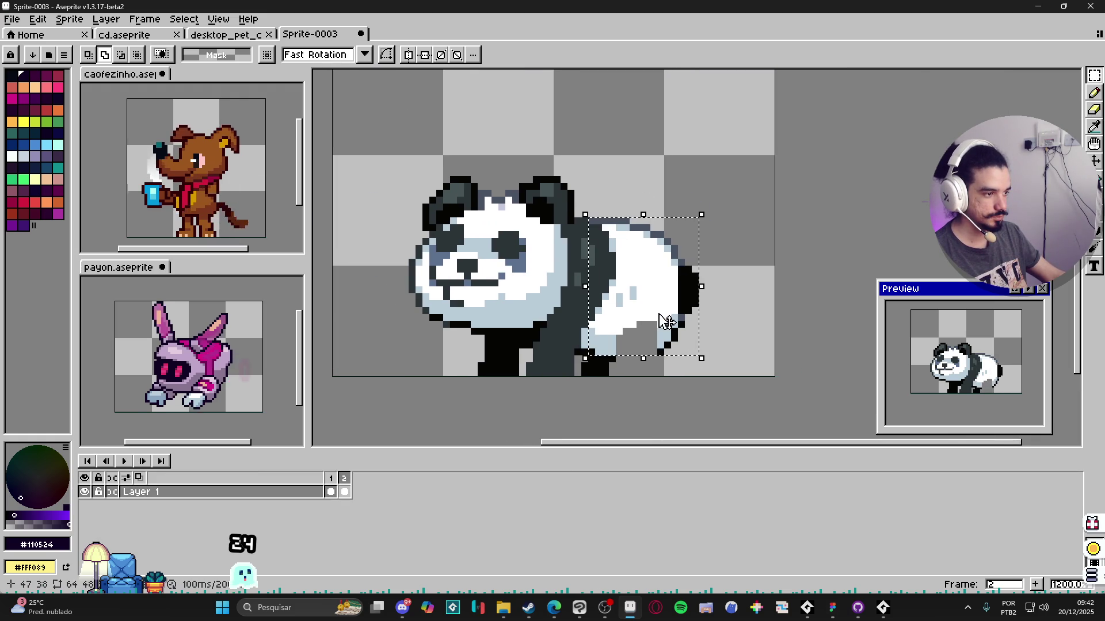
pyautogui.moveTo(686, 296); pyautogui.dragTo(688, 329)
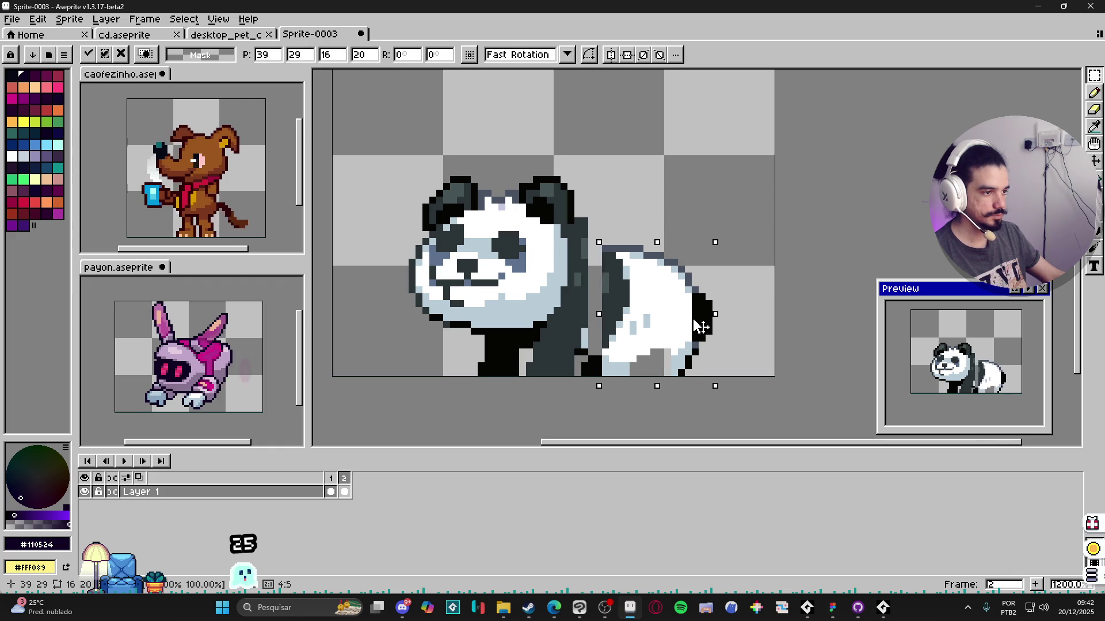
pyautogui.press('Return')
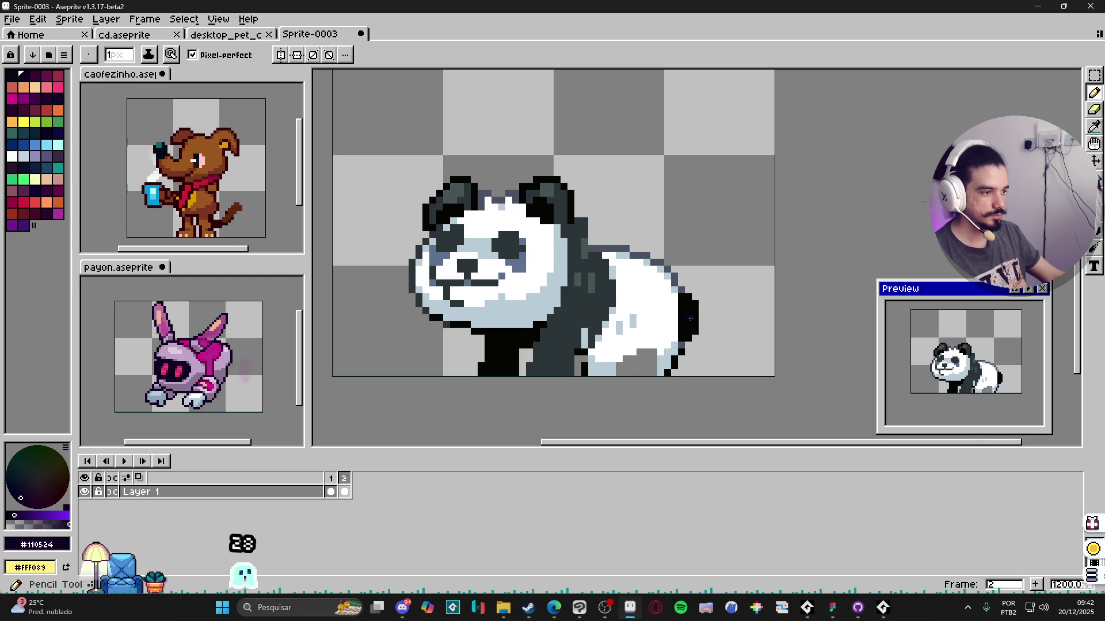
pyautogui.moveTo(675, 292)
pyautogui.mouseDown()
pyautogui.moveTo(709, 344)
pyautogui.moveTo(691, 361)
pyautogui.mouseUp()
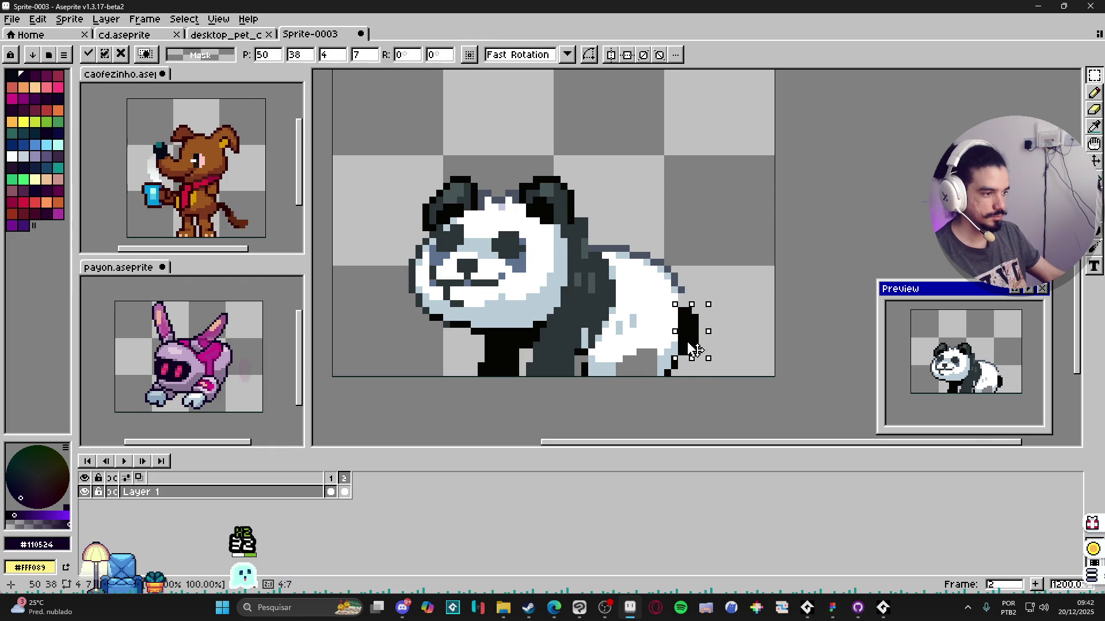
pyautogui.press('Return')
# Step: Move the panda's head up and to the right and commit it
pyautogui.press('i')
pyautogui.click(681, 290)
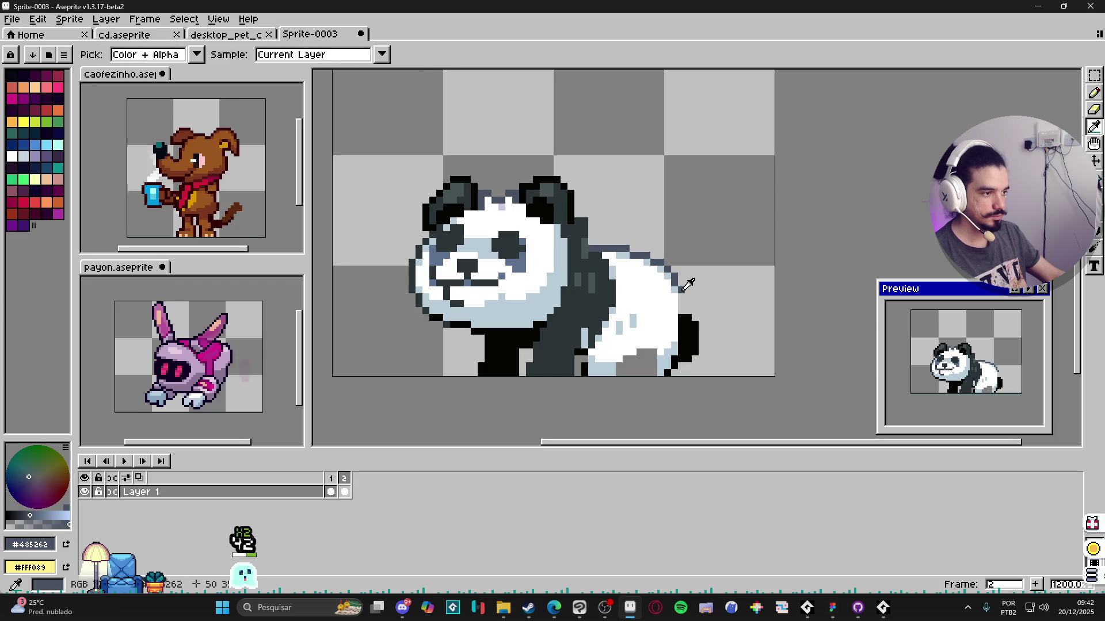
pyautogui.press('b')
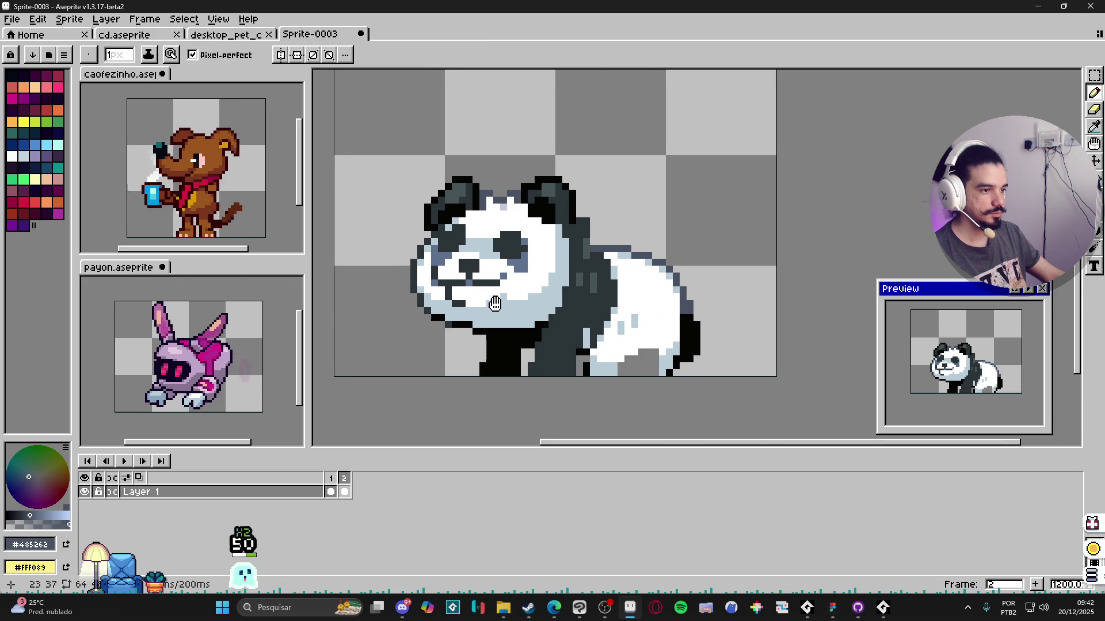
pyautogui.press('m')
pyautogui.moveTo(399, 151); pyautogui.dragTo(587, 290)
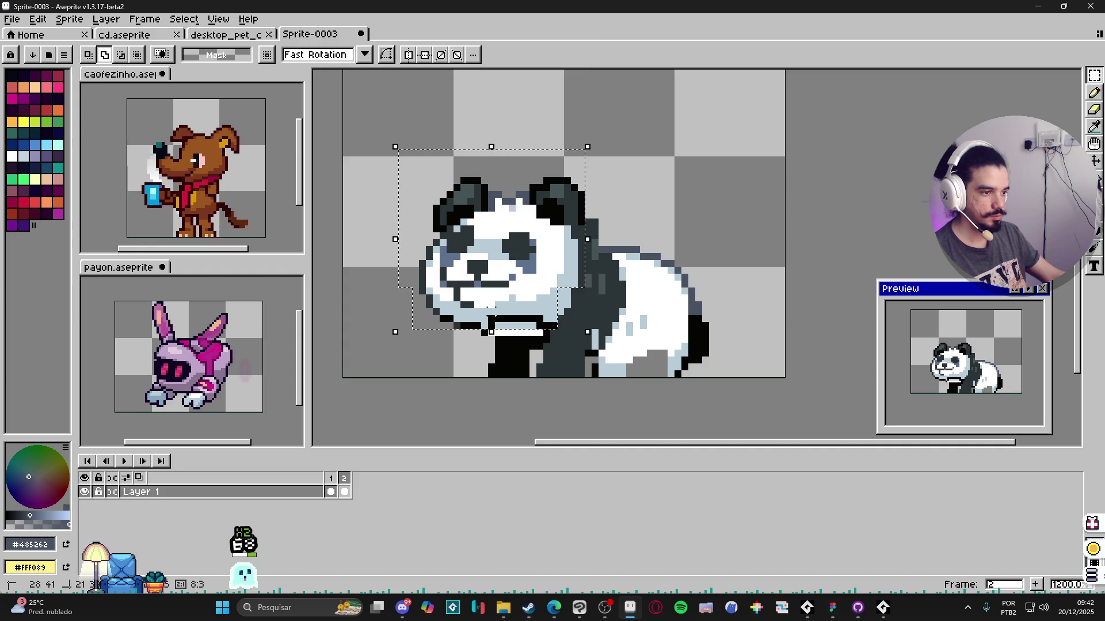
pyautogui.moveTo(469, 216); pyautogui.dragTo(468, 259)
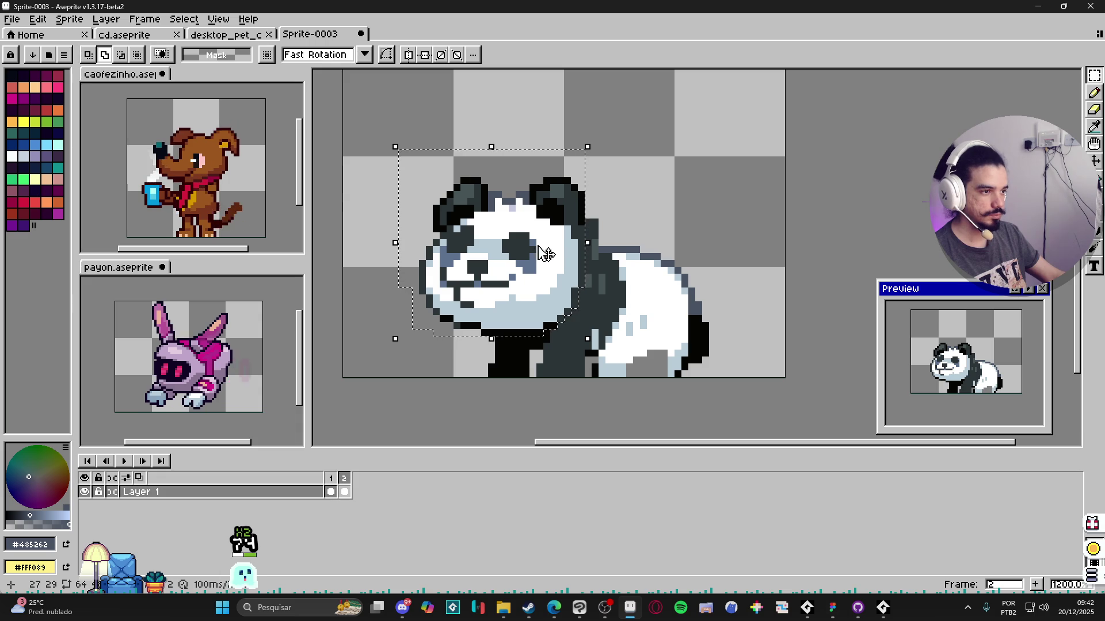
pyautogui.moveTo(529, 245); pyautogui.dragTo(576, 233)
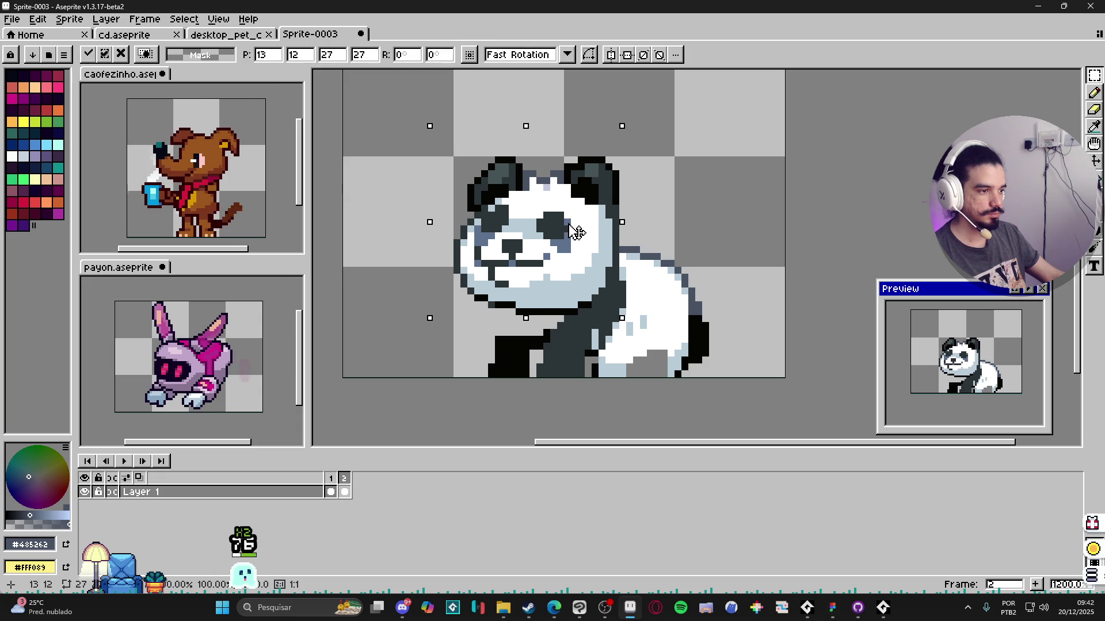
pyautogui.hotkey('ctrl', 'd')
# Step: Touch up the outline around the moved parts using sampled greys and white
pyautogui.press('b')
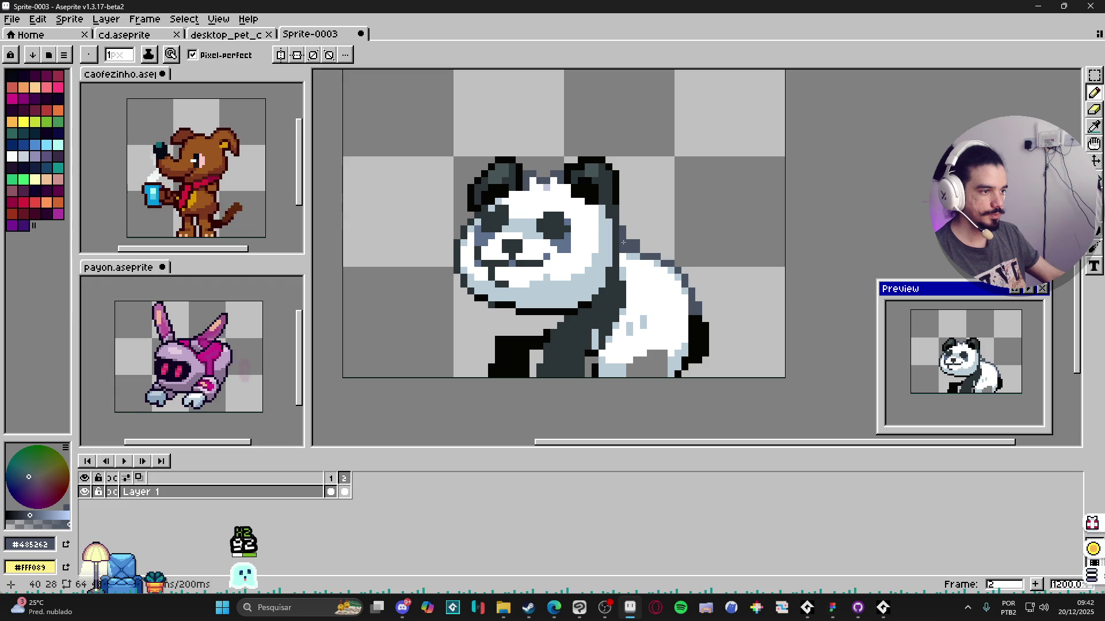
pyautogui.keyDown('alt'); pyautogui.click(622, 249); pyautogui.keyUp('alt')
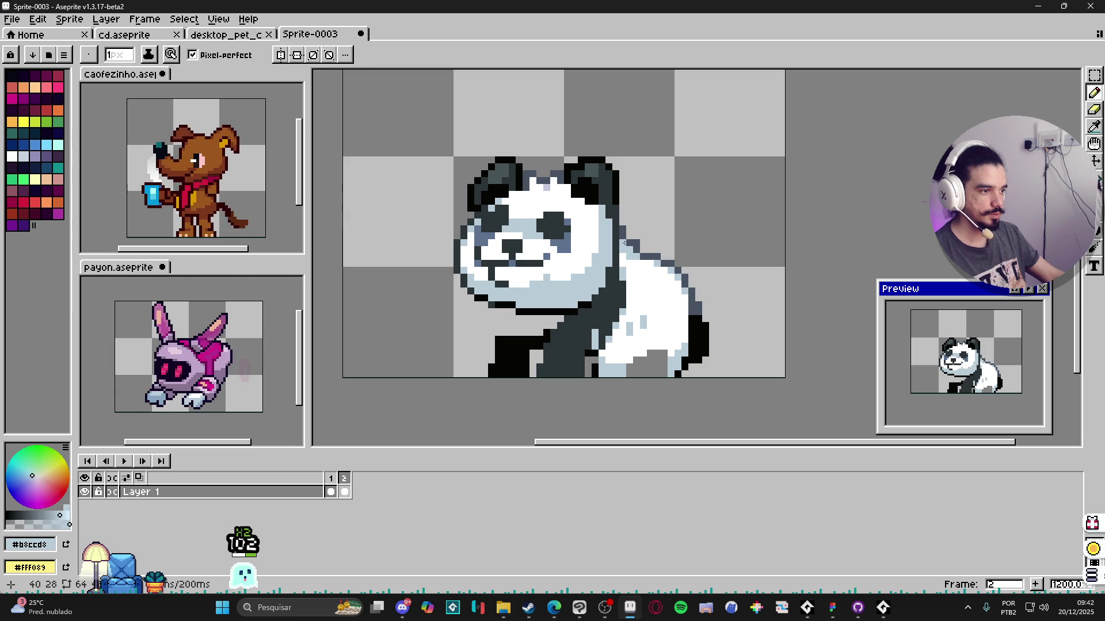
pyautogui.keyDown('alt'); pyautogui.click(630, 237); pyautogui.keyUp('alt')
pyautogui.keyDown('alt'); pyautogui.click(627, 244); pyautogui.keyUp('alt')
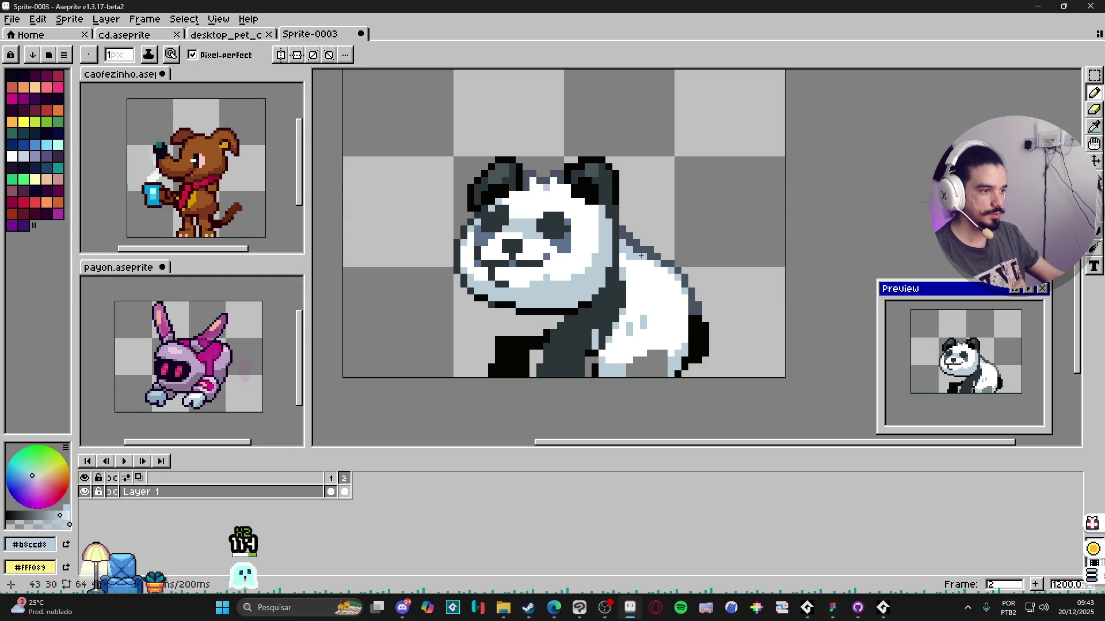
pyautogui.keyDown('alt'); pyautogui.click(619, 223); pyautogui.keyUp('alt')
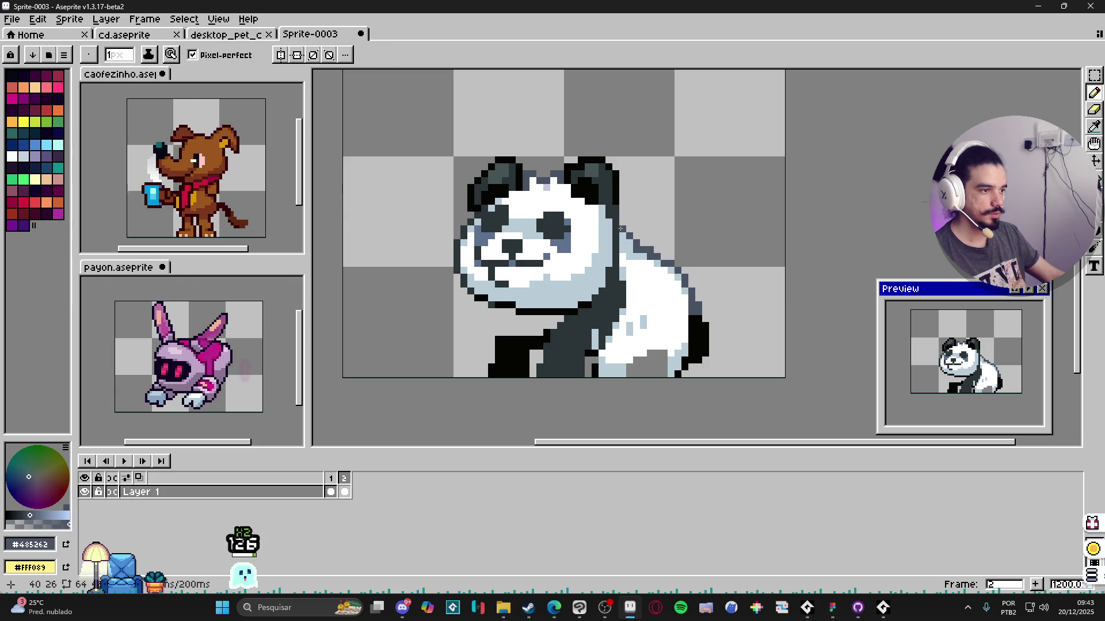
pyautogui.press('alt')
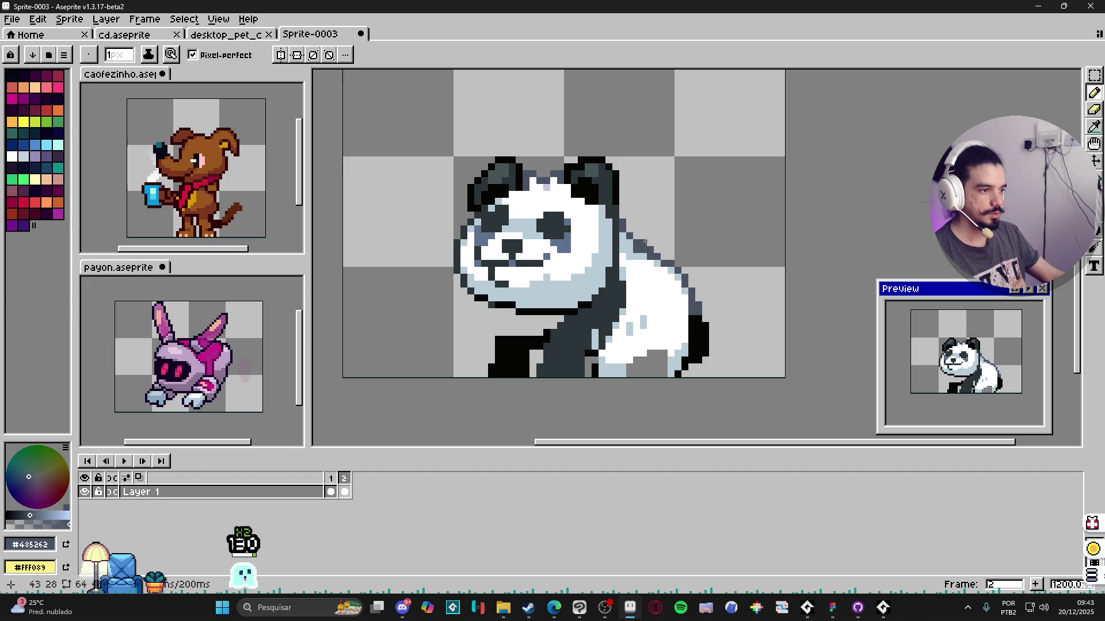
pyautogui.keyDown('alt'); pyautogui.click(642, 255); pyautogui.keyUp('alt')
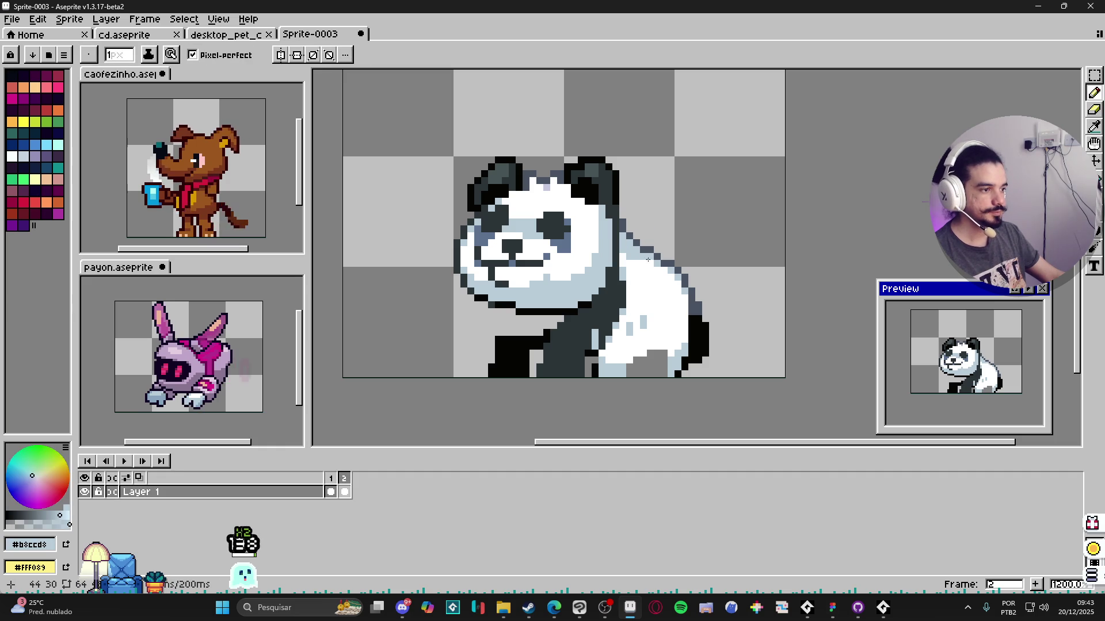
pyautogui.keyDown('alt'); pyautogui.click(624, 258); pyautogui.keyUp('alt')
pyautogui.keyDown('alt'); pyautogui.click(631, 258); pyautogui.keyUp('alt')
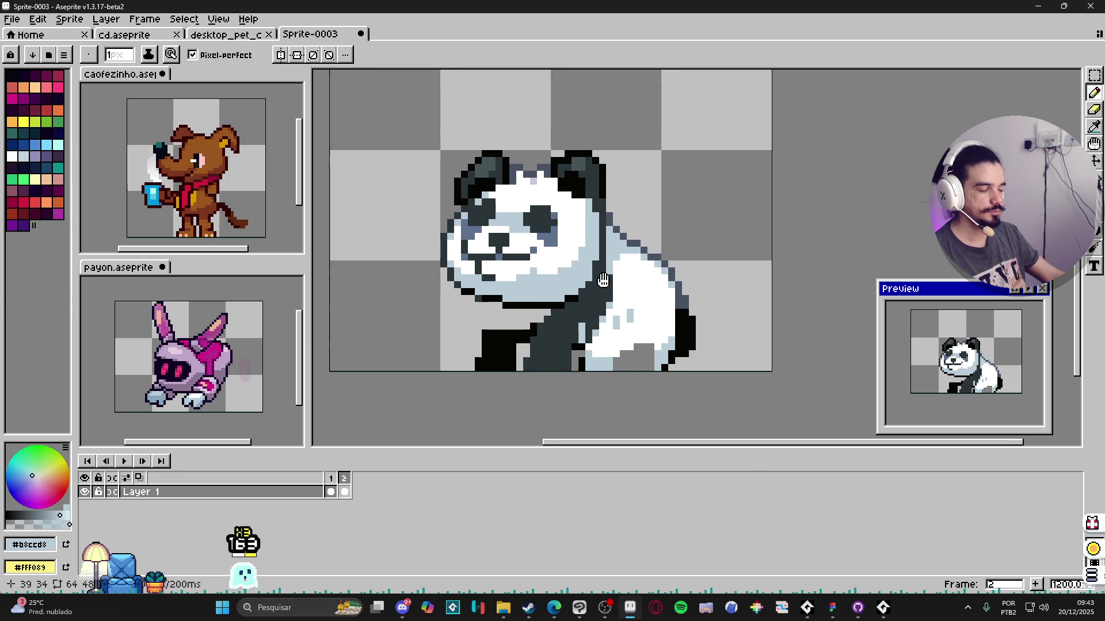
pyautogui.click(331, 485)
# Step: Flip between frames 1 and 2 to compare the panda poses
pyautogui.press('v')
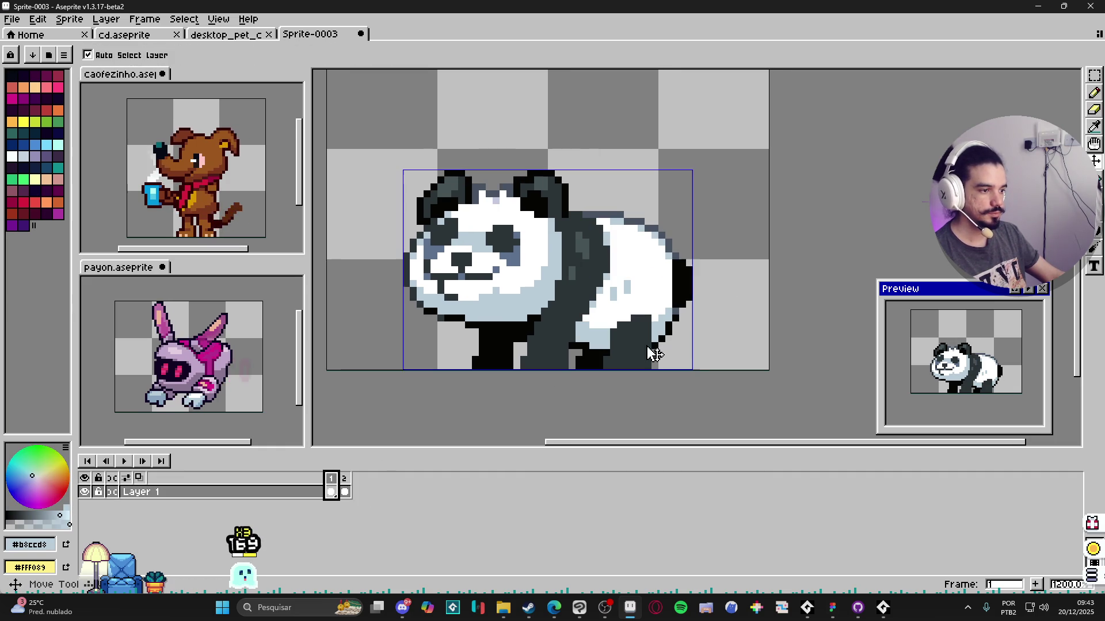
pyautogui.press('Right')
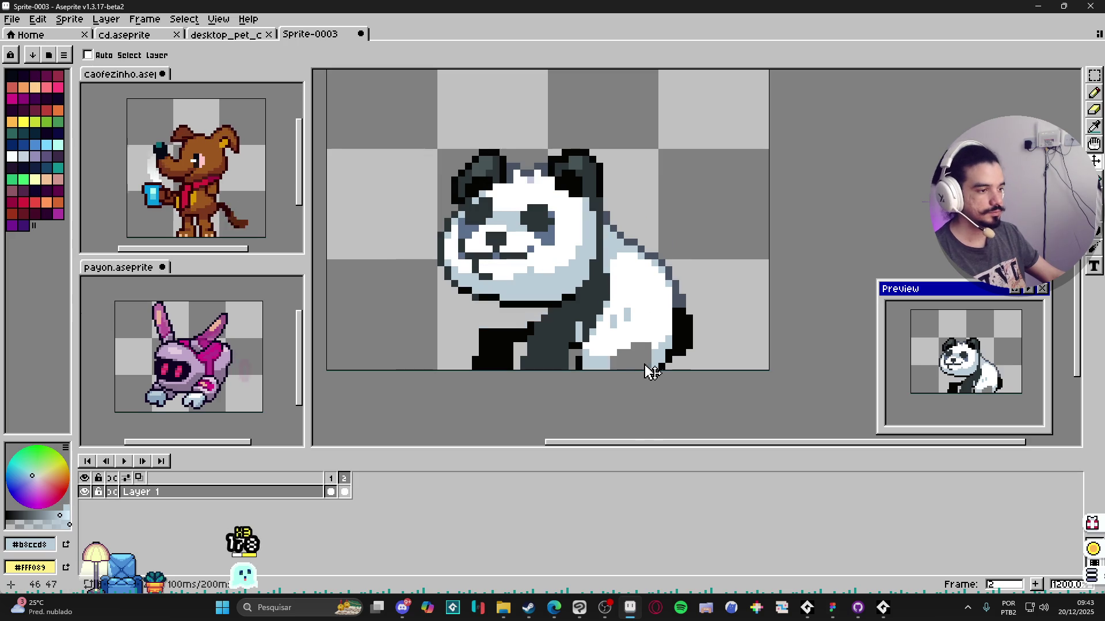
pyautogui.click(335, 477)
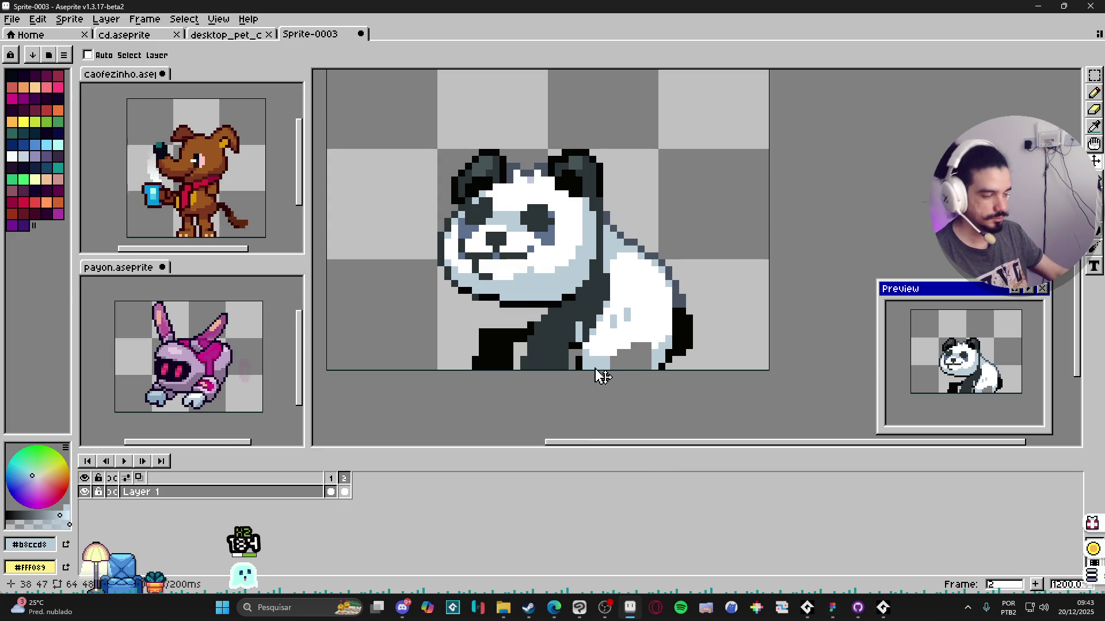
pyautogui.click(335, 488)
# Step: Rotate the selected rear leg a quarter turn in frame 2 and commit it
pyautogui.press('m')
pyautogui.scroll(1, 632, 365)
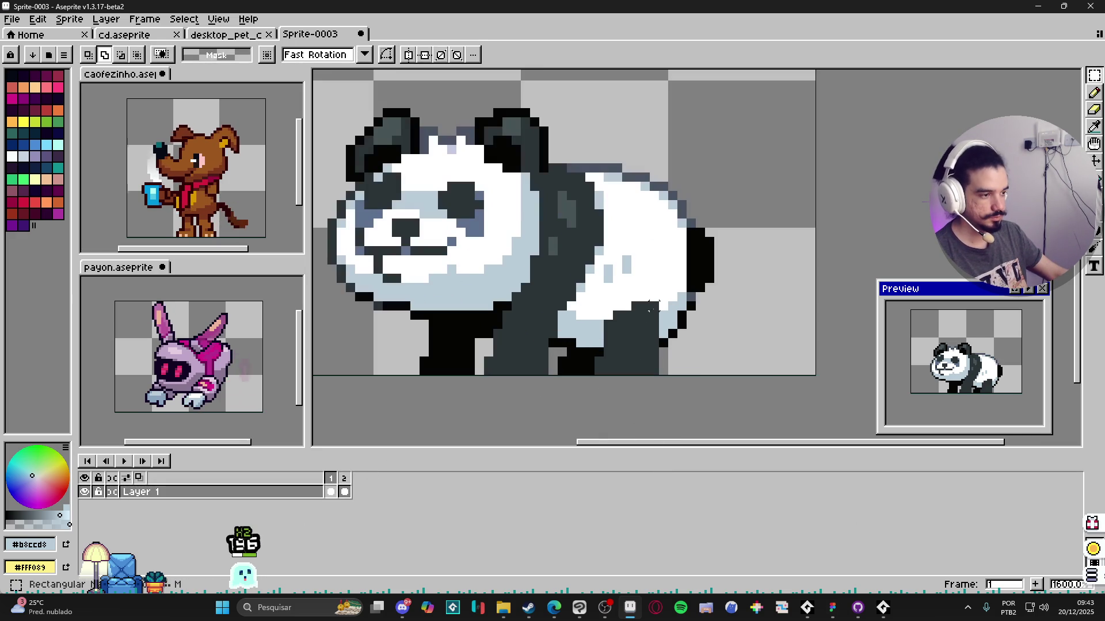
pyautogui.moveTo(661, 377)
pyautogui.mouseDown()
pyautogui.moveTo(628, 298)
pyautogui.moveTo(659, 380)
pyautogui.mouseUp()
pyautogui.scroll(1, 604, 354)
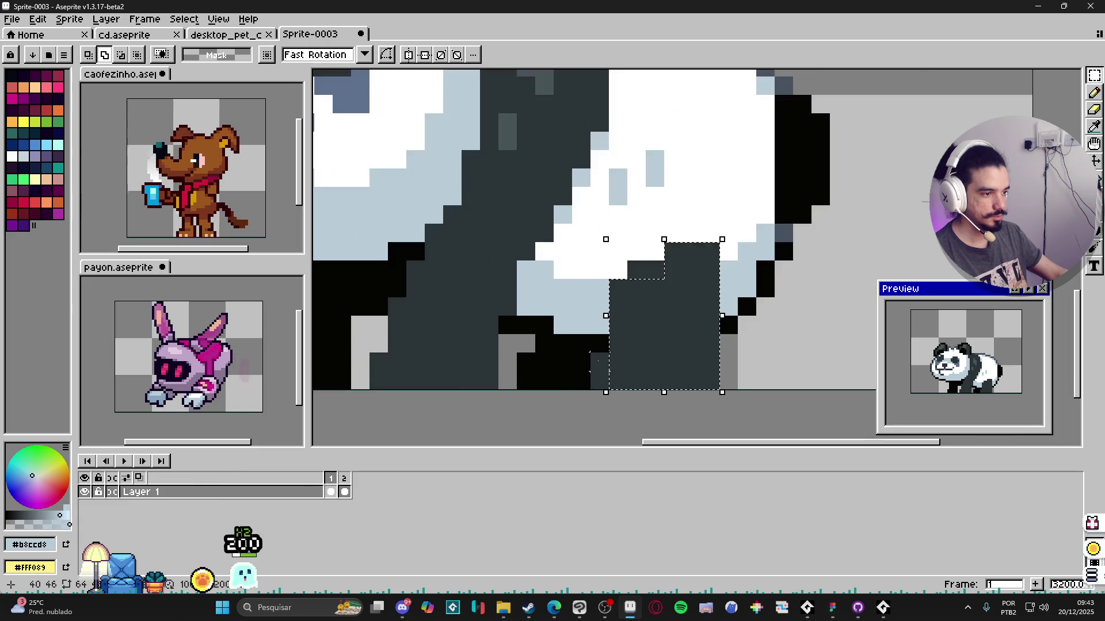
pyautogui.moveTo(591, 390); pyautogui.dragTo(626, 356)
pyautogui.scroll(-1, 649, 333)
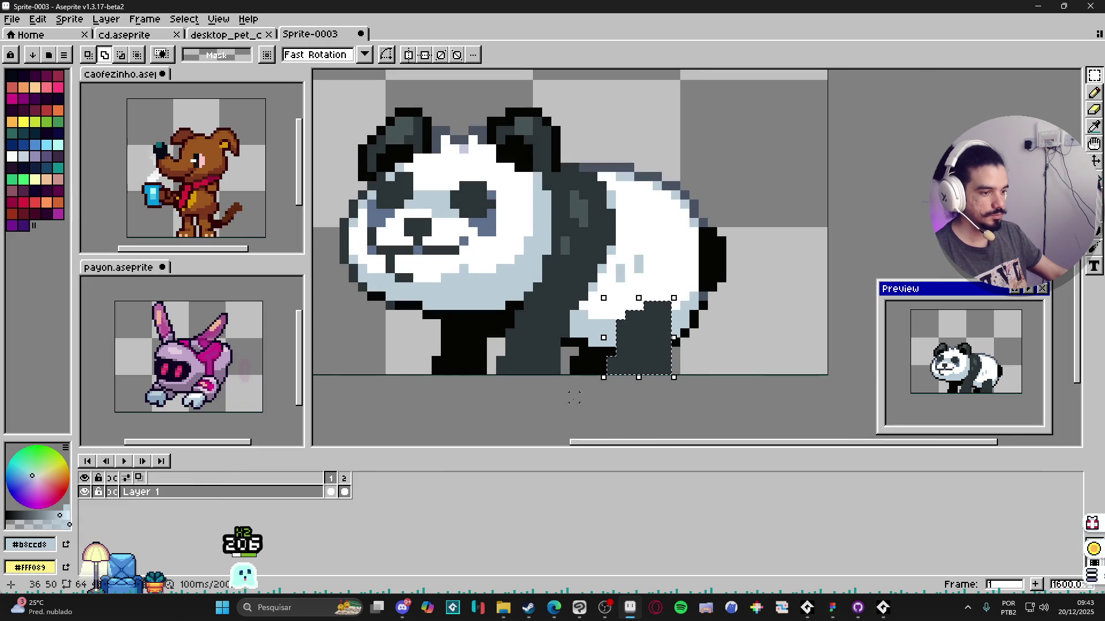
pyautogui.click(345, 492)
pyautogui.scroll(-1, 636, 310)
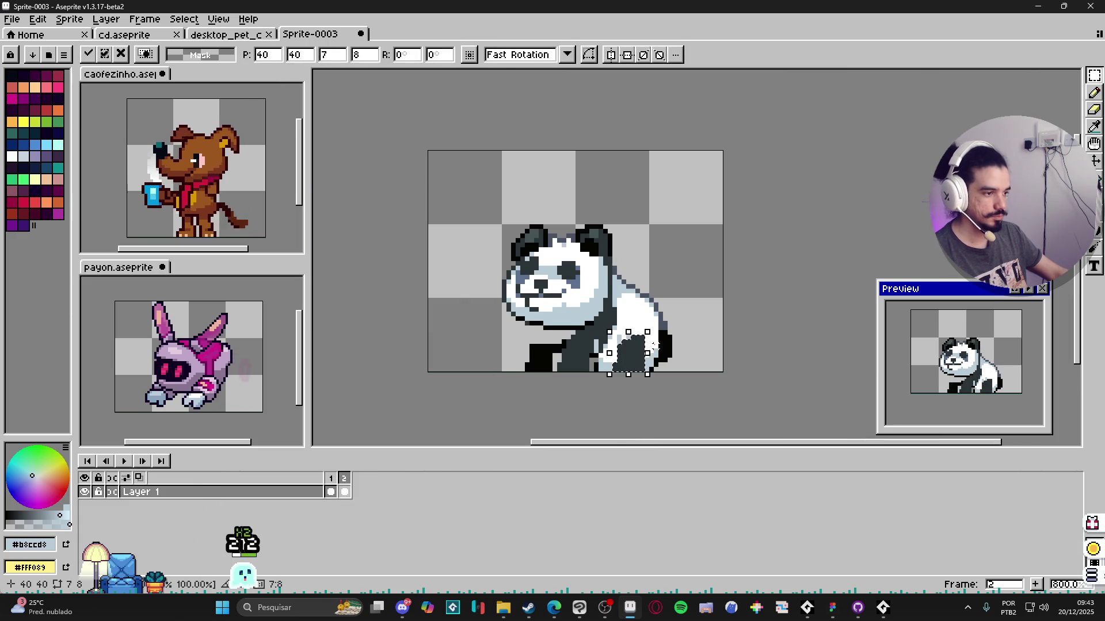
pyautogui.moveTo(664, 323)
pyautogui.mouseDown()
pyautogui.moveTo(663, 388)
pyautogui.moveTo(629, 371)
pyautogui.mouseUp()
pyautogui.scroll(1, 647, 371)
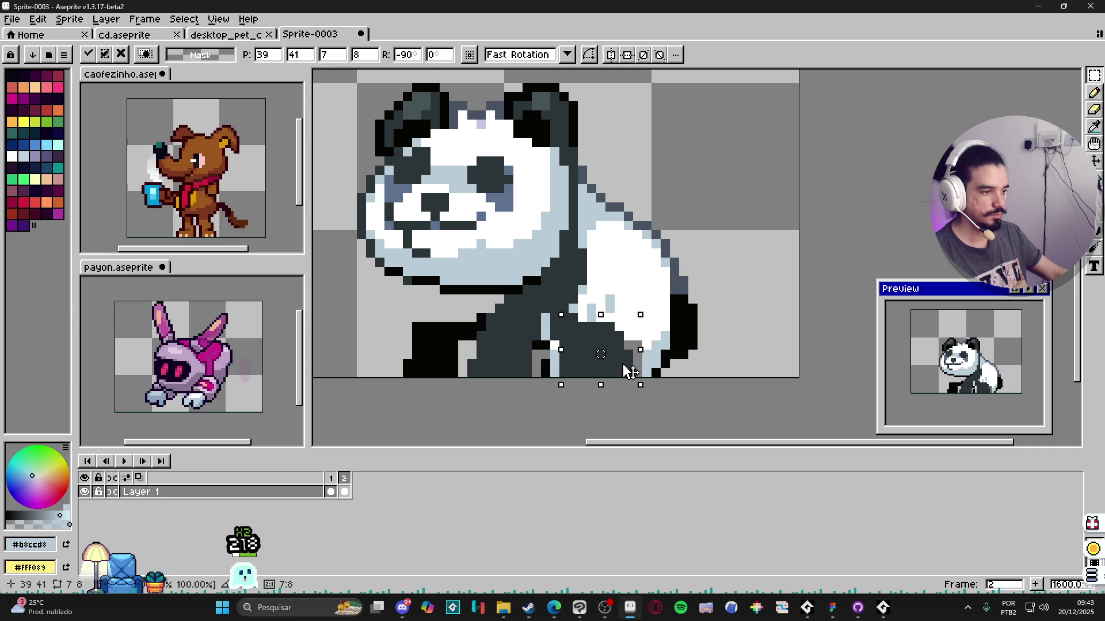
pyautogui.press('b')
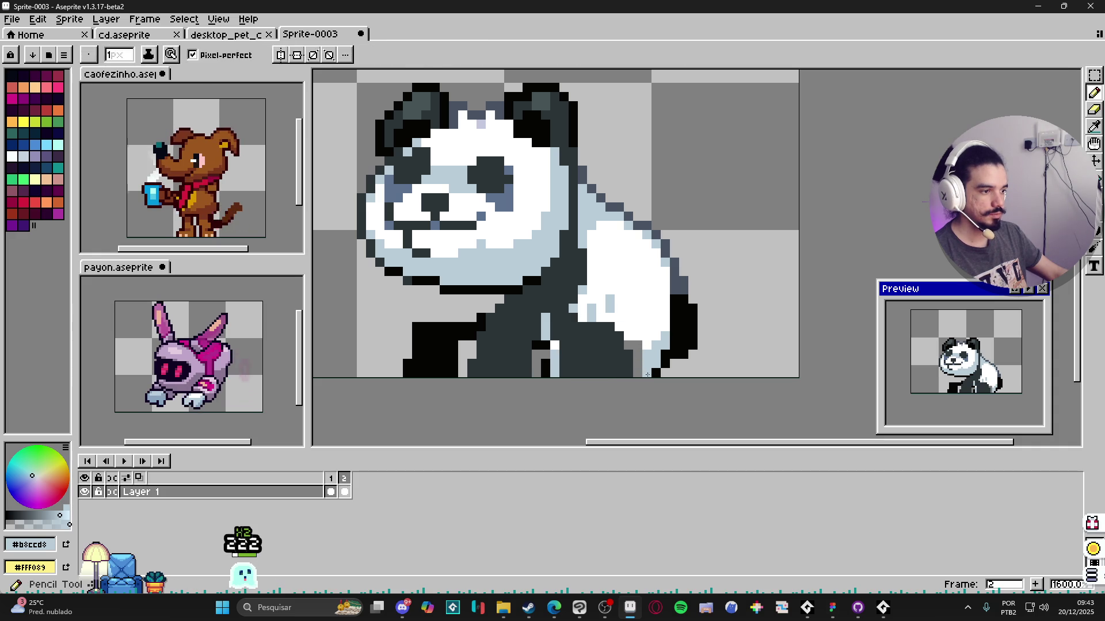
# Step: Extend the near-black outline leftward along the rotated leg
pyautogui.keyDown('alt'); pyautogui.click(574, 309); pyautogui.keyUp('alt')
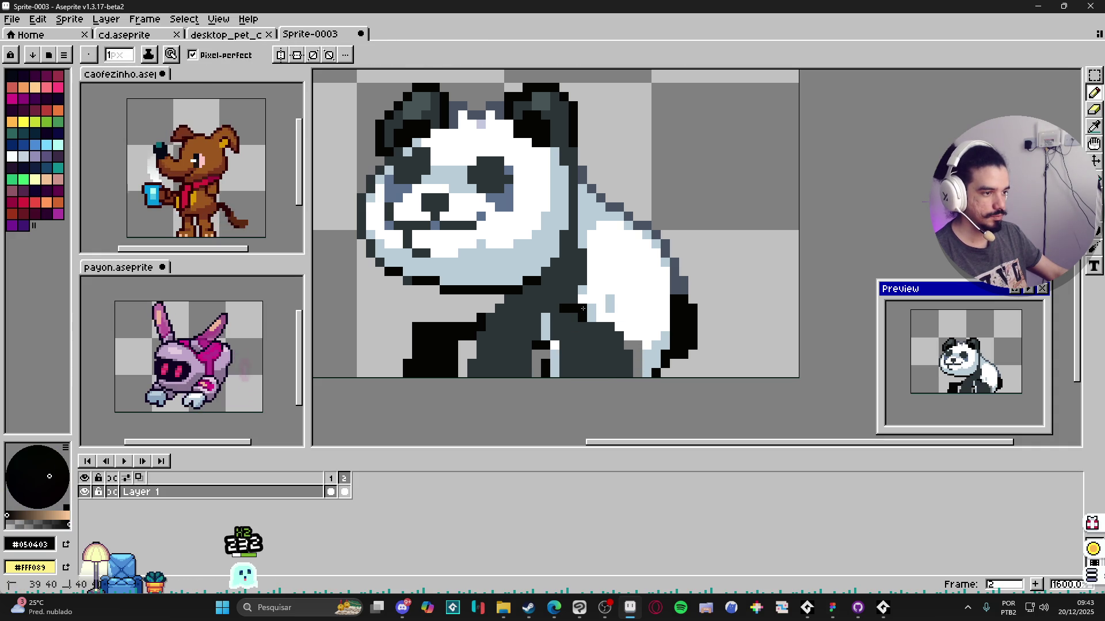
pyautogui.moveTo(582, 309)
pyautogui.mouseDown()
pyautogui.moveTo(550, 309)
pyautogui.moveTo(554, 377)
pyautogui.mouseUp()
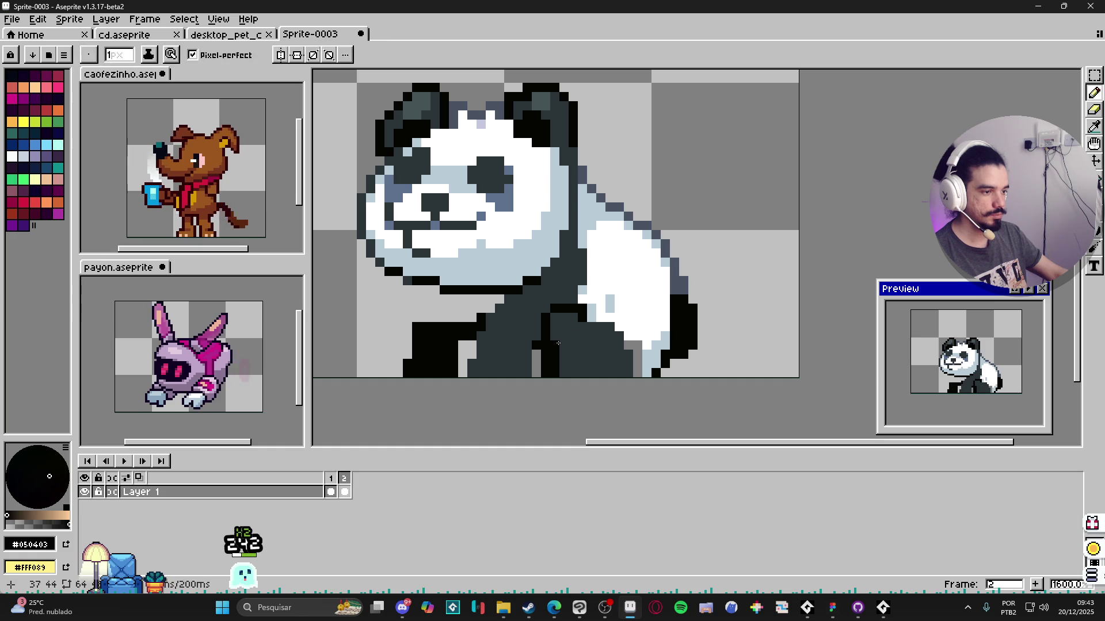
pyautogui.keyDown('alt'); pyautogui.click(582, 354); pyautogui.keyUp('alt')
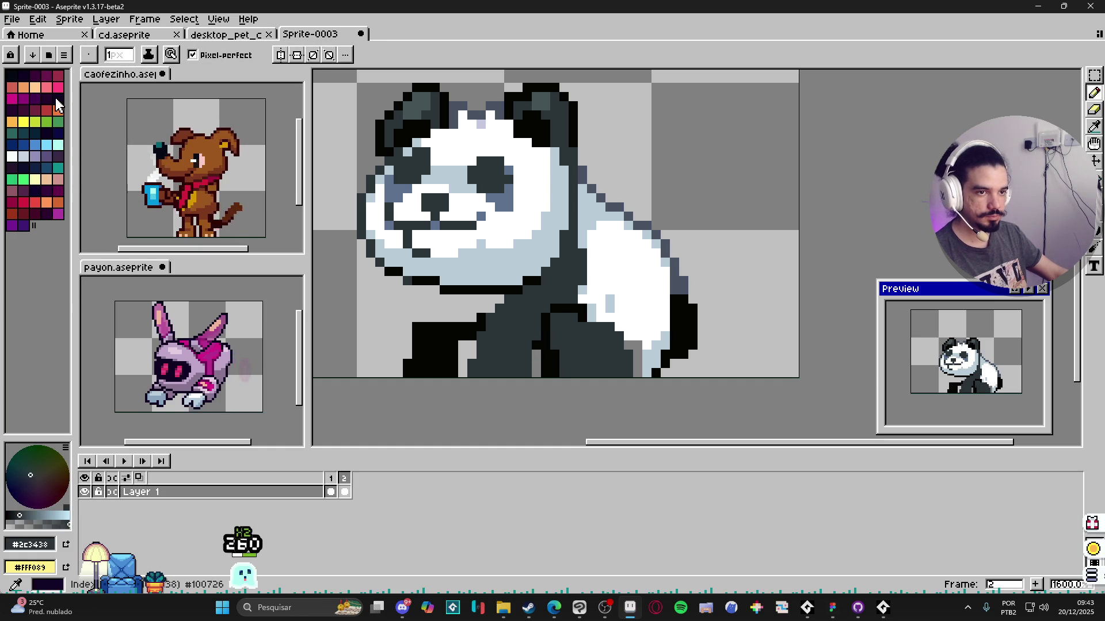
# Step: Erase part of the panda's dark lower body with a 2px eraser
pyautogui.click(47, 86)
pyautogui.press('+')
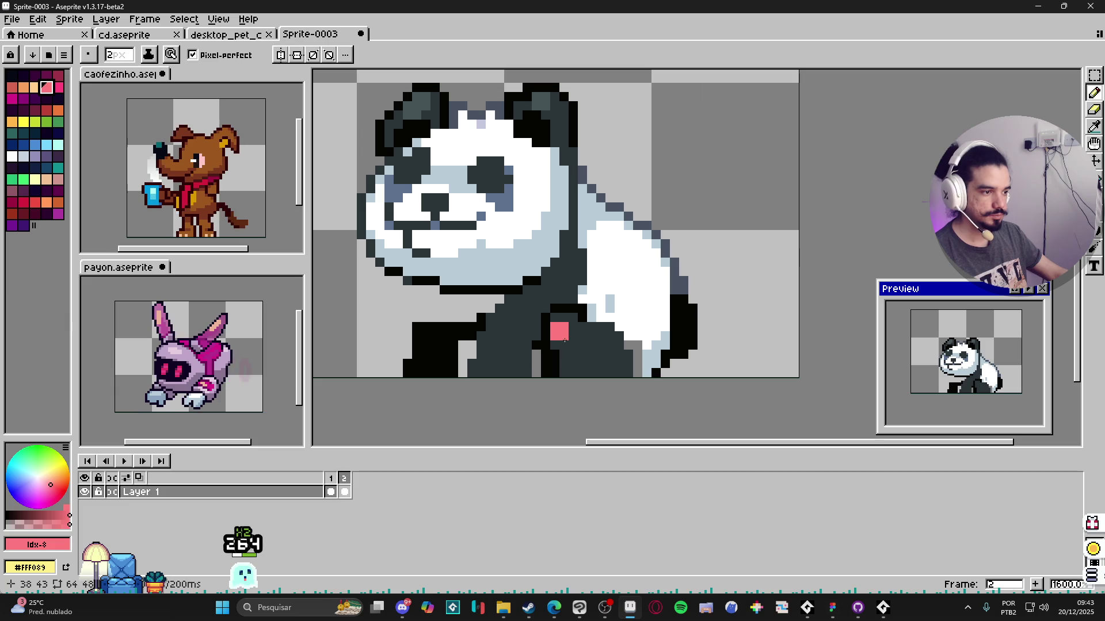
pyautogui.scroll(-2, 571, 372)
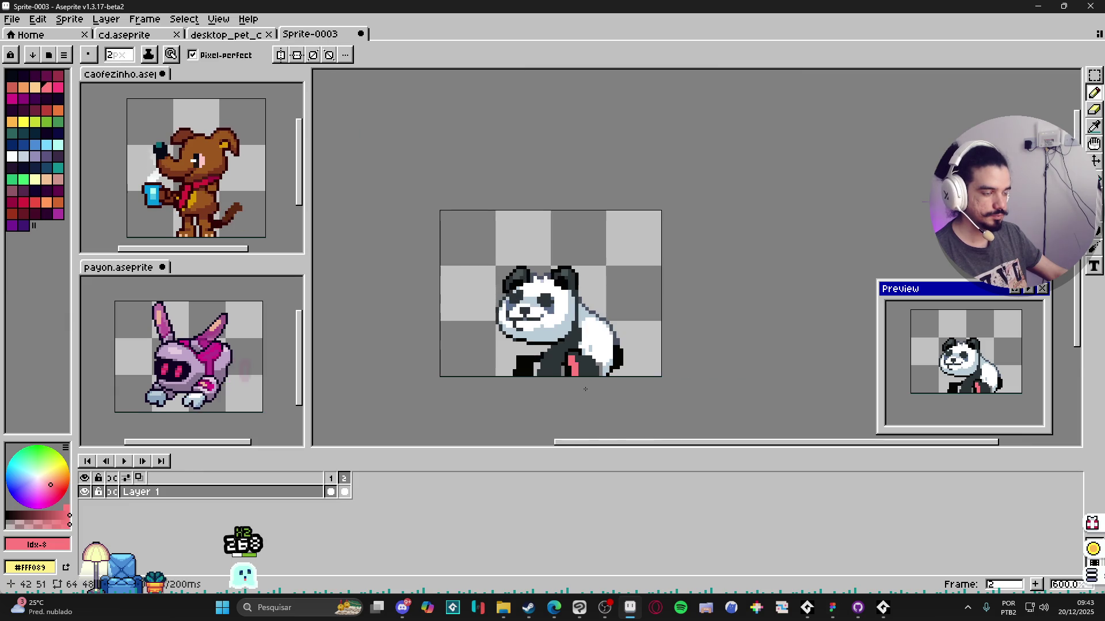
pyautogui.scroll(1, 570, 362)
pyautogui.keyDown('alt'); pyautogui.click(572, 343); pyautogui.keyUp('alt')
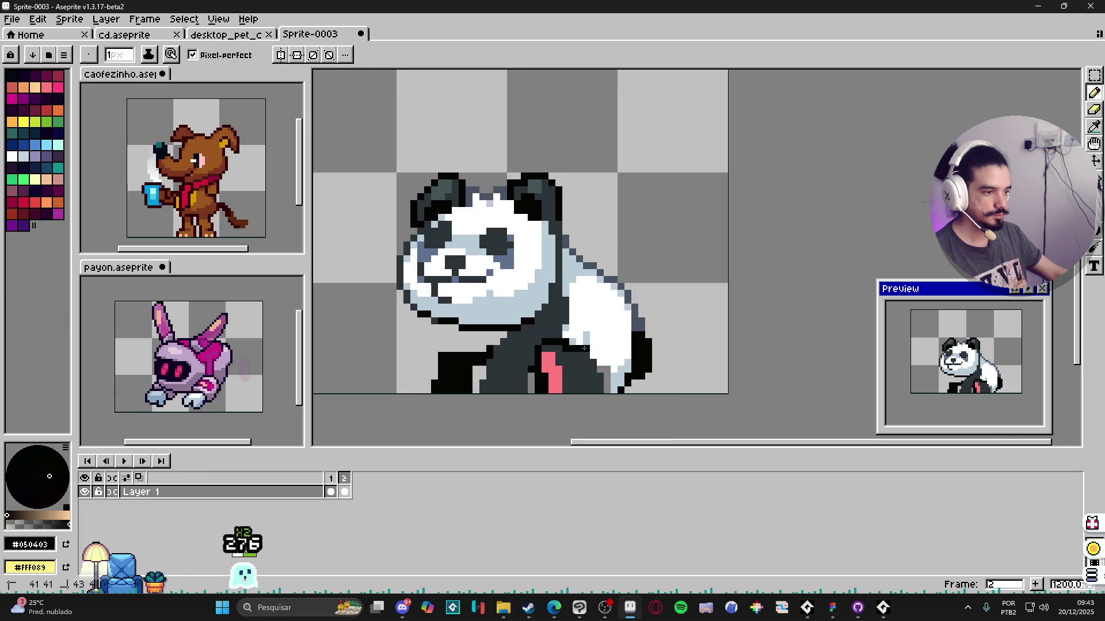
pyautogui.keyDown('alt'); pyautogui.click(600, 369); pyautogui.keyUp('alt')
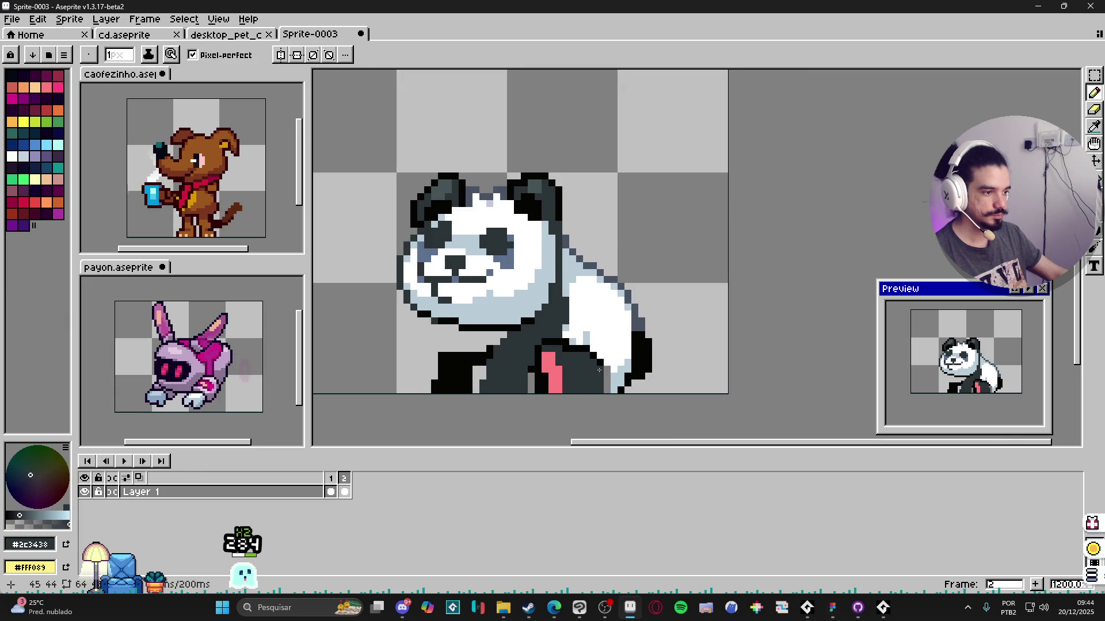
pyautogui.scroll(1, 514, 370)
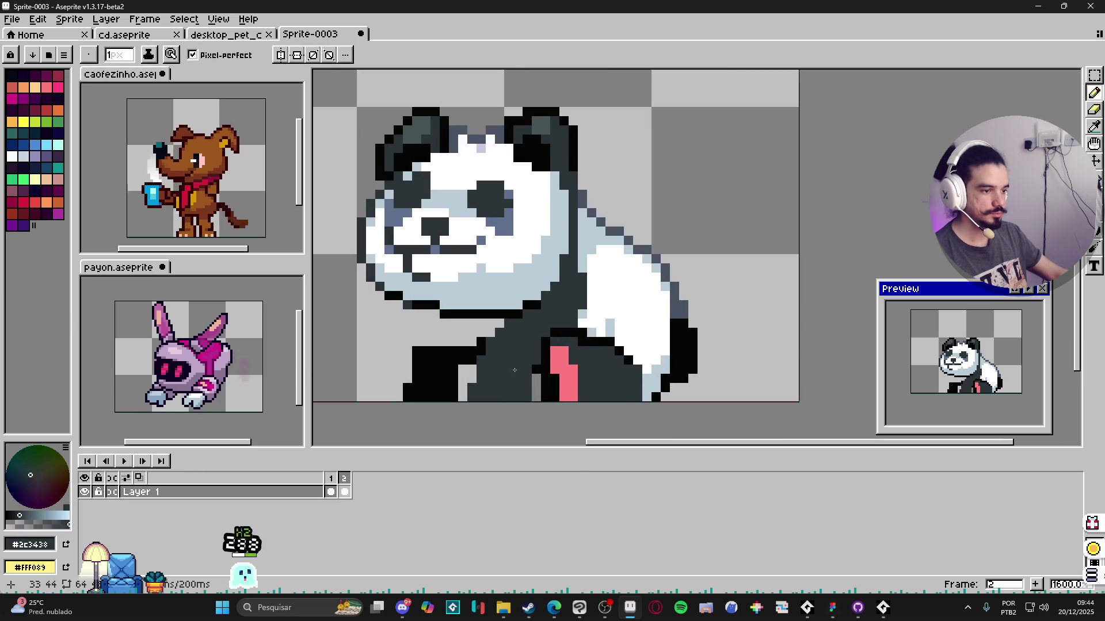
pyautogui.press('e')
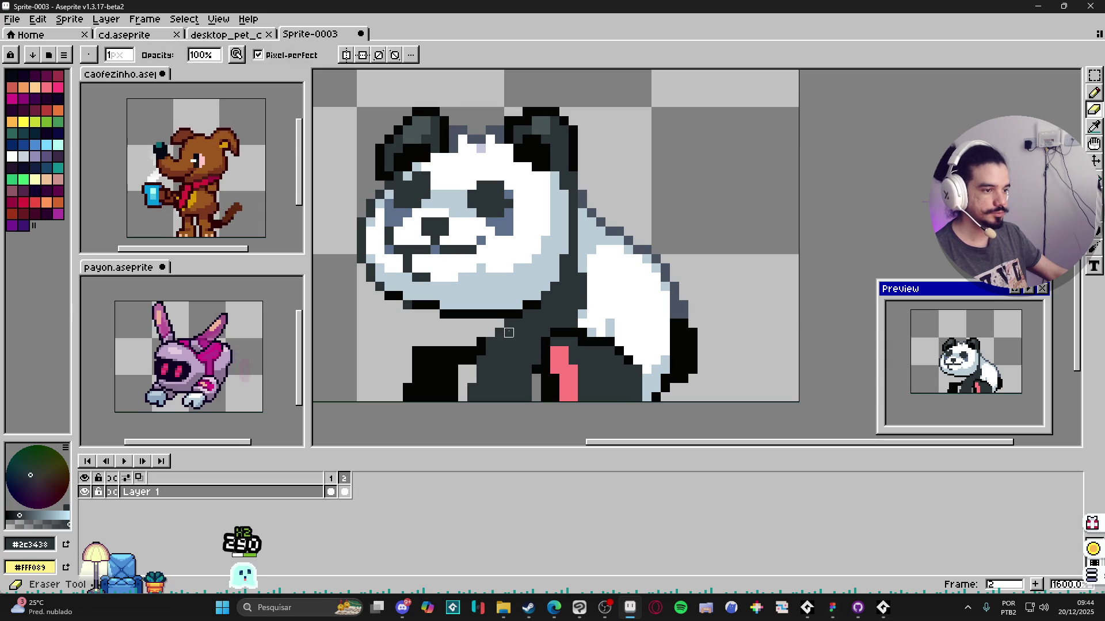
pyautogui.moveTo(509, 324); pyautogui.dragTo(476, 384)
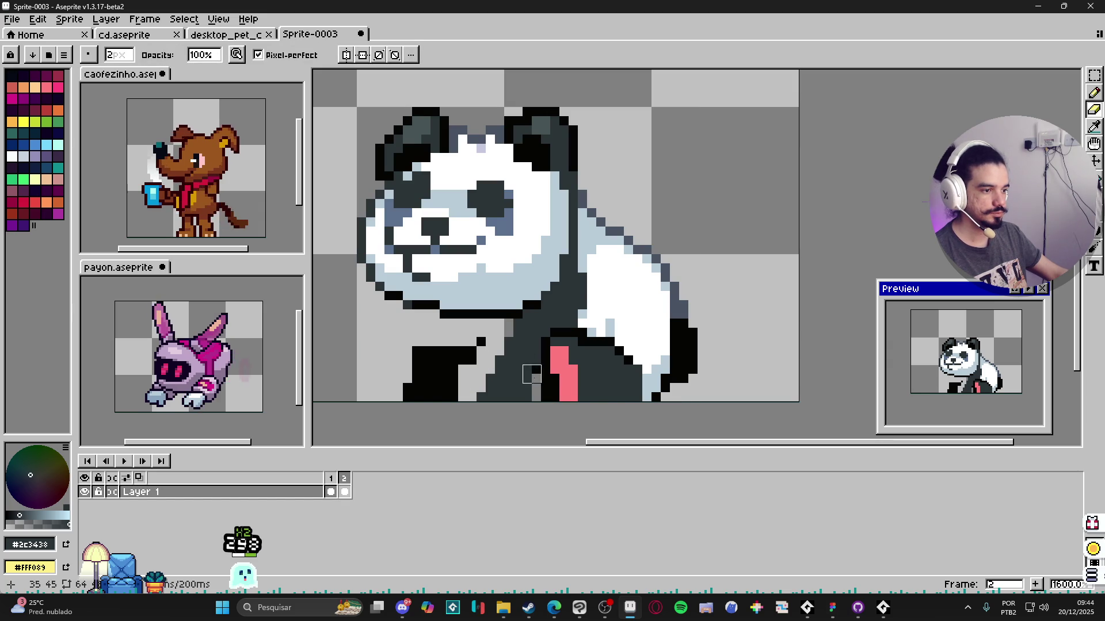
# Step: Fill the grey gap in the dark body and erase stray lower-body pixels
pyautogui.press('alt')
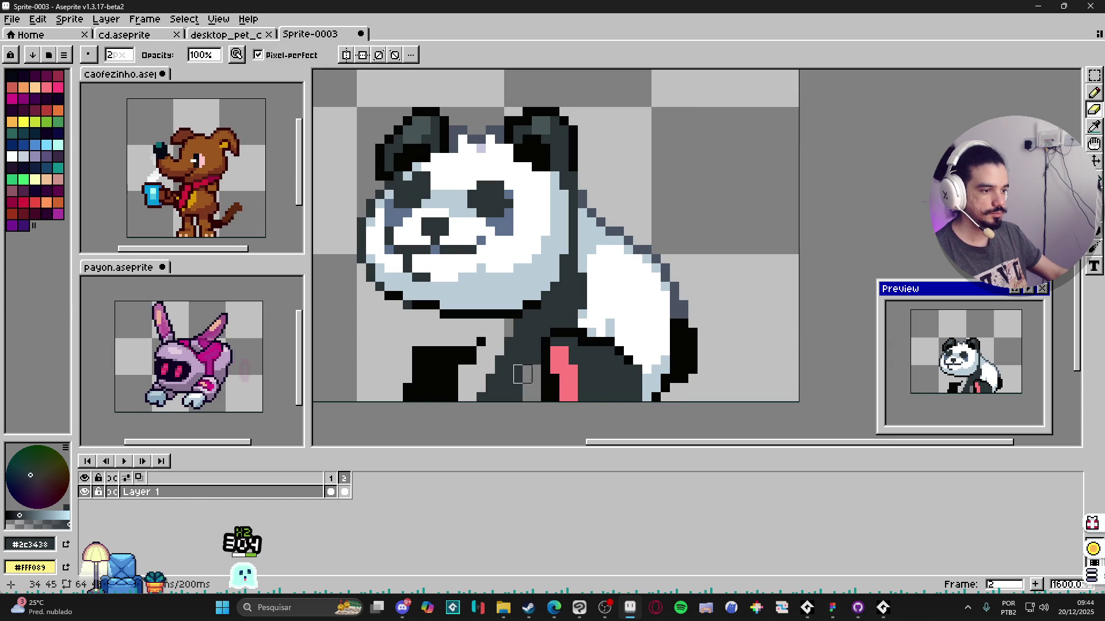
pyautogui.press('b')
pyautogui.moveTo(533, 385); pyautogui.dragTo(531, 399)
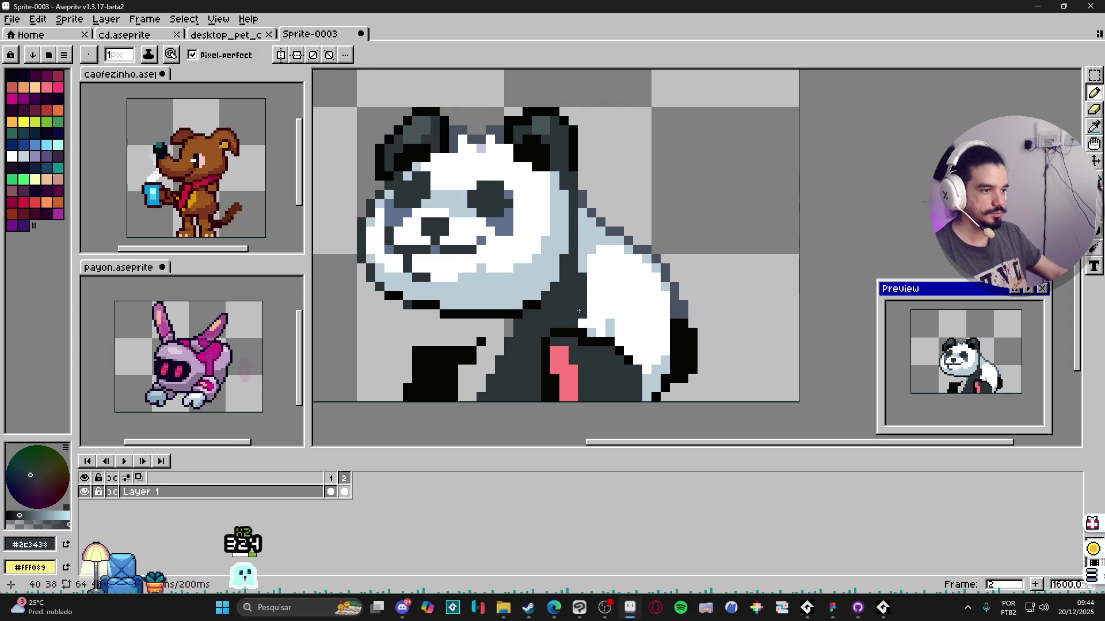
pyautogui.scroll(-1, 584, 329)
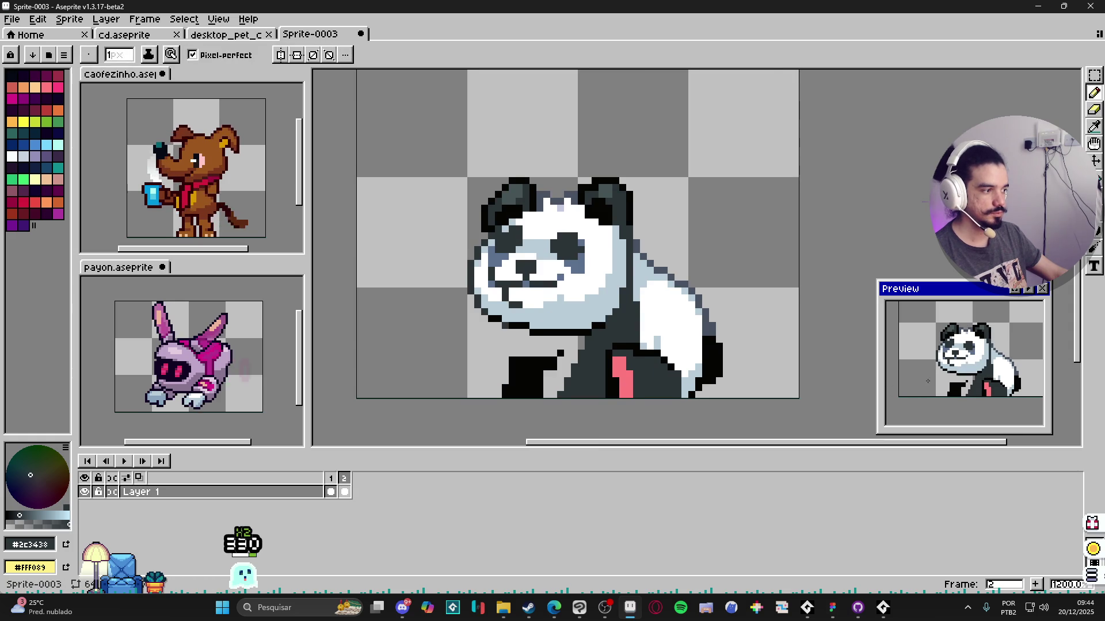
pyautogui.scroll(1, 583, 375)
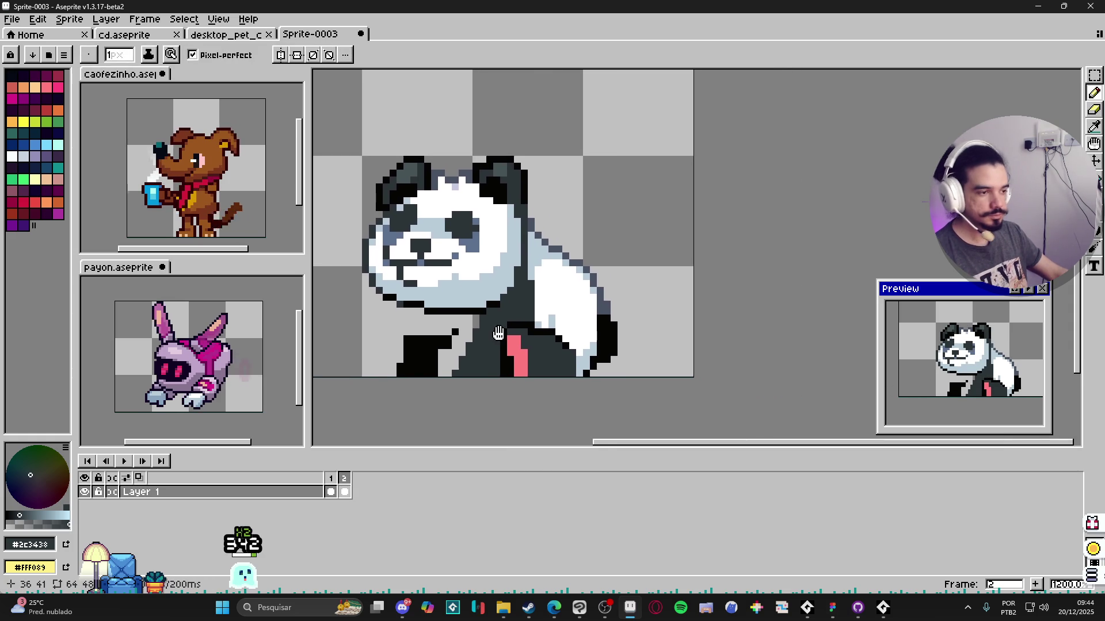
pyautogui.press('e')
pyautogui.moveTo(450, 335); pyautogui.dragTo(450, 363)
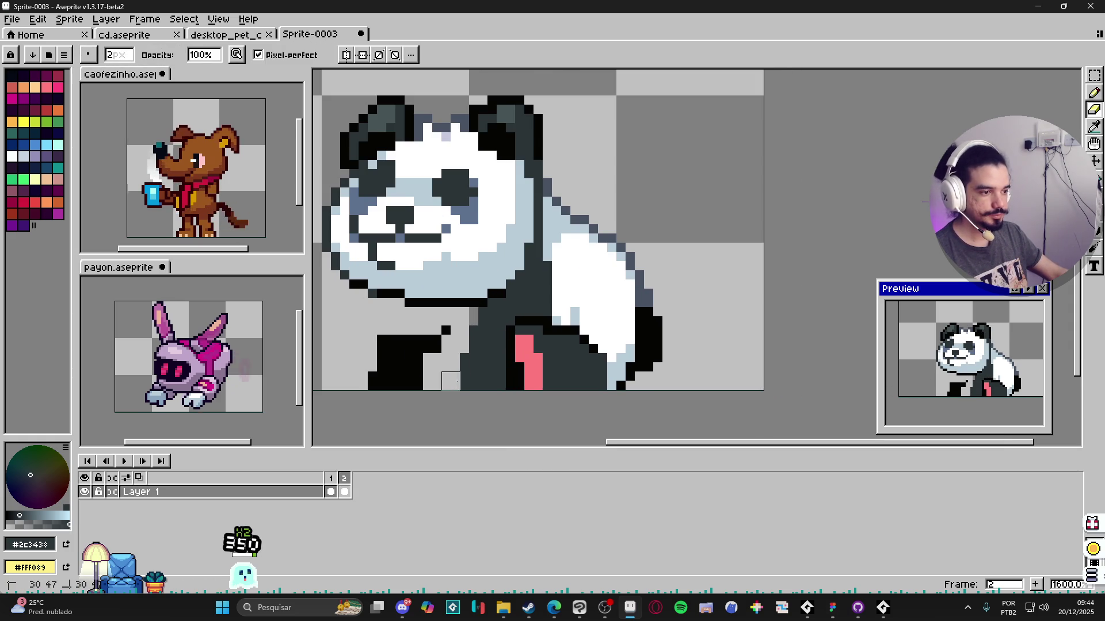
pyautogui.press('b')
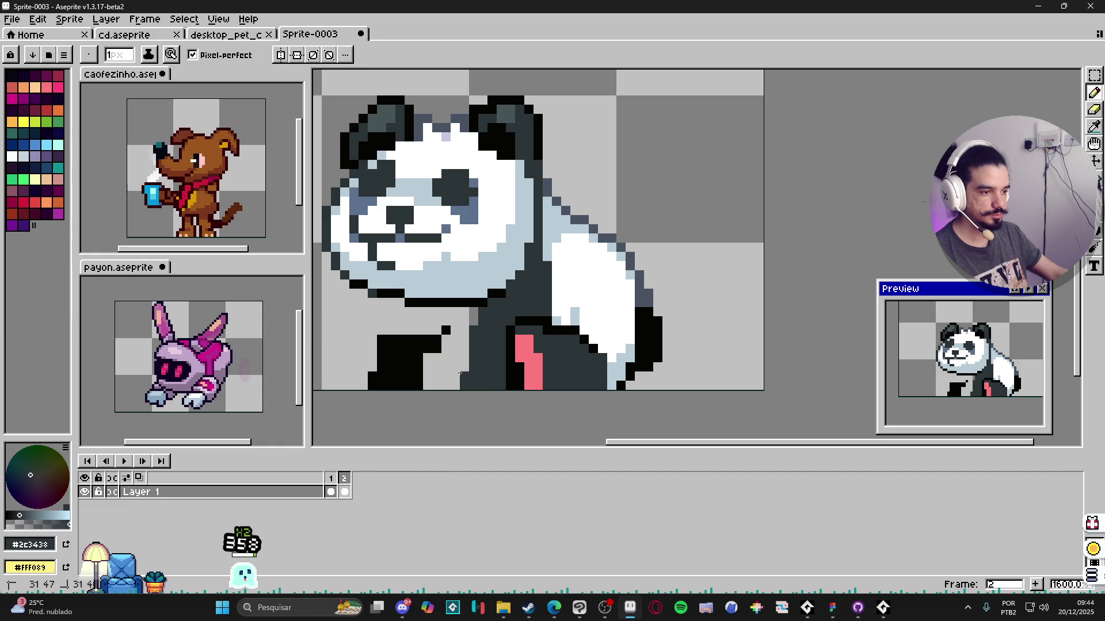
# Step: Add black outline pixels along the lower-left edge, undoing one bad stroke
pyautogui.keyDown('alt'); pyautogui.click(482, 304); pyautogui.keyUp('alt')
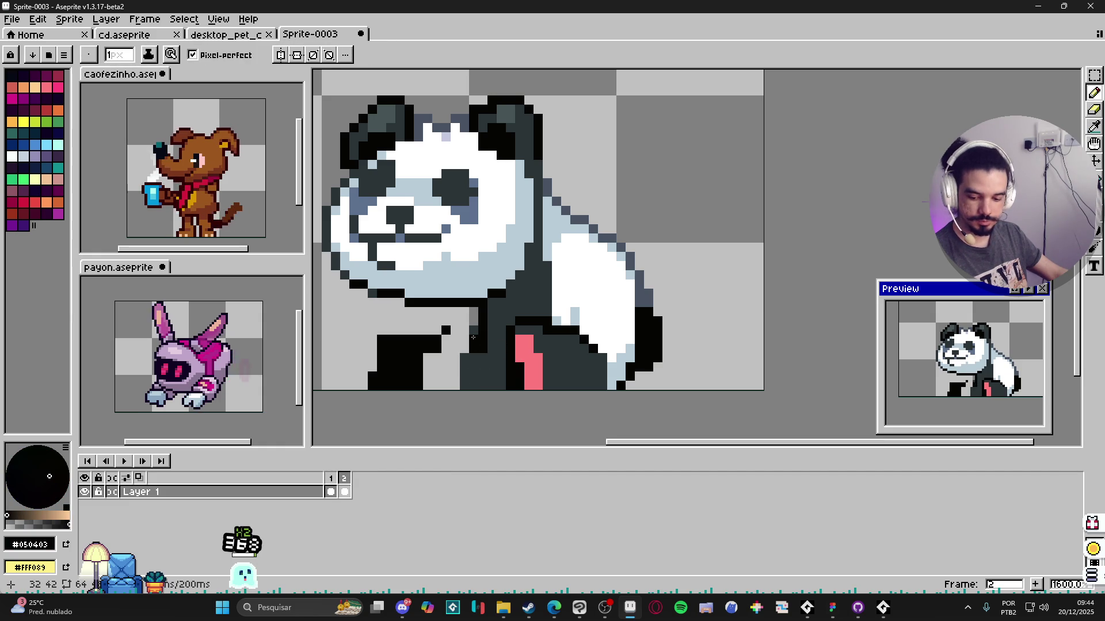
pyautogui.press('alt')
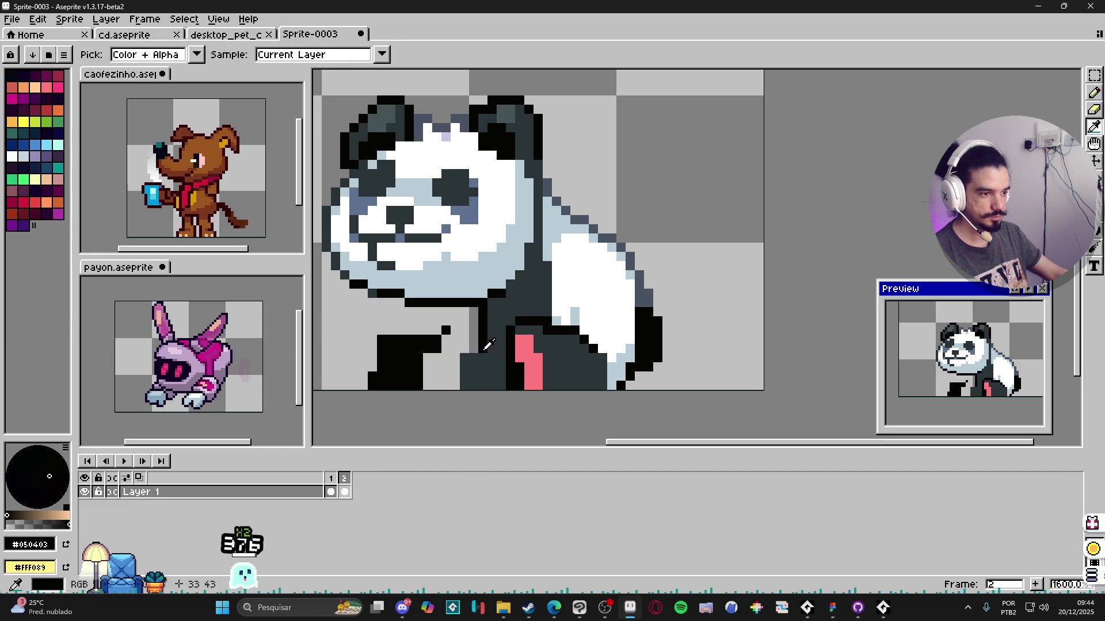
pyautogui.keyDown('alt'); pyautogui.click(488, 344); pyautogui.keyUp('alt')
pyautogui.click(472, 348)
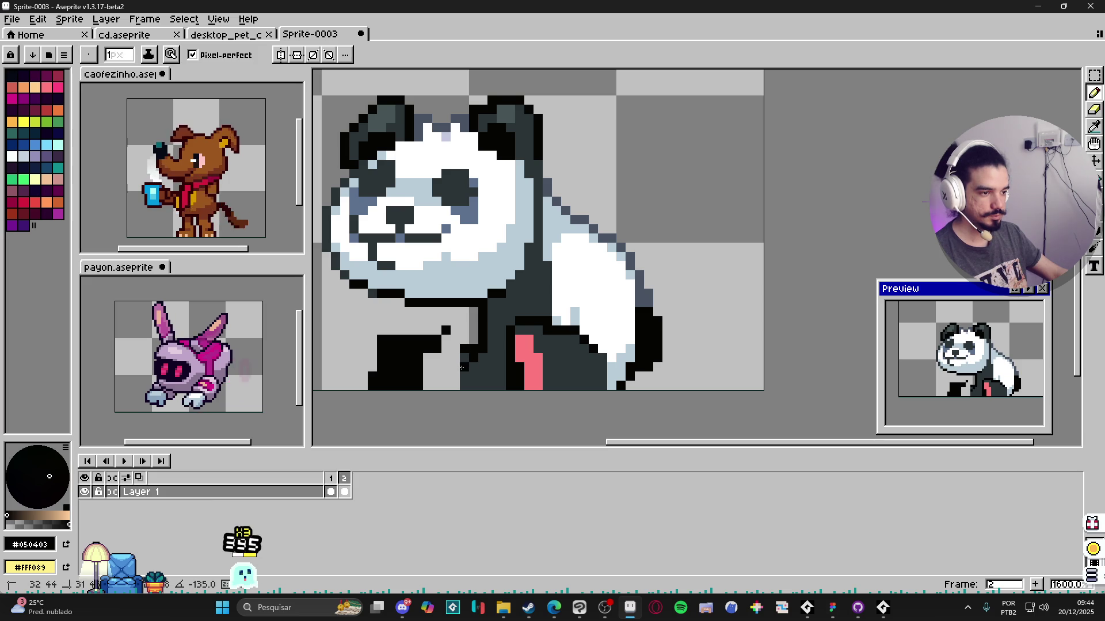
pyautogui.click(456, 384)
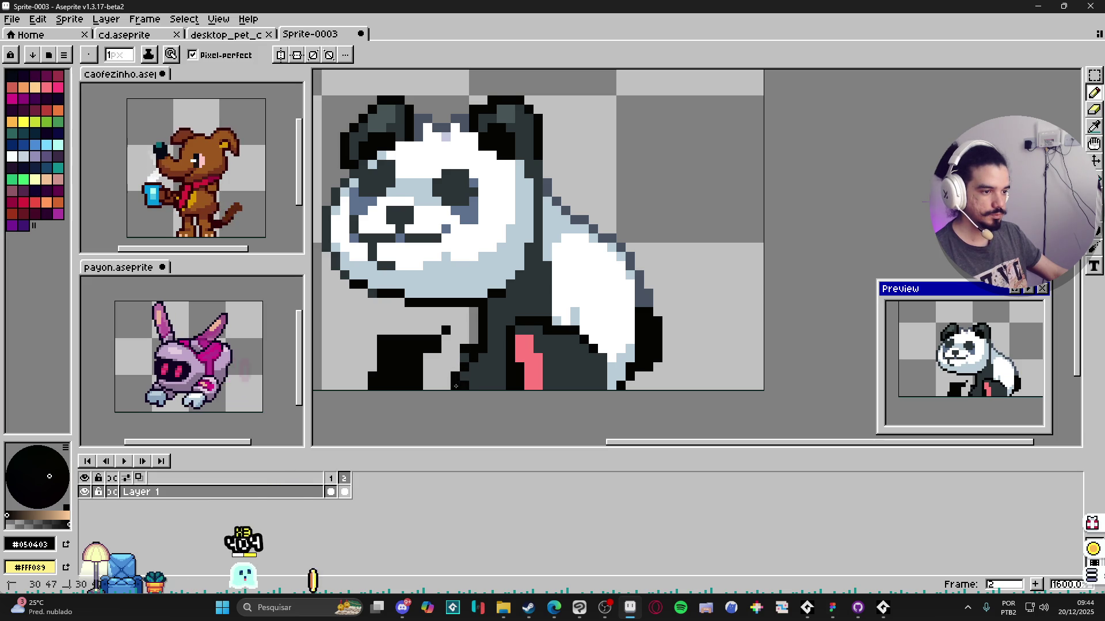
pyautogui.keyDown('alt'); pyautogui.click(453, 368); pyautogui.keyUp('alt')
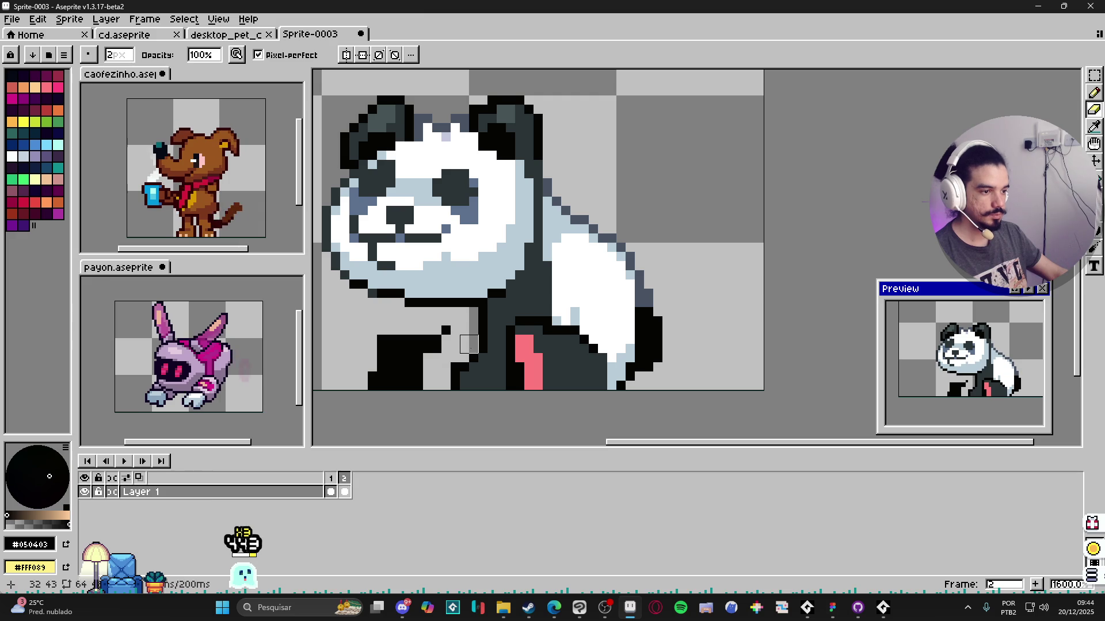
pyautogui.scroll(-1, 506, 390)
pyautogui.scroll(1, 505, 355)
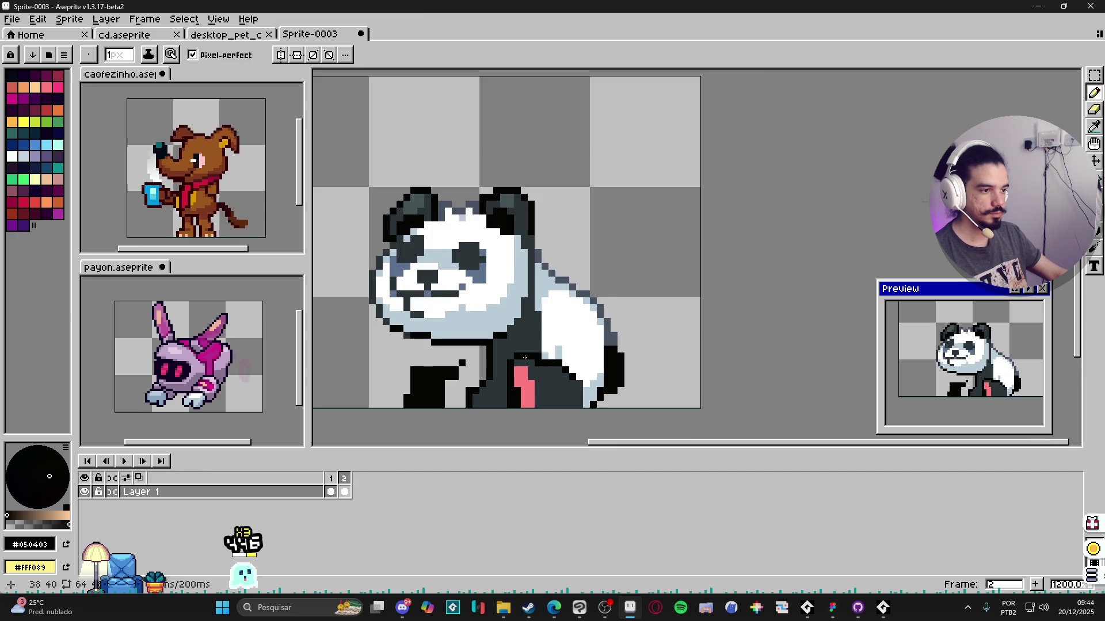
pyautogui.scroll(1, 536, 345)
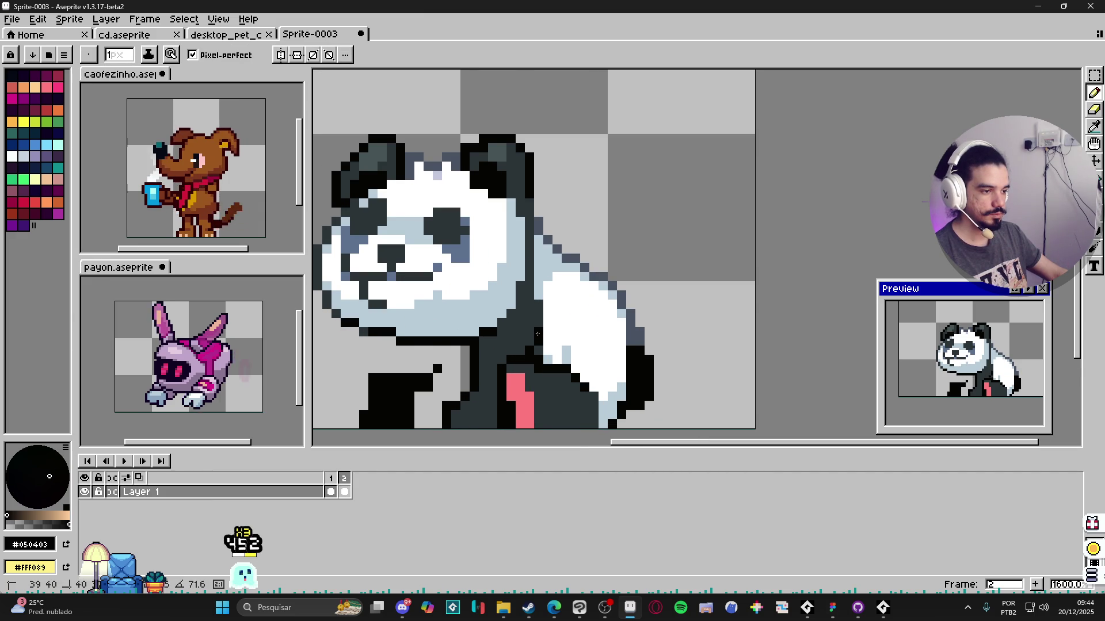
pyautogui.hotkey('ctrl', 'z')
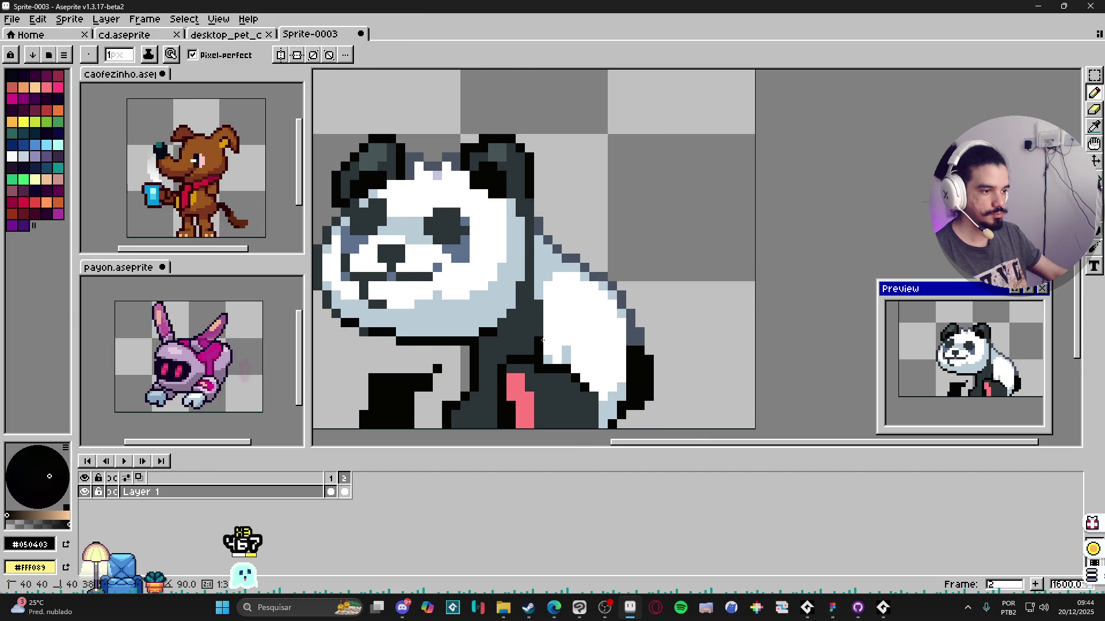
pyautogui.scroll(-2, 541, 362)
pyautogui.scroll(2, 545, 371)
pyautogui.keyDown('alt'); pyautogui.click(545, 371); pyautogui.keyUp('alt')
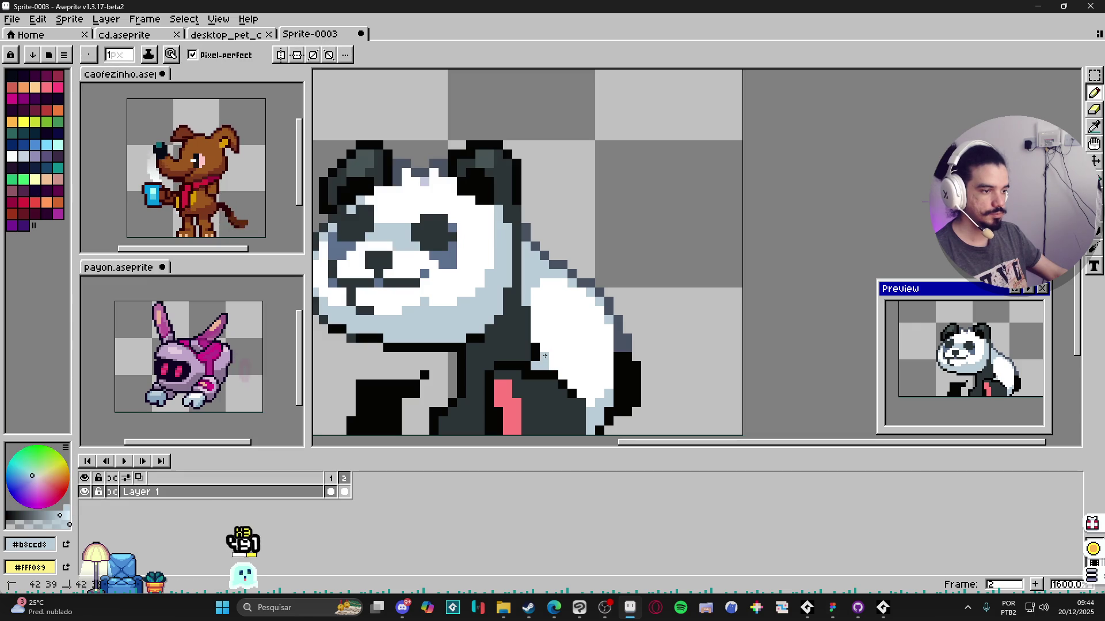
pyautogui.scroll(-2, 570, 392)
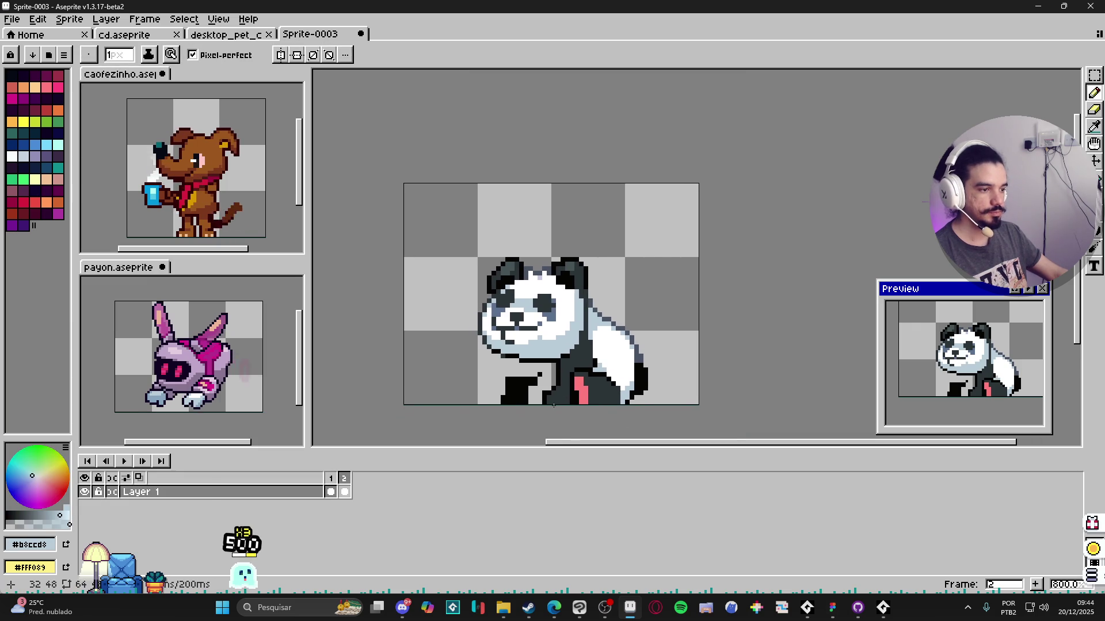
pyautogui.moveTo(552, 404); pyautogui.dragTo(497, 392)
pyautogui.scroll(1, 460, 365)
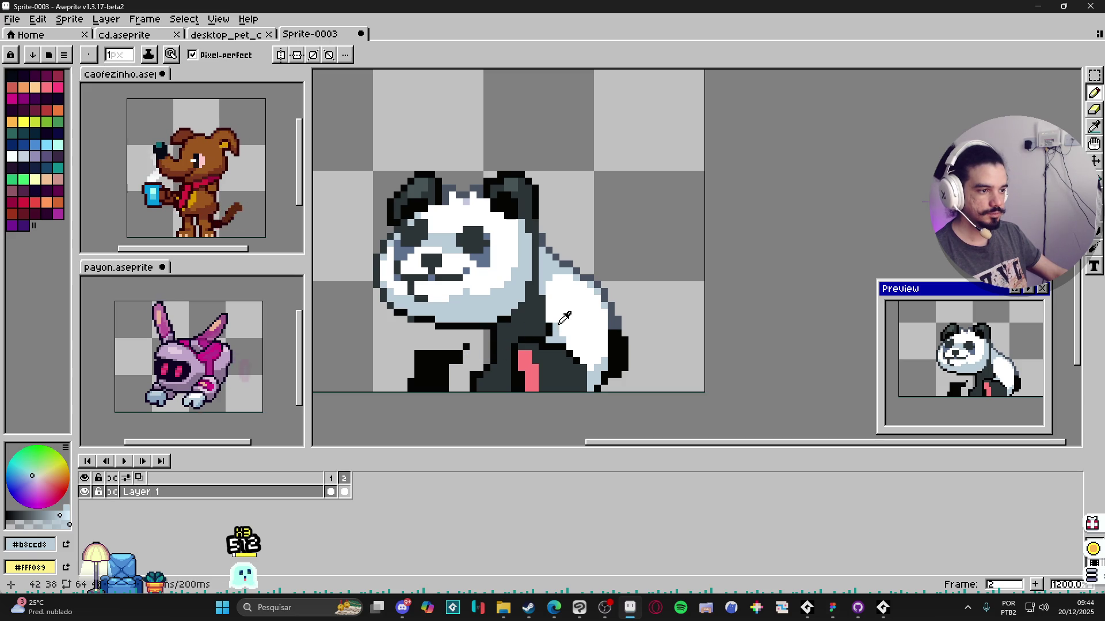
pyautogui.press('+')
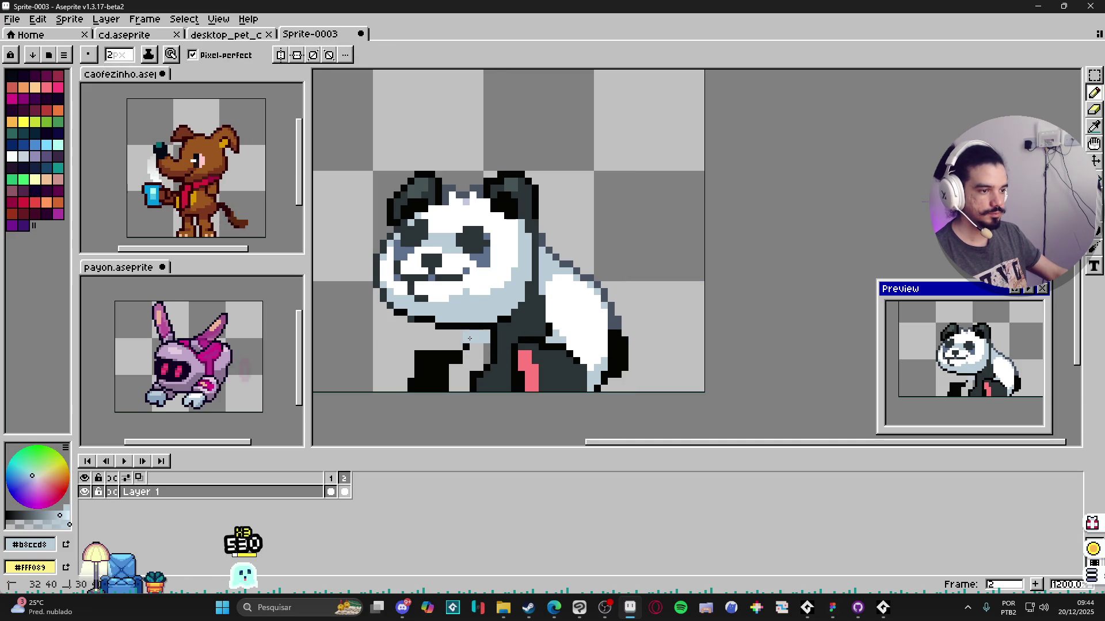
# Step: Paint a light blue-grey patch into the panda's lower-left body
pyautogui.click(485, 359)
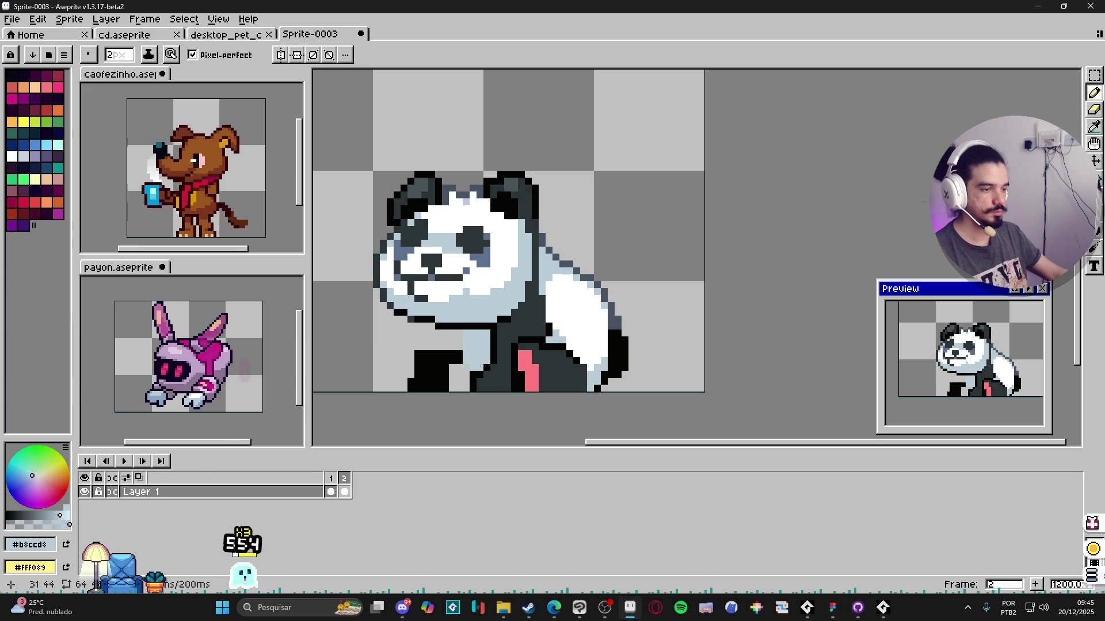
pyautogui.press('-')
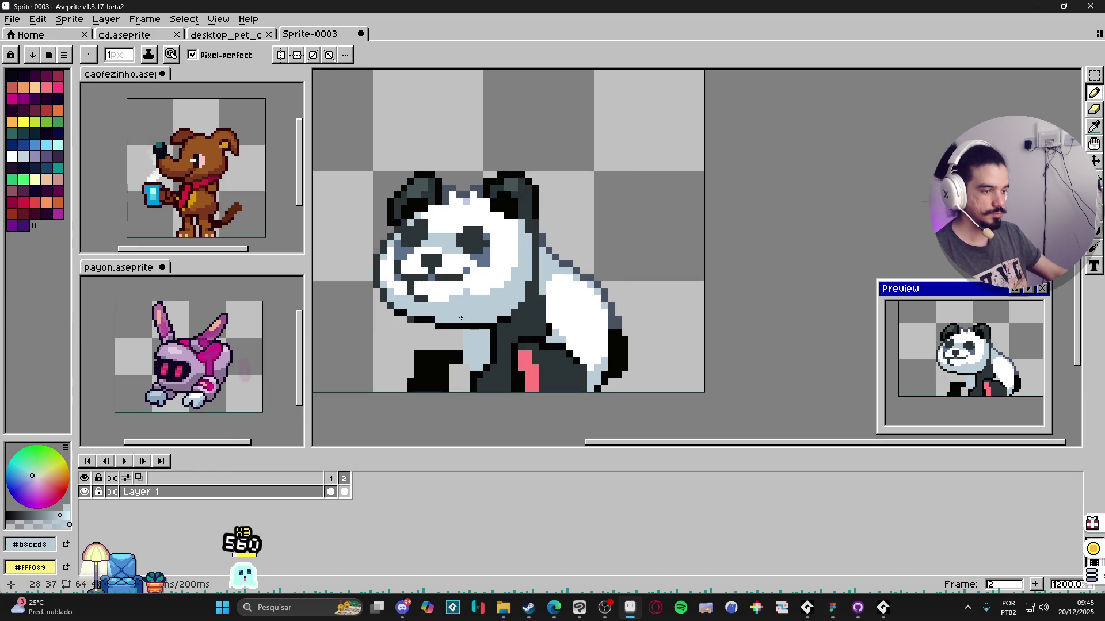
pyautogui.press('b')
pyautogui.moveTo(456, 358)
pyautogui.mouseDown()
pyautogui.moveTo(407, 344)
pyautogui.moveTo(428, 371)
pyautogui.mouseUp()
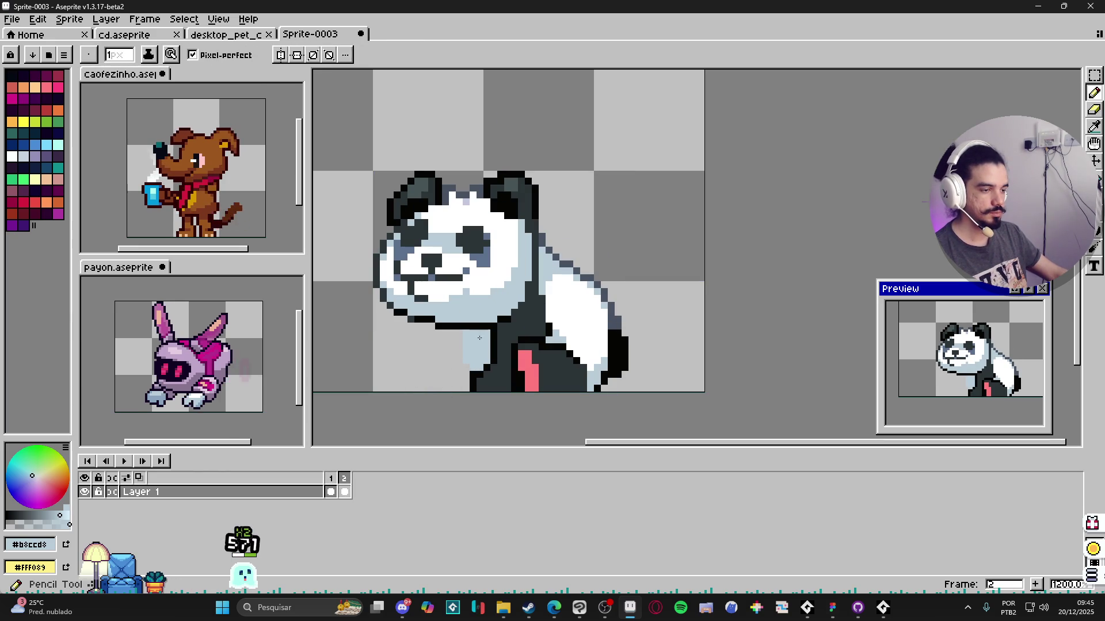
pyautogui.press('b')
# Step: Fix black outline pixels at the panda's edge using sampled fur colours
pyautogui.keyDown('alt'); pyautogui.click(503, 358); pyautogui.keyUp('alt')
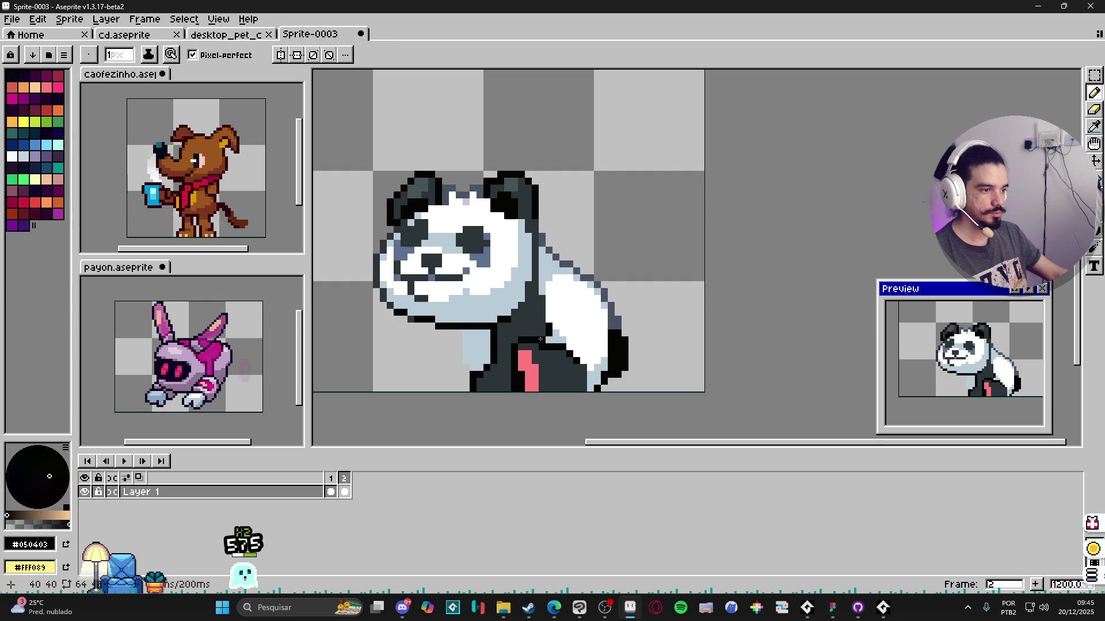
pyautogui.scroll(-3, 550, 337)
pyautogui.scroll(-1, 535, 342)
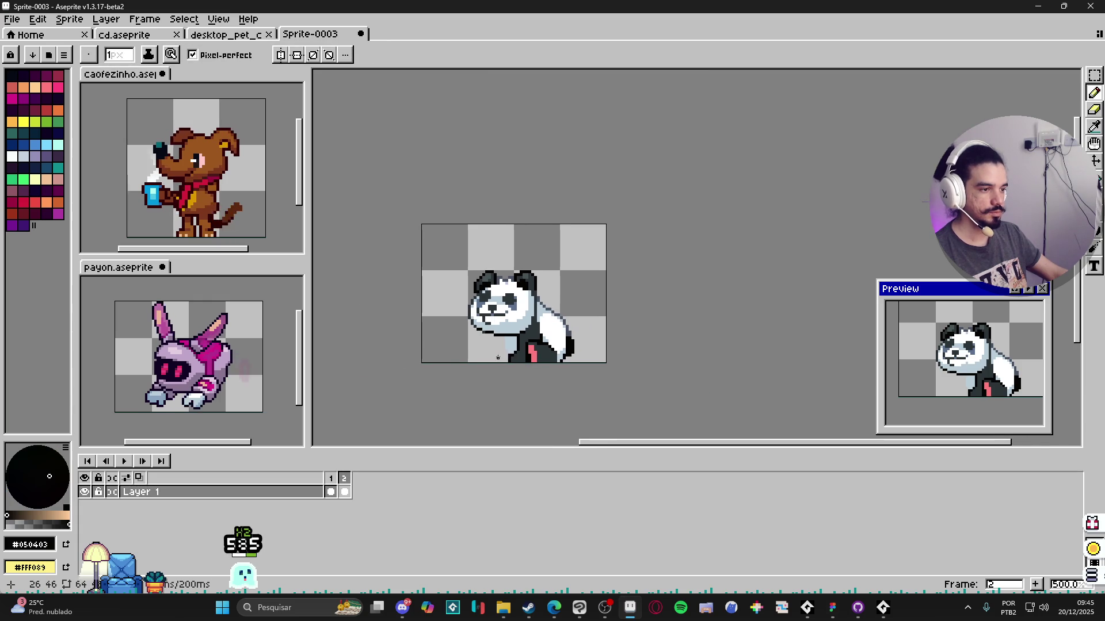
pyautogui.scroll(2, 521, 349)
pyautogui.scroll(2, 520, 349)
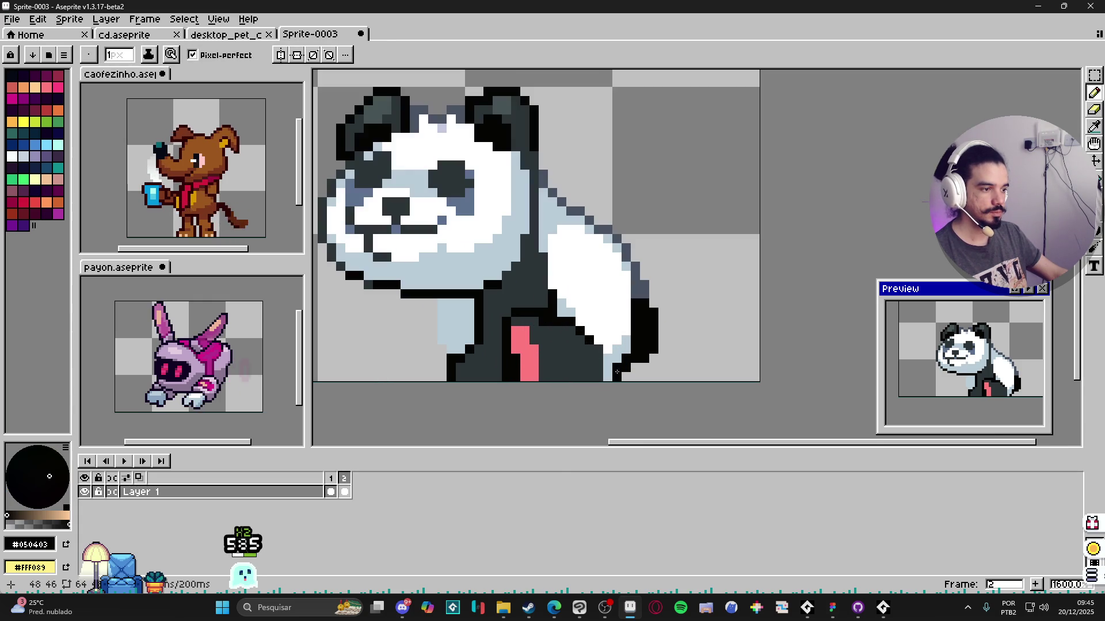
pyautogui.scroll(1, 553, 360)
pyautogui.scroll(-1, 626, 369)
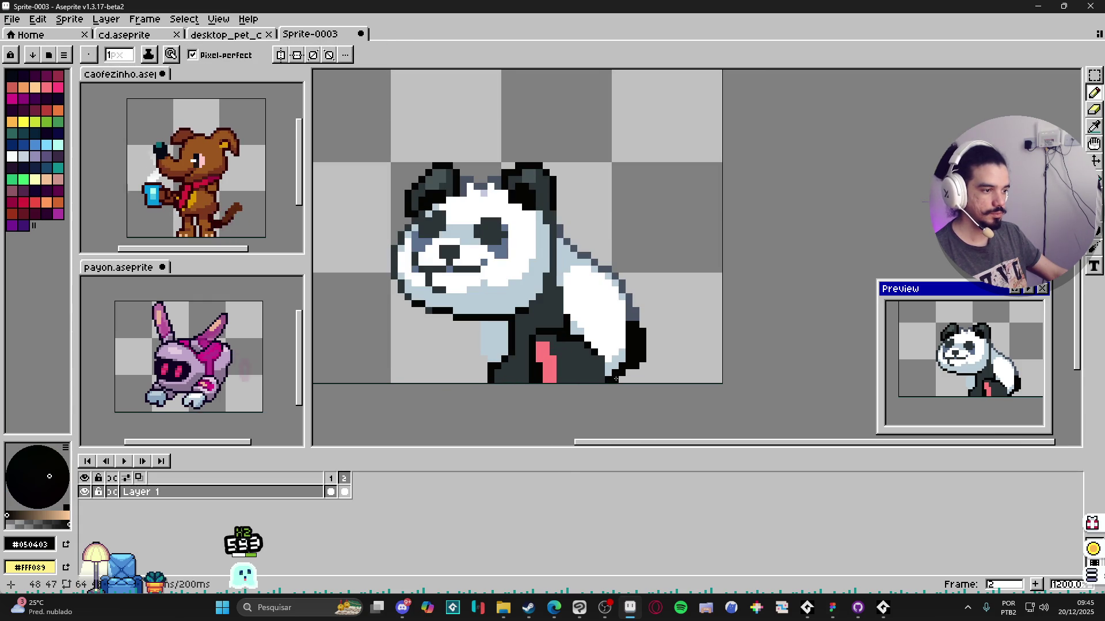
pyautogui.press('e')
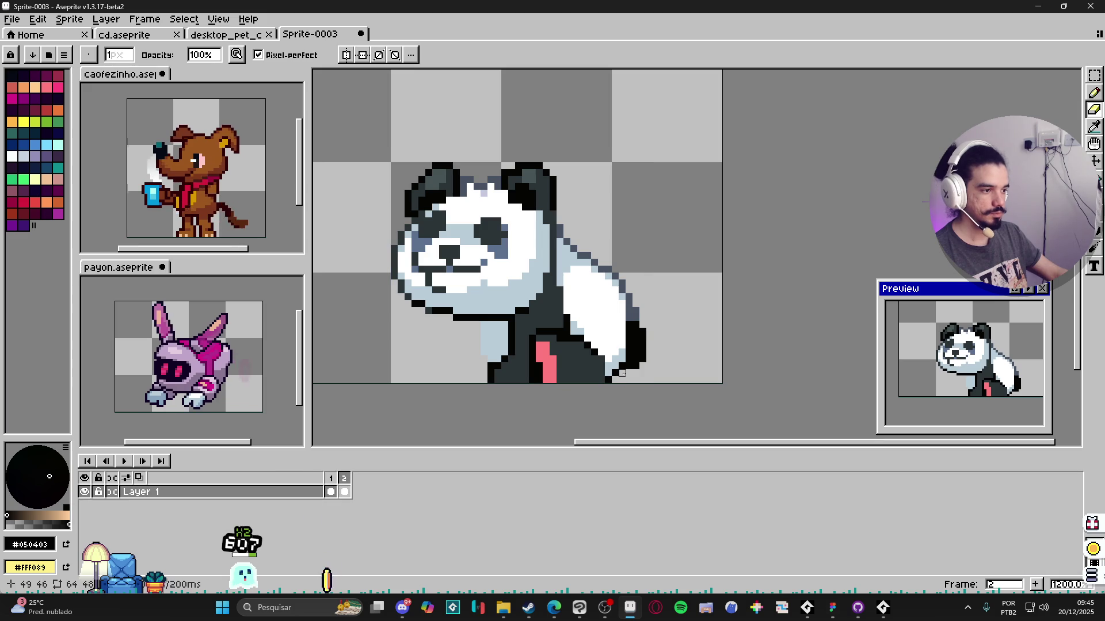
pyautogui.press('b')
pyautogui.click(621, 376)
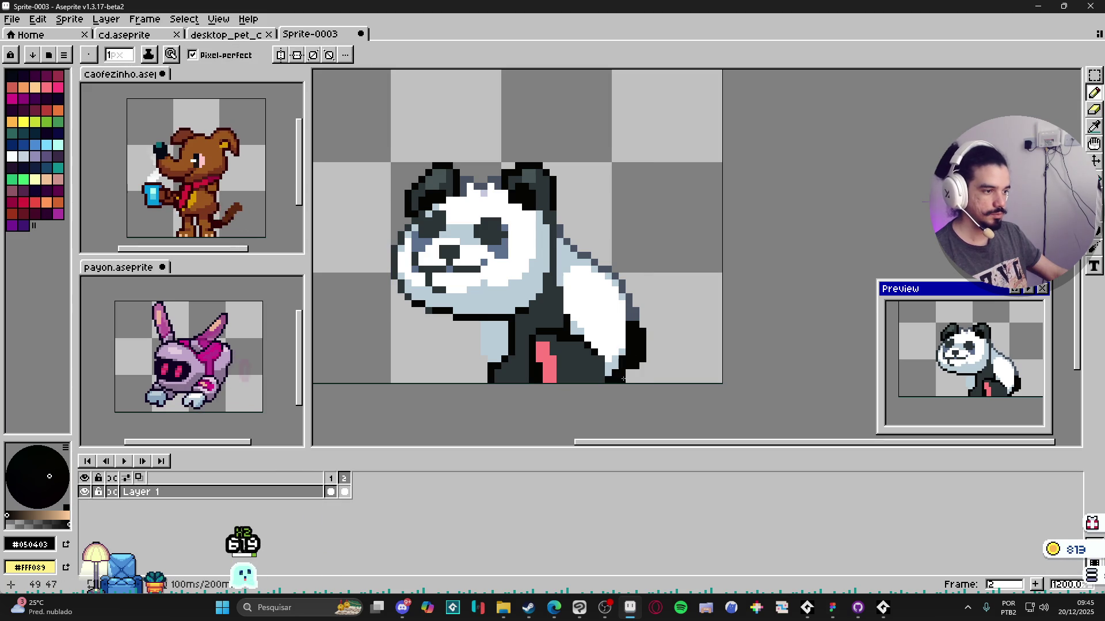
pyautogui.keyDown('alt'); pyautogui.click(621, 368); pyautogui.keyUp('alt')
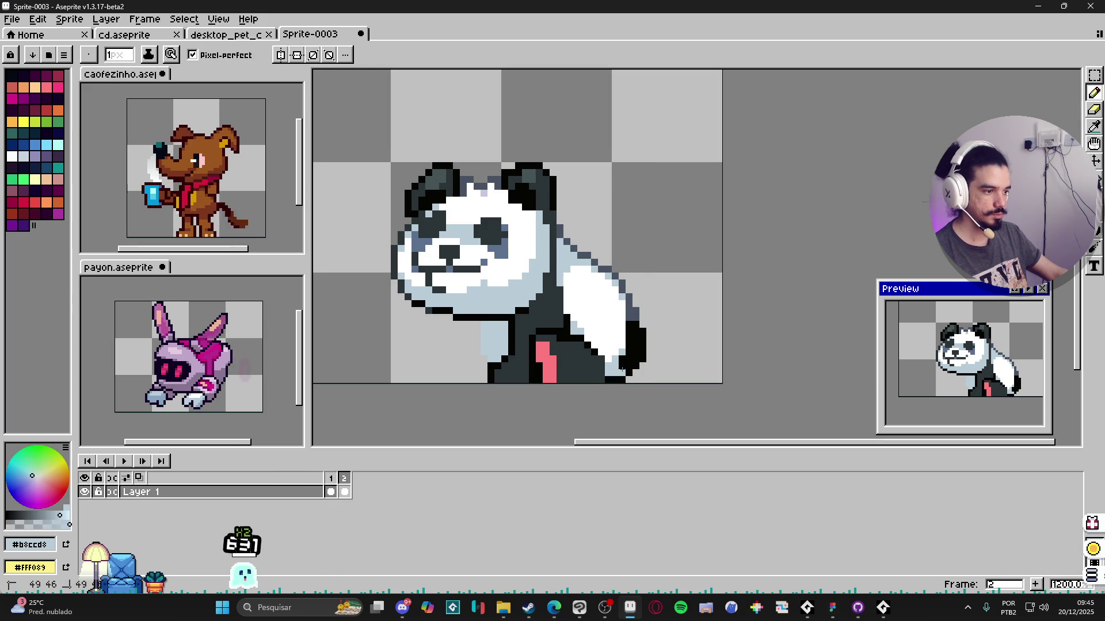
pyautogui.scroll(-3, 626, 364)
pyautogui.scroll(5, 622, 361)
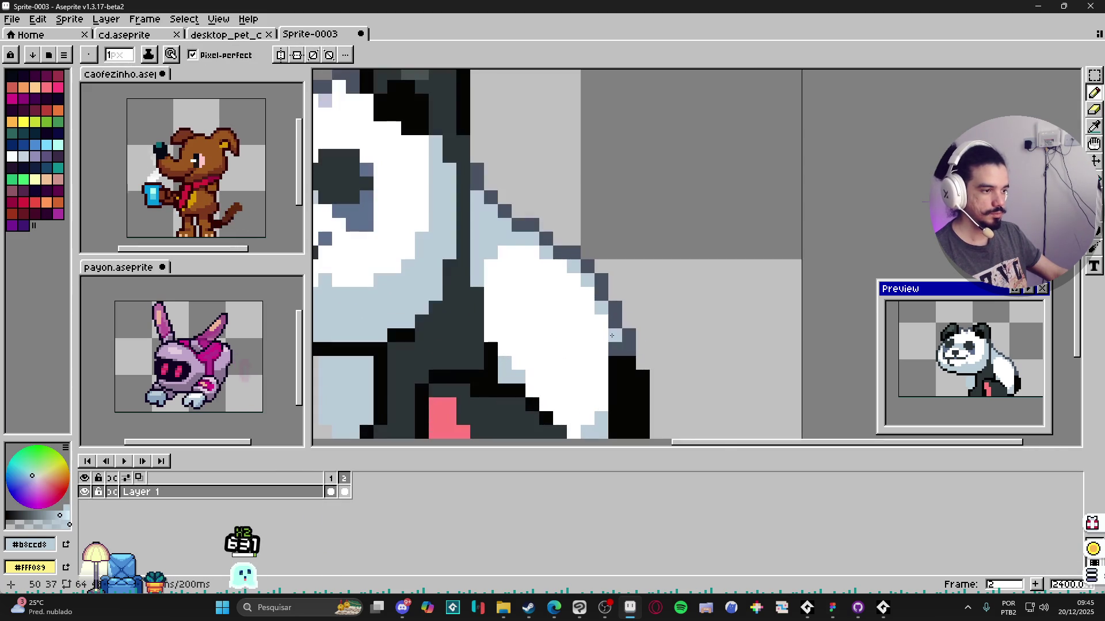
pyautogui.keyDown('alt'); pyautogui.click(615, 356); pyautogui.keyUp('alt')
pyautogui.scroll(-3, 616, 364)
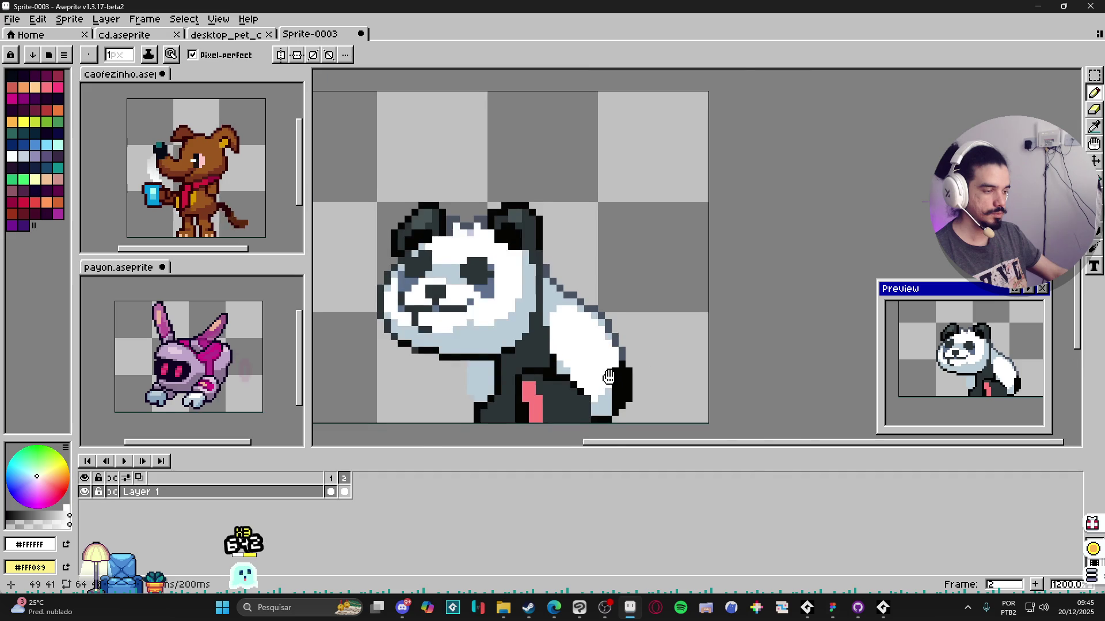
pyautogui.scroll(2, 617, 371)
pyautogui.keyDown('alt'); pyautogui.click(617, 375); pyautogui.keyUp('alt')
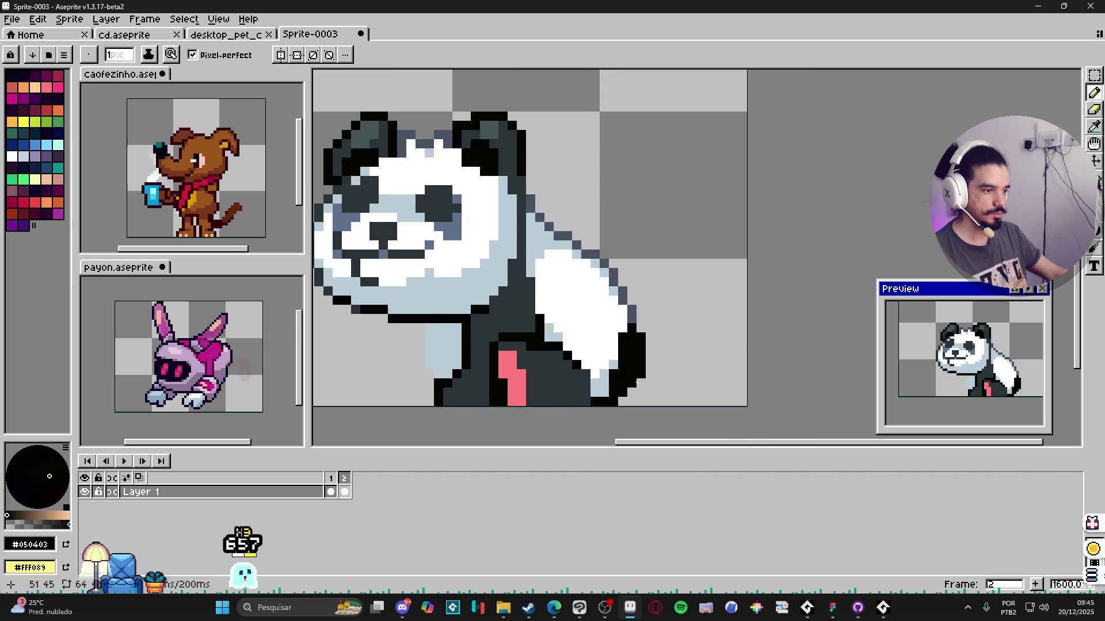
pyautogui.scroll(-2, 637, 387)
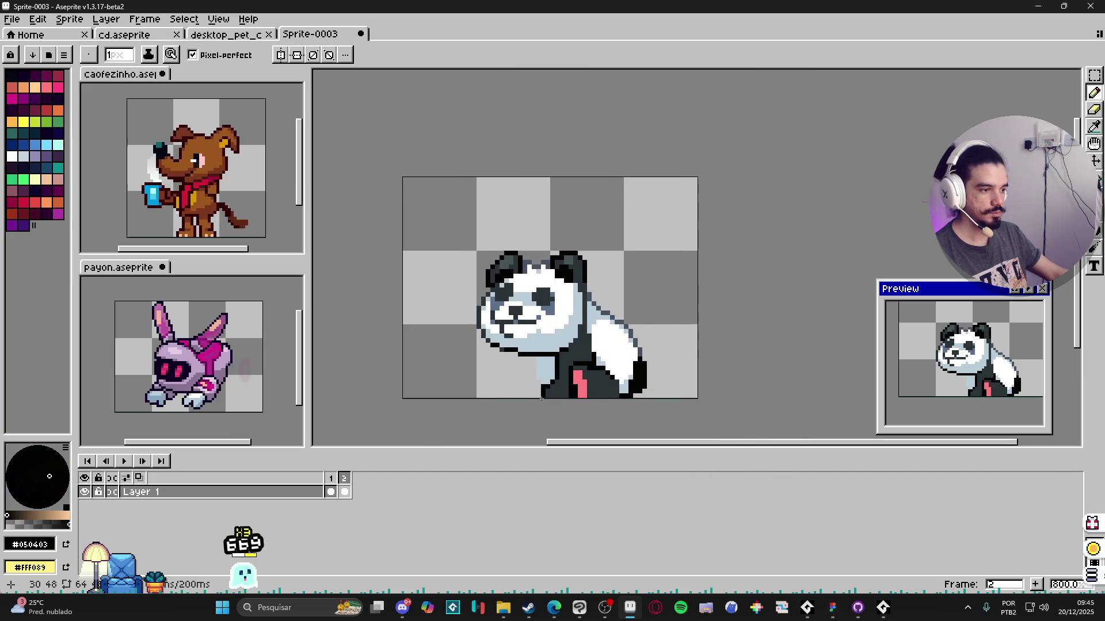
# Step: Draw dark leg pixels along the panda's lower-left body edge in frame 2
pyautogui.click(331, 491)
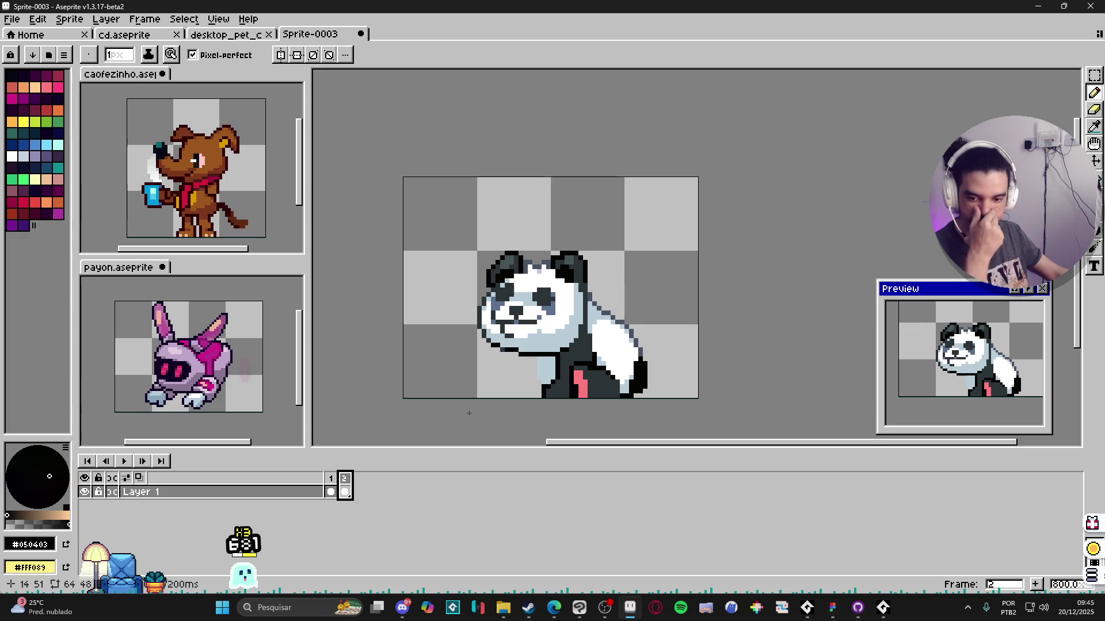
pyautogui.scroll(3, 595, 337)
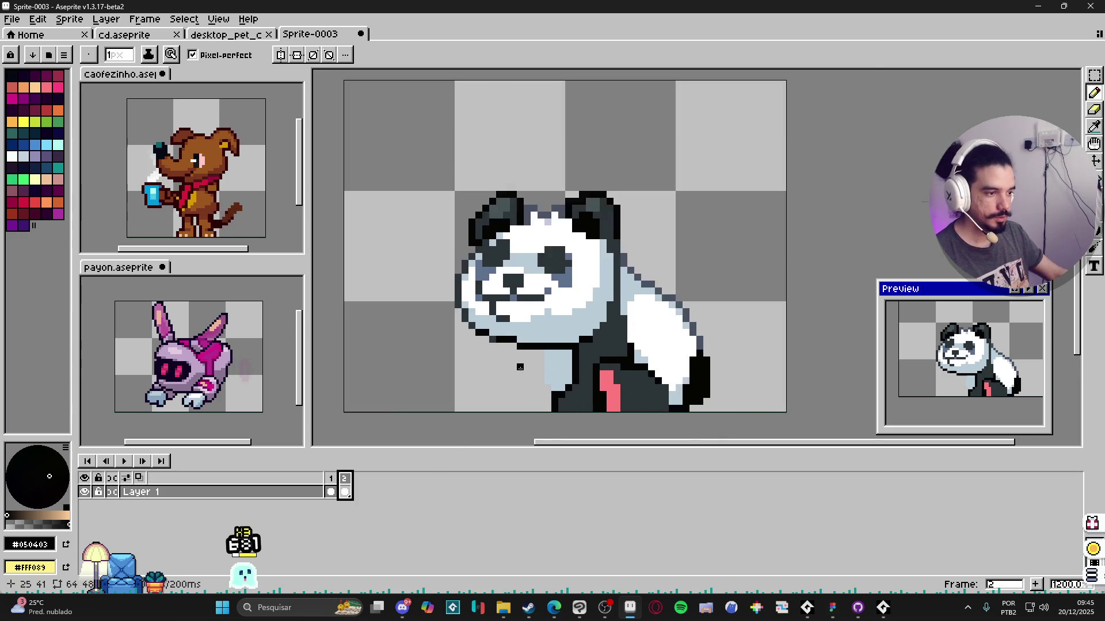
pyautogui.keyDown('alt'); pyautogui.click(543, 371); pyautogui.keyUp('alt')
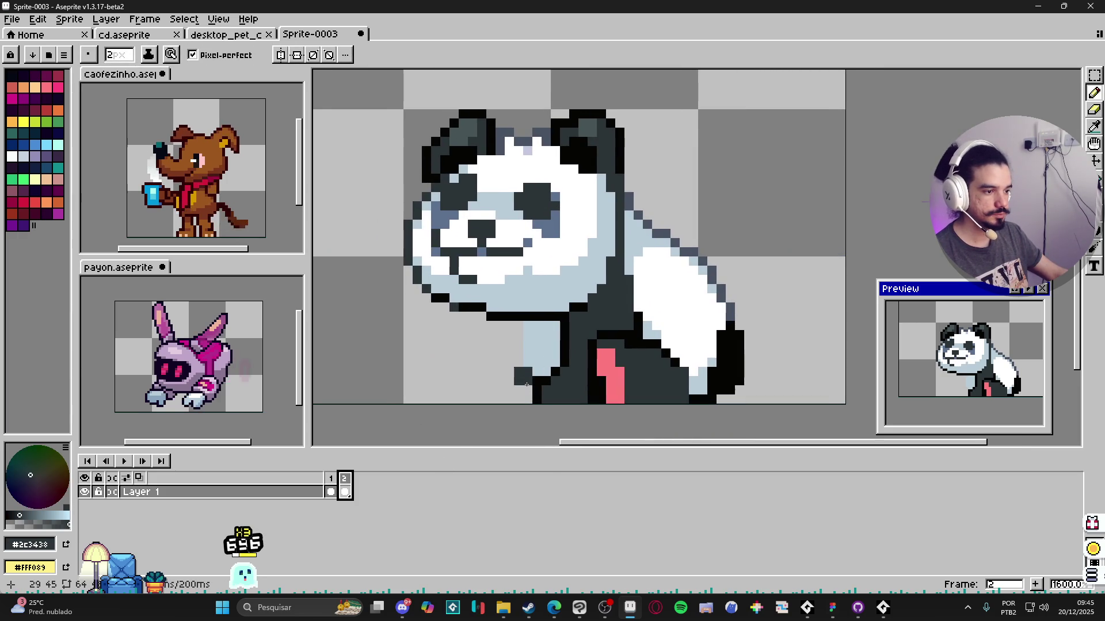
pyautogui.moveTo(522, 371)
pyautogui.mouseDown()
pyautogui.moveTo(525, 398)
pyautogui.moveTo(509, 399)
pyautogui.mouseUp()
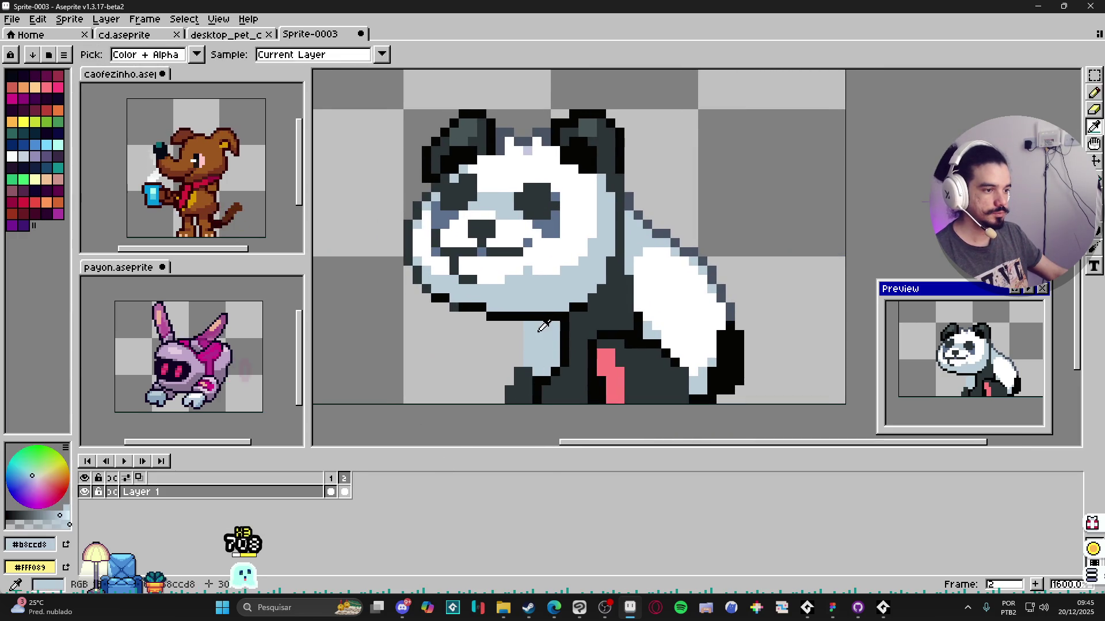
pyautogui.keyDown('alt'); pyautogui.click(543, 311); pyautogui.keyUp('alt')
pyautogui.moveTo(527, 326)
pyautogui.mouseDown()
pyautogui.moveTo(527, 356)
pyautogui.moveTo(518, 324)
pyautogui.mouseUp()
pyautogui.click(510, 372)
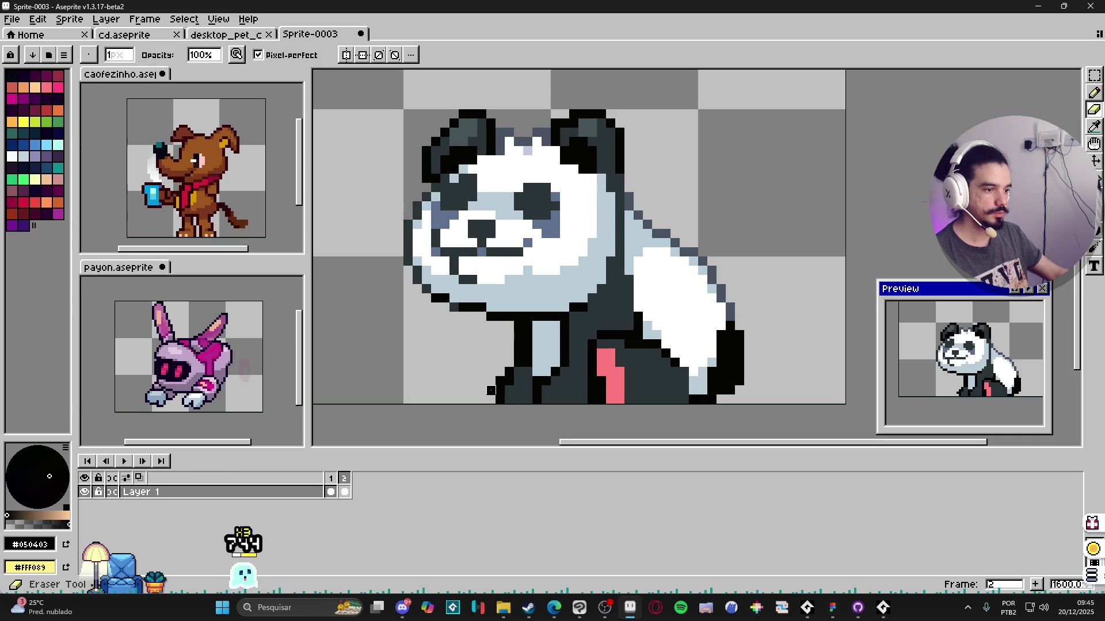
pyautogui.scroll(-1, 508, 372)
pyautogui.scroll(1, 508, 372)
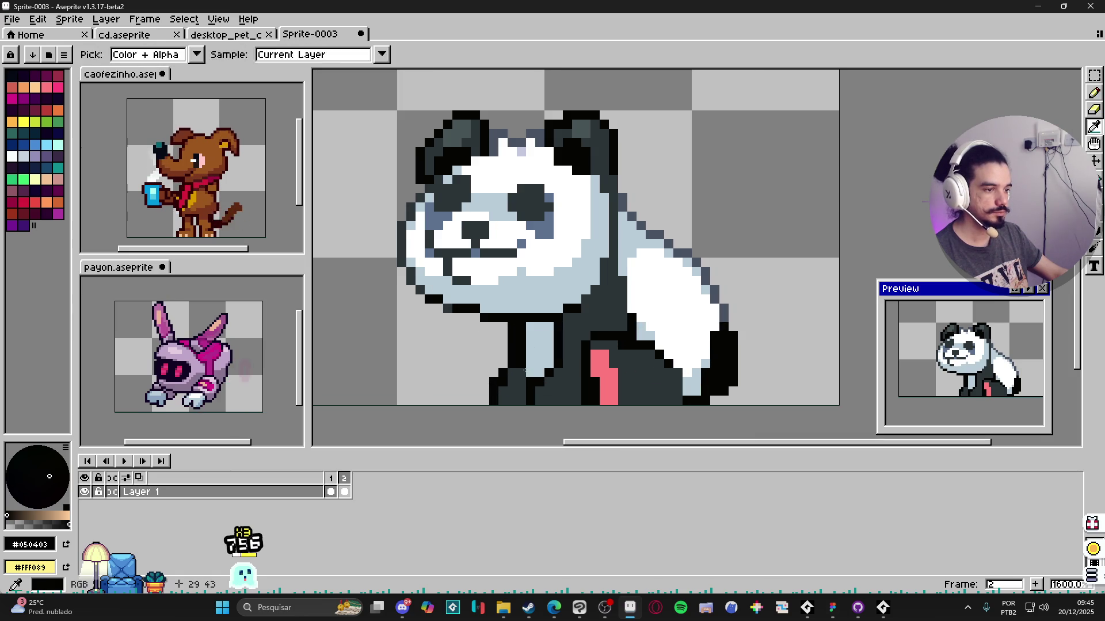
pyautogui.scroll(-1, 528, 363)
pyautogui.scroll(1, 529, 358)
# Step: Undo a stray stroke and resample the chest blue and outline black
pyautogui.keyDown('alt'); pyautogui.click(530, 343); pyautogui.keyUp('alt')
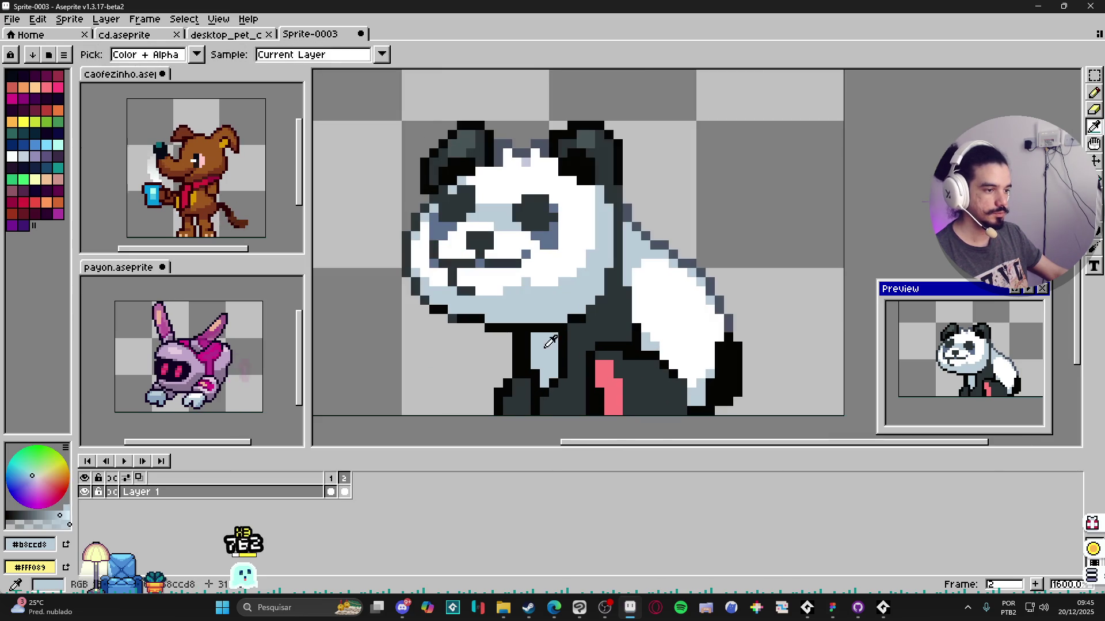
pyautogui.scroll(-2, 525, 360)
pyautogui.scroll(1, 526, 363)
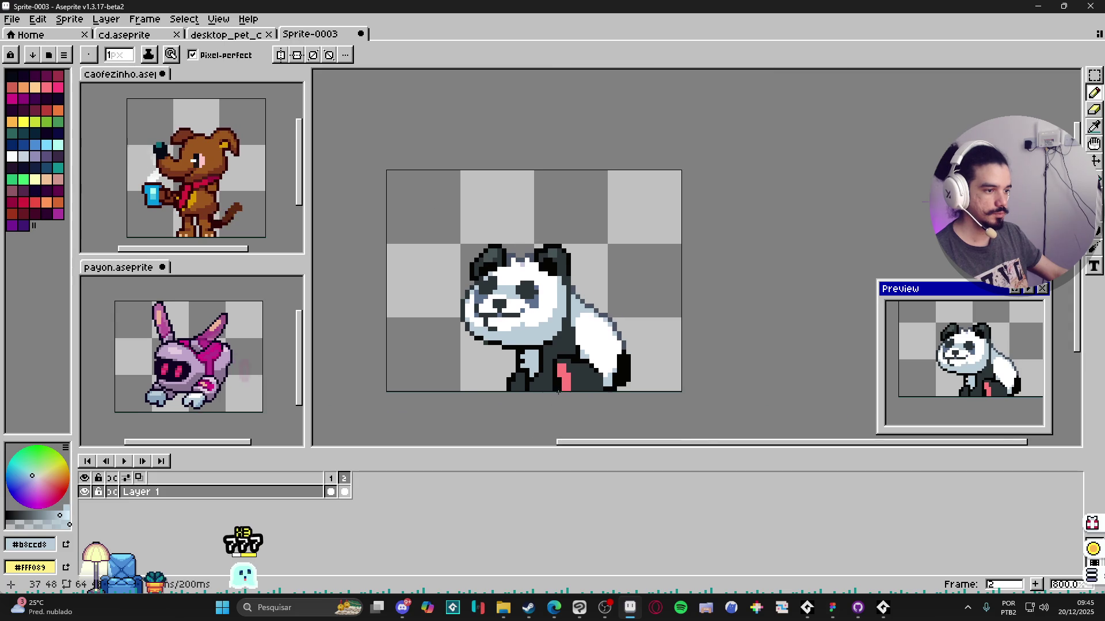
pyautogui.hotkey('ctrl', 'z')
pyautogui.scroll(1, 531, 371)
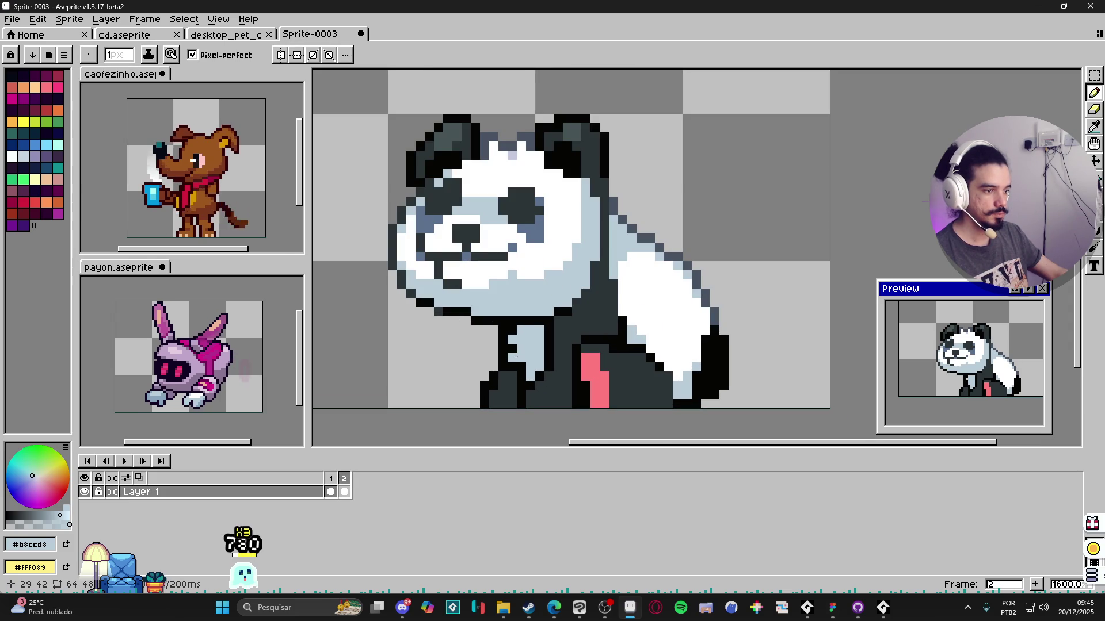
pyautogui.scroll(-2, 558, 375)
pyautogui.scroll(1, 552, 371)
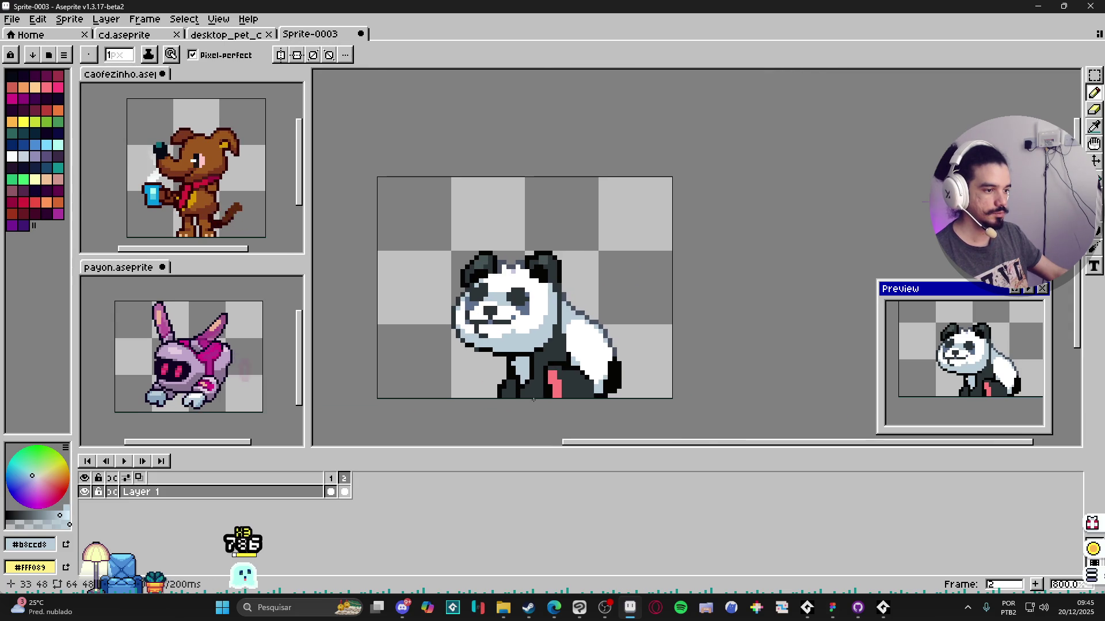
pyautogui.scroll(1, 527, 367)
pyautogui.keyDown('alt'); pyautogui.click(504, 366); pyautogui.keyUp('alt')
pyautogui.scroll(-1, 507, 366)
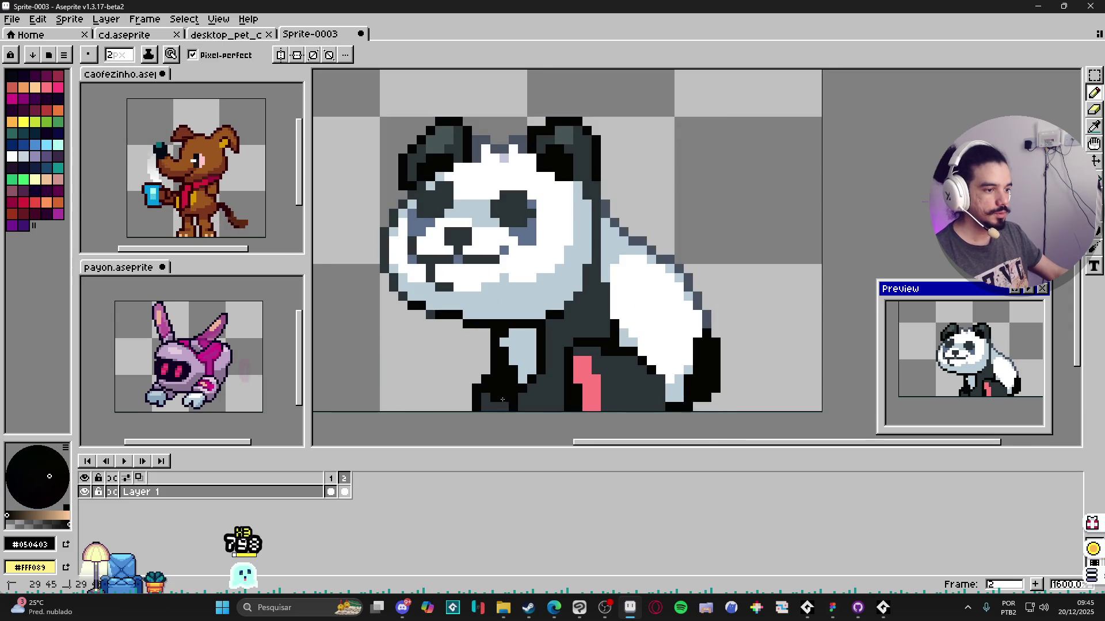
pyautogui.scroll(-1, 501, 403)
pyautogui.scroll(1, 505, 404)
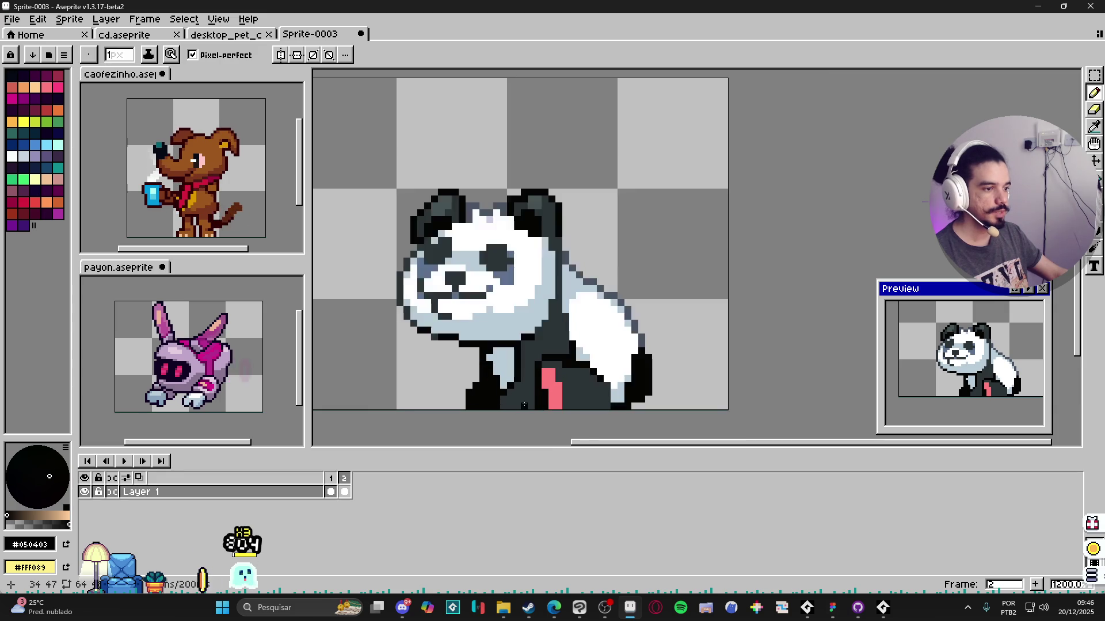
pyautogui.scroll(-2, 518, 406)
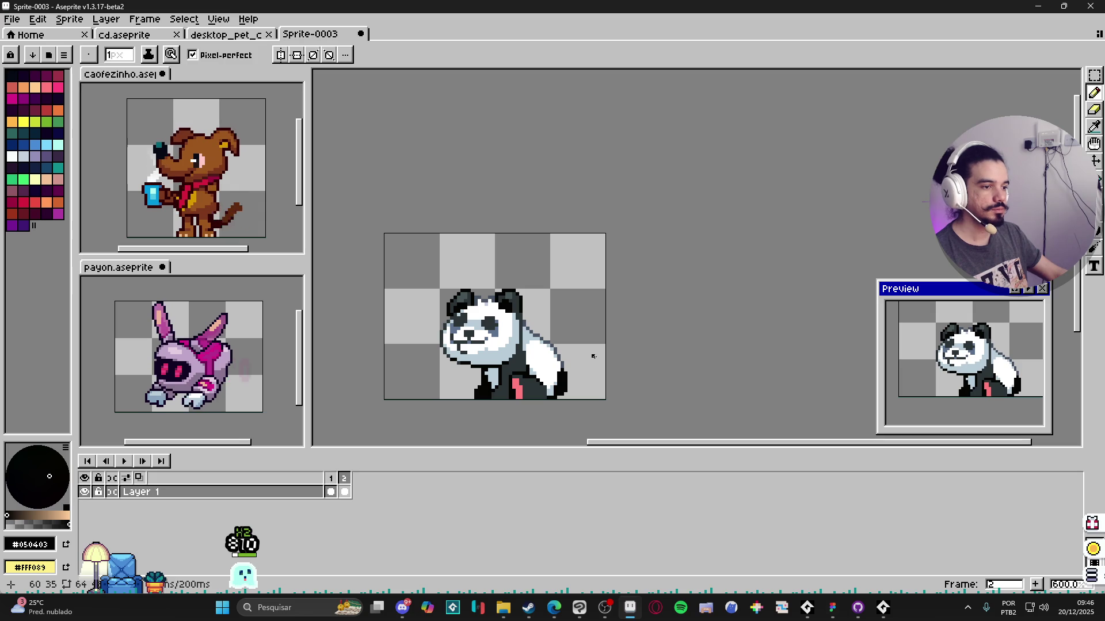
# Step: Compare frame 1 against frame 2 in the timeline
pyautogui.click(331, 478)
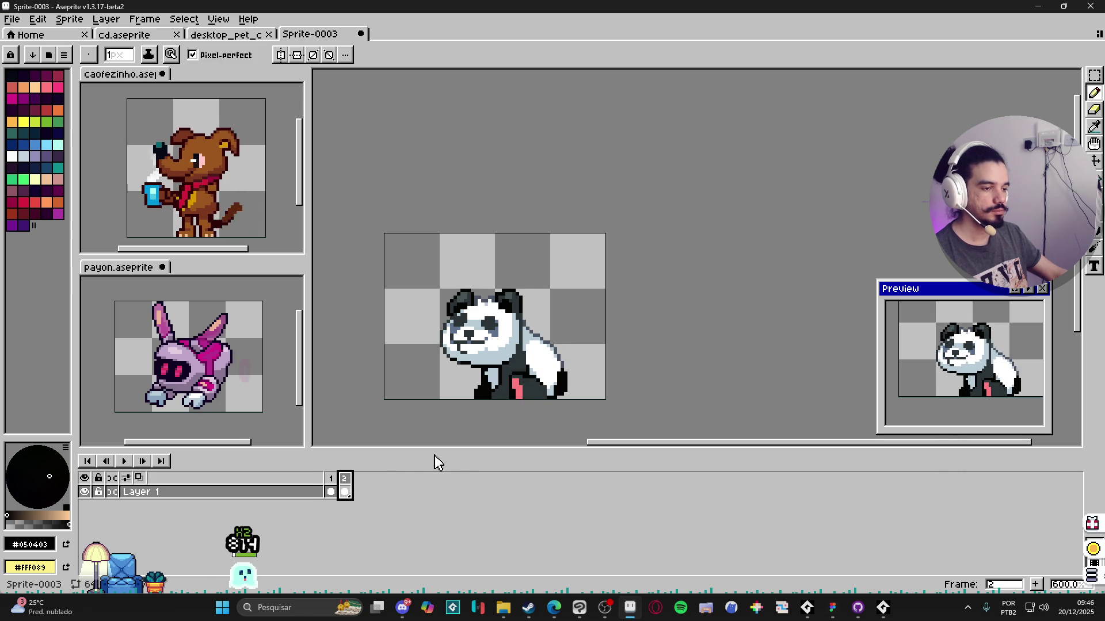
pyautogui.press('Left')
pyautogui.click(345, 478)
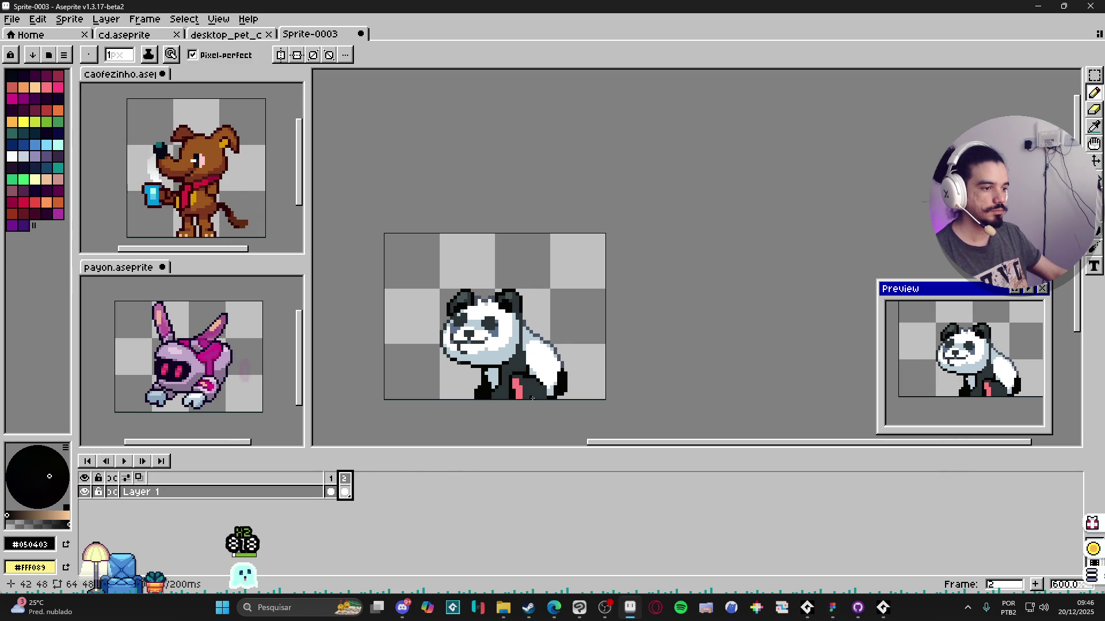
pyautogui.scroll(4, 566, 392)
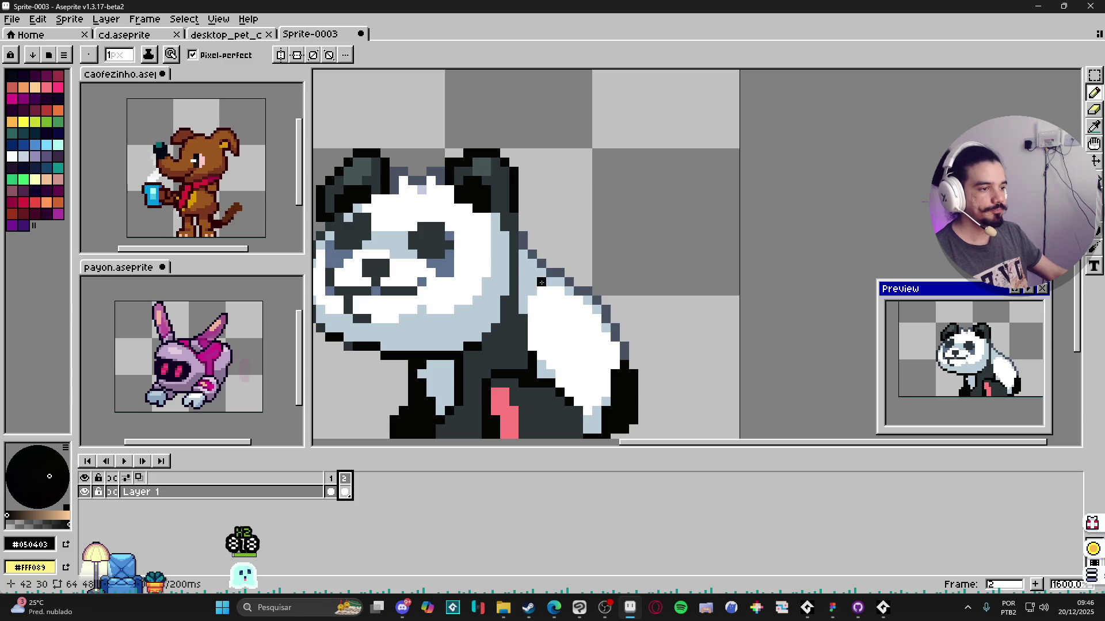
# Step: Trim the panda's dark back-edge outline, alternating eraser and pencil
pyautogui.keyDown('alt'); pyautogui.click(575, 291); pyautogui.keyUp('alt')
pyautogui.press('e')
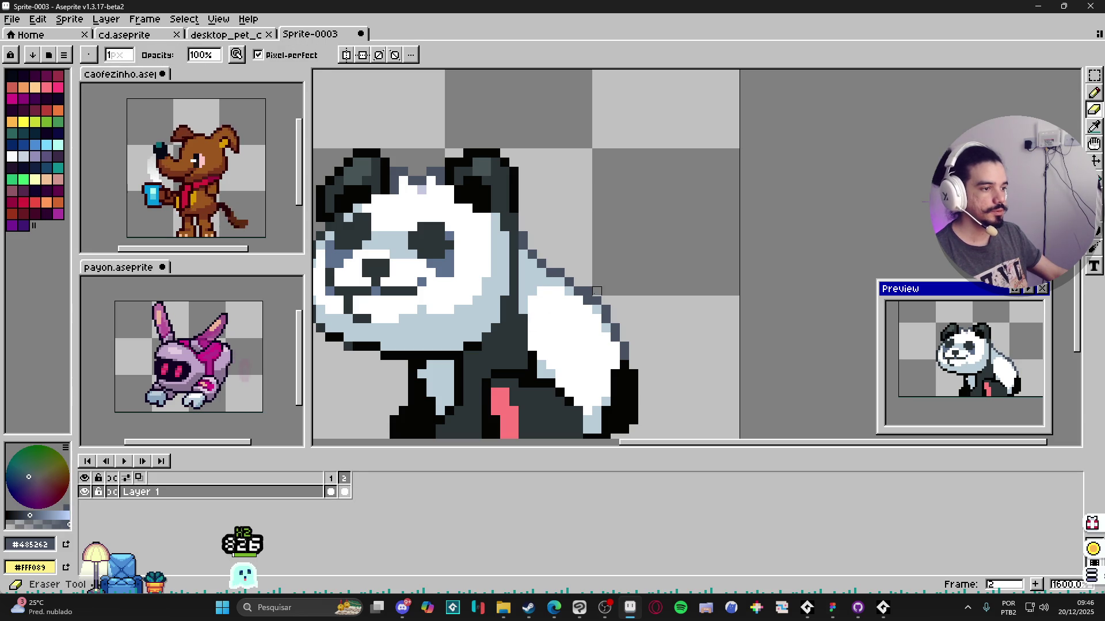
pyautogui.press('b')
pyautogui.press('e')
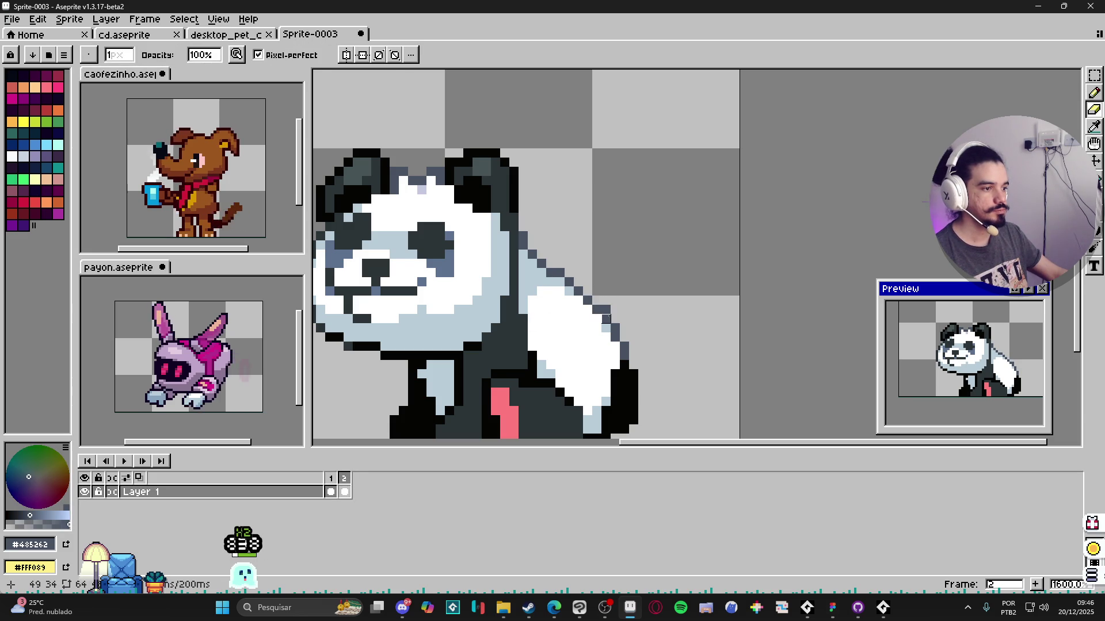
pyautogui.press('b')
pyautogui.press('e')
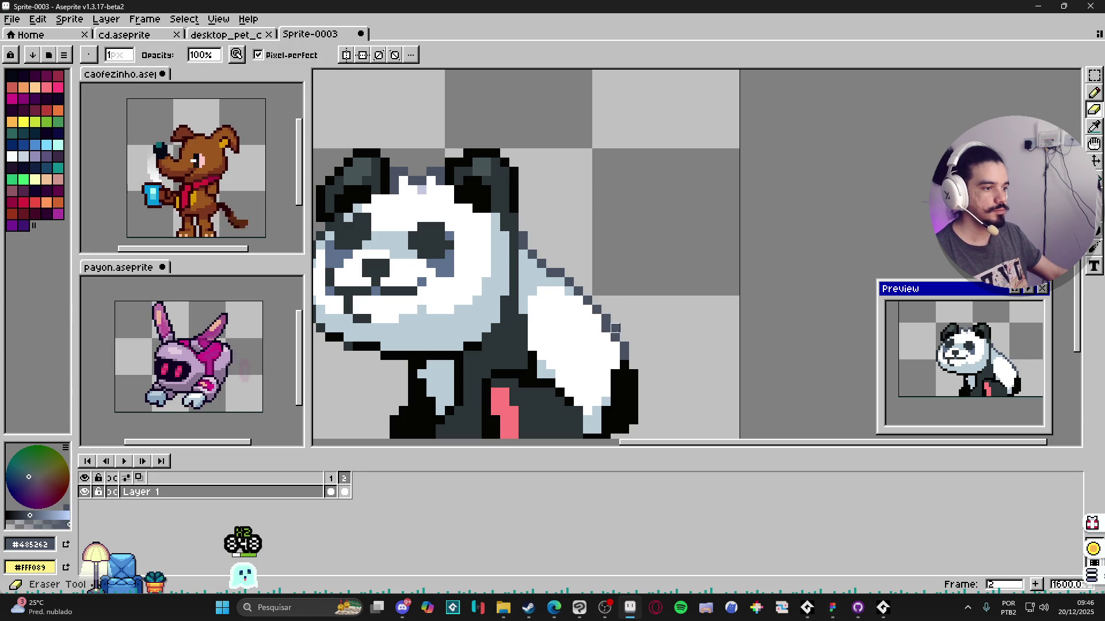
pyautogui.press('b')
pyautogui.press('e')
pyautogui.scroll(-2, 630, 354)
pyautogui.scroll(3, 630, 355)
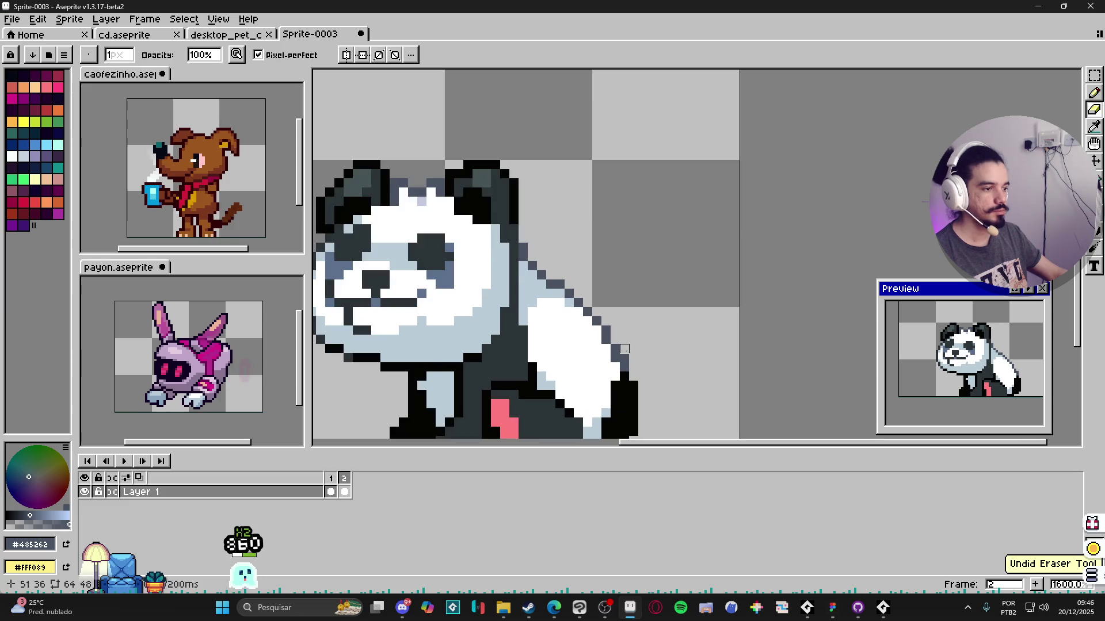
pyautogui.scroll(-2, 604, 346)
pyautogui.scroll(-3, 578, 334)
pyautogui.scroll(2, 578, 334)
pyautogui.scroll(-2, 528, 343)
pyautogui.press('b')
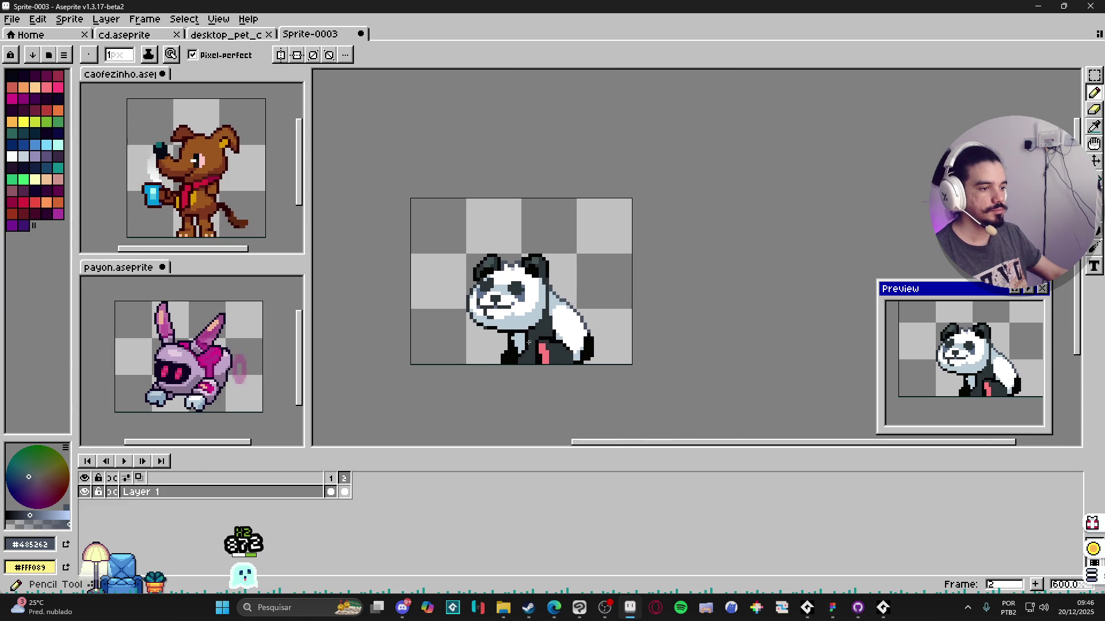
pyautogui.scroll(4, 537, 342)
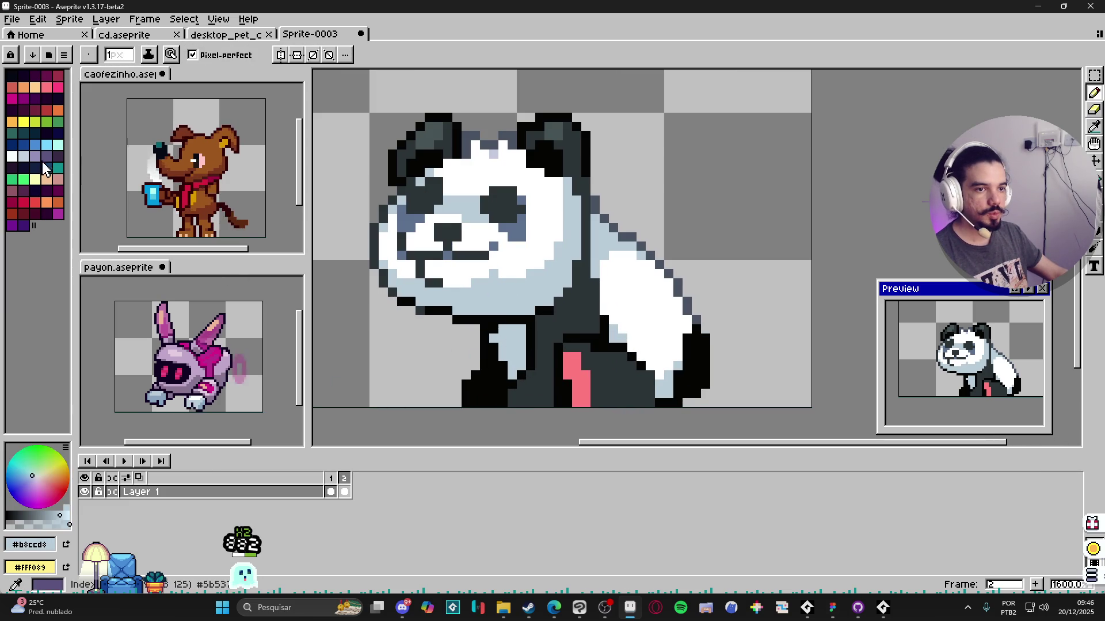
pyautogui.click(35, 156)
# Step: Load the AAP-Splendor128 palette preset and pick a drawing colour
pyautogui.click(49, 55)
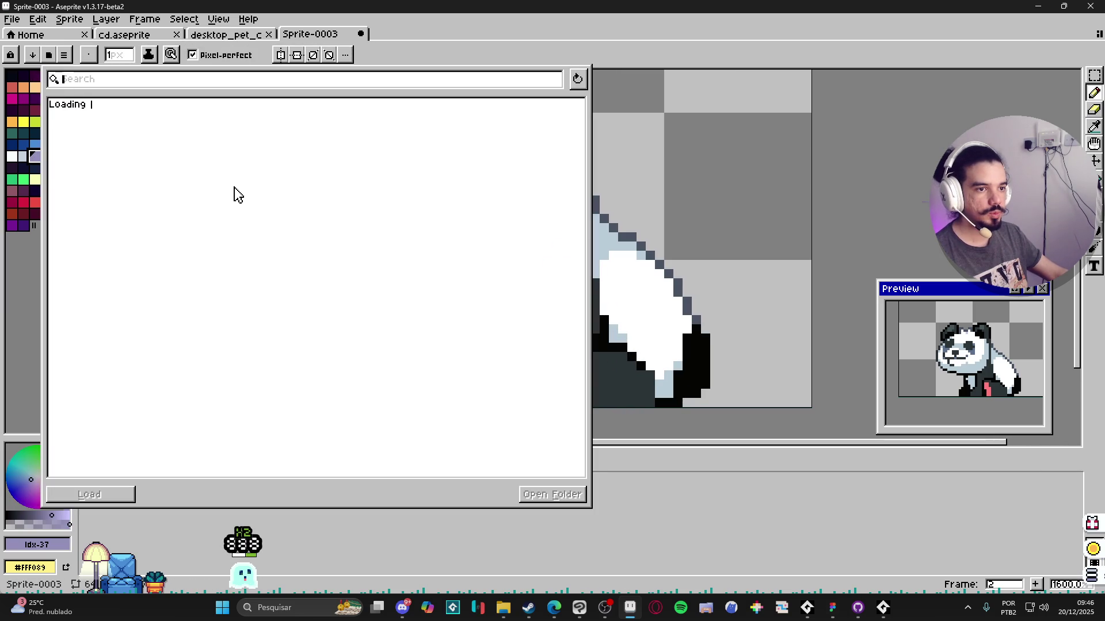
pyautogui.click(248, 208)
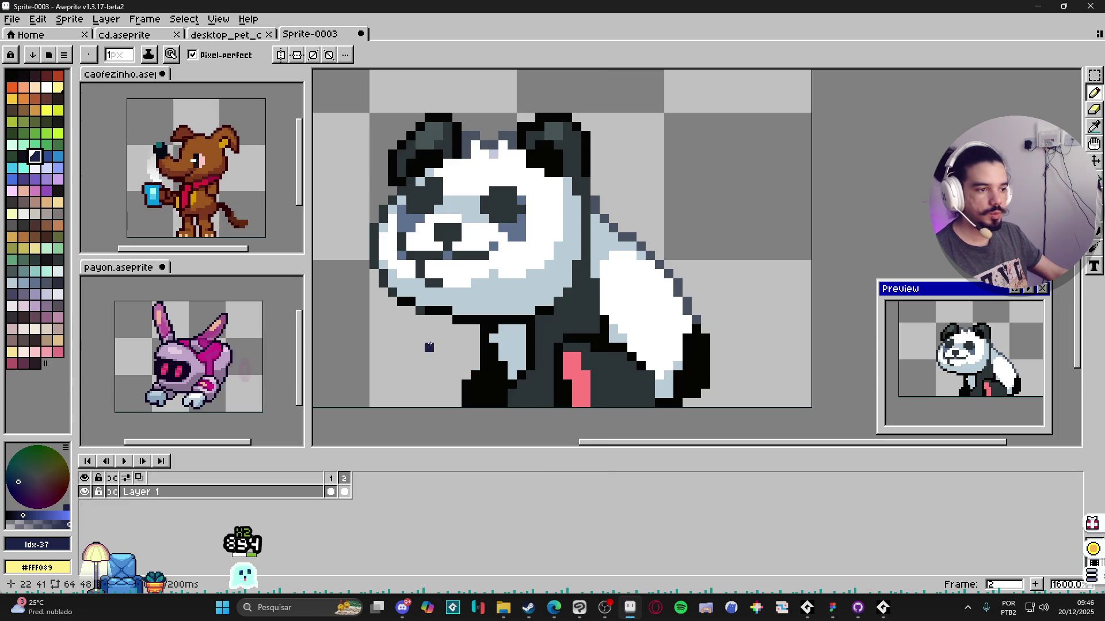
pyautogui.keyDown('alt'); pyautogui.click(480, 329); pyautogui.keyUp('alt')
pyautogui.click(23, 283)
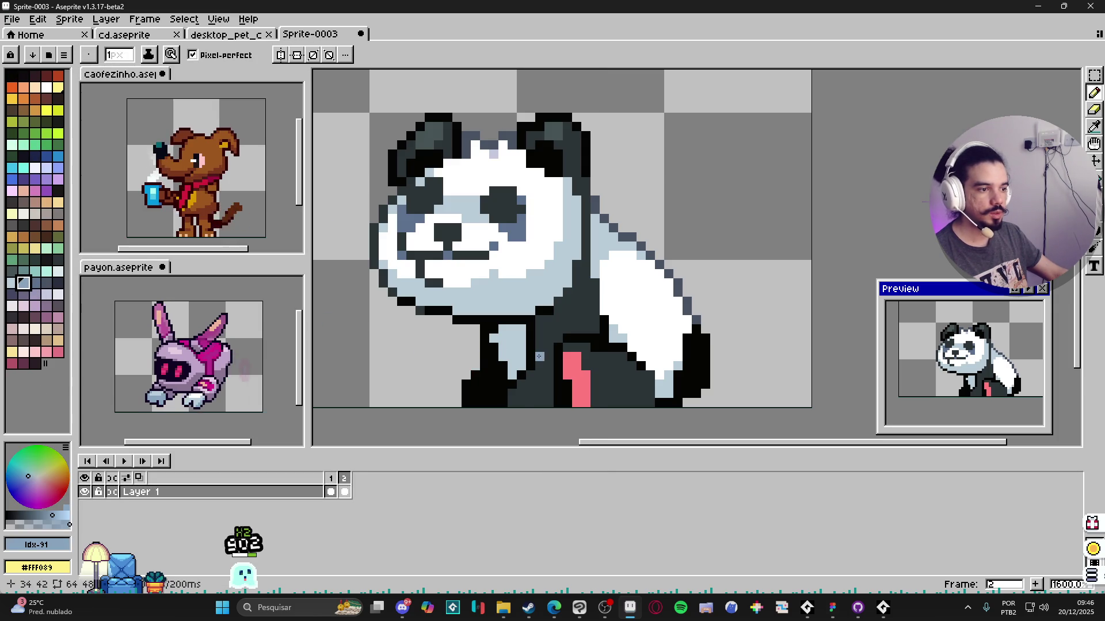
pyautogui.scroll(-2, 518, 355)
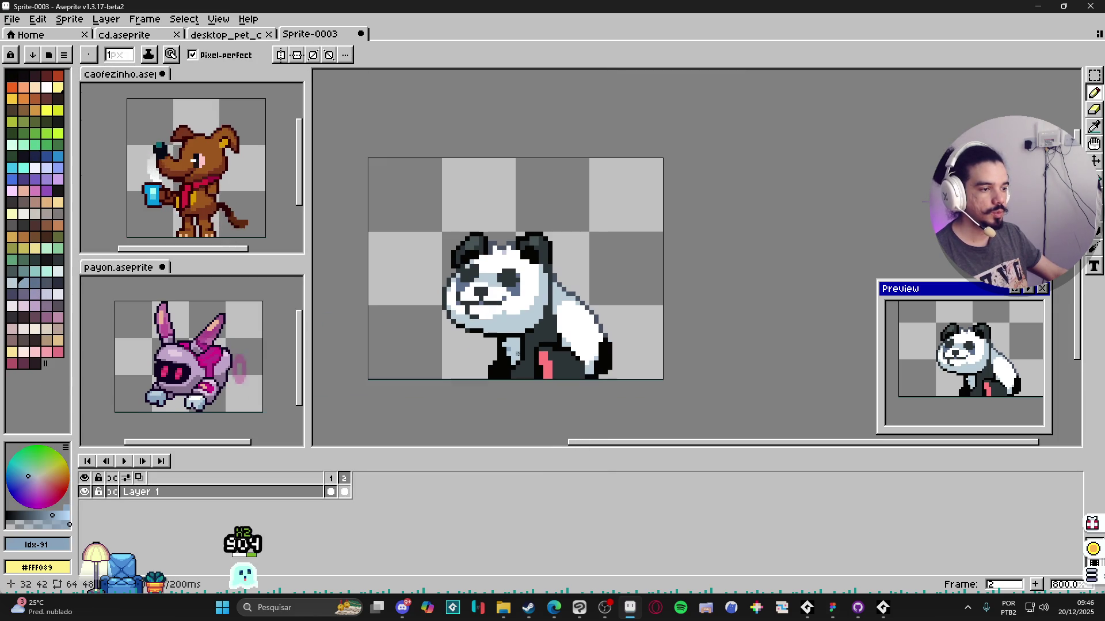
pyautogui.scroll(2, 516, 363)
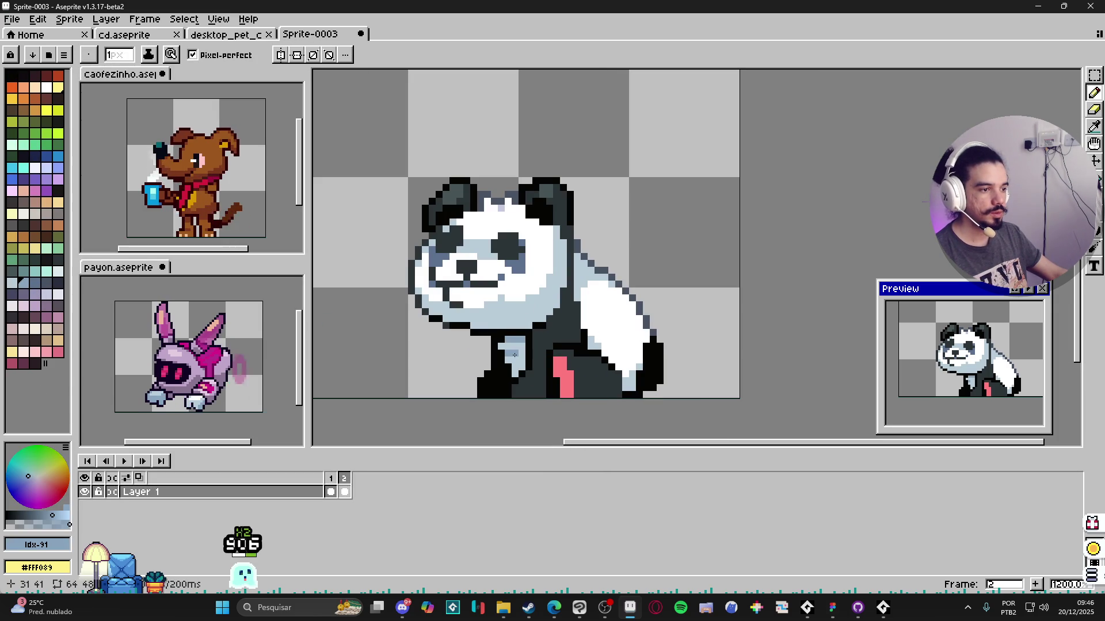
pyautogui.scroll(-3, 574, 378)
pyautogui.scroll(-1, 574, 379)
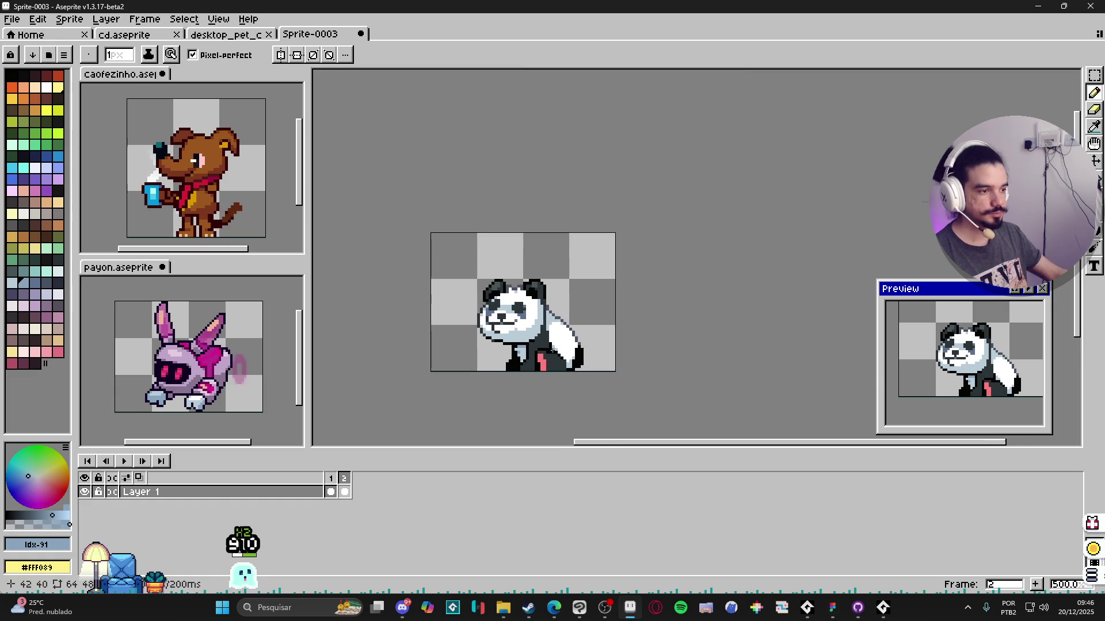
# Step: Touch up frame 2 with near-black and light blue, then view frame 1's walking pose
pyautogui.click(345, 489)
pyautogui.scroll(-1, 553, 329)
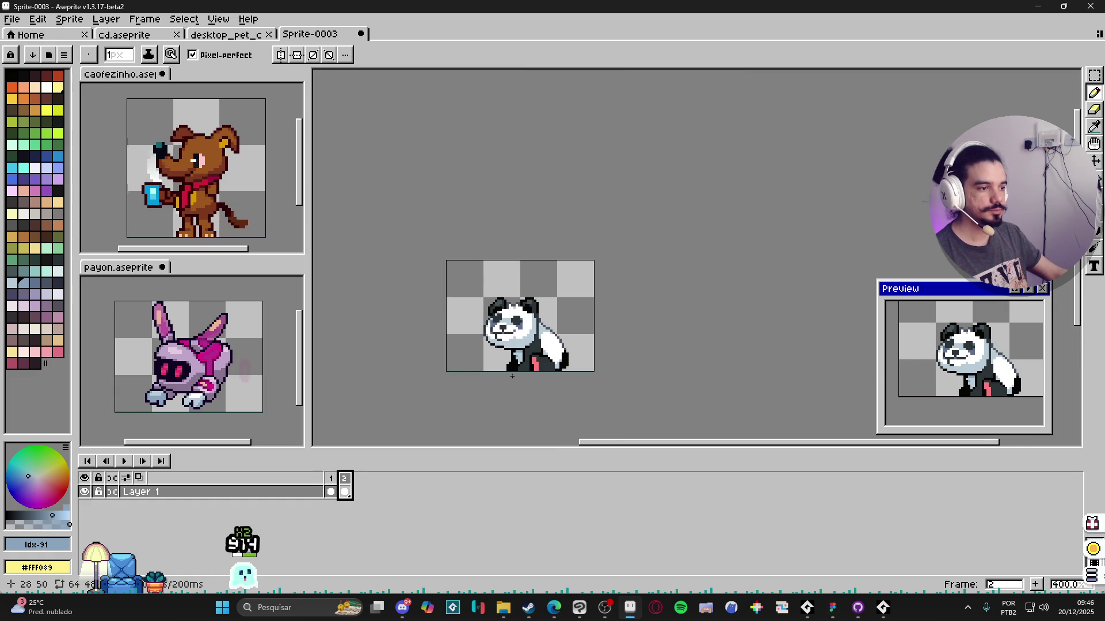
pyautogui.scroll(3, 552, 328)
pyautogui.scroll(1, 553, 328)
pyautogui.scroll(-3, 553, 328)
pyautogui.scroll(4, 552, 329)
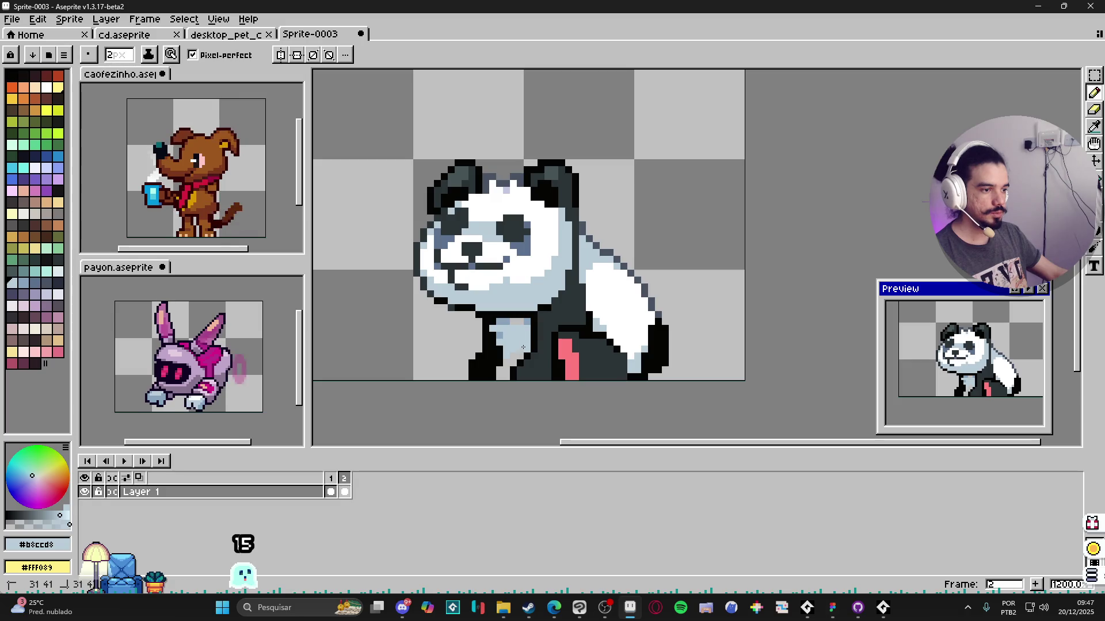
pyautogui.keyDown('alt'); pyautogui.click(506, 364); pyautogui.keyUp('alt')
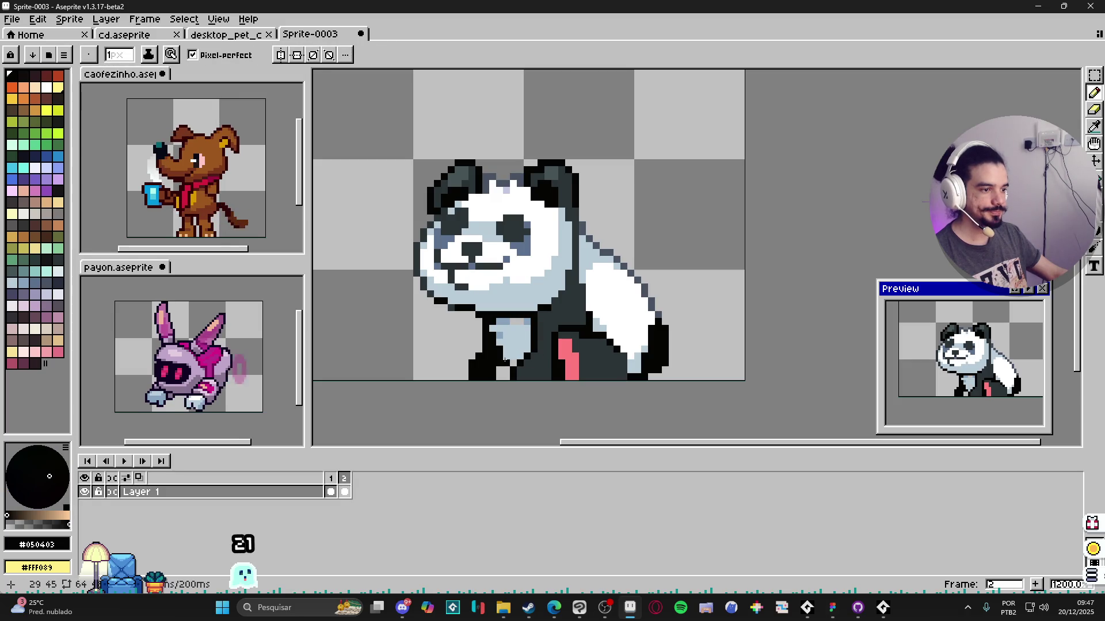
pyautogui.keyDown('alt'); pyautogui.click(518, 320); pyautogui.keyUp('alt')
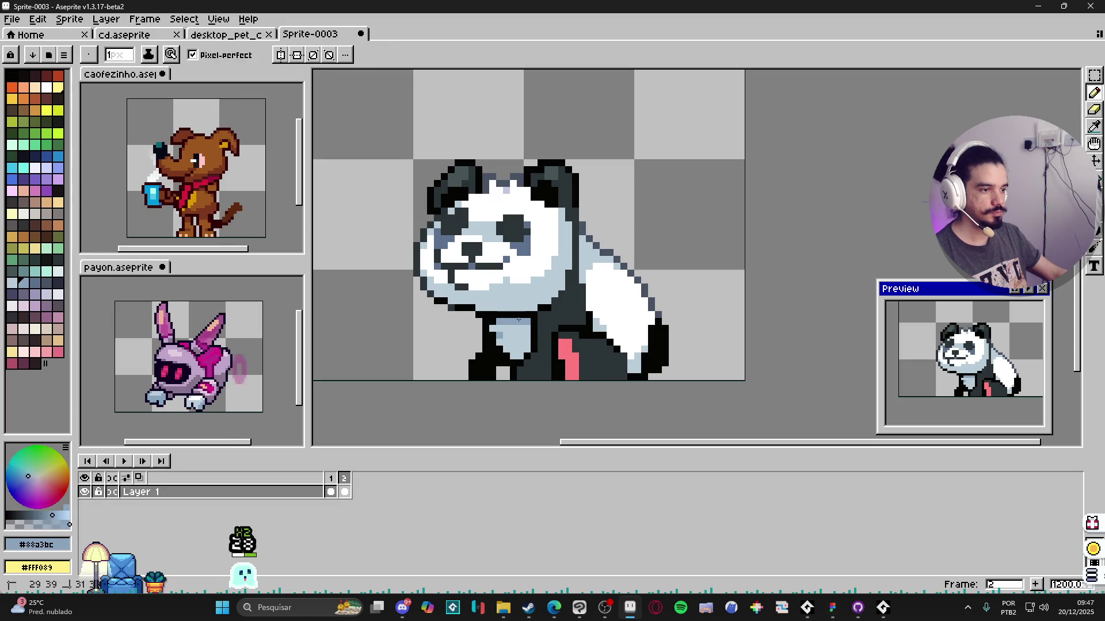
pyautogui.keyDown('alt'); pyautogui.click(487, 376); pyautogui.keyUp('alt')
pyautogui.press('+')
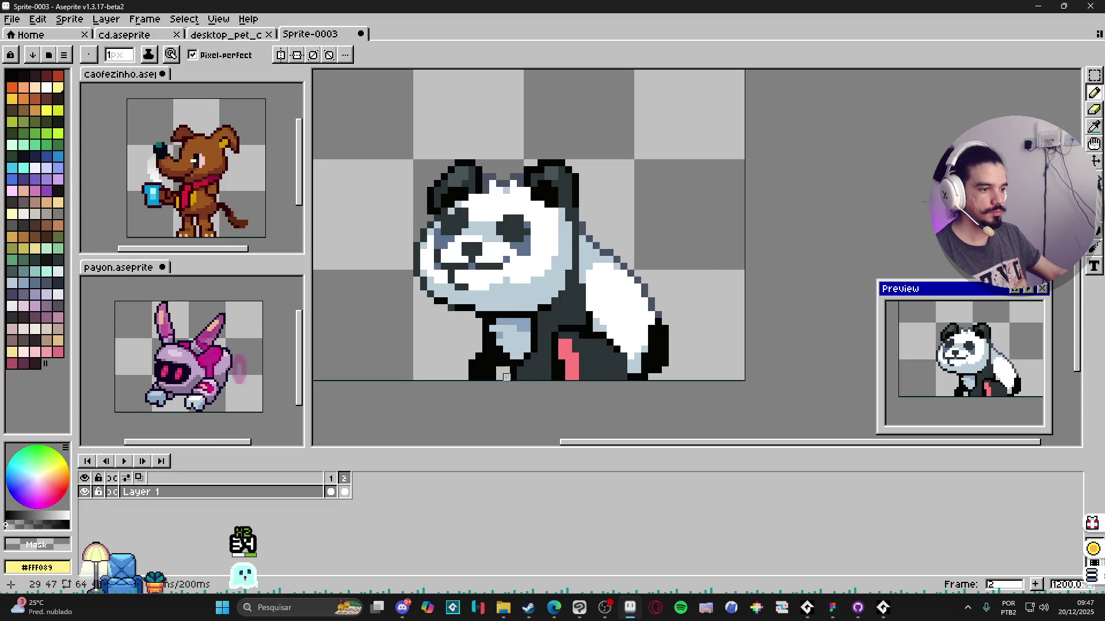
pyautogui.keyDown('alt'); pyautogui.click(507, 375); pyautogui.keyUp('alt')
pyautogui.scroll(-4, 508, 375)
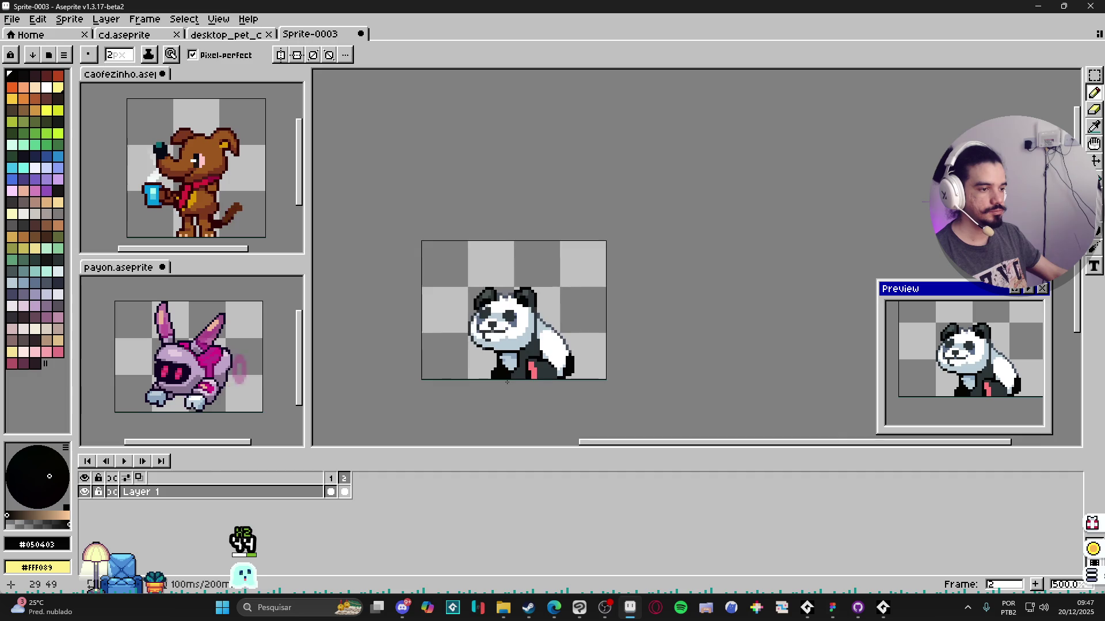
pyautogui.scroll(2, 507, 375)
pyautogui.keyDown('alt'); pyautogui.click(505, 374); pyautogui.keyUp('alt')
pyautogui.press('-')
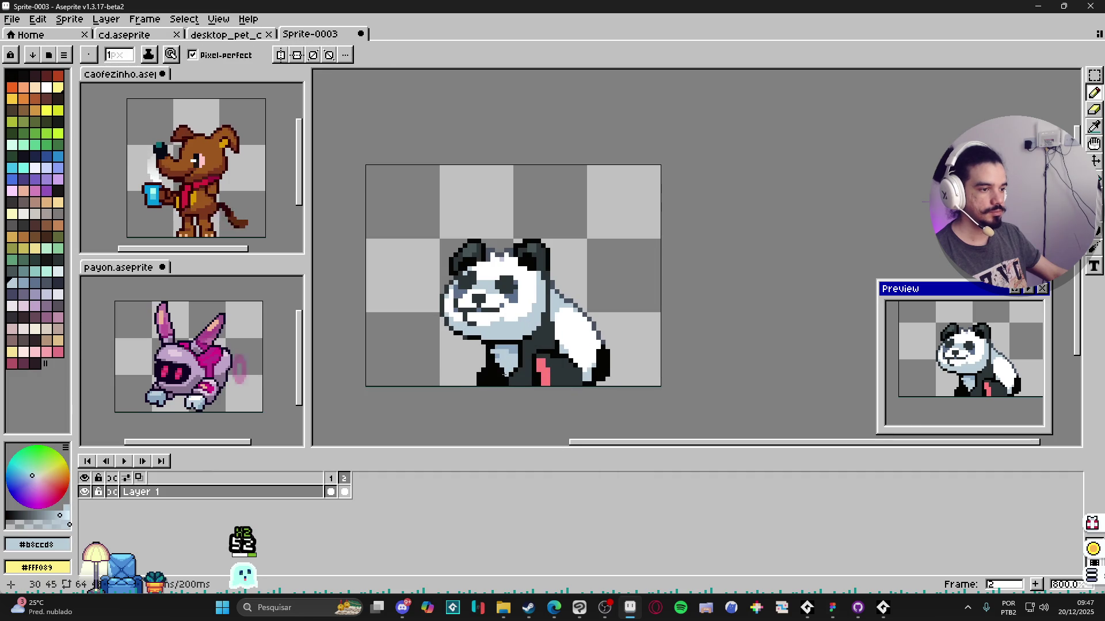
pyautogui.scroll(-2, 510, 377)
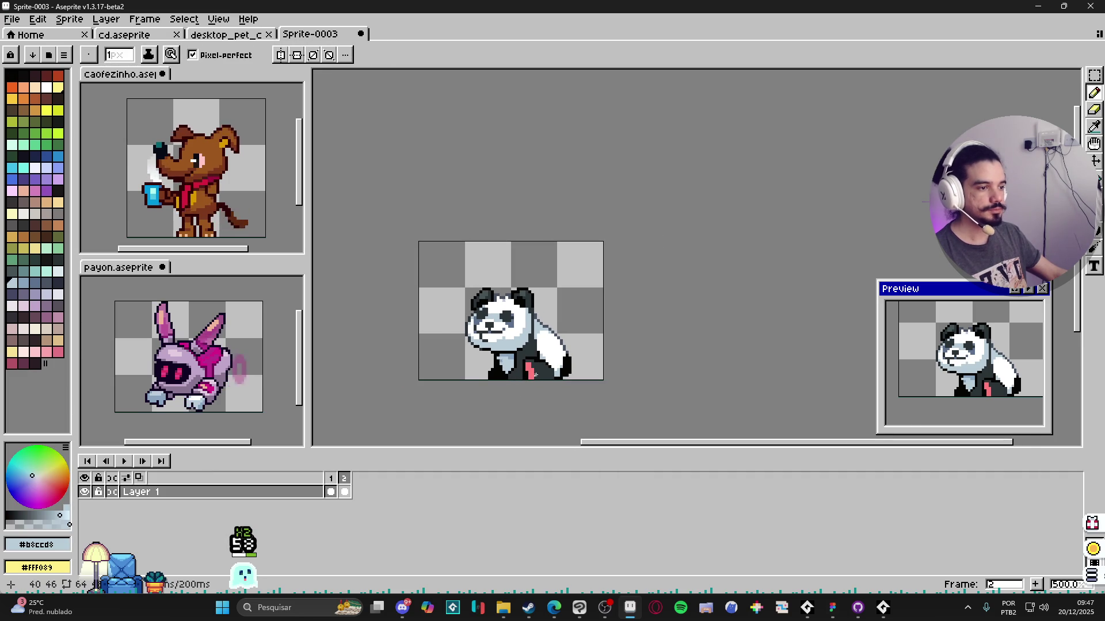
pyautogui.click(331, 492)
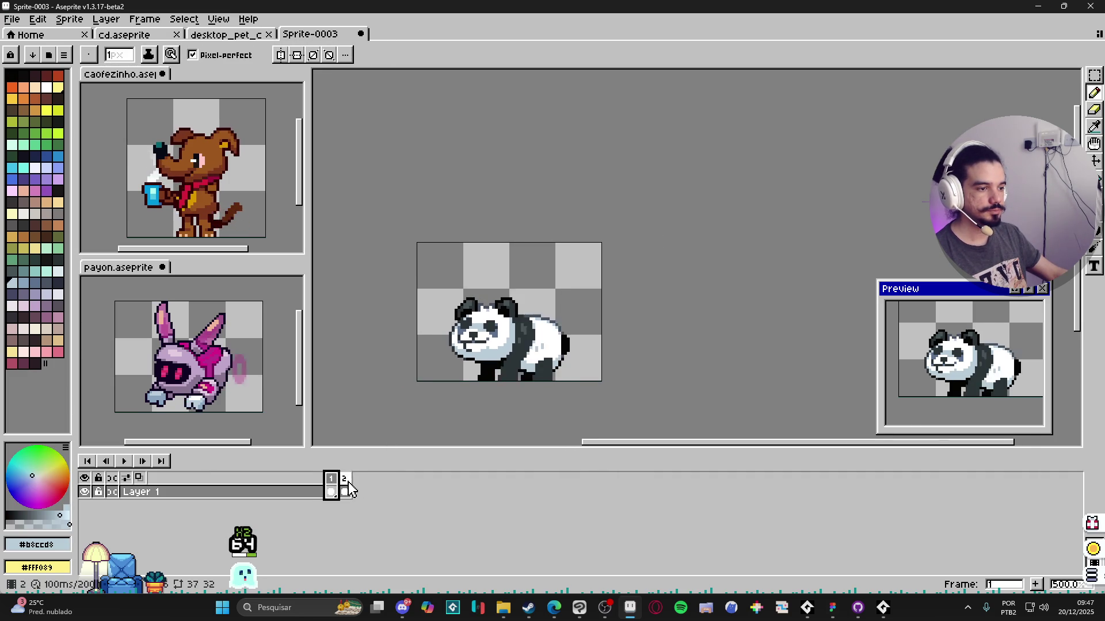
# Step: Save the sprite as panda.aseprite inside a new panda folder under characters
pyautogui.hotkey('ctrl', 's')
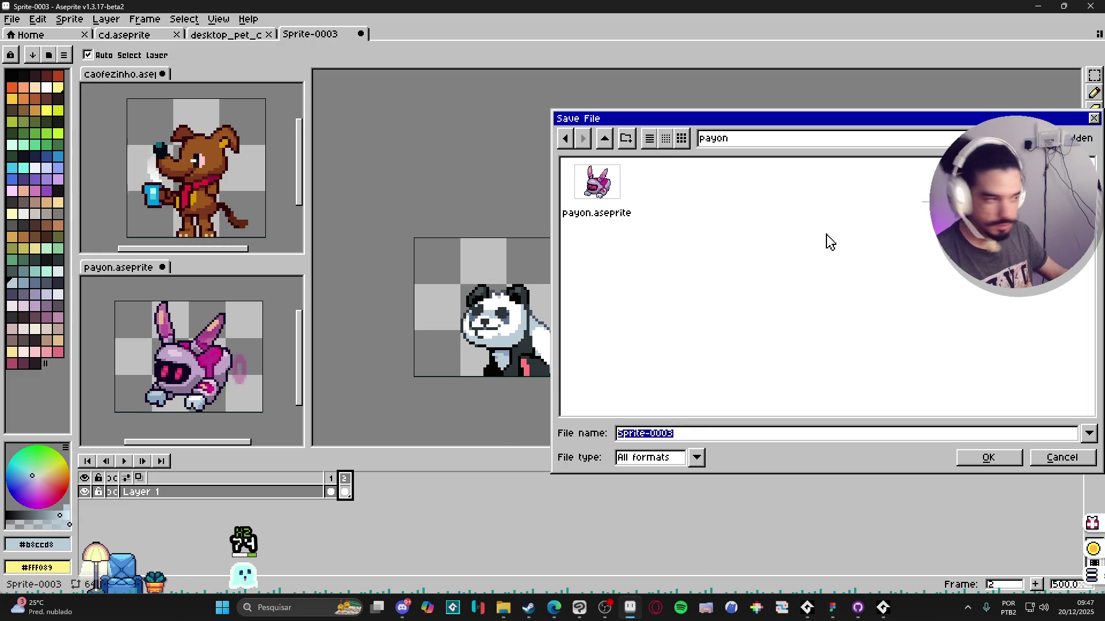
pyautogui.click(605, 139)
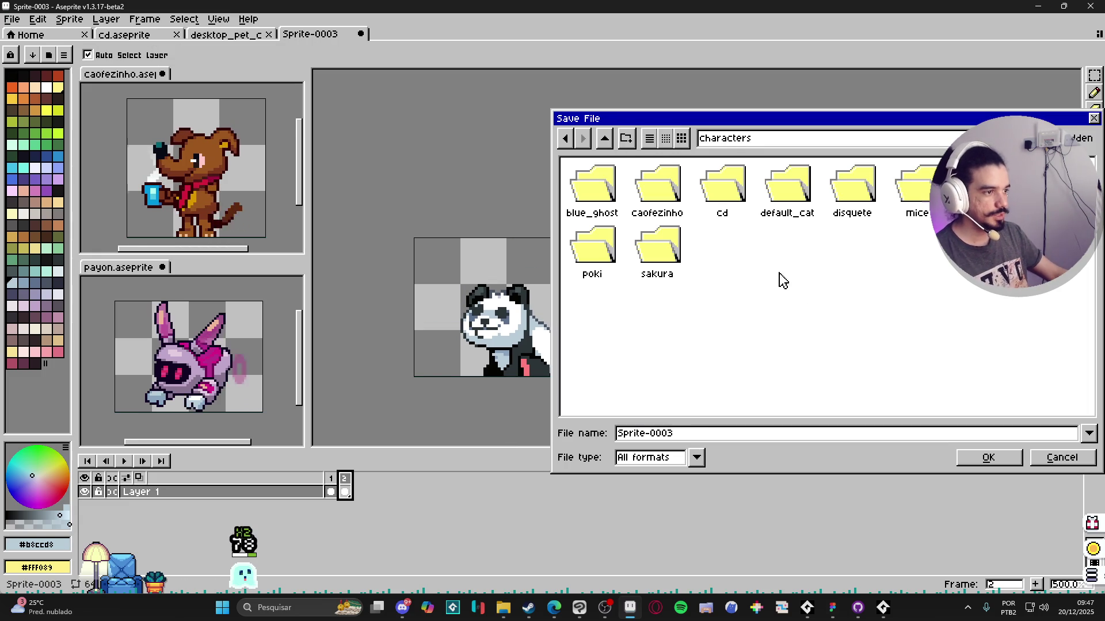
pyautogui.click(626, 139)
pyautogui.write('panda')
pyautogui.press('Return')
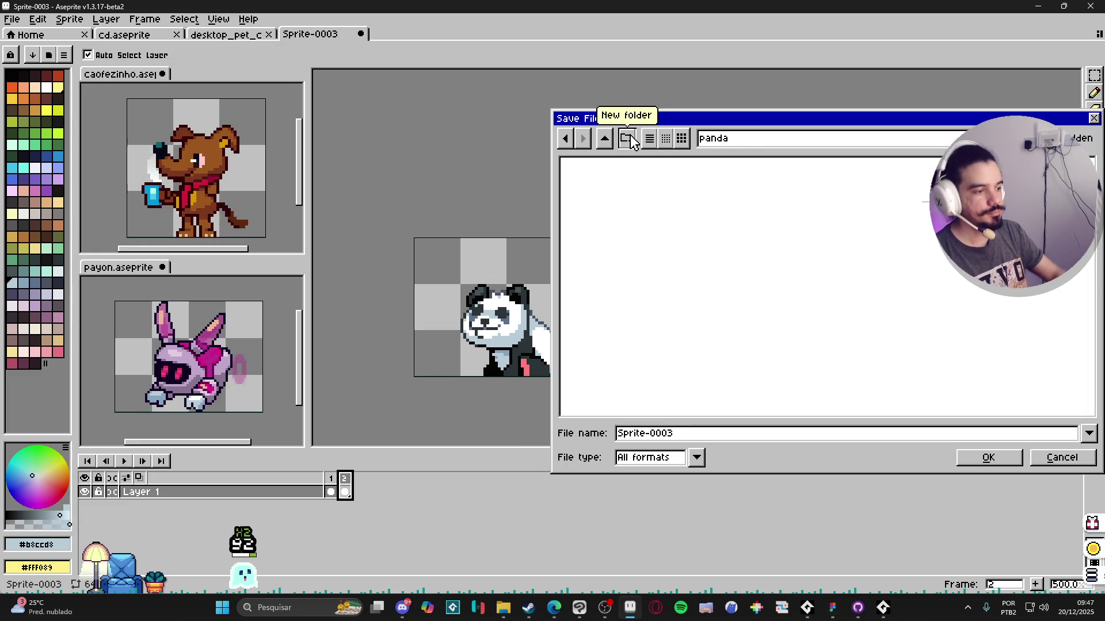
pyautogui.click(722, 435)
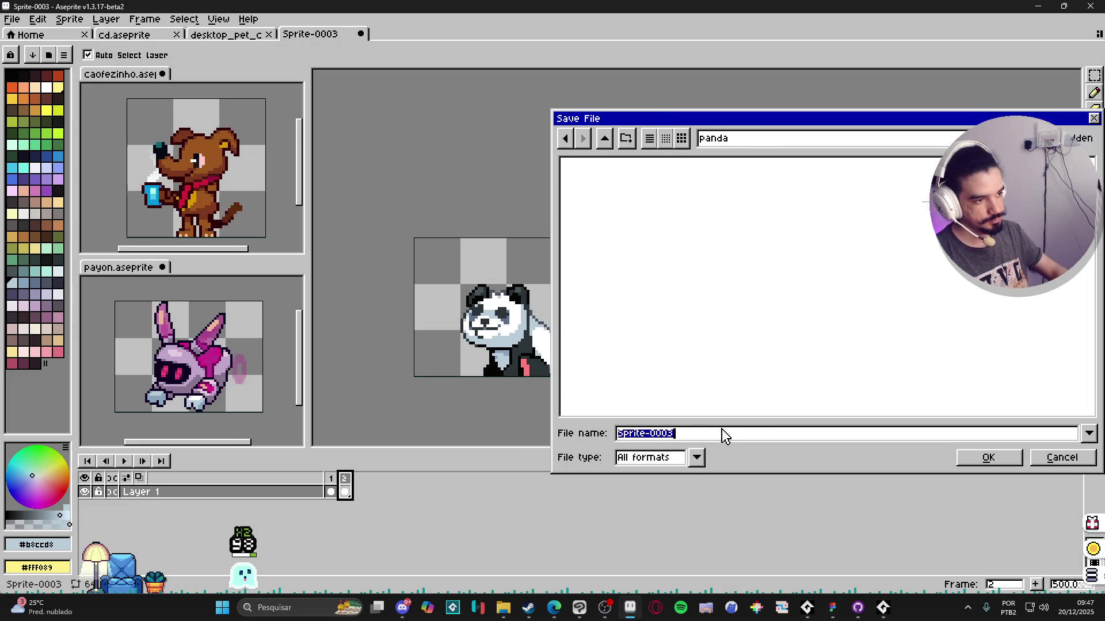
pyautogui.write('panda')
pyautogui.press('Return')
pyautogui.scroll(3, 591, 374)
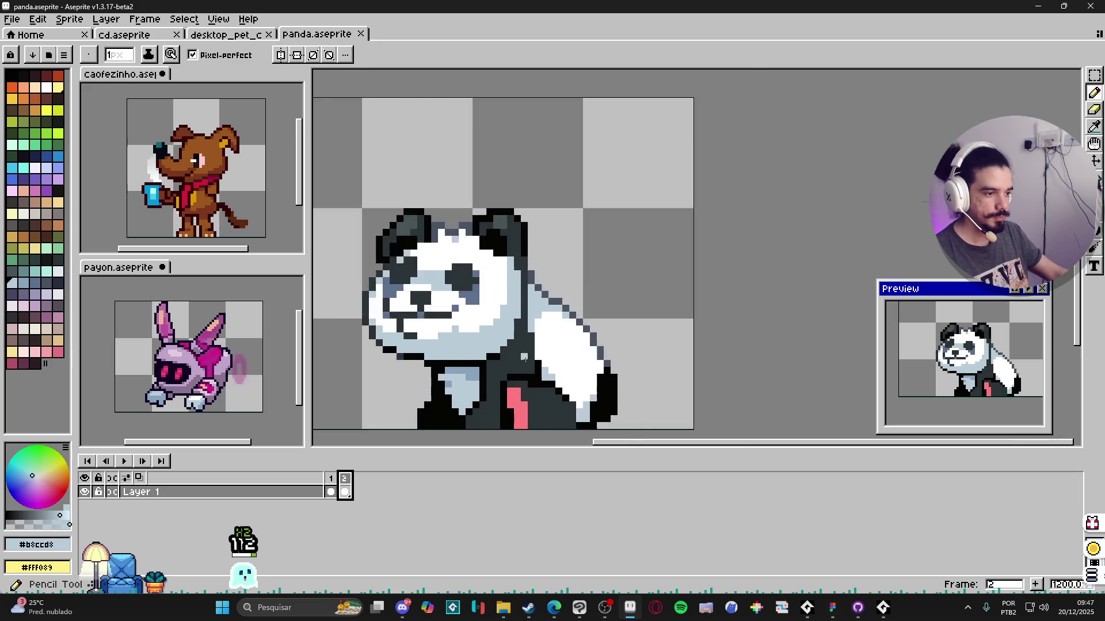
pyautogui.scroll(2, 591, 373)
# Step: Paint a darker pink foot at the panda's lower left in frame 2
pyautogui.moveTo(591, 374); pyautogui.dragTo(611, 368)
pyautogui.keyDown('alt'); pyautogui.click(631, 358); pyautogui.keyUp('alt')
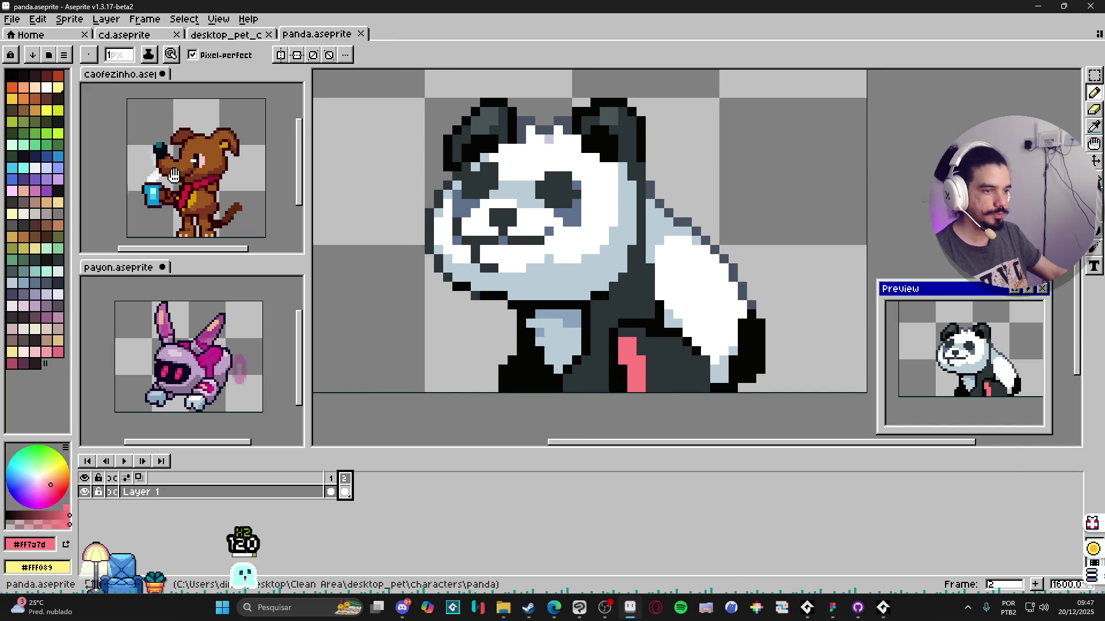
pyautogui.click(57, 351)
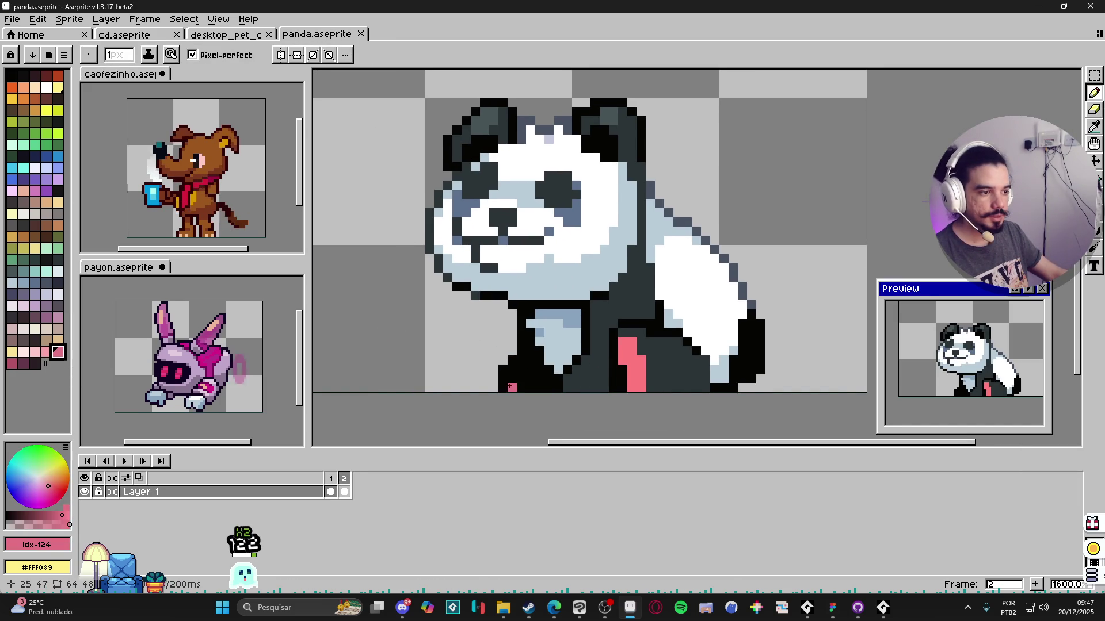
pyautogui.click(12, 362)
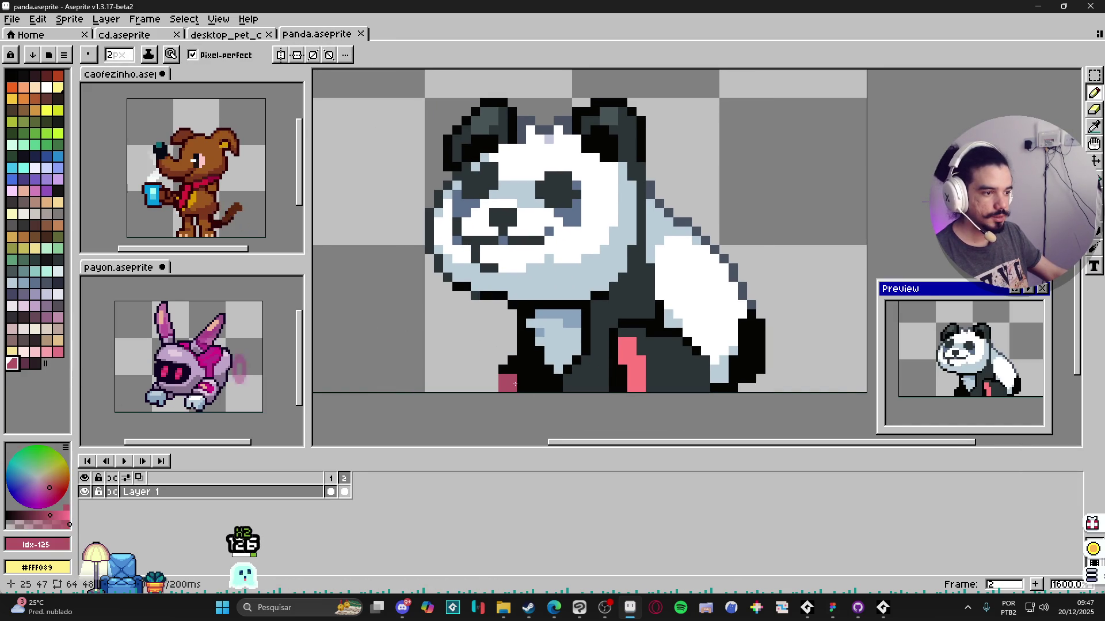
pyautogui.moveTo(516, 382); pyautogui.dragTo(514, 363)
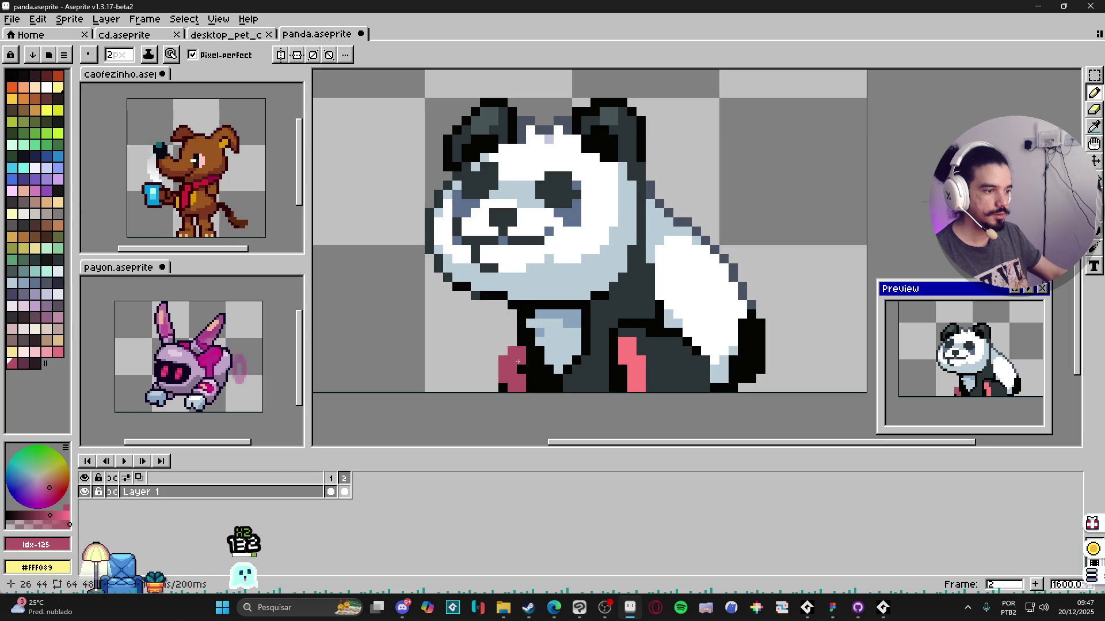
pyautogui.press('v')
pyautogui.press('b')
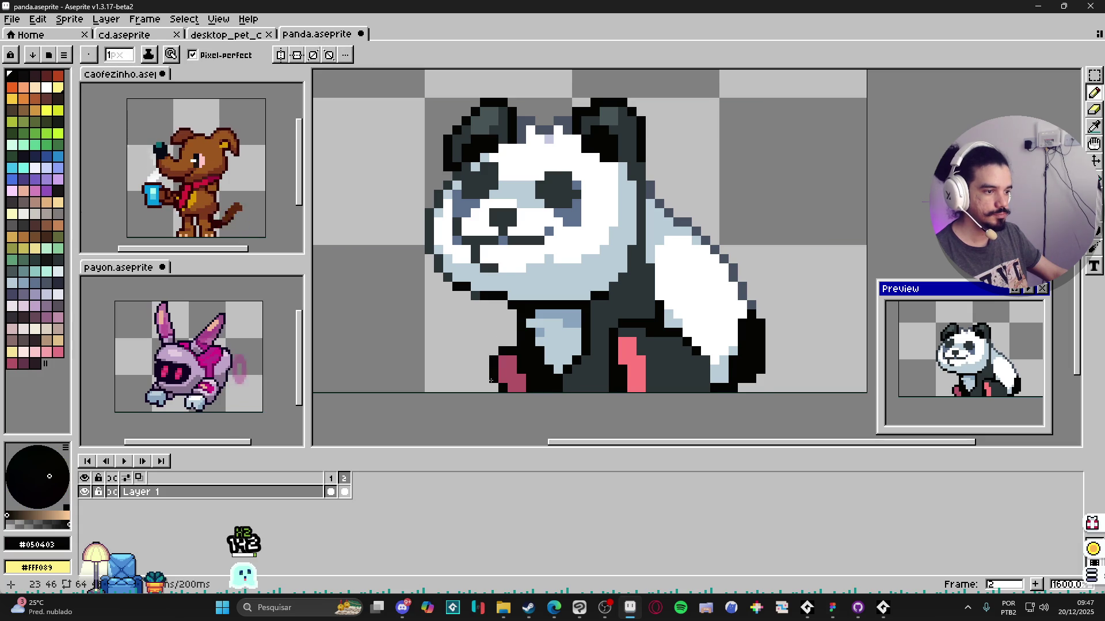
pyautogui.scroll(-3, 562, 398)
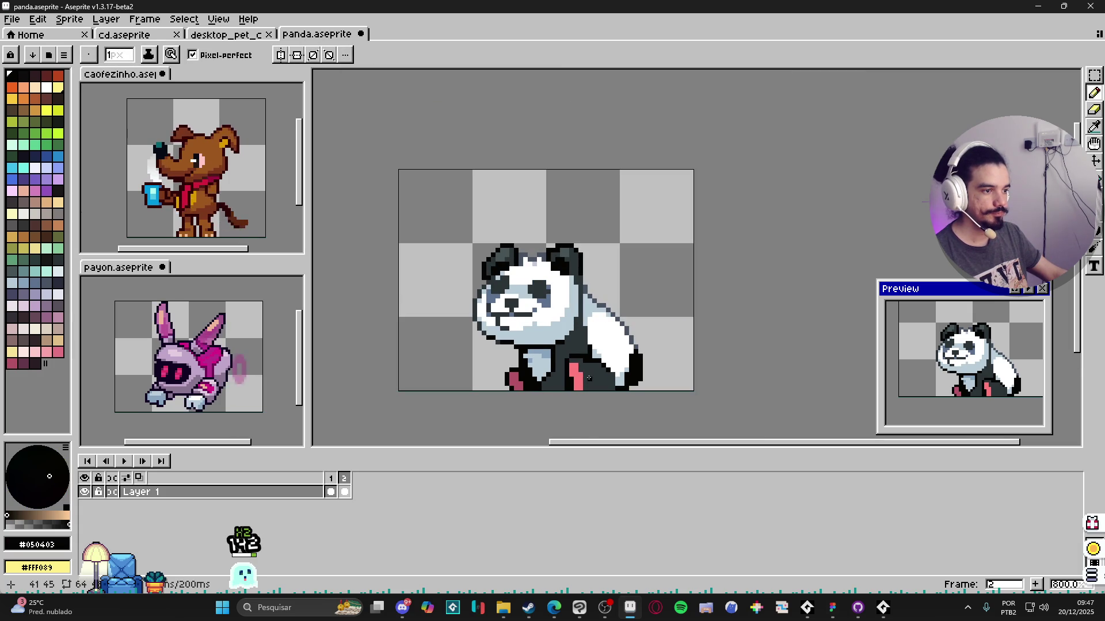
pyautogui.scroll(3, 589, 378)
# Step: Add a white pixel beside the foot and touch up with light blue and outline colour
pyautogui.keyDown('alt'); pyautogui.click(547, 365); pyautogui.keyUp('alt')
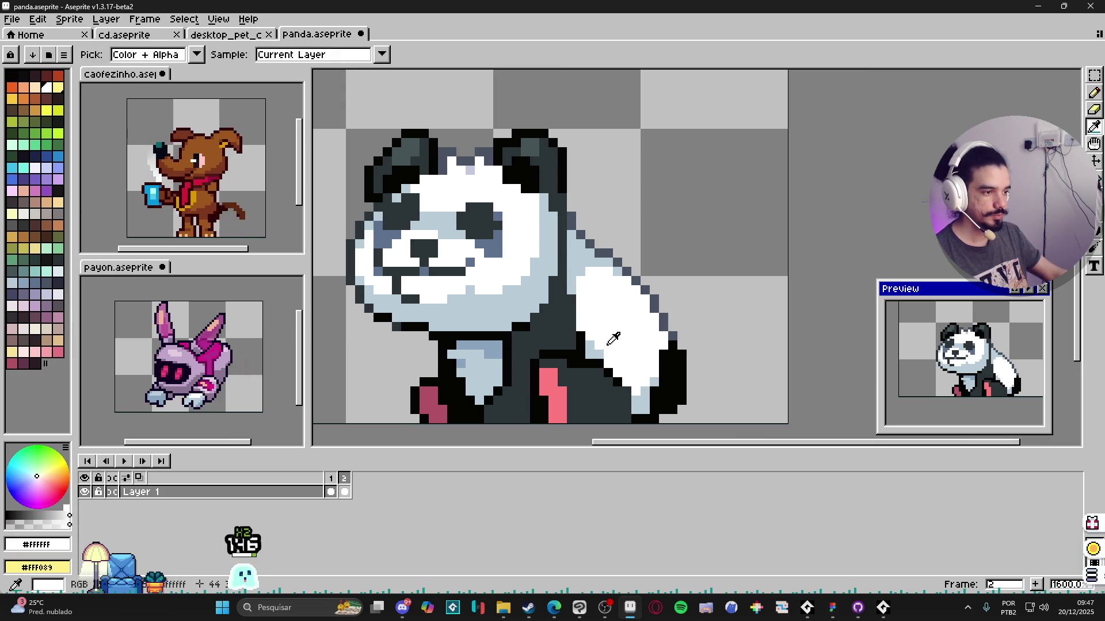
pyautogui.click(562, 366)
pyautogui.hscroll(-1, 491, 386)
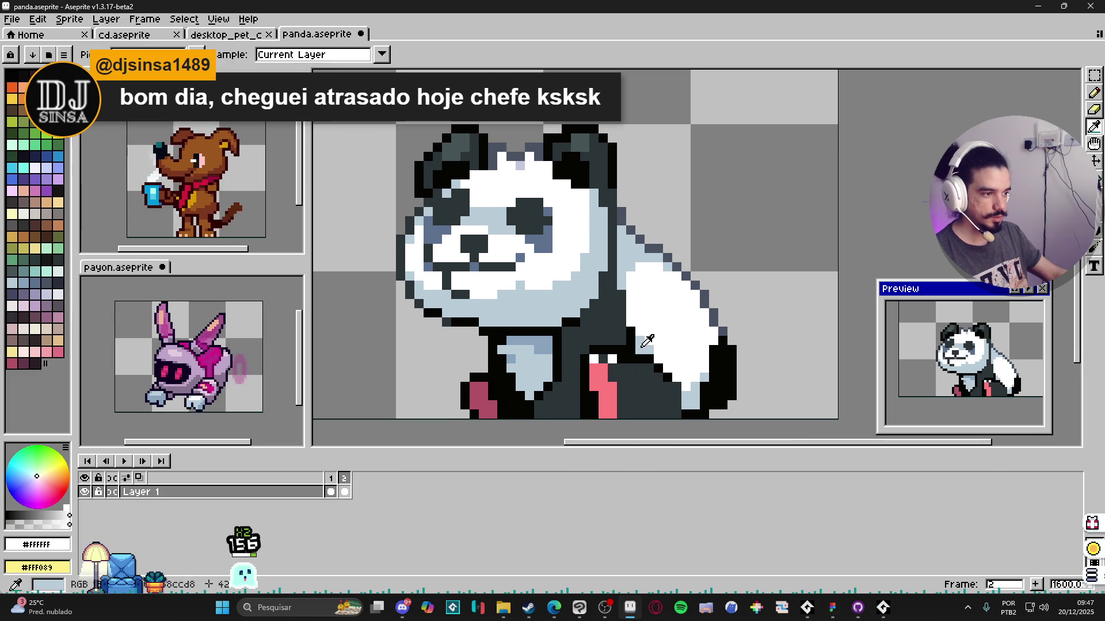
pyautogui.keyDown('alt'); pyautogui.click(527, 363); pyautogui.keyUp('alt')
pyautogui.scroll(-1, 455, 375)
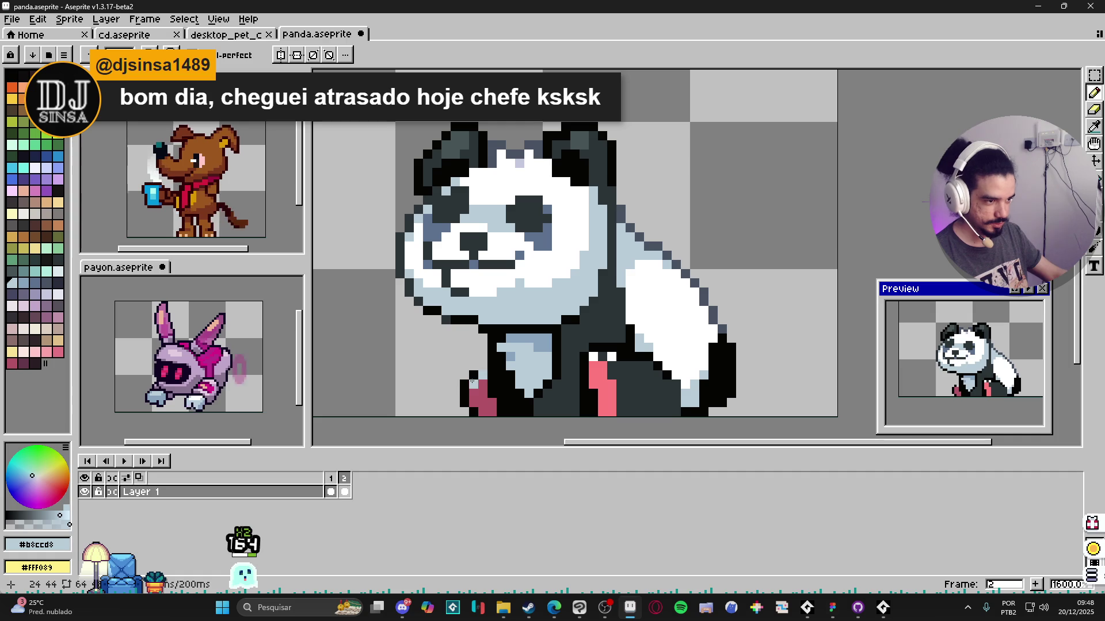
pyautogui.scroll(-3, 464, 379)
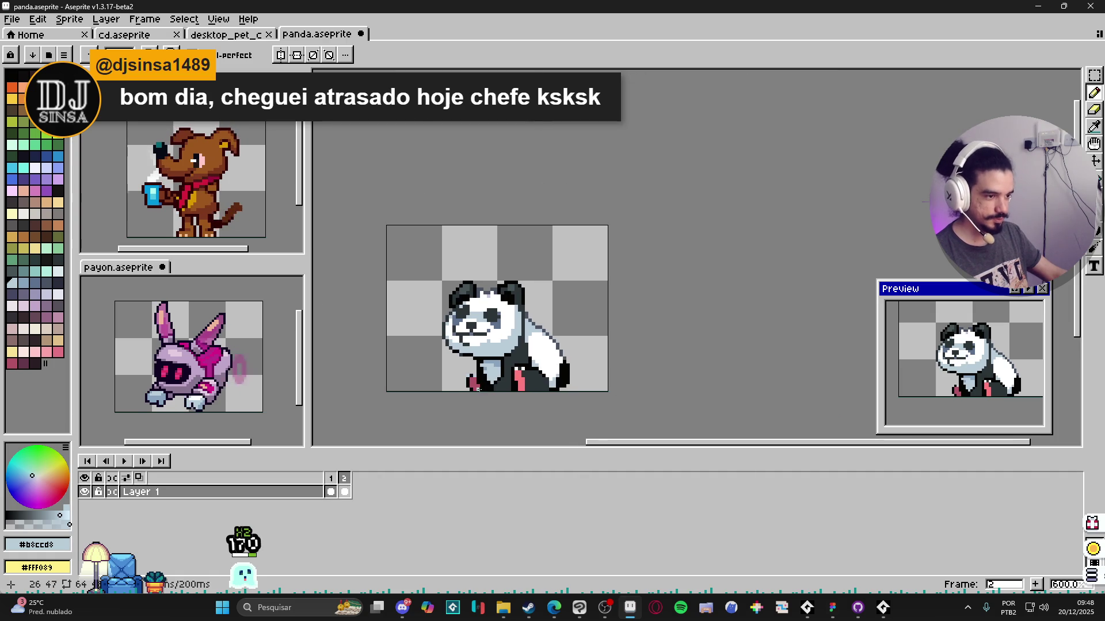
pyautogui.scroll(3, 465, 373)
pyautogui.keyDown('alt'); pyautogui.click(470, 371); pyautogui.keyUp('alt')
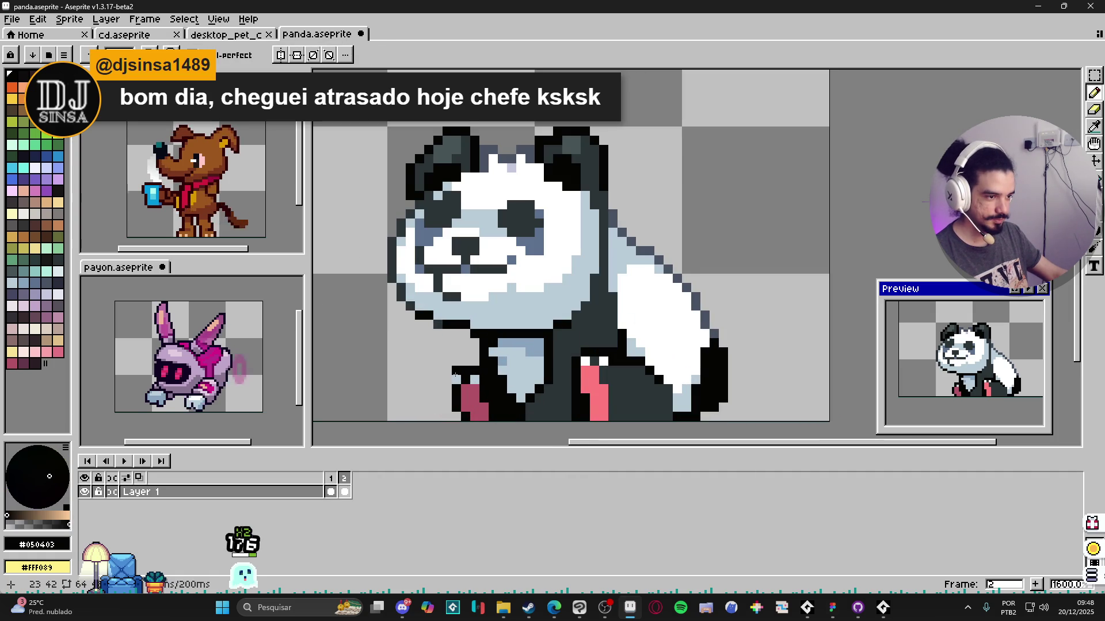
pyautogui.scroll(-4, 447, 379)
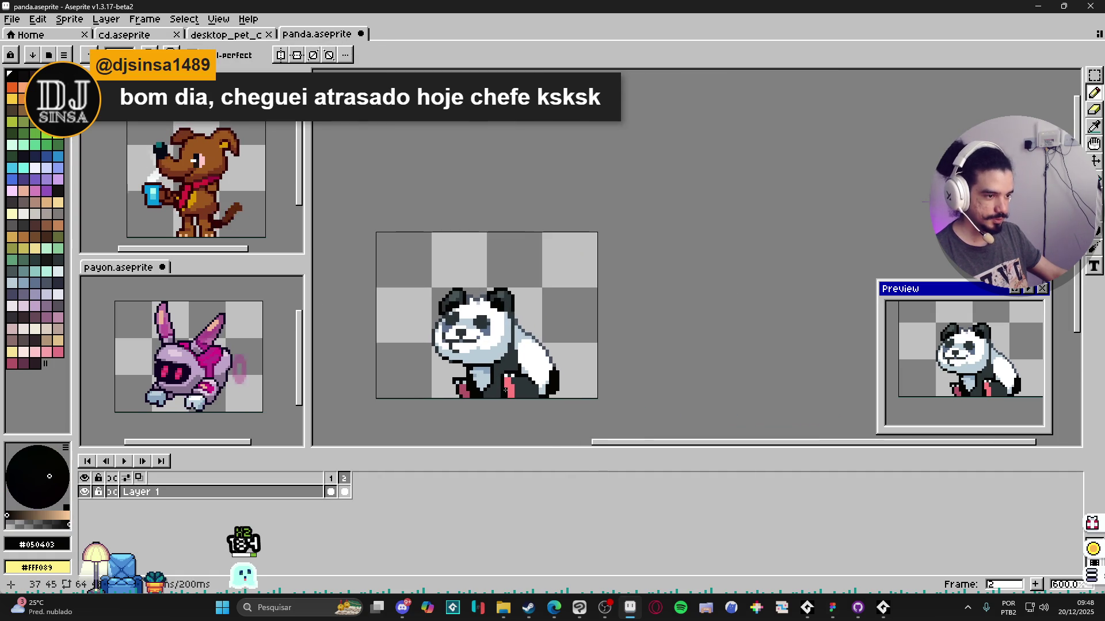
pyautogui.scroll(3, 513, 370)
pyautogui.scroll(-2, 514, 379)
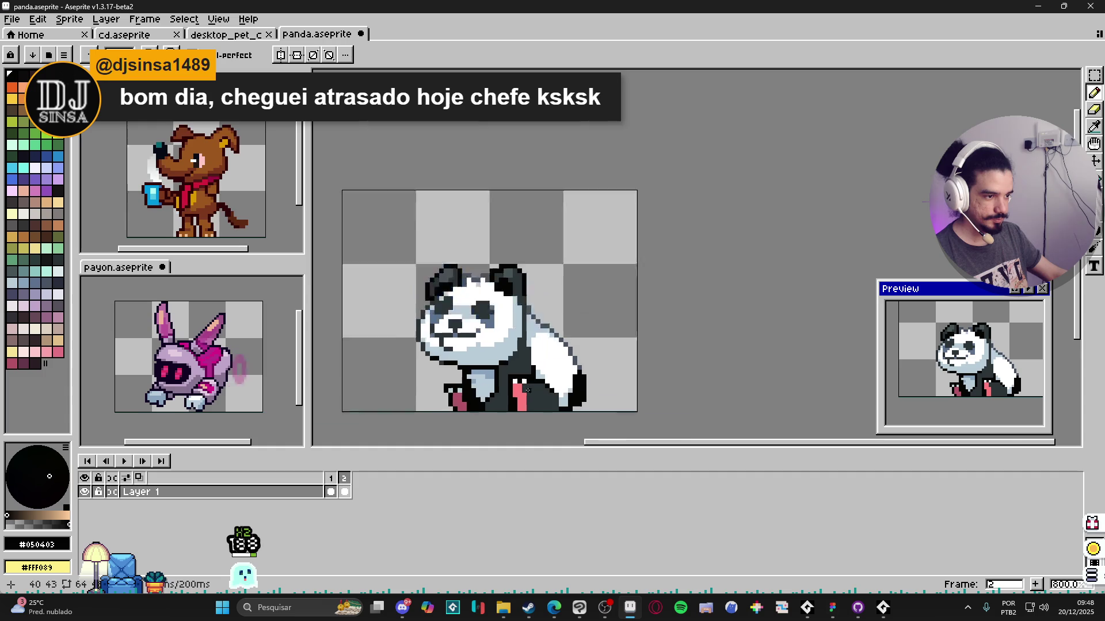
pyautogui.scroll(-1, 518, 380)
pyautogui.scroll(-1, 536, 384)
pyautogui.scroll(1, 536, 383)
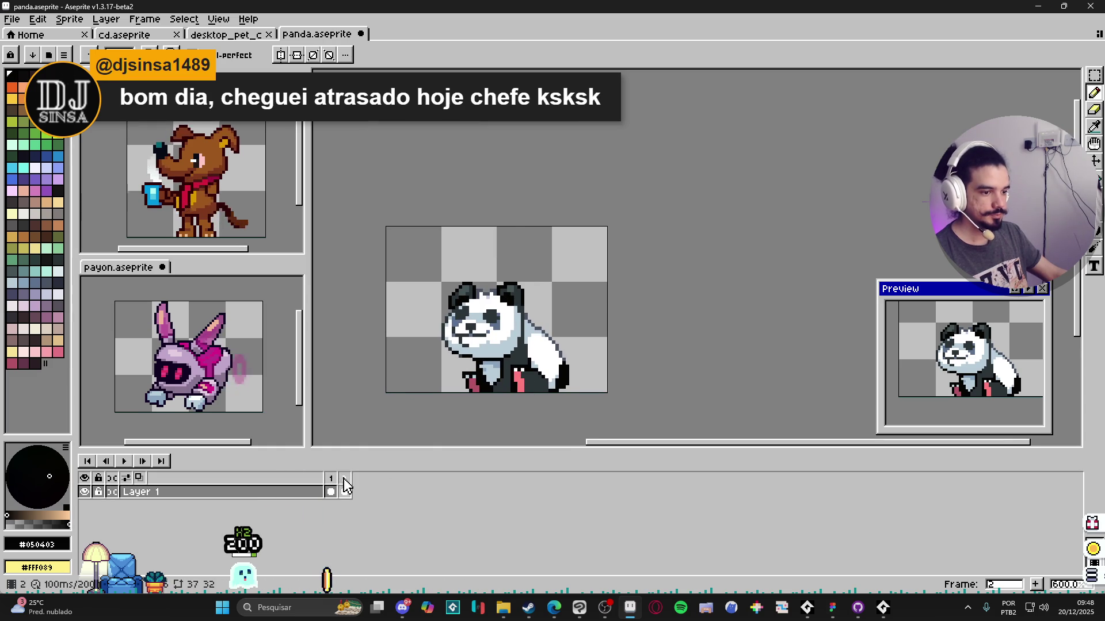
# Step: Flip between the walking first frame and seated second frame to compare the panda's poses
pyautogui.click(330, 492)
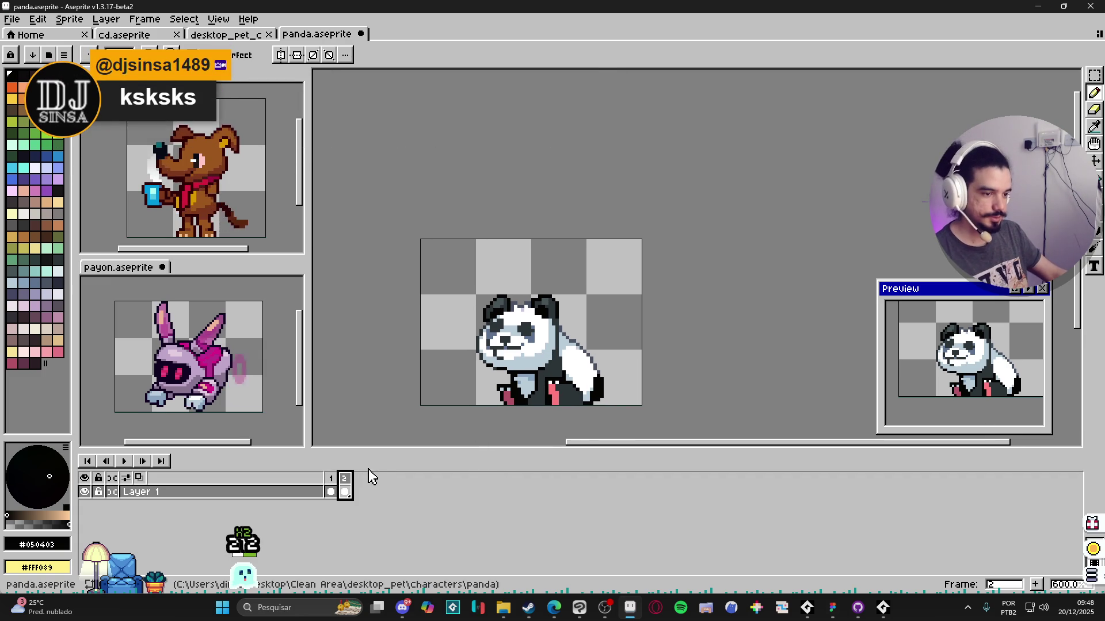
pyautogui.press('Left')
pyautogui.press('Right')
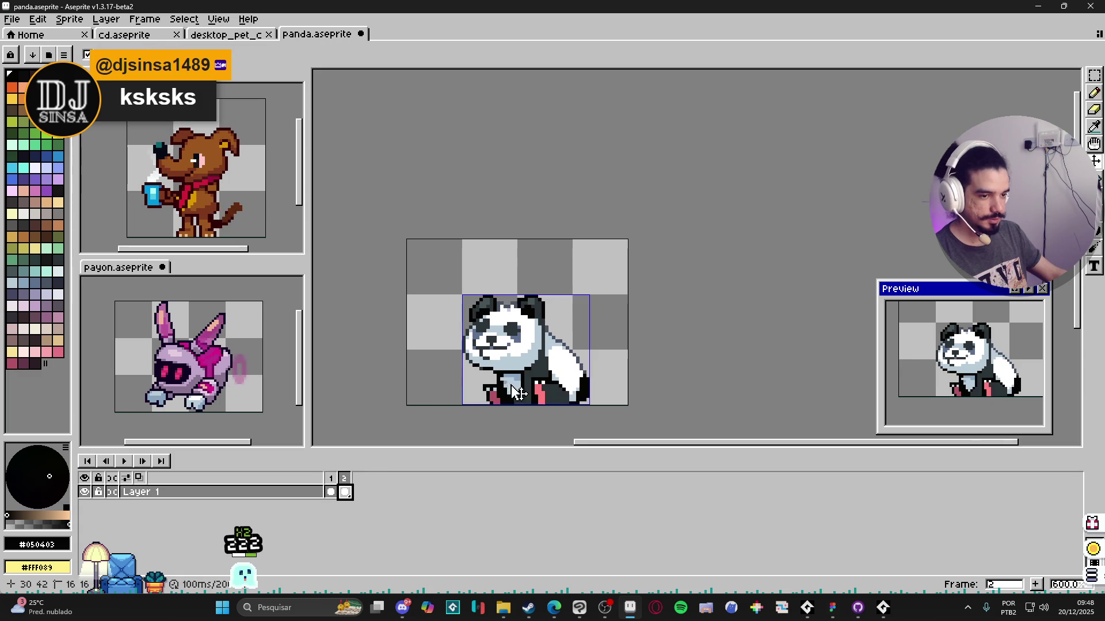
pyautogui.moveTo(540, 385); pyautogui.dragTo(513, 380)
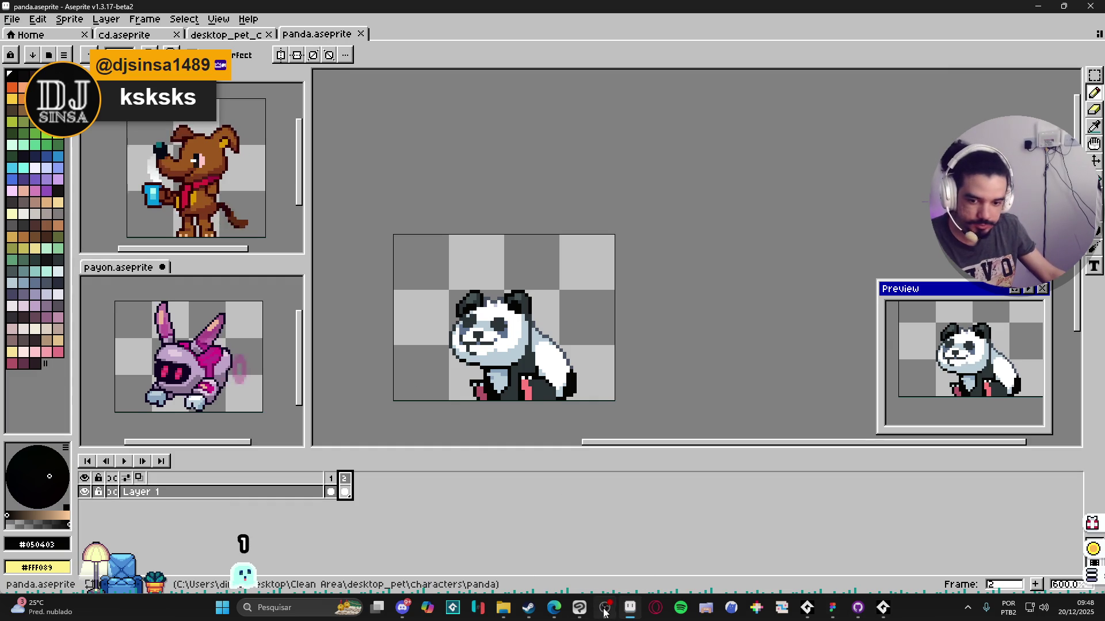
# Step: Play the two-frame panda animation, stop it, return to frame 1 and check its Frame Properties
pyautogui.click(123, 462)
pyautogui.click(123, 461)
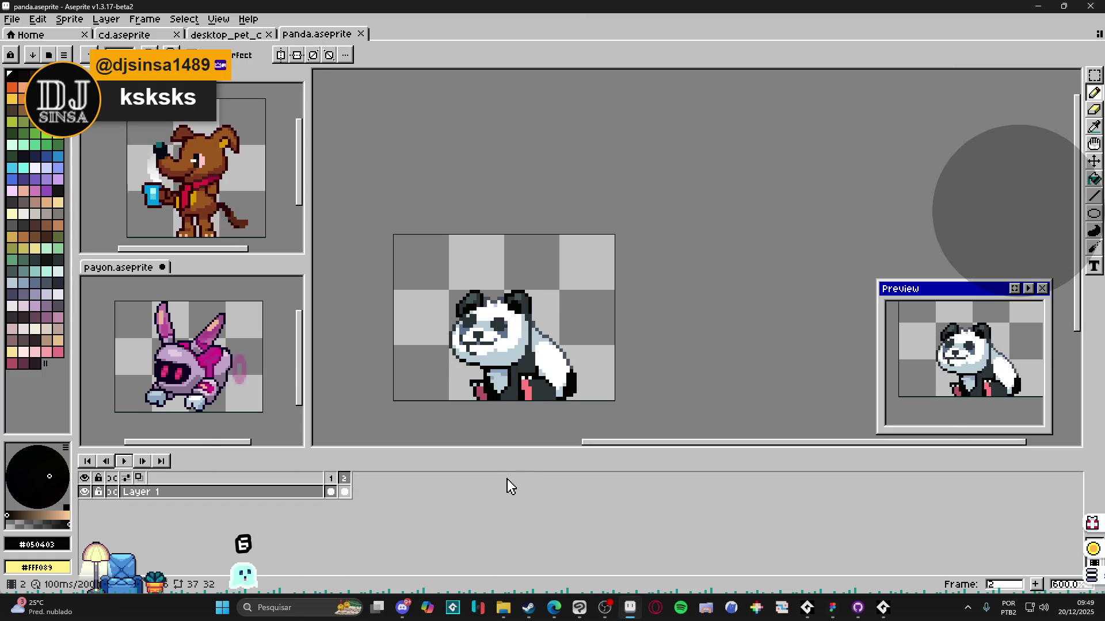
pyautogui.press('Left')
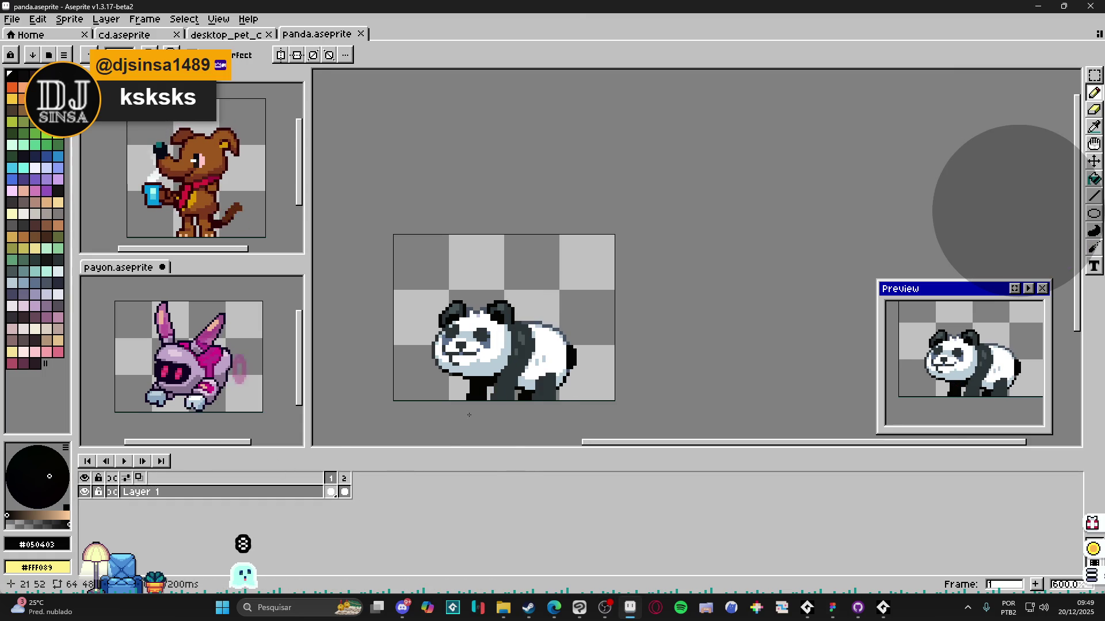
pyautogui.press('t')
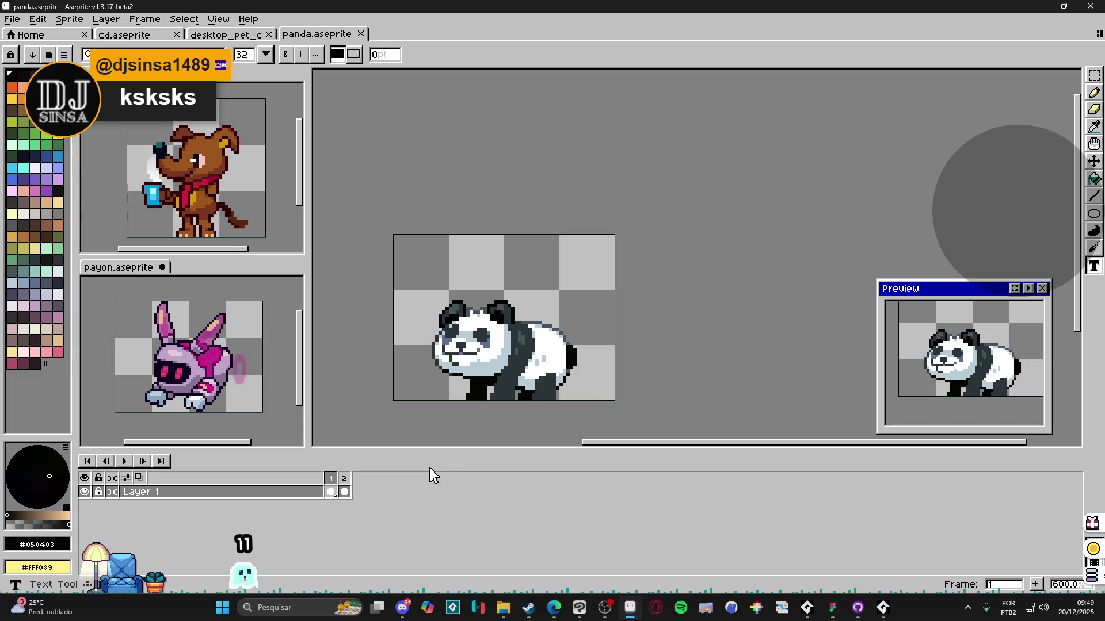
pyautogui.doubleClick(331, 490)
pyautogui.click(600, 334)
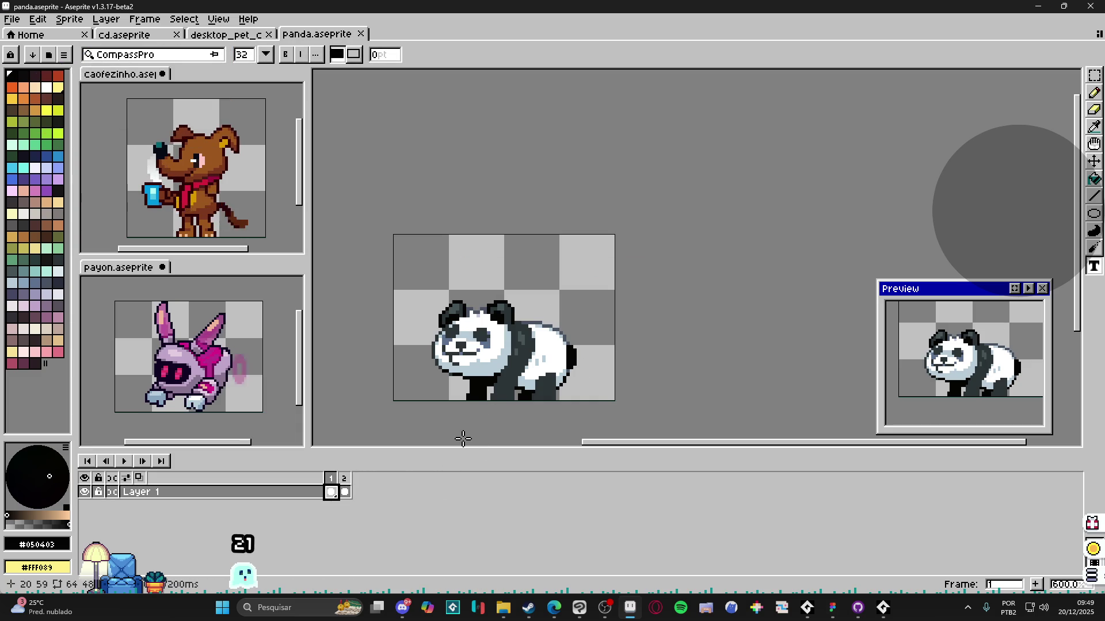
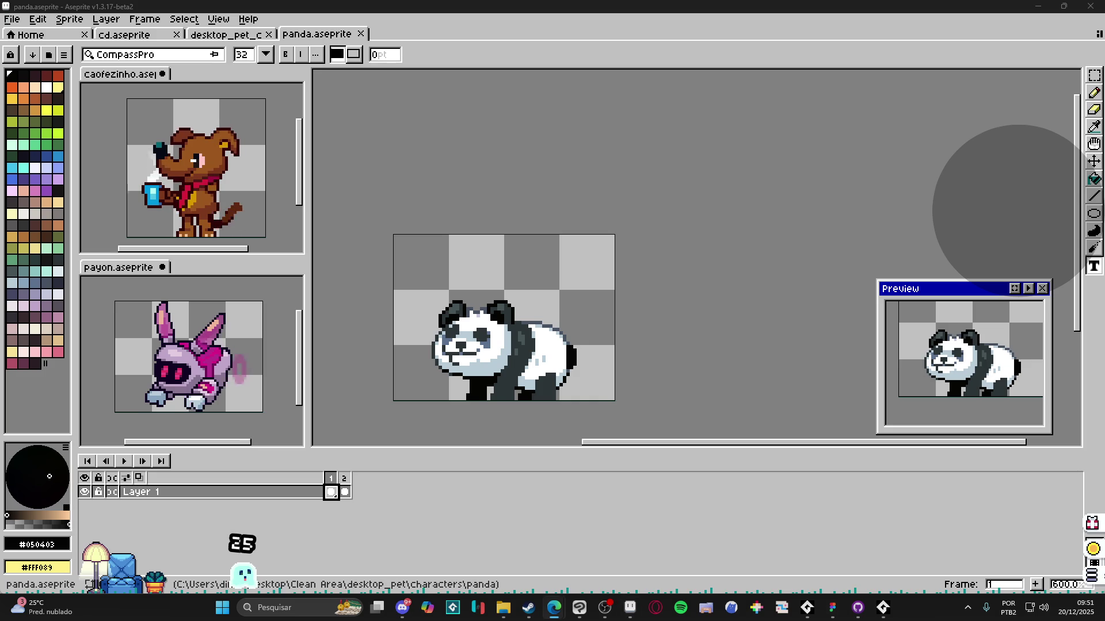
# Step: Bring the Steam client window to the front over the panda sprite
pyautogui.click(530, 608)
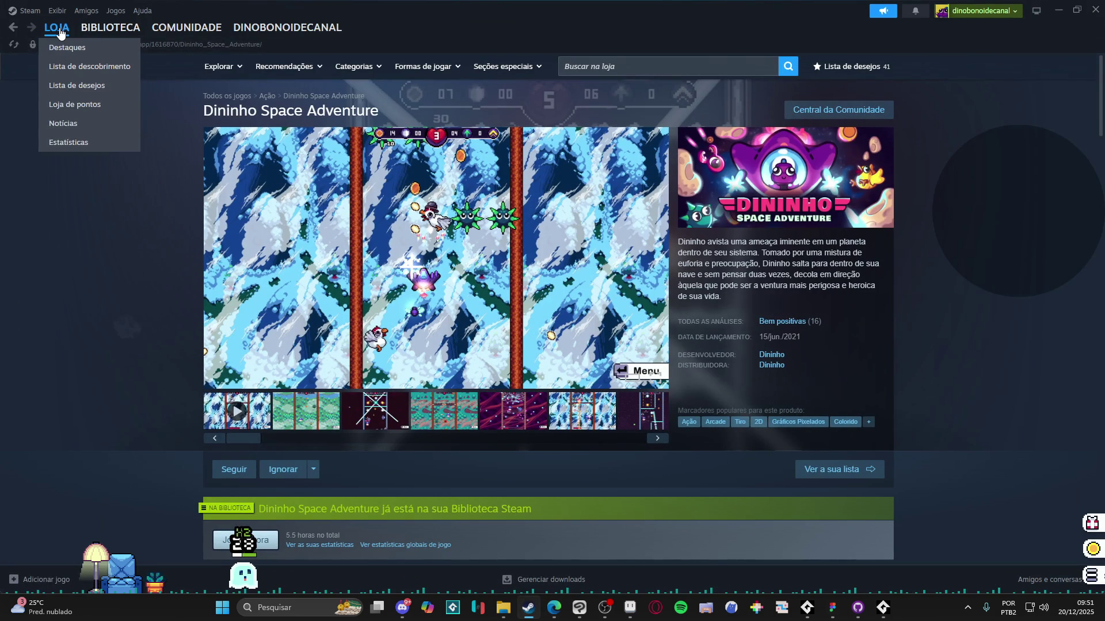
# Step: Go to the Steam store front page (LOJA) to reach the featured deals
pyautogui.click(59, 31)
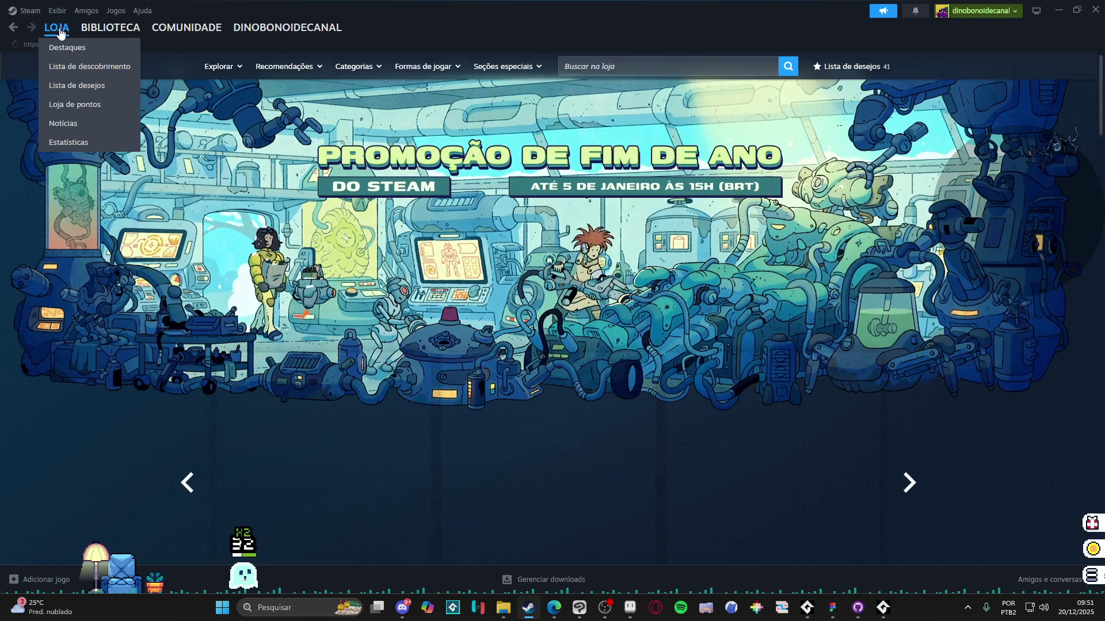
pyautogui.scroll(-1, 255, 234)
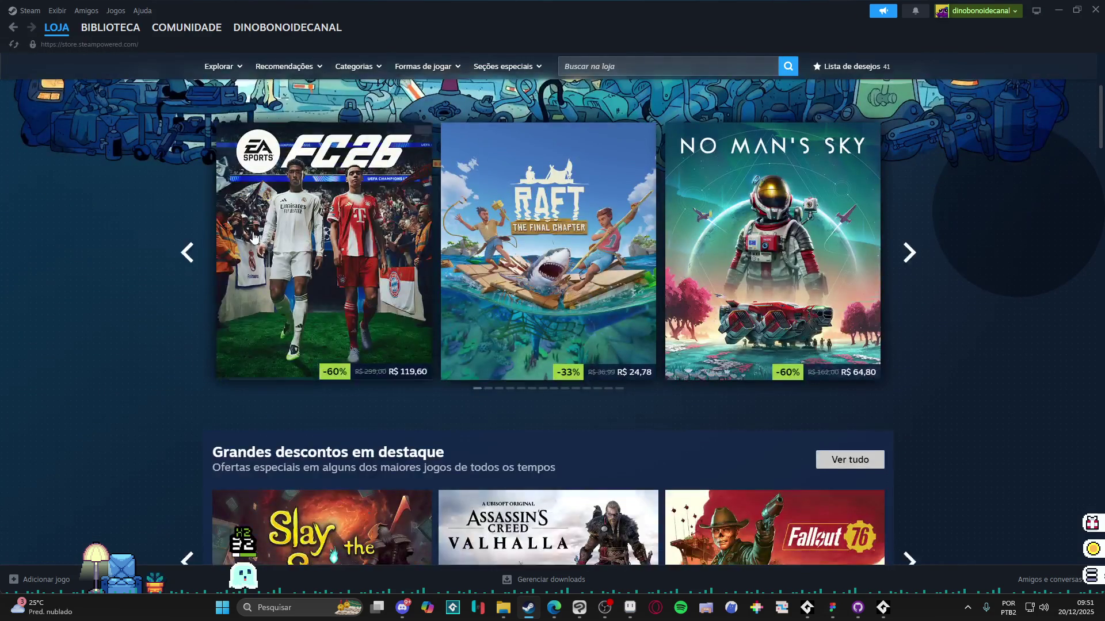
pyautogui.scroll(1, 150, 231)
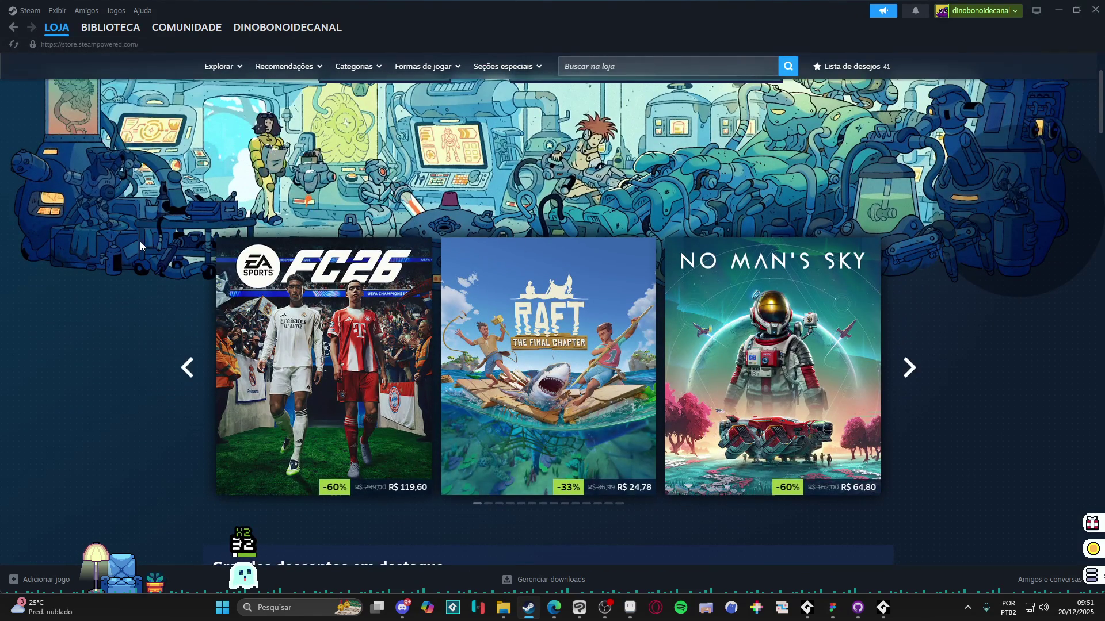
pyautogui.scroll(-1, 154, 284)
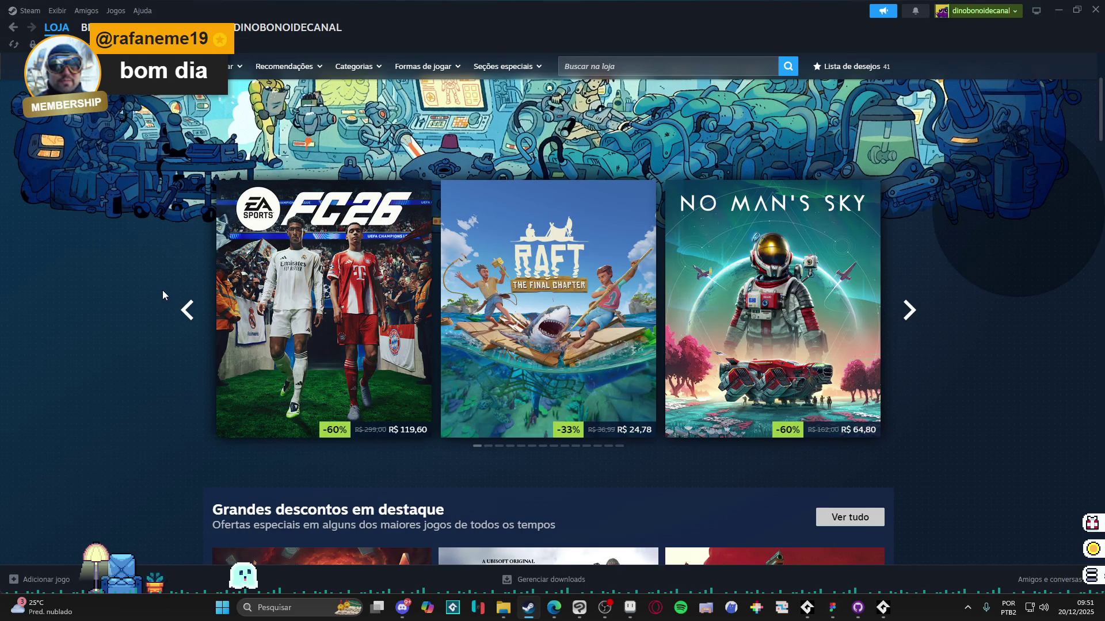
pyautogui.scroll(-3, 149, 266)
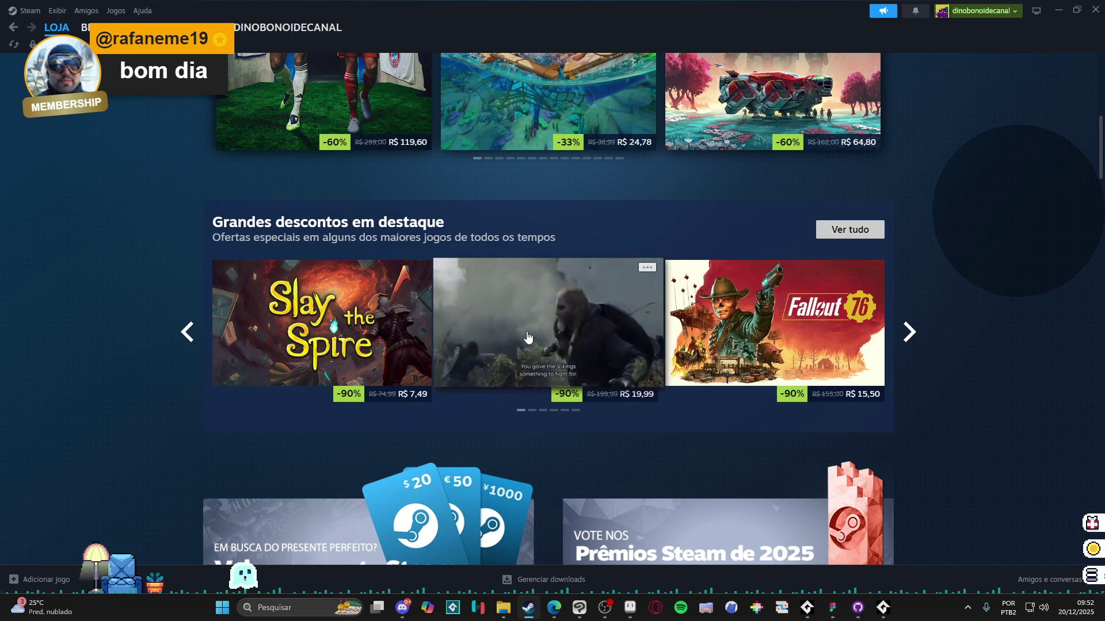
pyautogui.moveTo(549, 323)
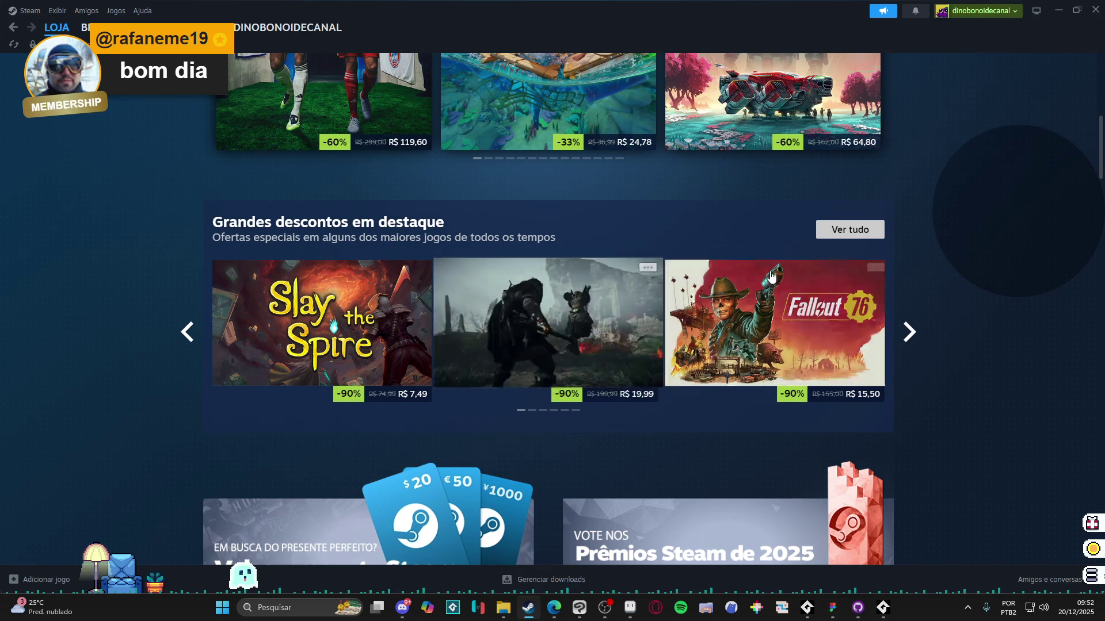
pyautogui.scroll(-3, 917, 205)
pyautogui.scroll(-2, 931, 198)
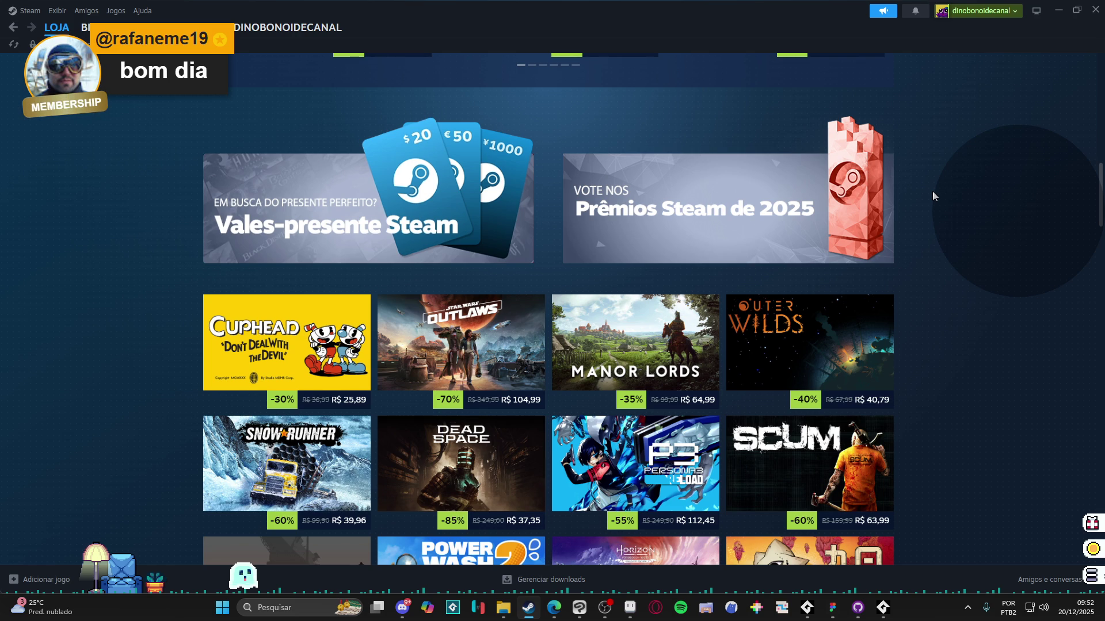
pyautogui.scroll(-2, 932, 196)
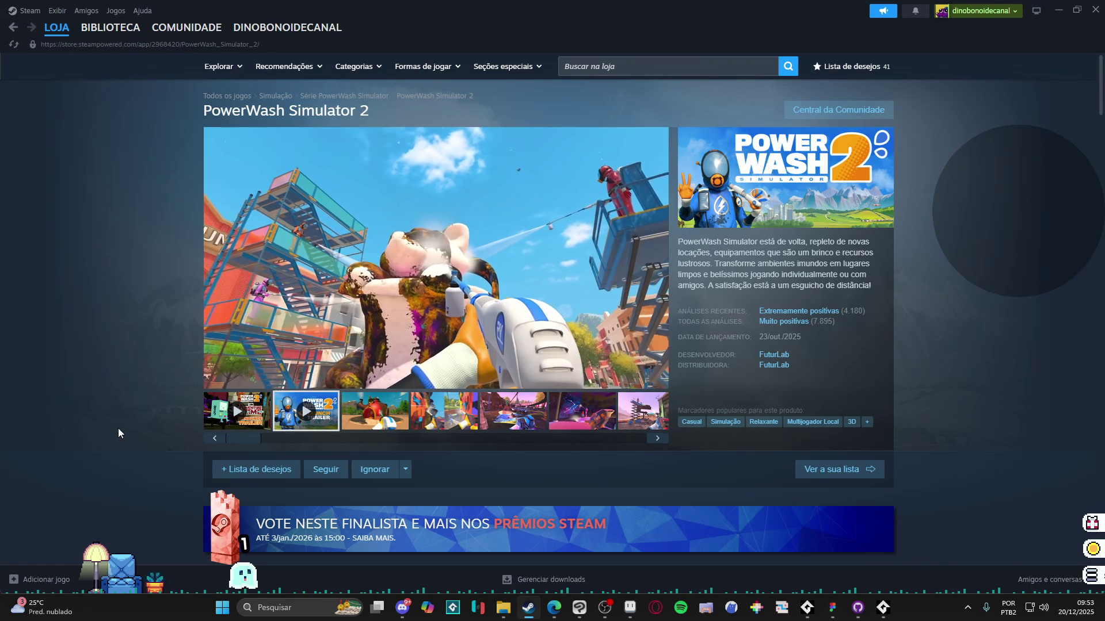
# Step: View the teapot house, climbing-wall and park screenshots in the PowerWash Simulator 2 gallery
pyautogui.click(361, 423)
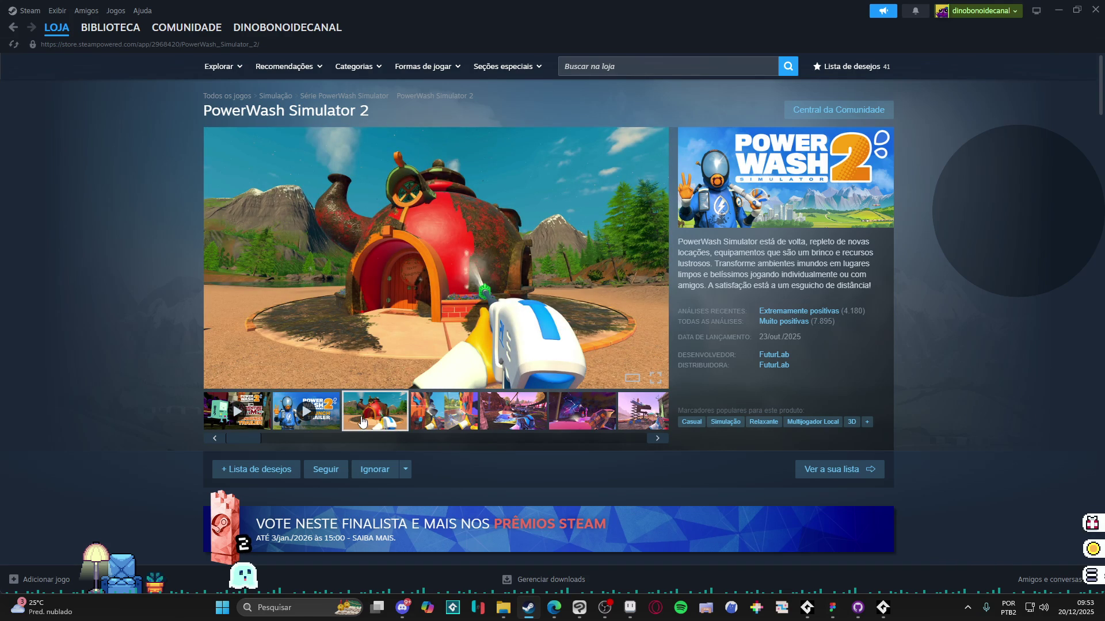
pyautogui.click(447, 407)
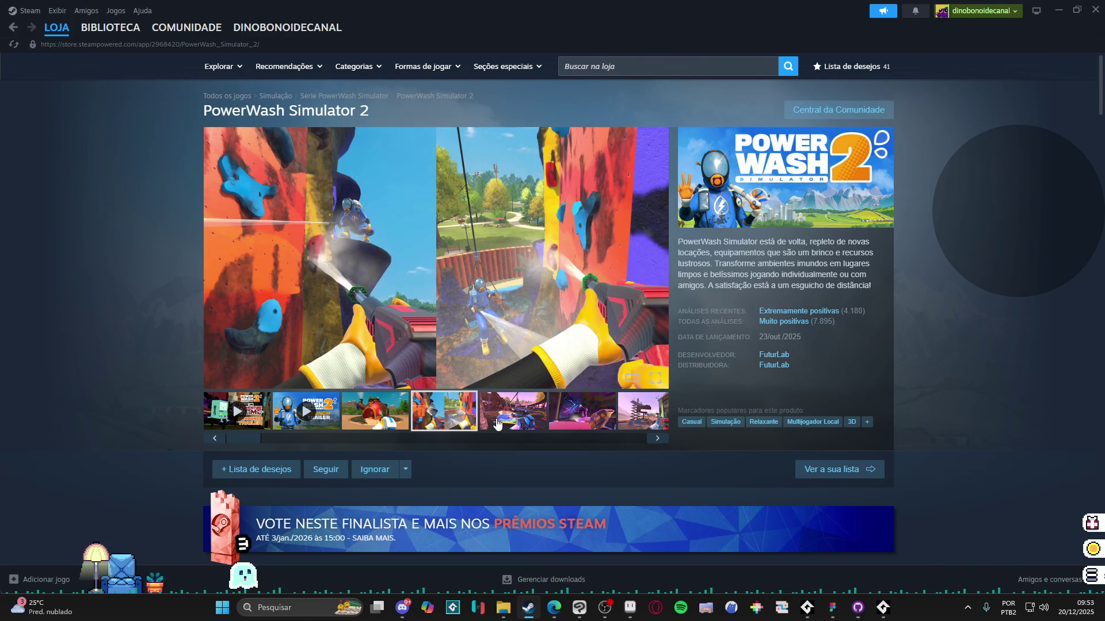
pyautogui.click(497, 422)
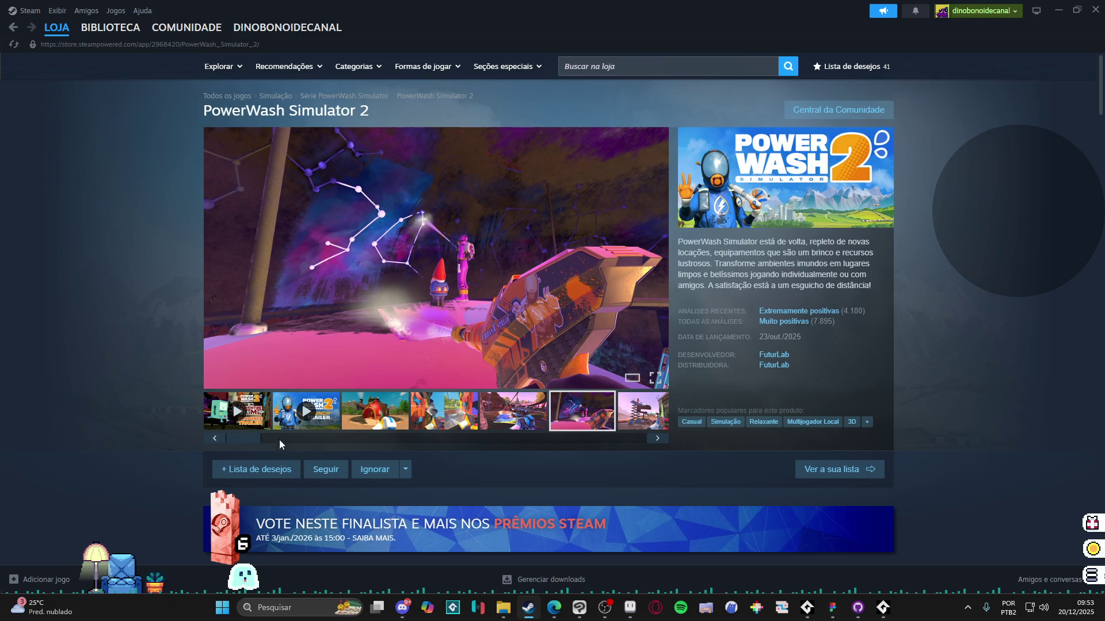
pyautogui.moveTo(279, 444)
pyautogui.mouseDown()
pyautogui.moveTo(401, 441)
pyautogui.moveTo(210, 440)
pyautogui.mouseUp()
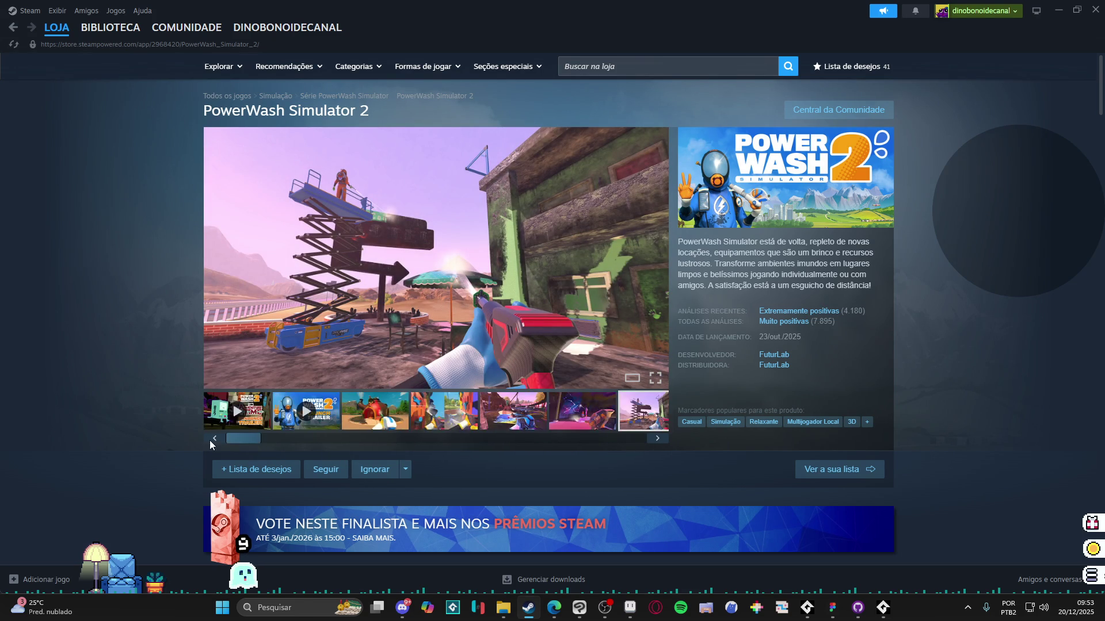
pyautogui.scroll(-3, 142, 439)
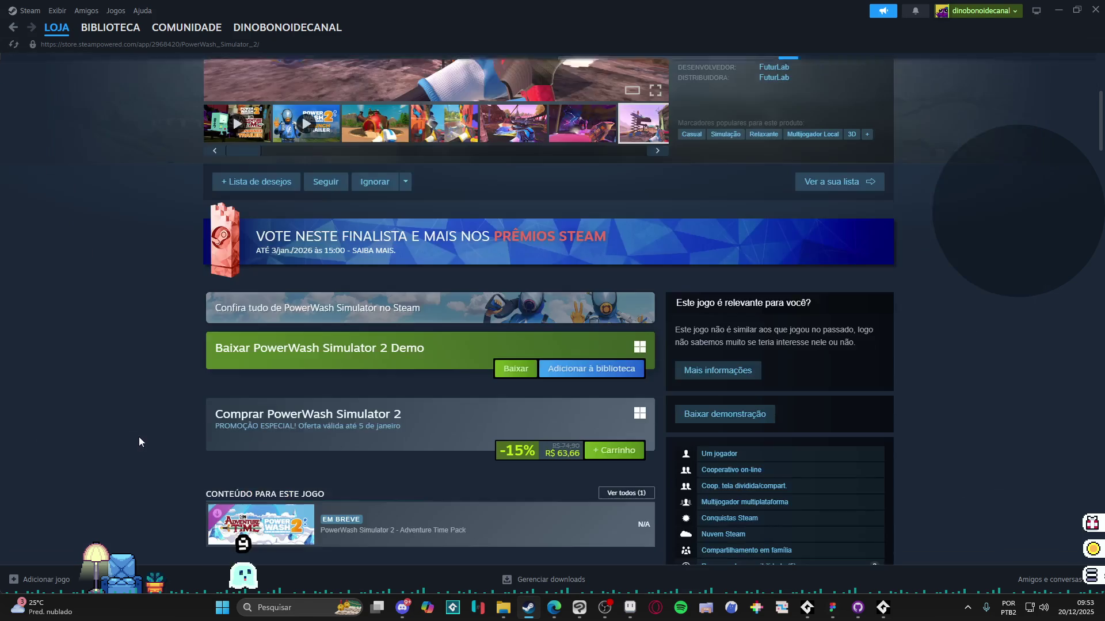
pyautogui.scroll(-3, 144, 440)
pyautogui.moveTo(542, 390)
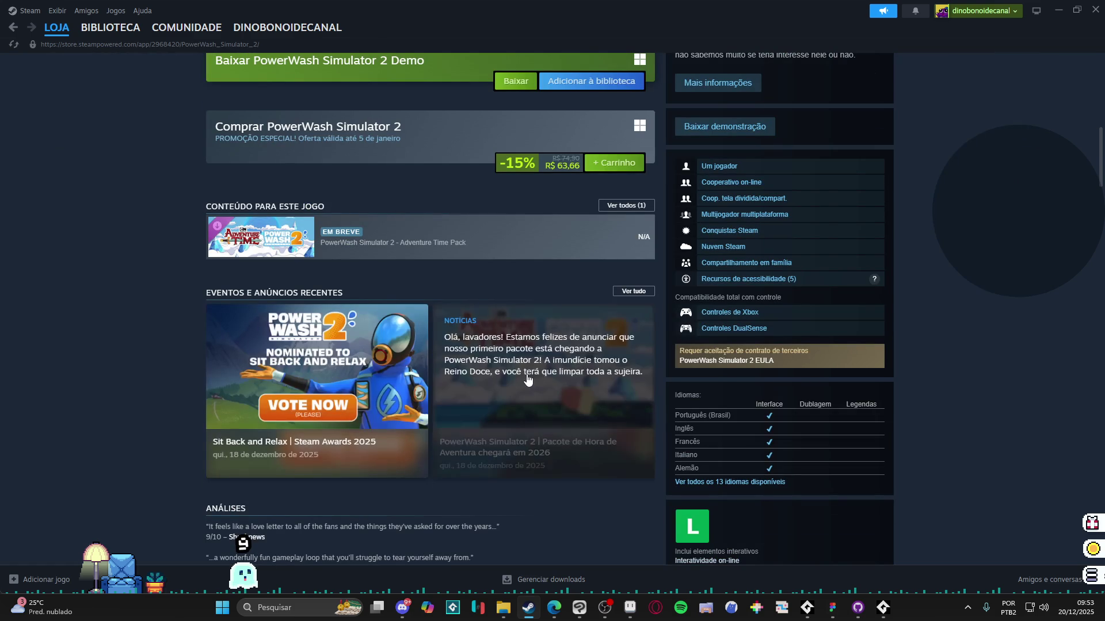
pyautogui.click(528, 378)
pyautogui.scroll(-2, 386, 371)
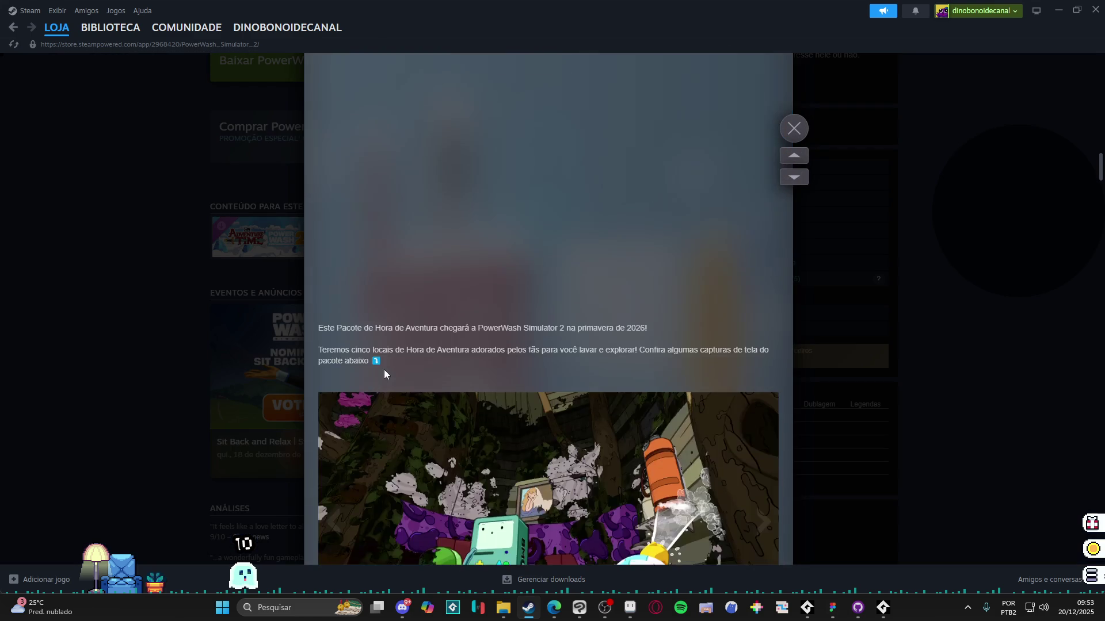
pyautogui.scroll(-3, 388, 373)
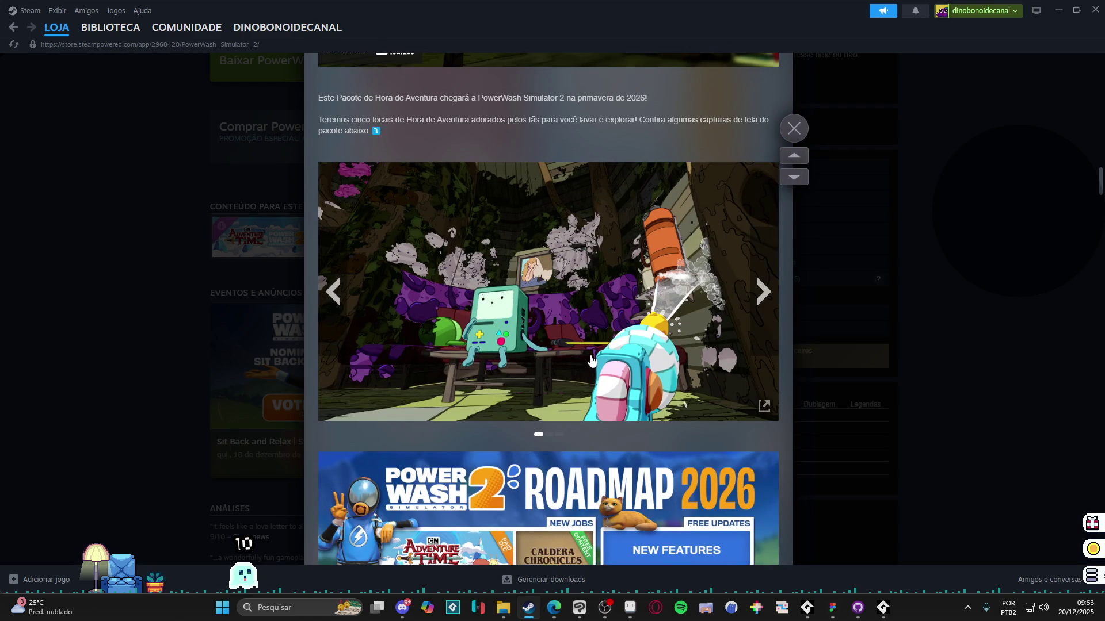
pyautogui.click(762, 294)
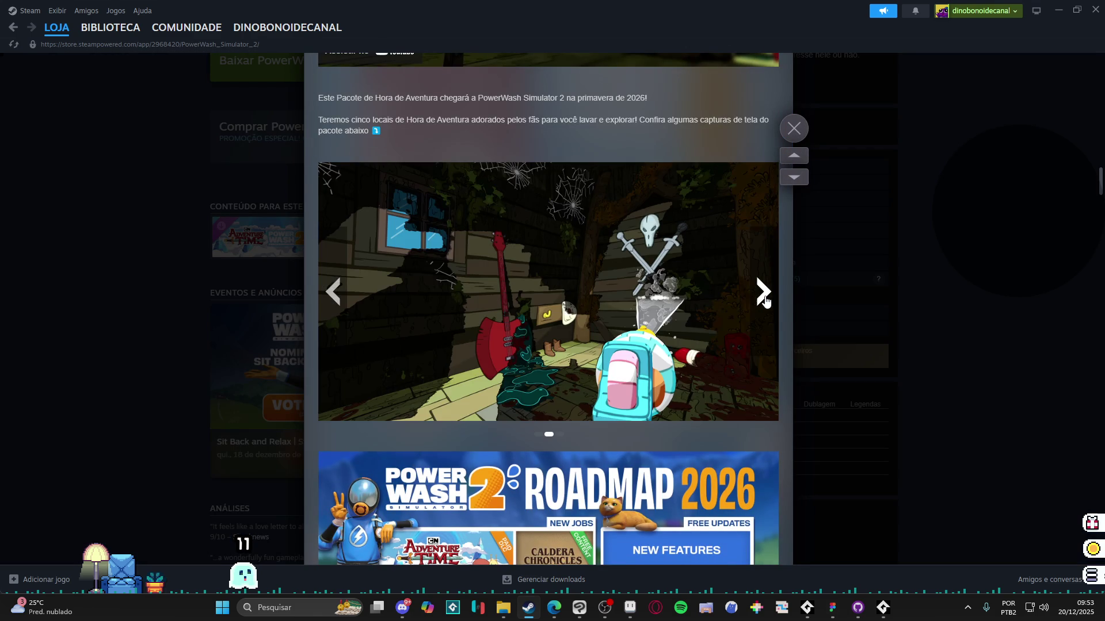
pyautogui.click(763, 295)
pyautogui.click(763, 295)
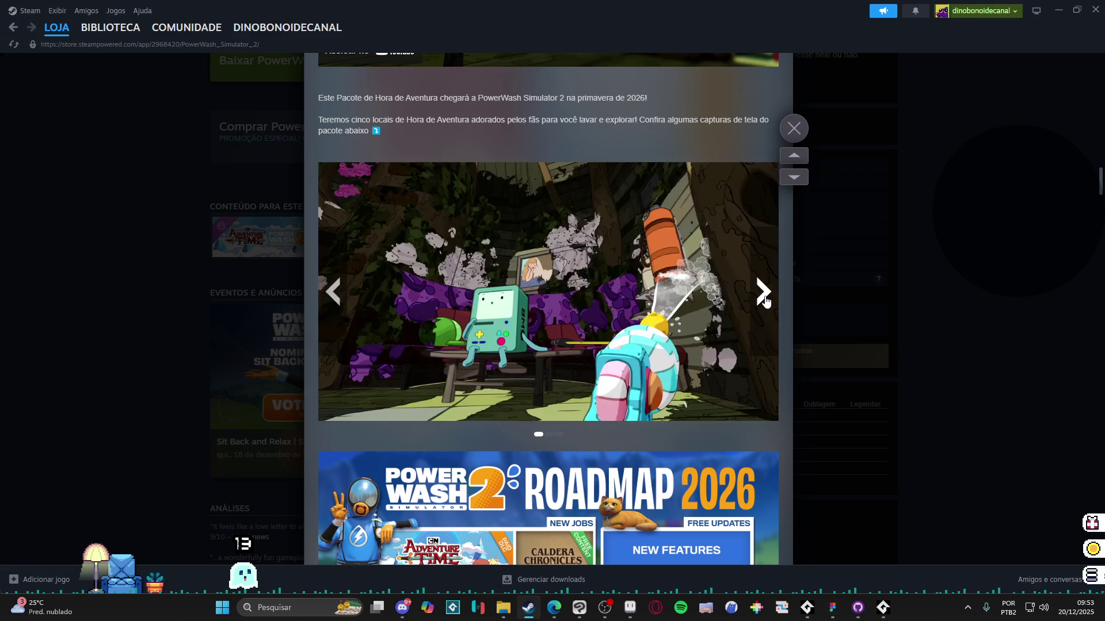
pyautogui.click(763, 294)
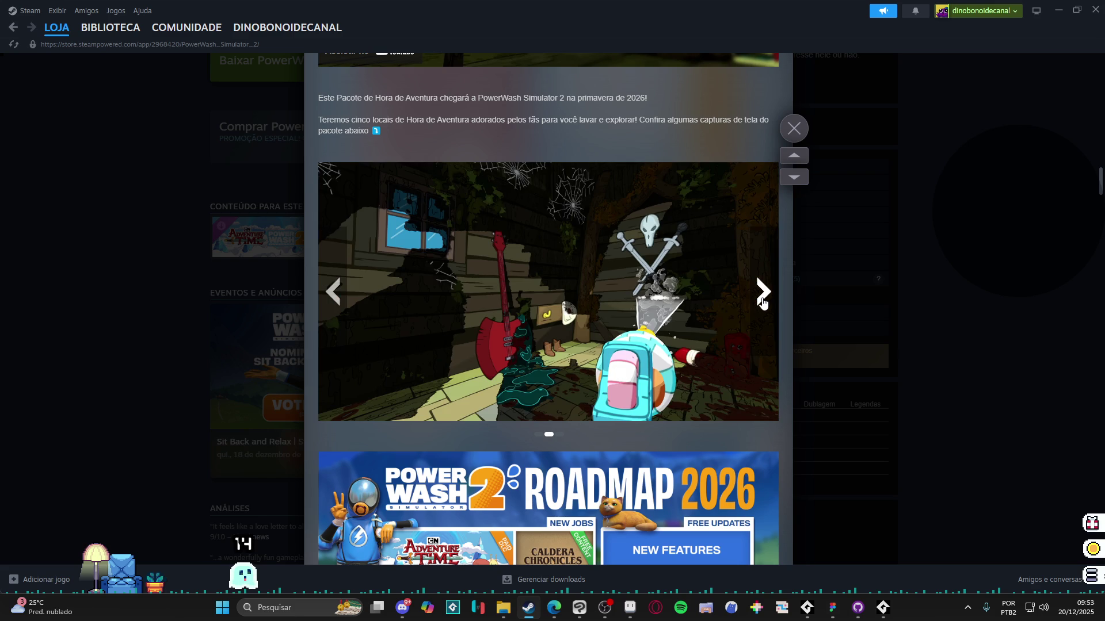
pyautogui.click(763, 295)
pyautogui.click(762, 302)
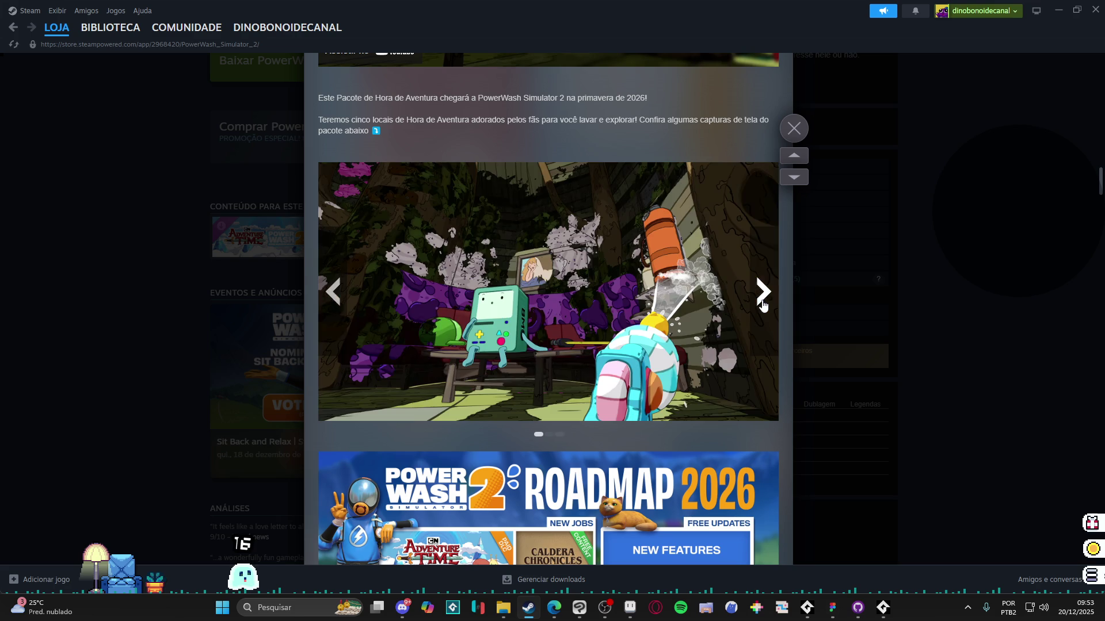
pyautogui.click(912, 306)
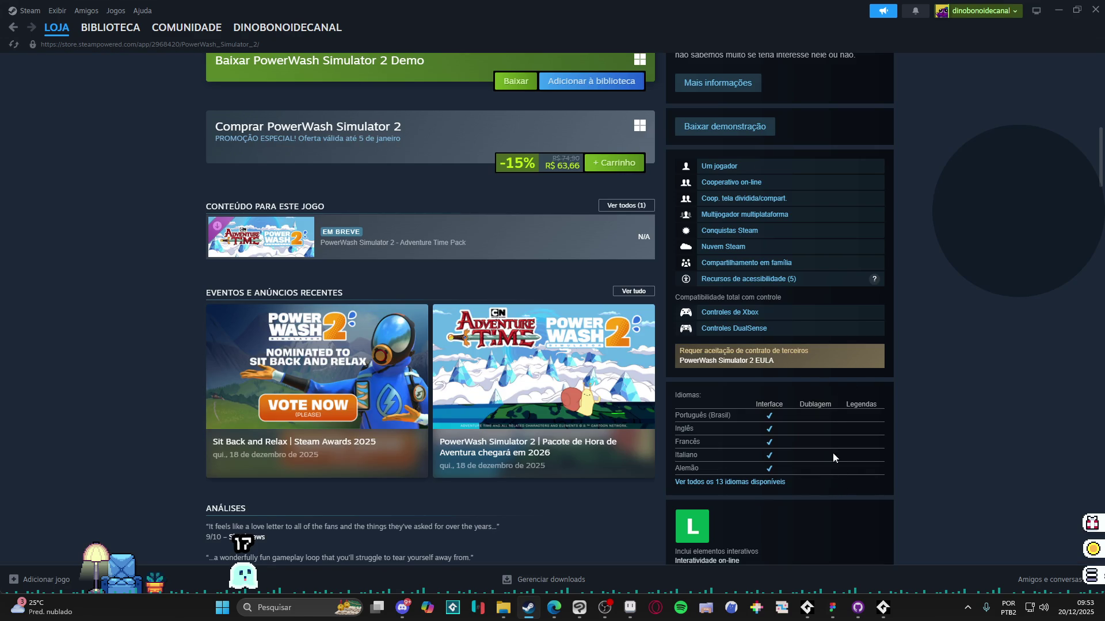
pyautogui.scroll(2, 746, 197)
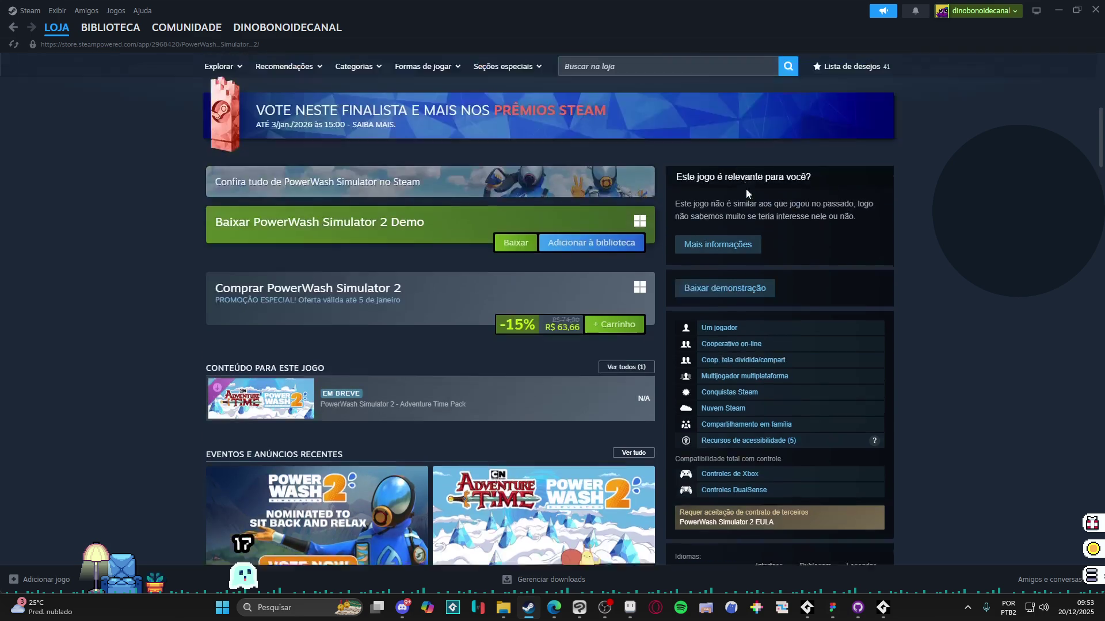
pyautogui.scroll(3, 747, 198)
pyautogui.scroll(1, 746, 197)
pyautogui.scroll(1, 746, 197)
pyautogui.scroll(-3, 688, 273)
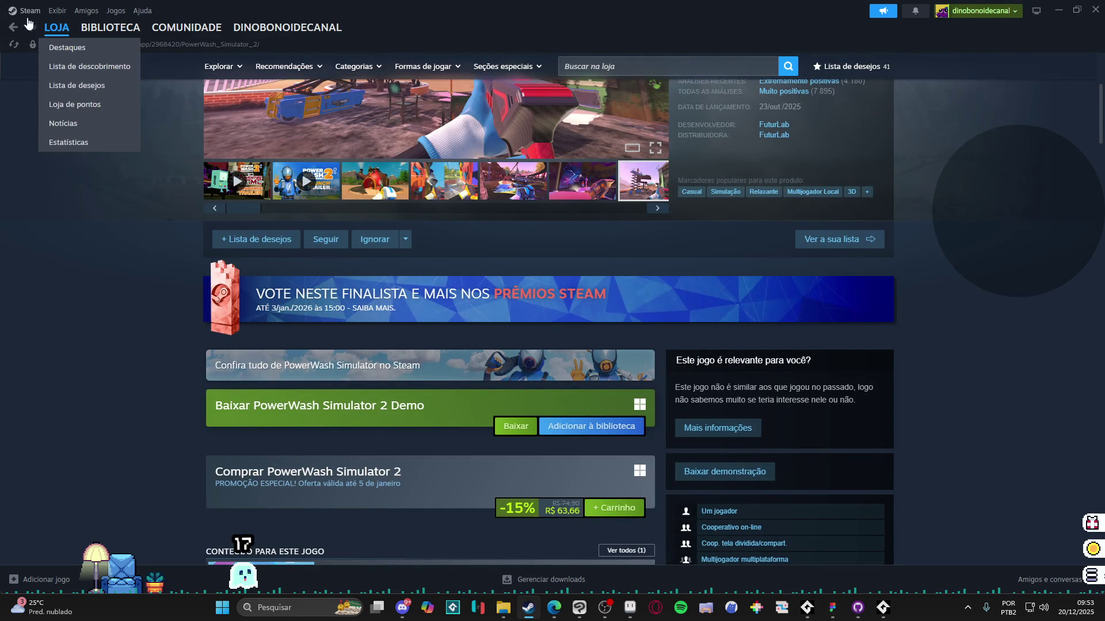
# Step: Go back from PowerWash Simulator 2 to the Steam store front page
pyautogui.click(13, 27)
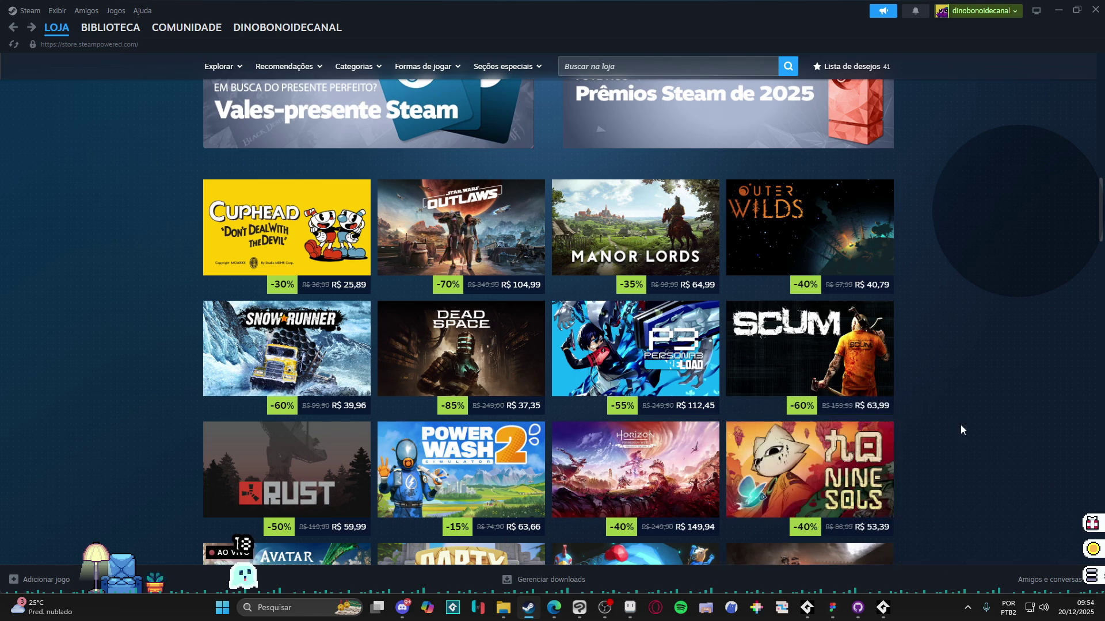
pyautogui.scroll(-2, 958, 423)
pyautogui.scroll(-1, 947, 414)
pyautogui.scroll(-1, 944, 408)
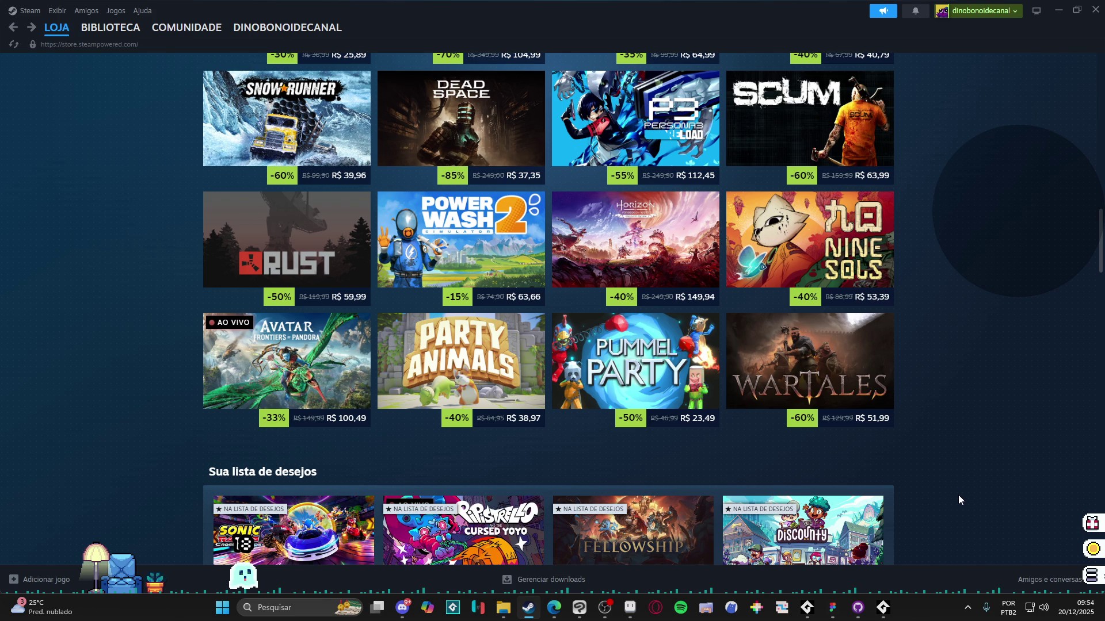
pyautogui.scroll(-2, 959, 496)
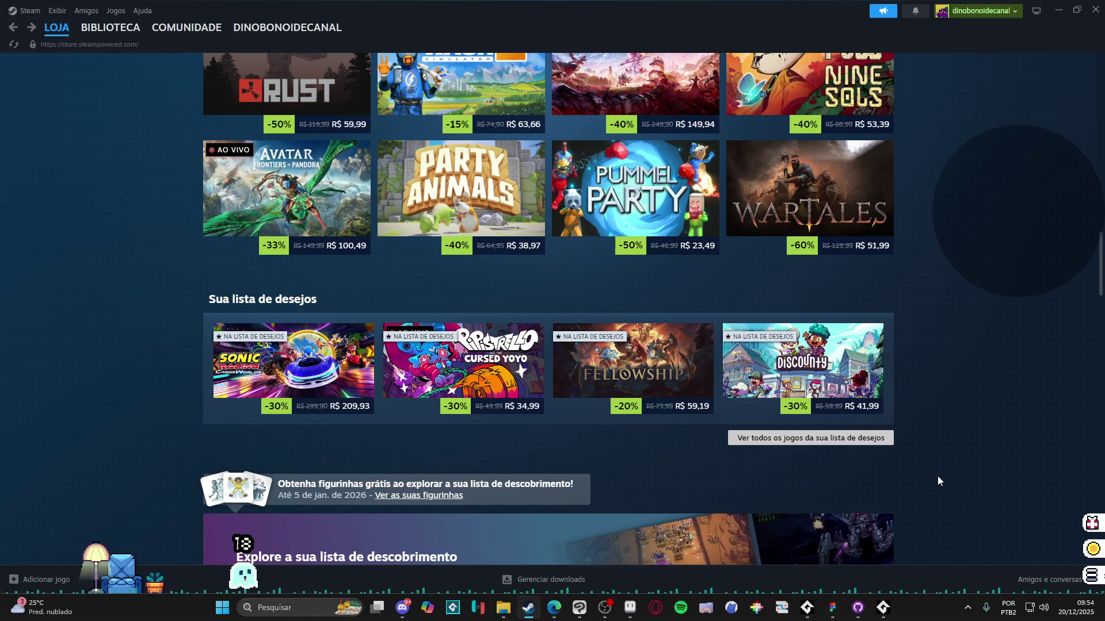
pyautogui.scroll(-1, 939, 481)
pyautogui.scroll(-1, 938, 481)
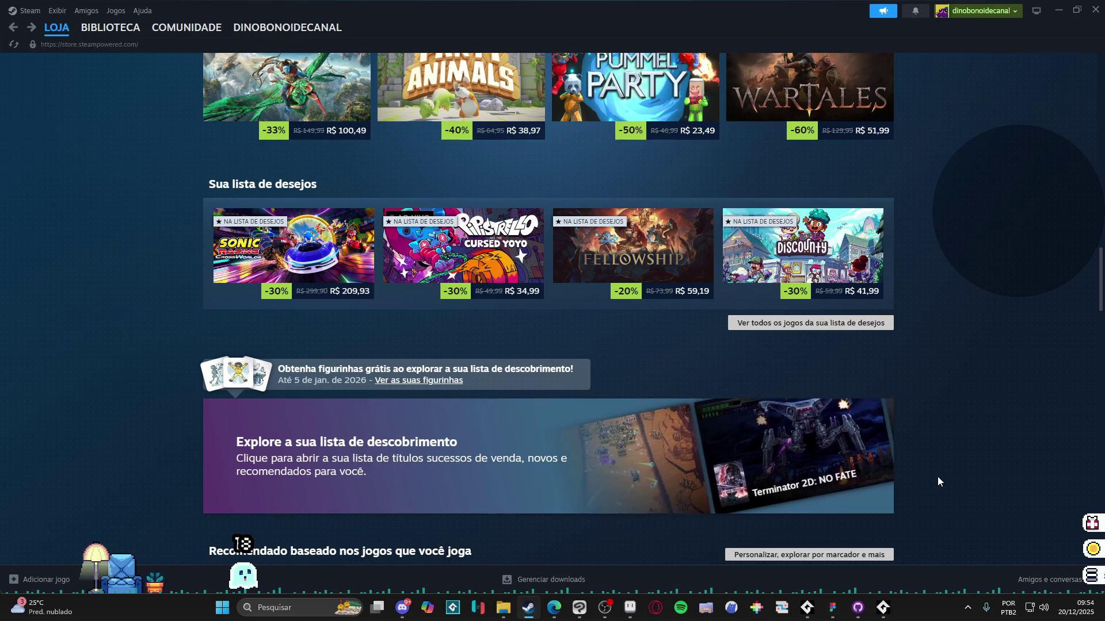
pyautogui.moveTo(464, 250)
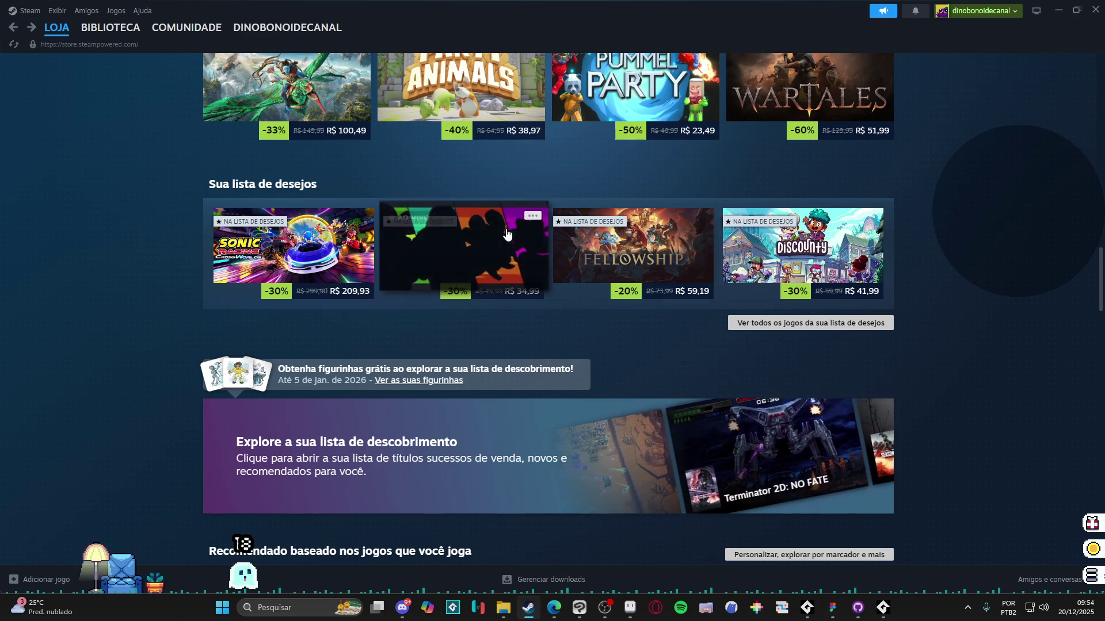
# Step: Open the Pipistrello and the Cursed Yoyo store page and pause its trailer
pyautogui.click(535, 260)
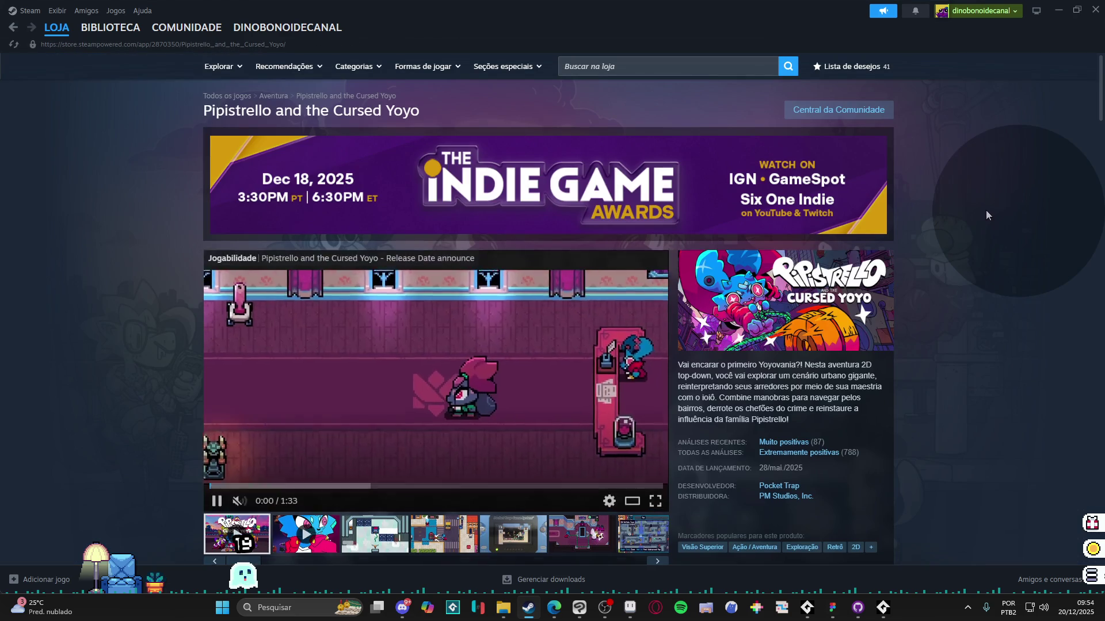
pyautogui.scroll(-4, 983, 259)
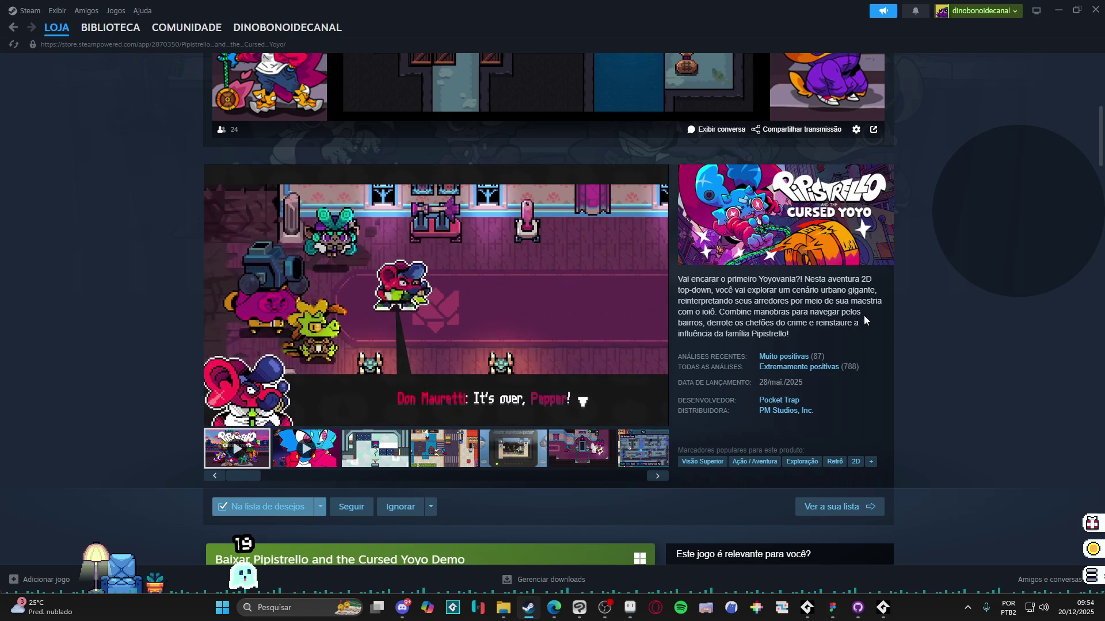
pyautogui.scroll(-2, 433, 457)
pyautogui.scroll(3, 464, 437)
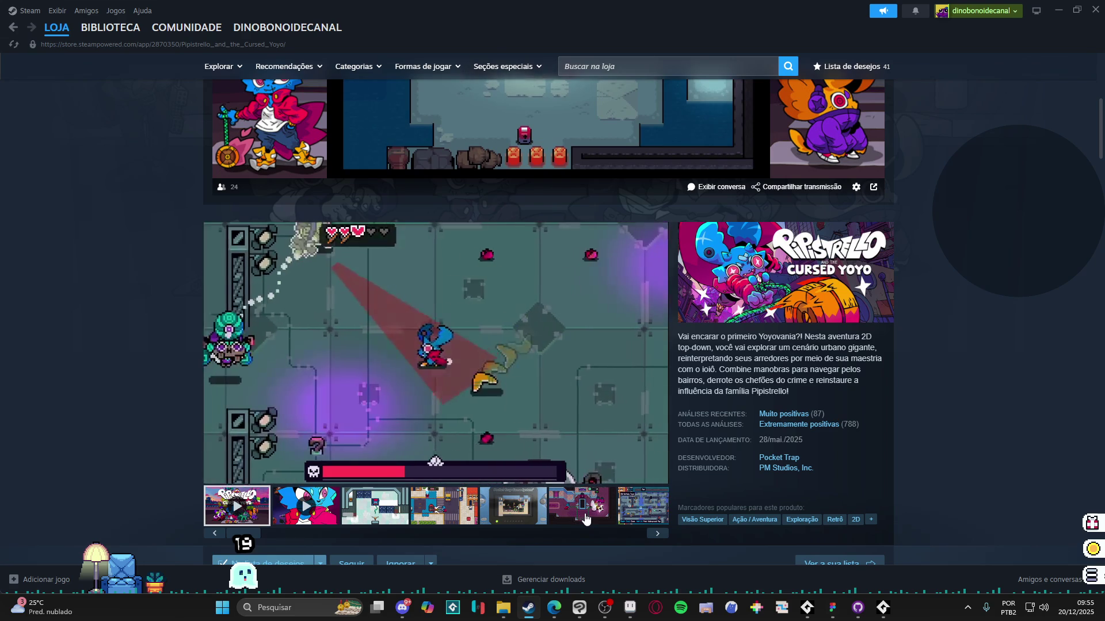
pyautogui.moveTo(435, 363)
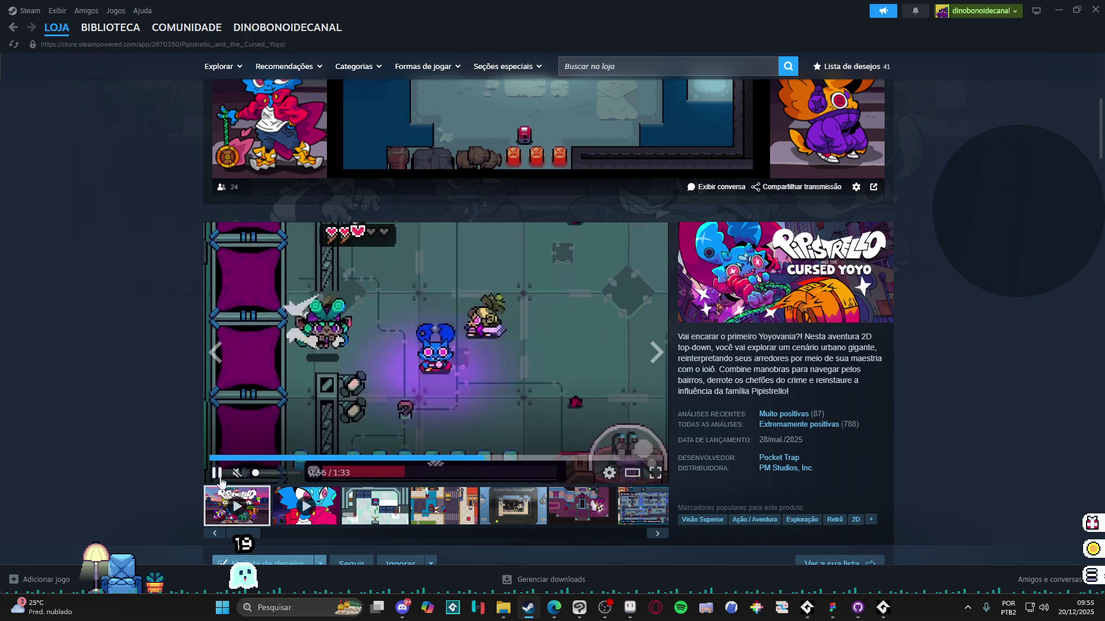
pyautogui.click(511, 338)
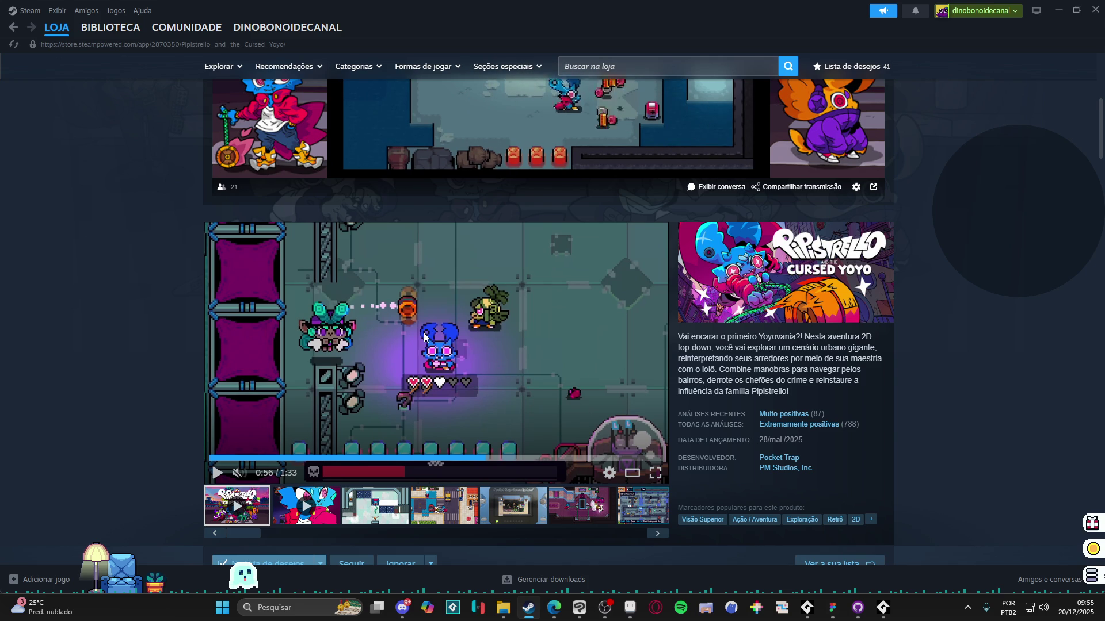
pyautogui.scroll(3, 198, 301)
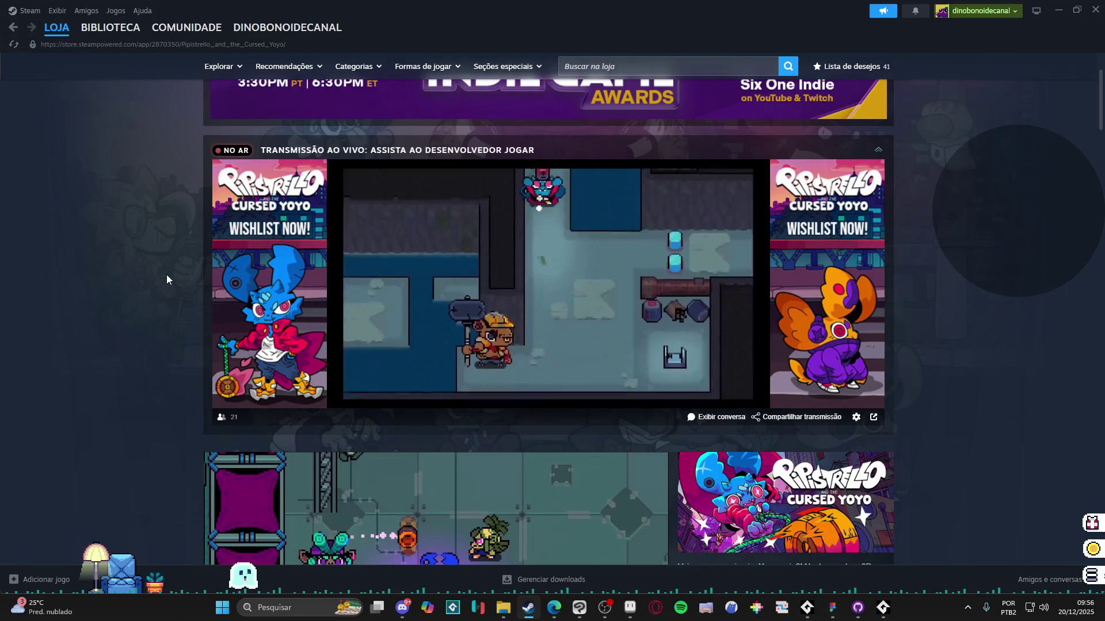
pyautogui.scroll(-1, 629, 334)
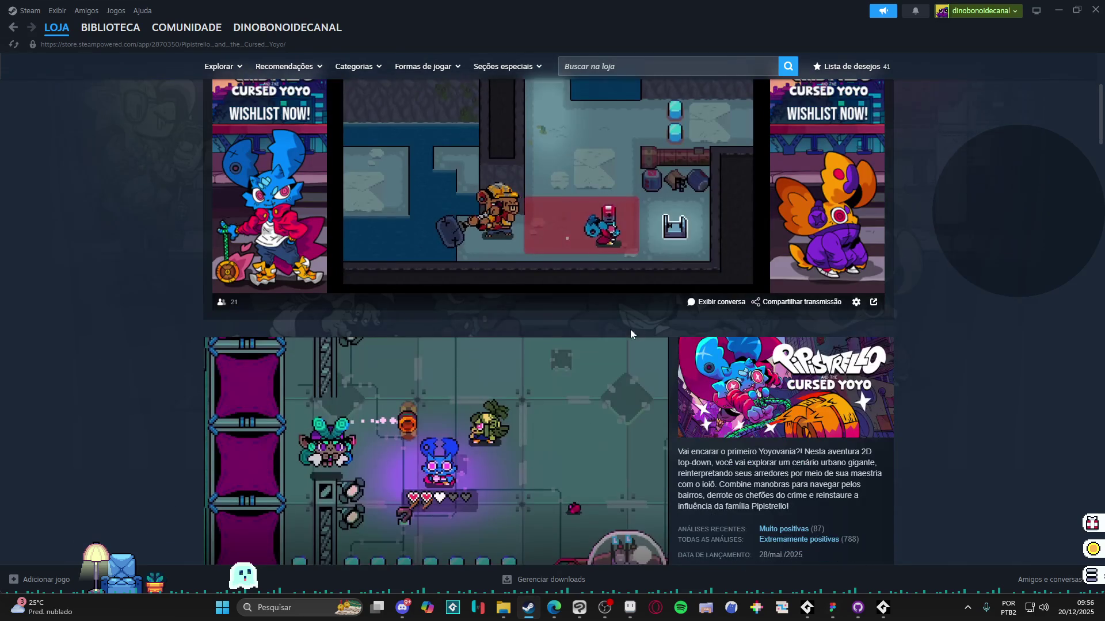
pyautogui.scroll(1, 630, 333)
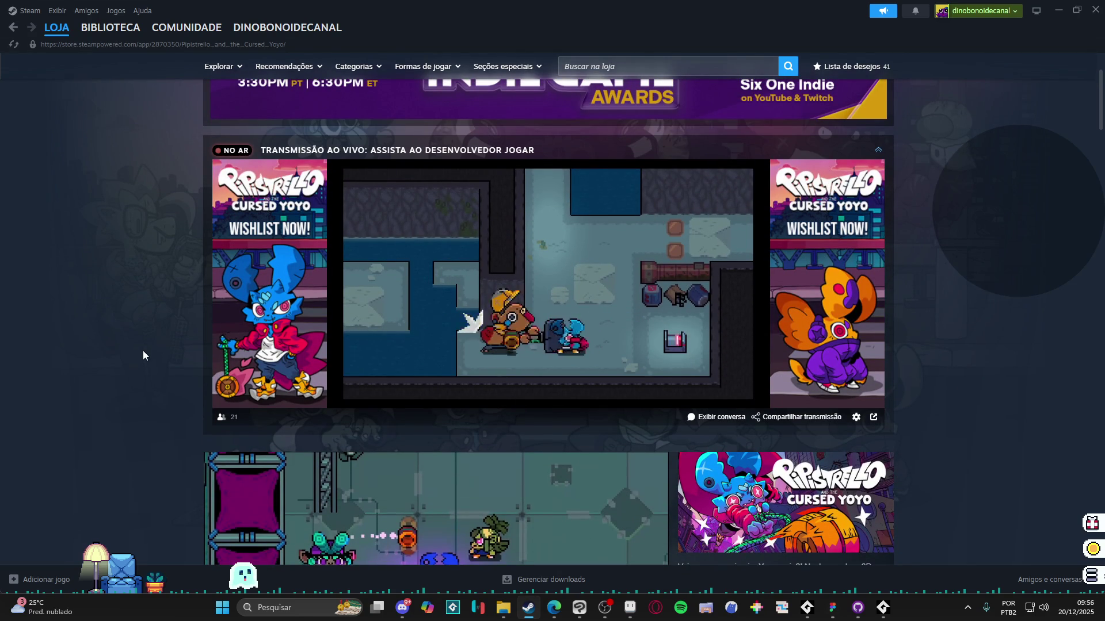
pyautogui.scroll(-3, 143, 351)
pyautogui.scroll(-3, 143, 350)
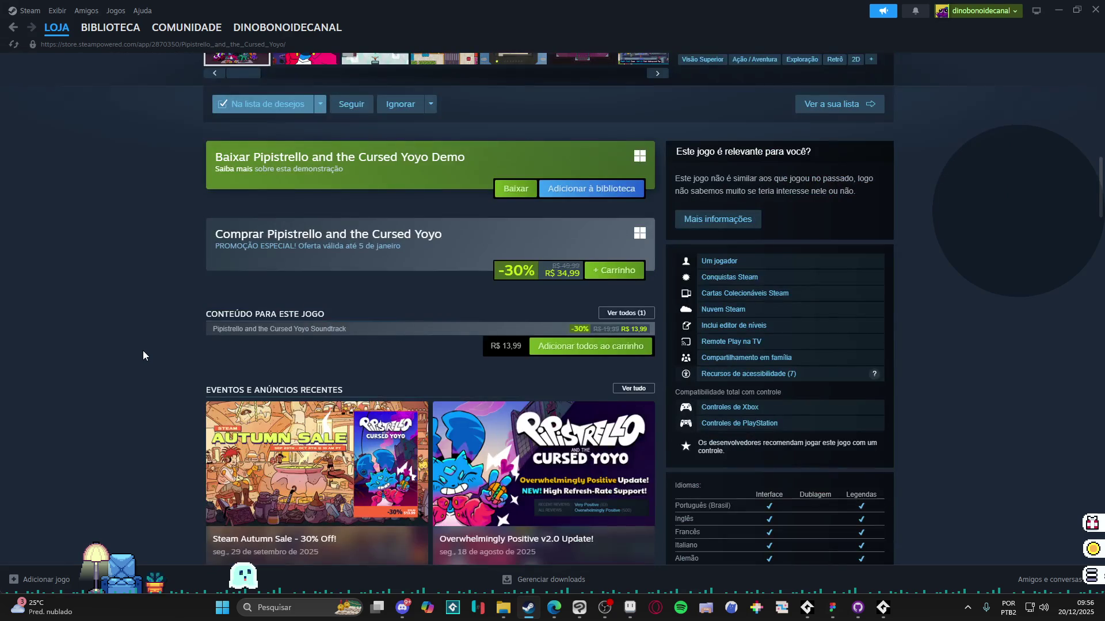
pyautogui.scroll(-3, 143, 350)
pyautogui.scroll(-3, 143, 351)
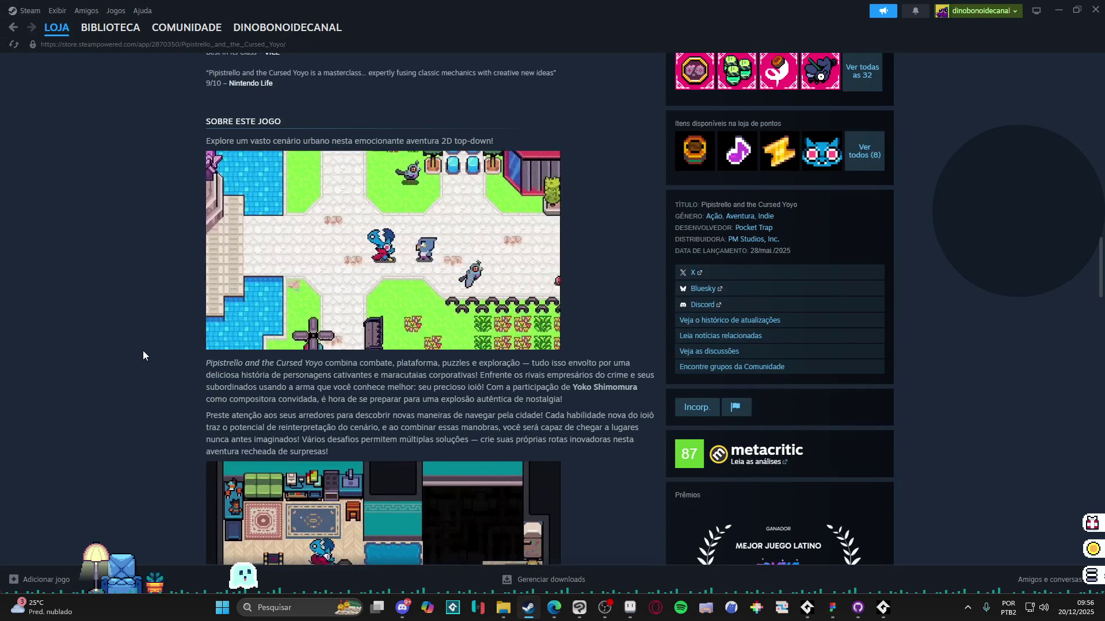
pyautogui.scroll(-2, 143, 350)
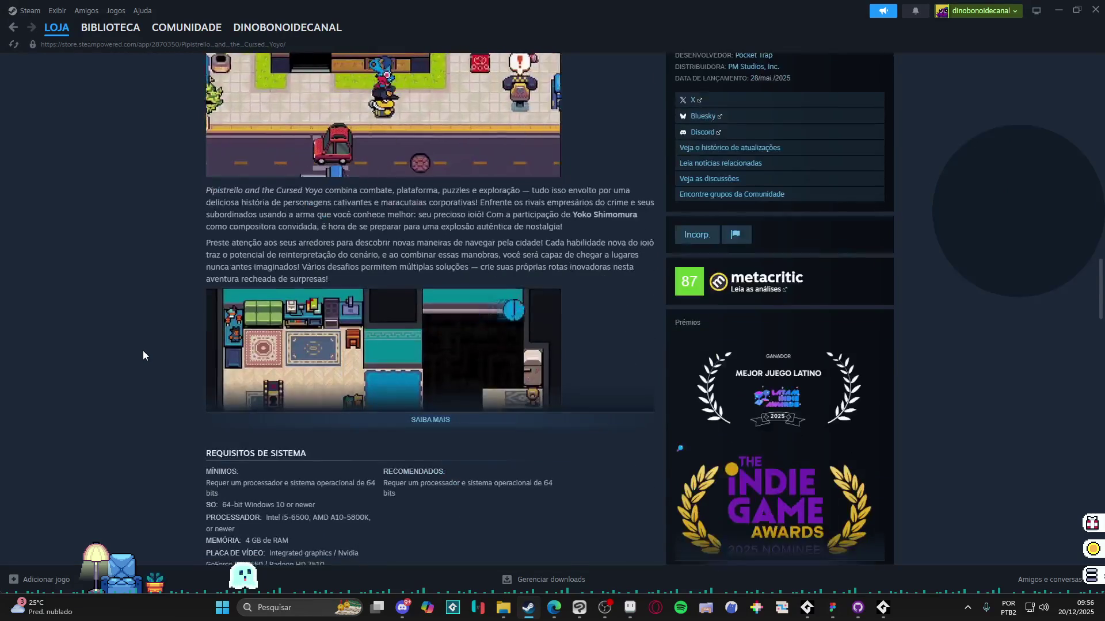
pyautogui.scroll(-3, 142, 351)
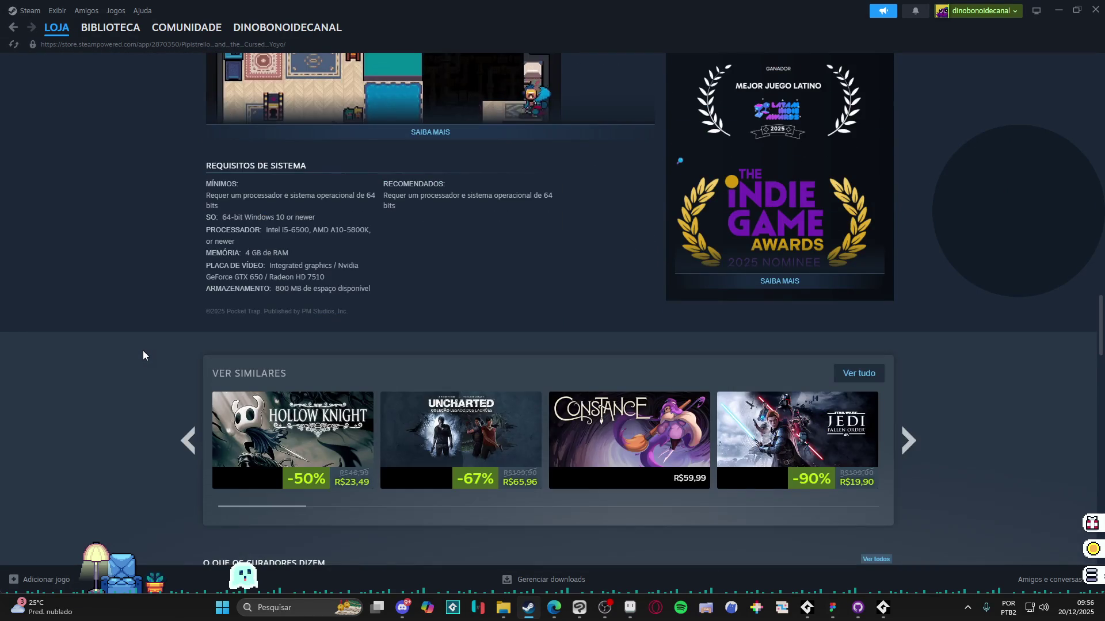
pyautogui.scroll(4, 142, 350)
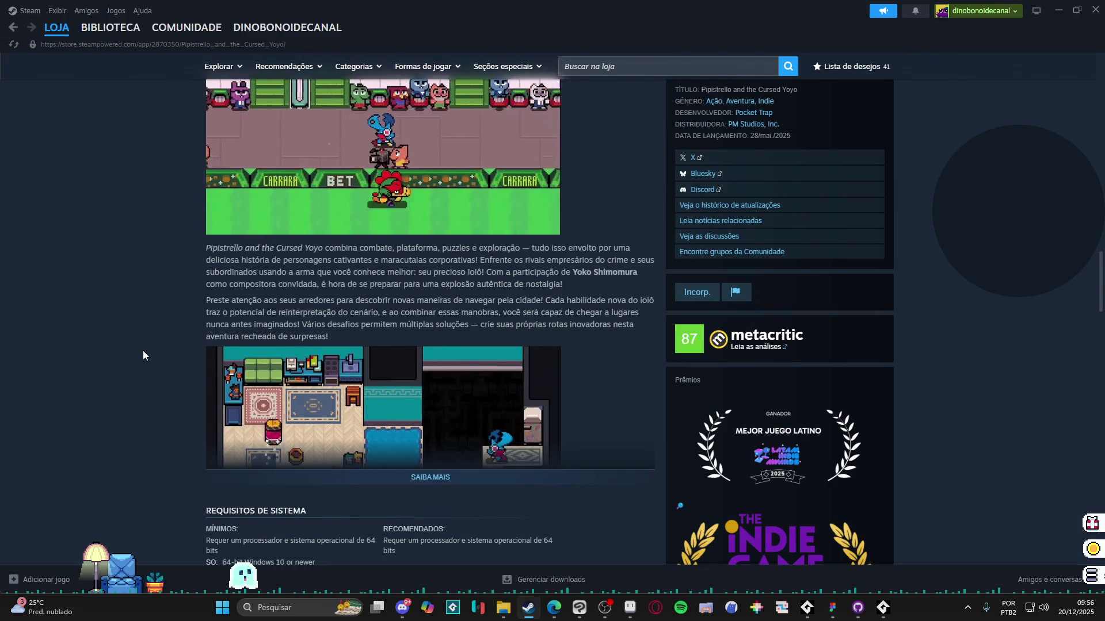
pyautogui.scroll(-3, 144, 348)
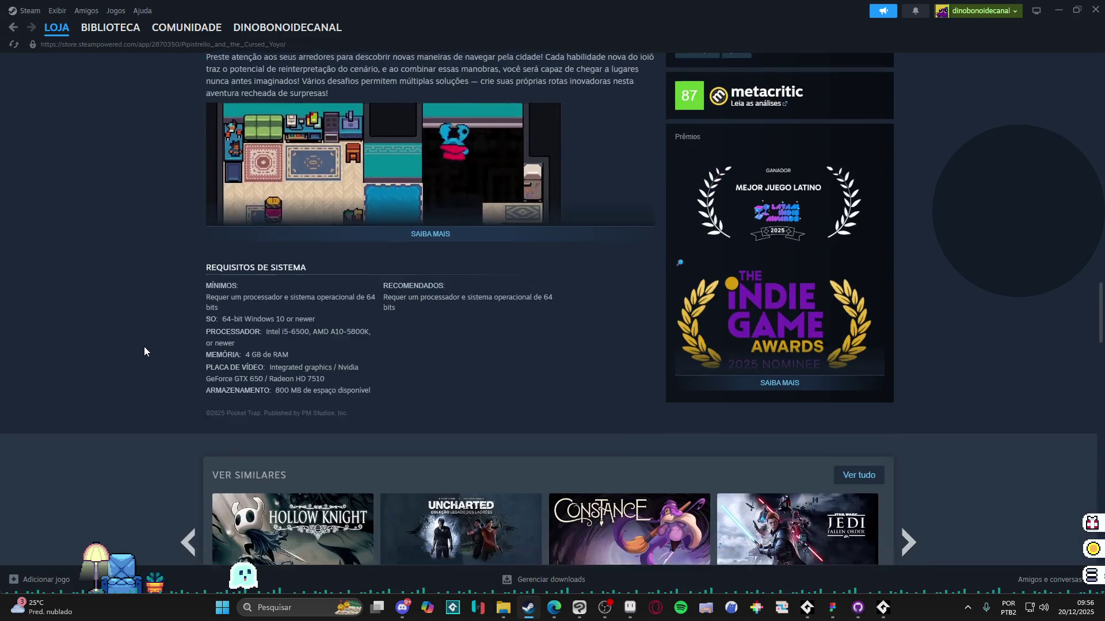
pyautogui.scroll(-3, 144, 347)
pyautogui.scroll(5, 145, 347)
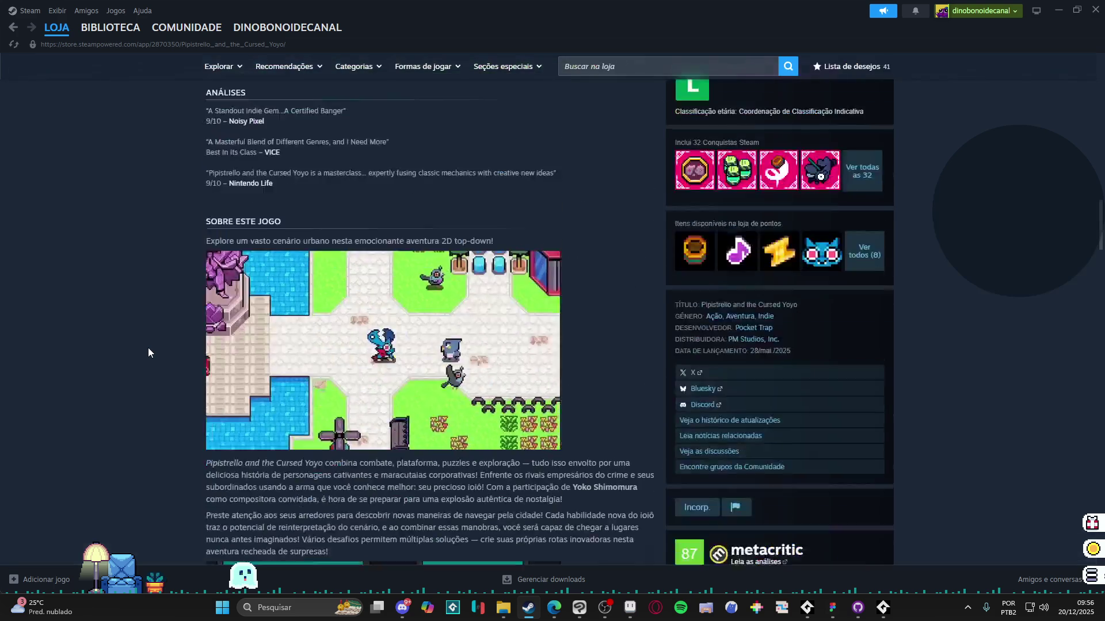
pyautogui.scroll(5, 147, 347)
pyautogui.scroll(3, 147, 347)
pyautogui.scroll(2, 149, 352)
pyautogui.scroll(3, 149, 353)
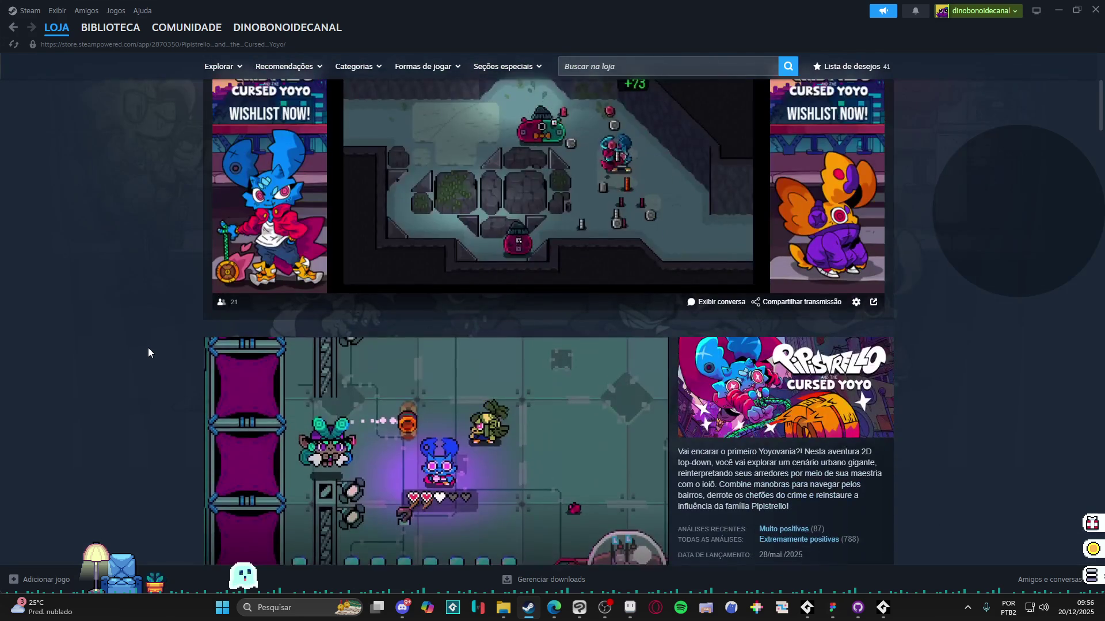
pyautogui.scroll(3, 148, 353)
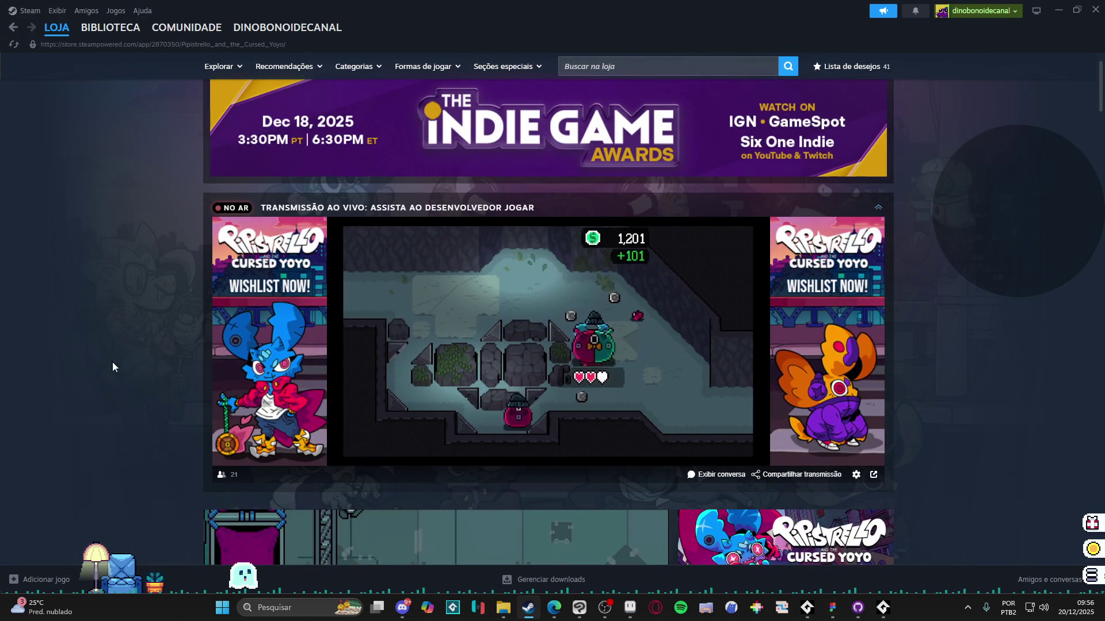
# Step: Minimize Steam so the panda sprite in Aseprite shows again
pyautogui.click(1061, 7)
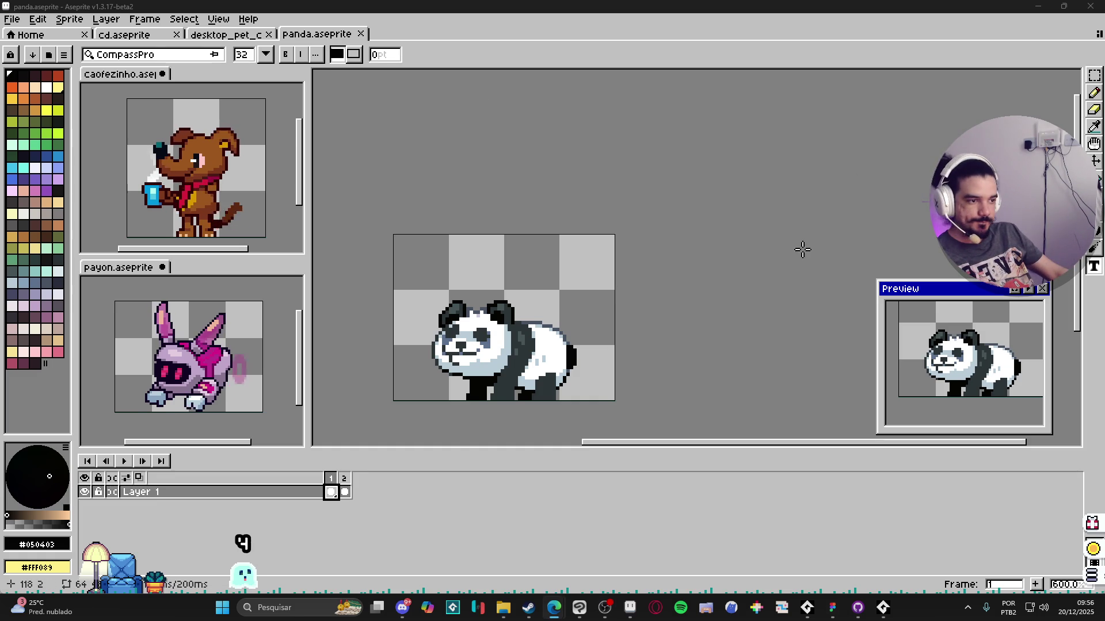
# Step: Add a third frame and tag frames 2–3 as 'idle'
pyautogui.click(344, 488)
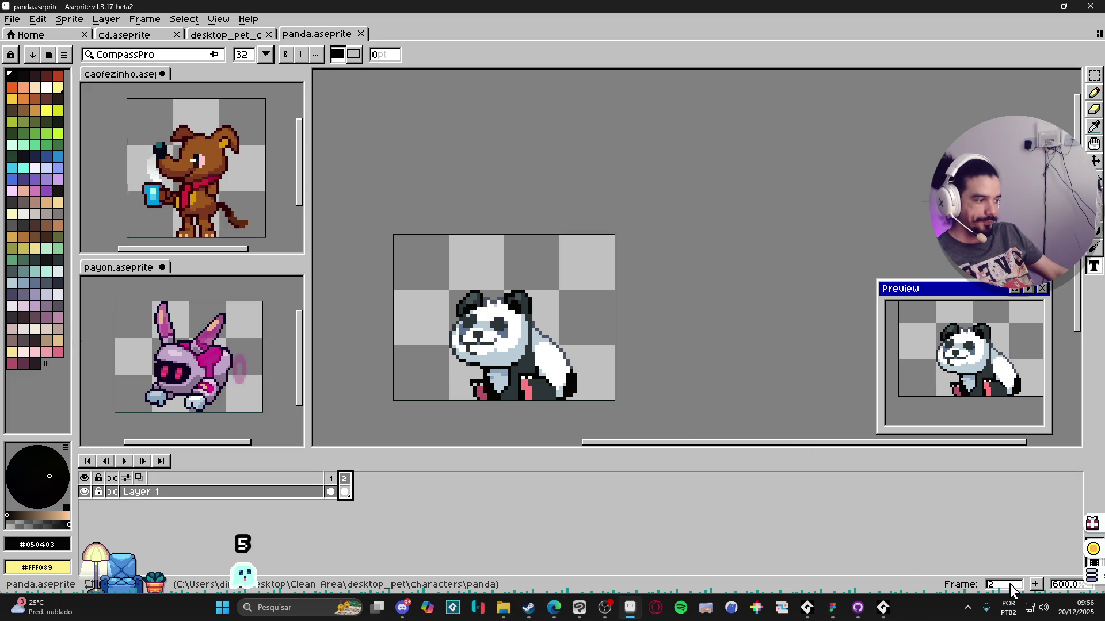
pyautogui.click(1035, 584)
pyautogui.rightClick(359, 478)
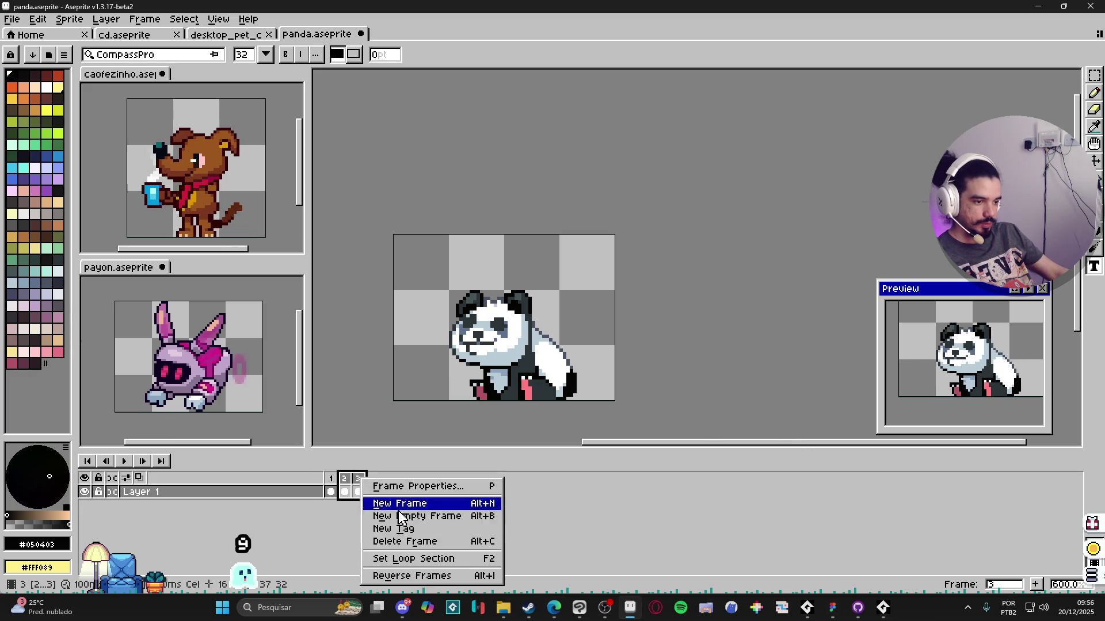
pyautogui.click(437, 530)
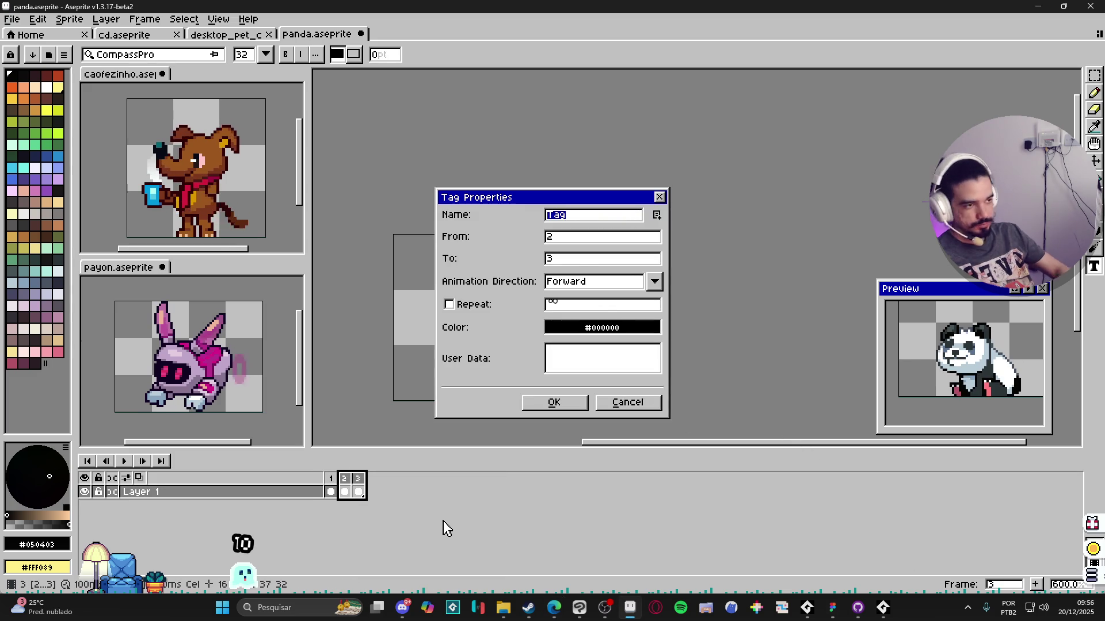
pyautogui.write('dle')
pyautogui.press('Return')
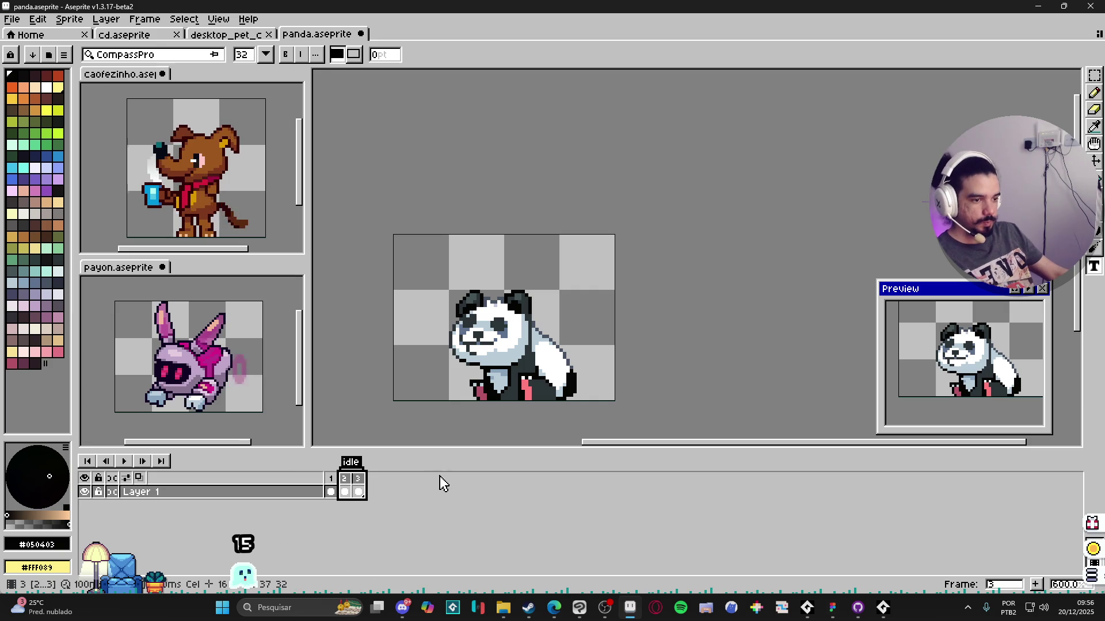
# Step: Select the panda's head in frame 3 and shift it up a few pixels
pyautogui.click(358, 489)
pyautogui.press('v')
pyautogui.scroll(1, 500, 360)
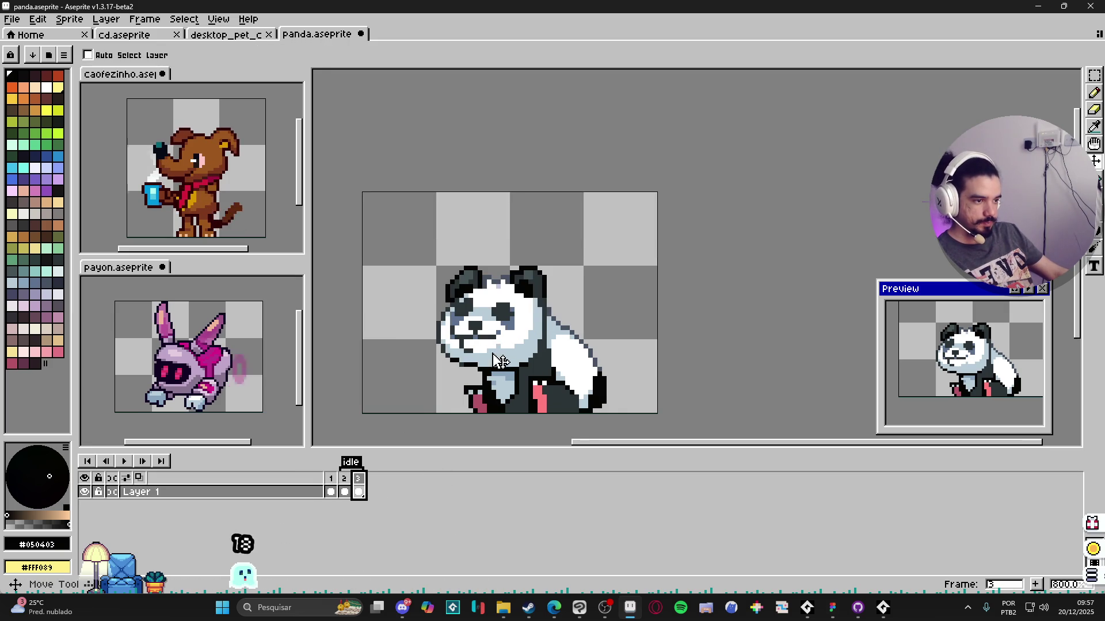
pyautogui.scroll(2, 500, 350)
pyautogui.press('m')
pyautogui.scroll(-1, 501, 350)
pyautogui.moveTo(398, 188)
pyautogui.mouseDown()
pyautogui.moveTo(610, 348)
pyautogui.moveTo(637, 249)
pyautogui.mouseUp()
pyautogui.scroll(3, 620, 305)
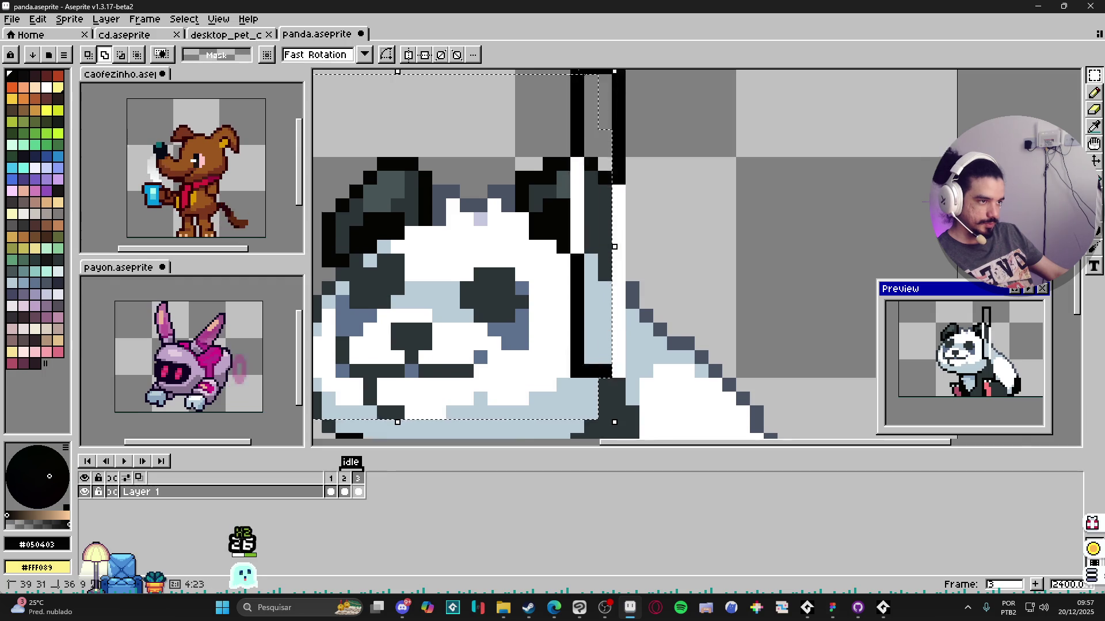
pyautogui.scroll(-3, 614, 336)
pyautogui.scroll(2, 608, 346)
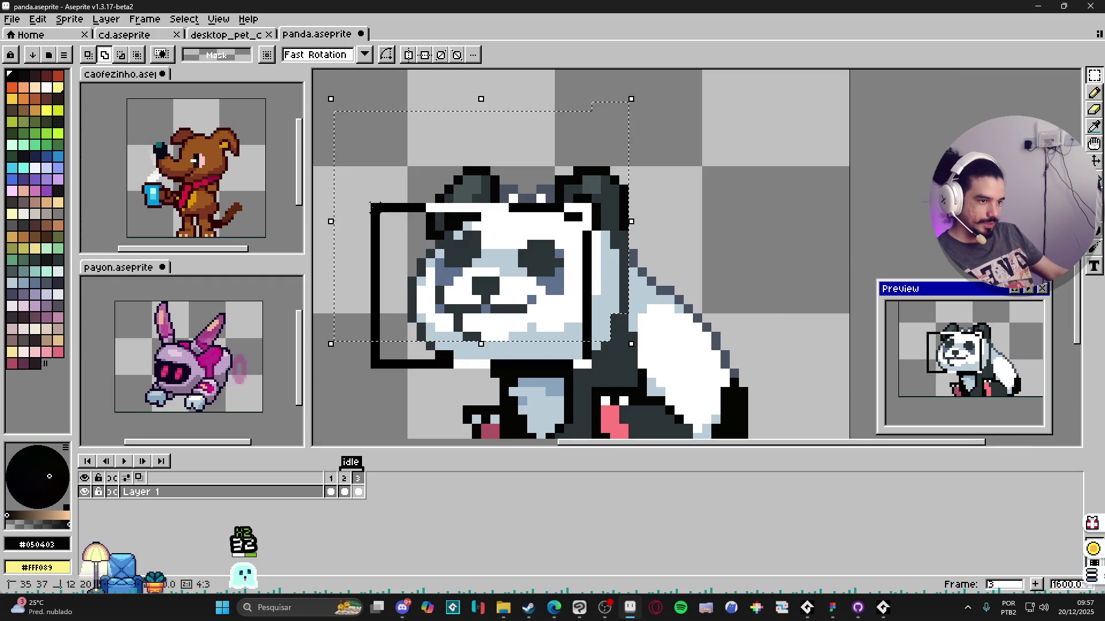
pyautogui.scroll(3, 587, 354)
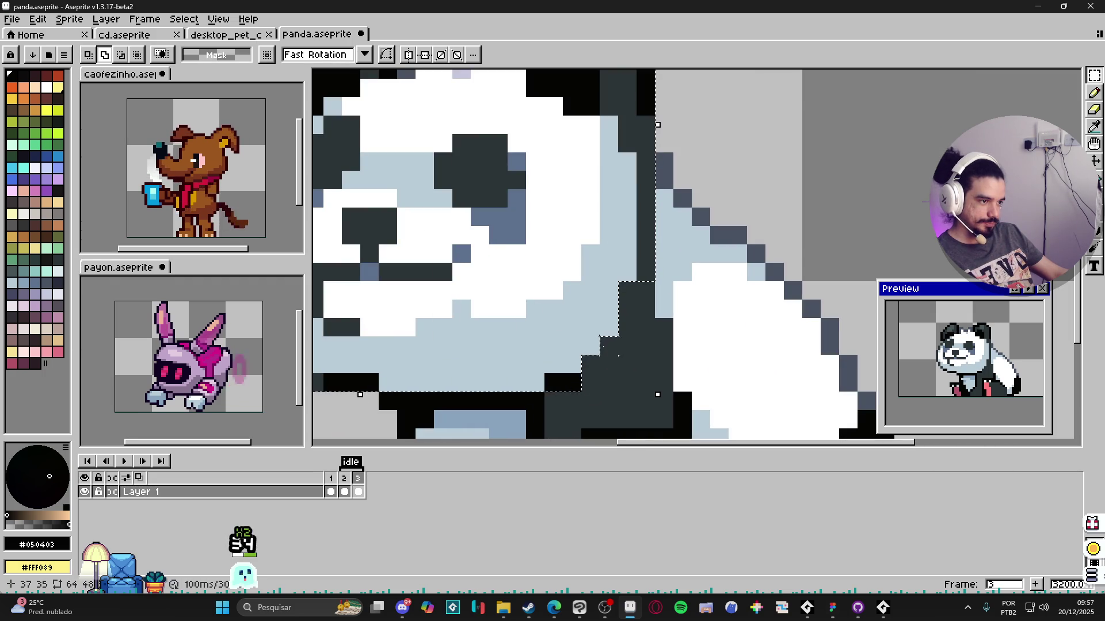
pyautogui.scroll(-3, 590, 363)
pyautogui.scroll(3, 561, 395)
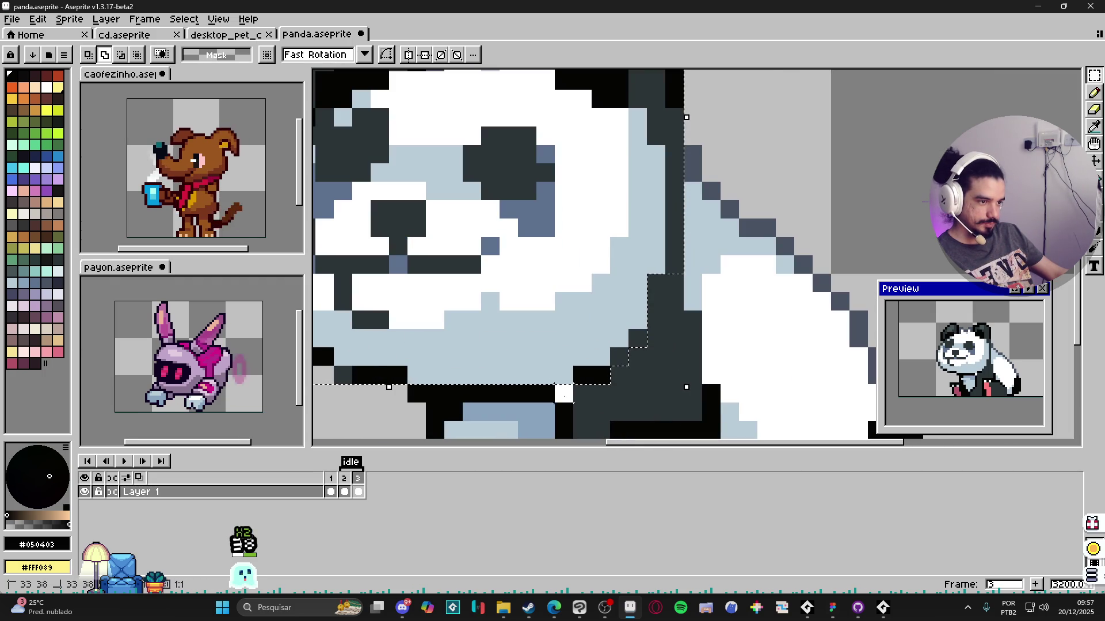
pyautogui.scroll(-1, 562, 394)
pyautogui.scroll(-2, 535, 363)
pyautogui.scroll(1, 518, 328)
pyautogui.scroll(-1, 510, 308)
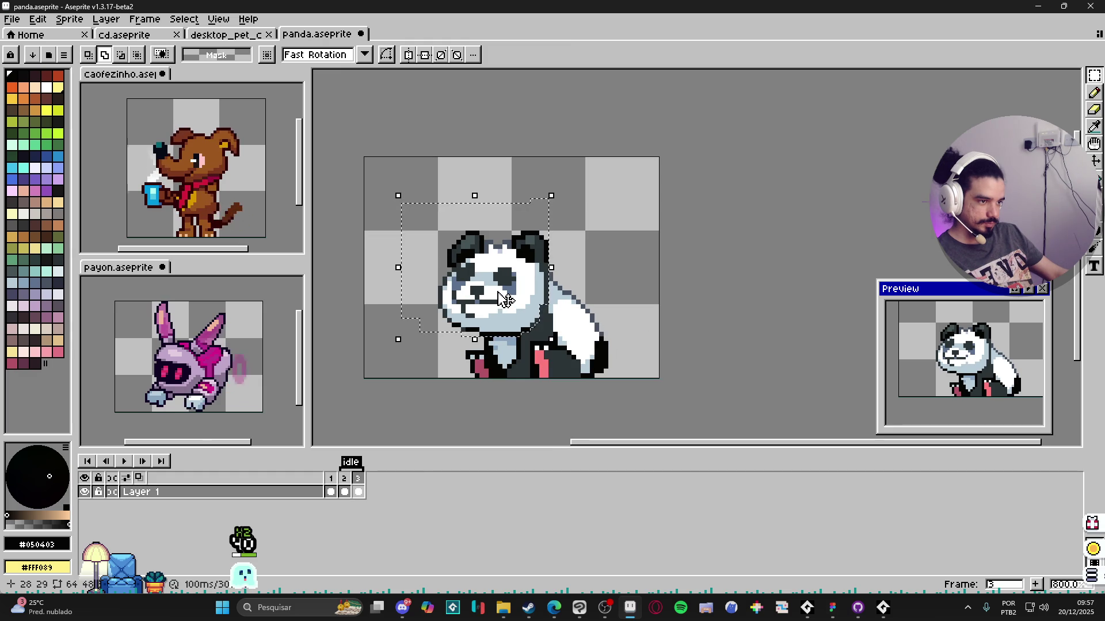
pyautogui.moveTo(508, 297); pyautogui.dragTo(508, 289)
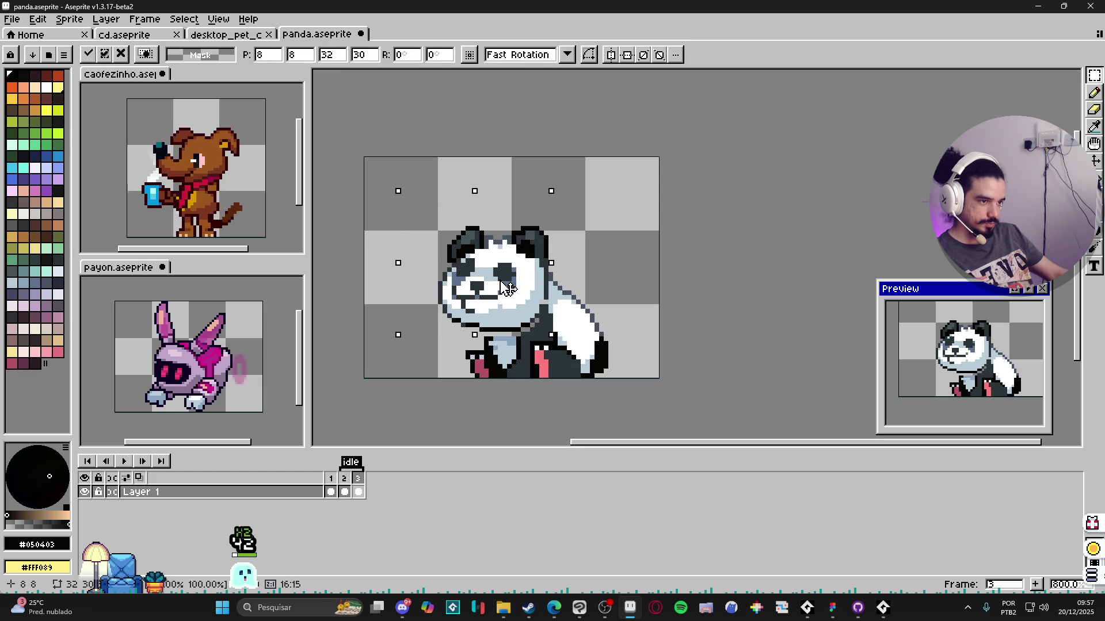
pyautogui.hotkey('ctrl', 'd')
pyautogui.scroll(1, 496, 333)
pyautogui.press('b')
# Step: Reposition a small patch of the panda's chest to match the raised head
pyautogui.press('alt')
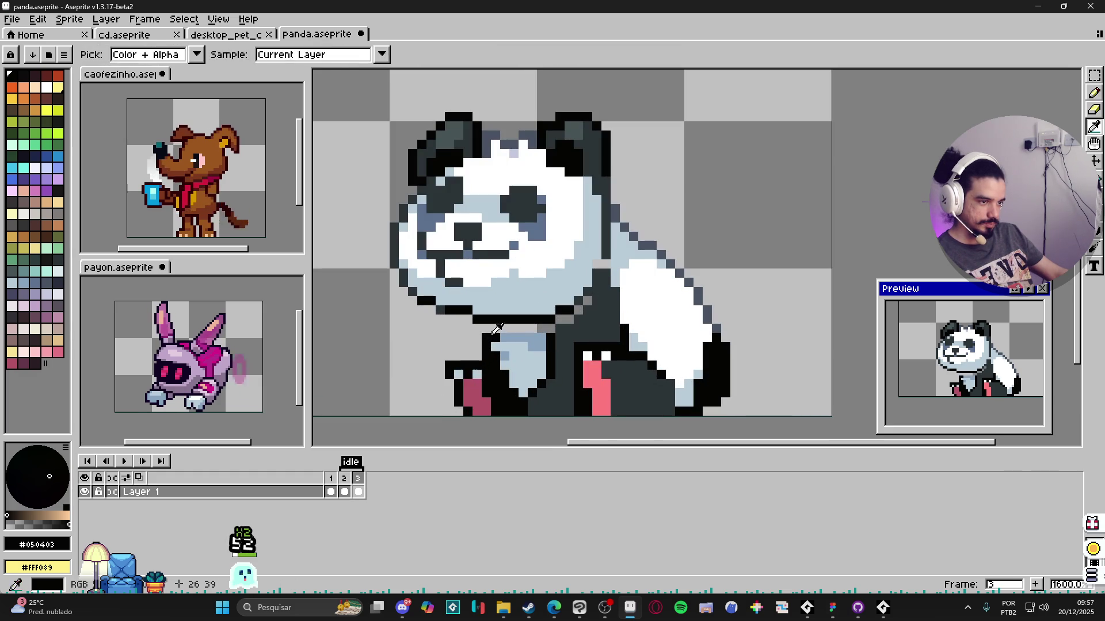
pyautogui.press('m')
pyautogui.moveTo(480, 321); pyautogui.dragTo(549, 372)
pyautogui.click(527, 365)
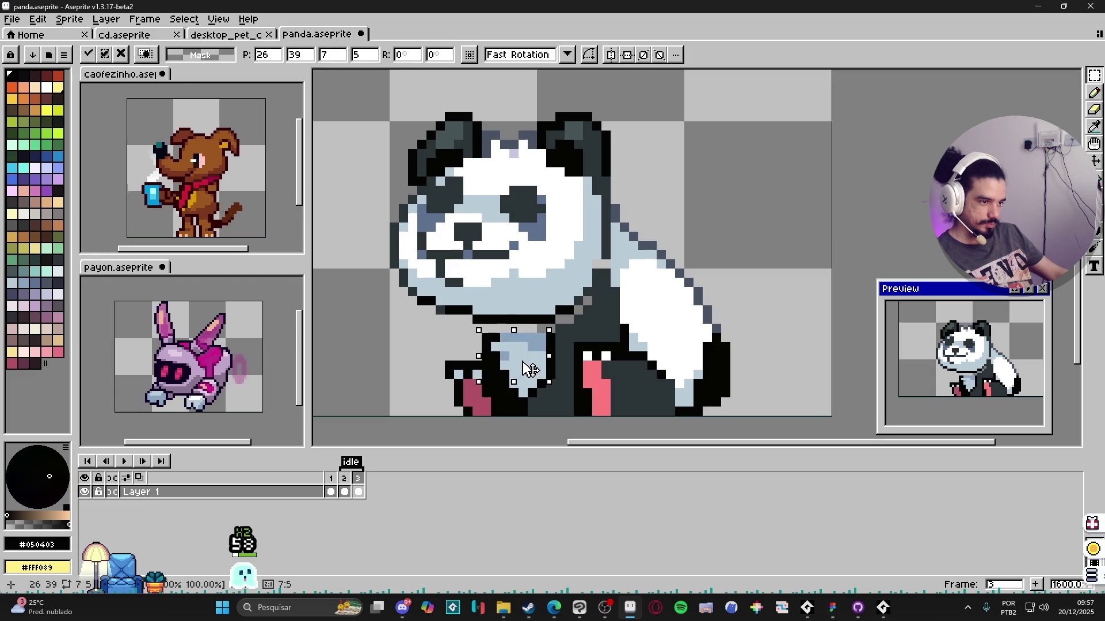
pyautogui.hotkey('ctrl', 'd')
pyautogui.press('b')
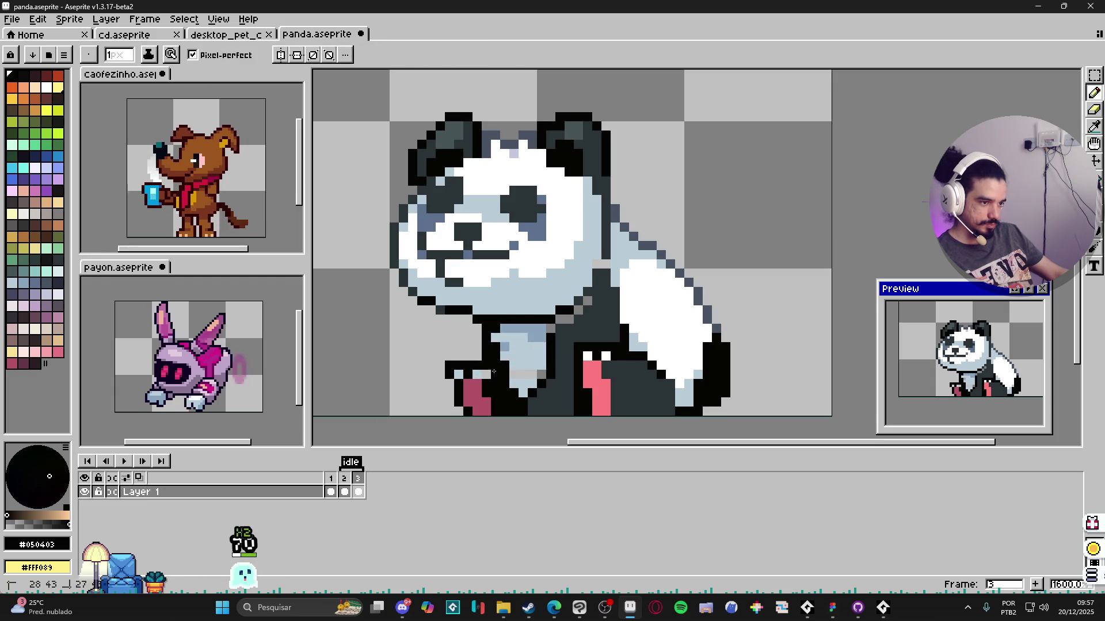
# Step: Give frames 2 and 3 a 200 ms duration via Frame Properties
pyautogui.rightClick(1028, 292)
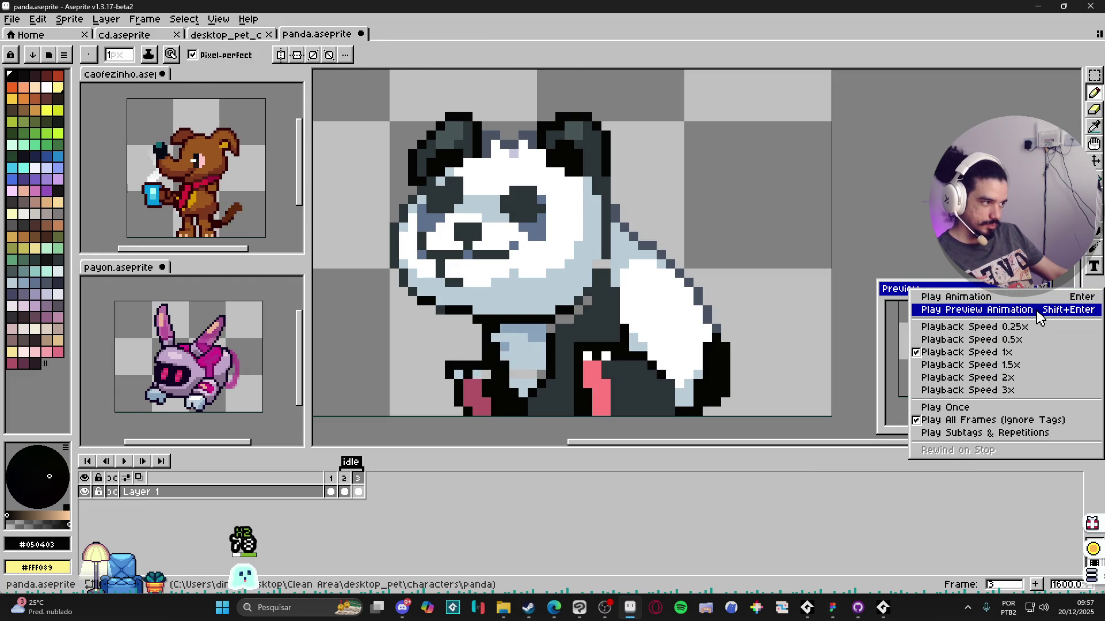
pyautogui.click(1014, 420)
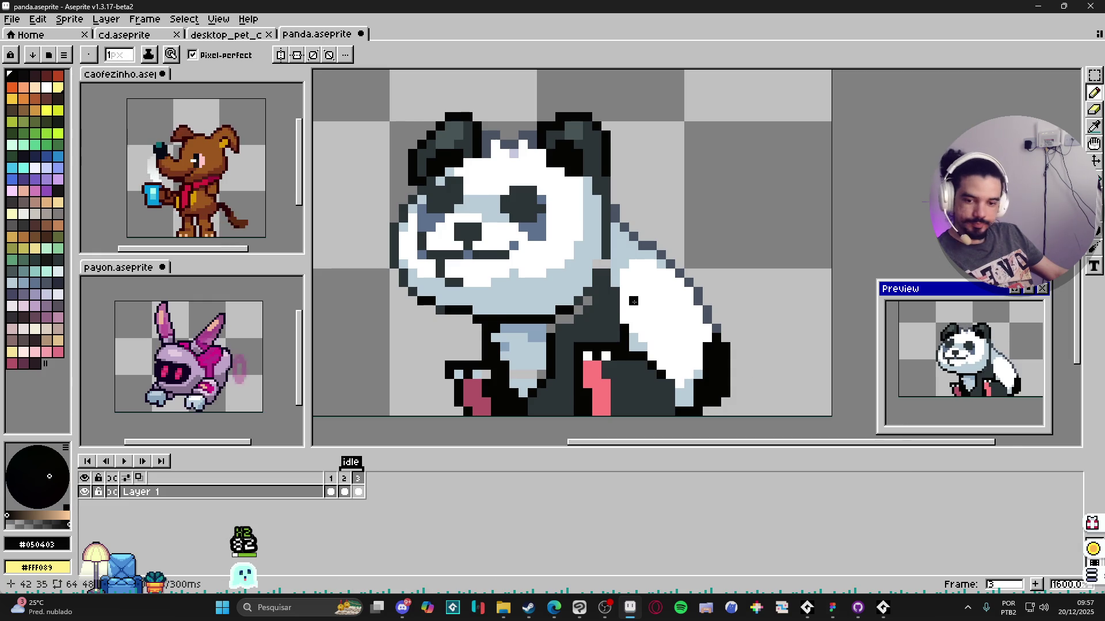
pyautogui.scroll(-1, 634, 302)
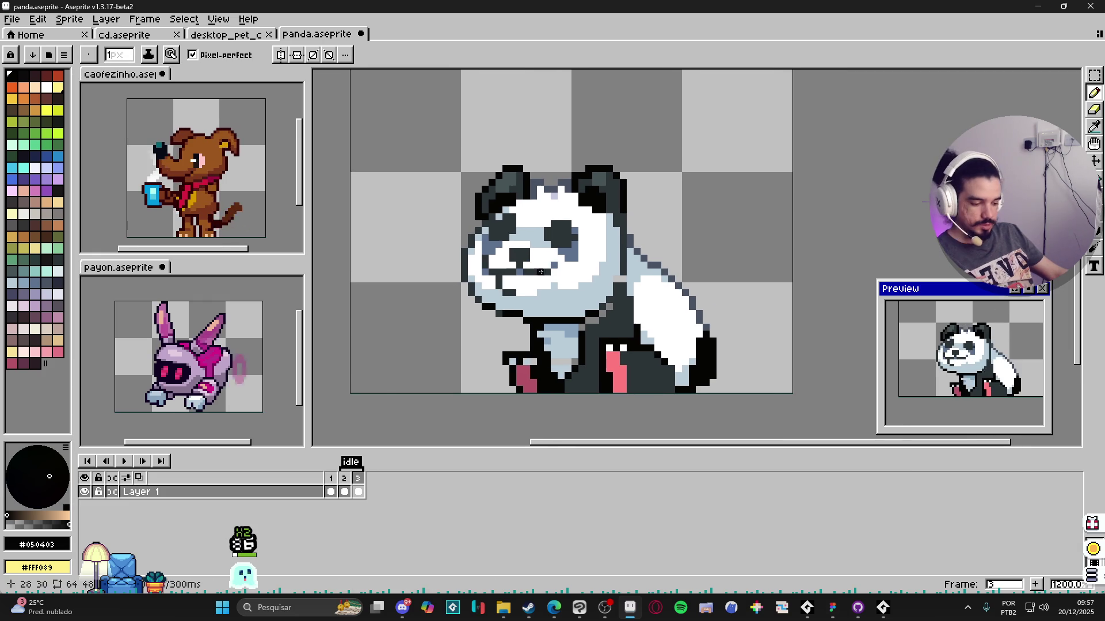
pyautogui.keyDown('shift'); pyautogui.click(356, 480); pyautogui.keyUp('shift')
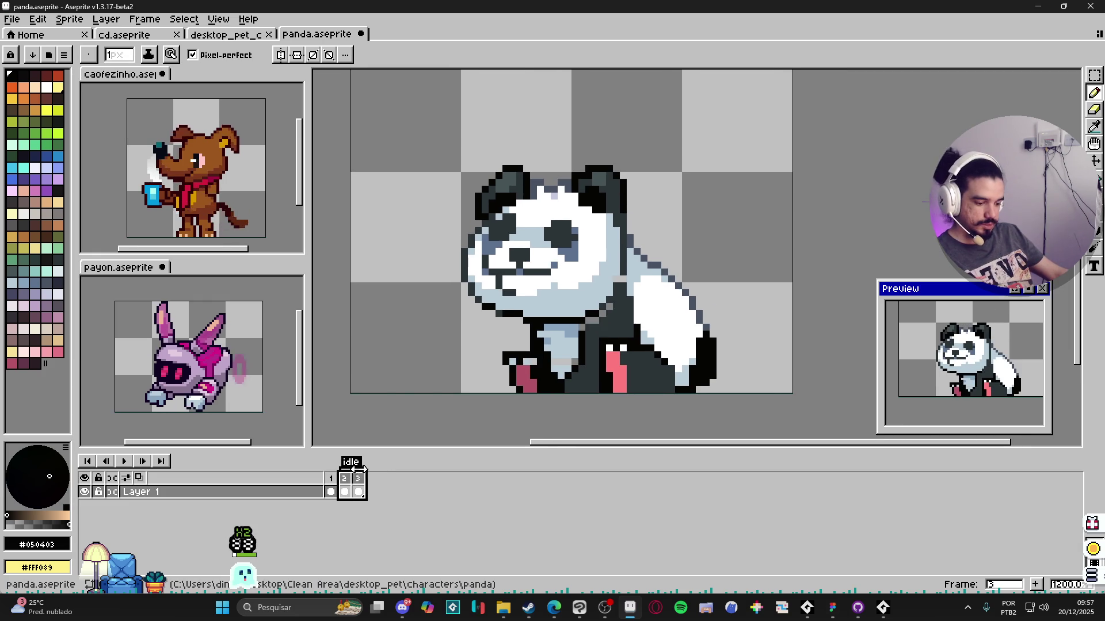
pyautogui.write('p200')
pyautogui.press('Return')
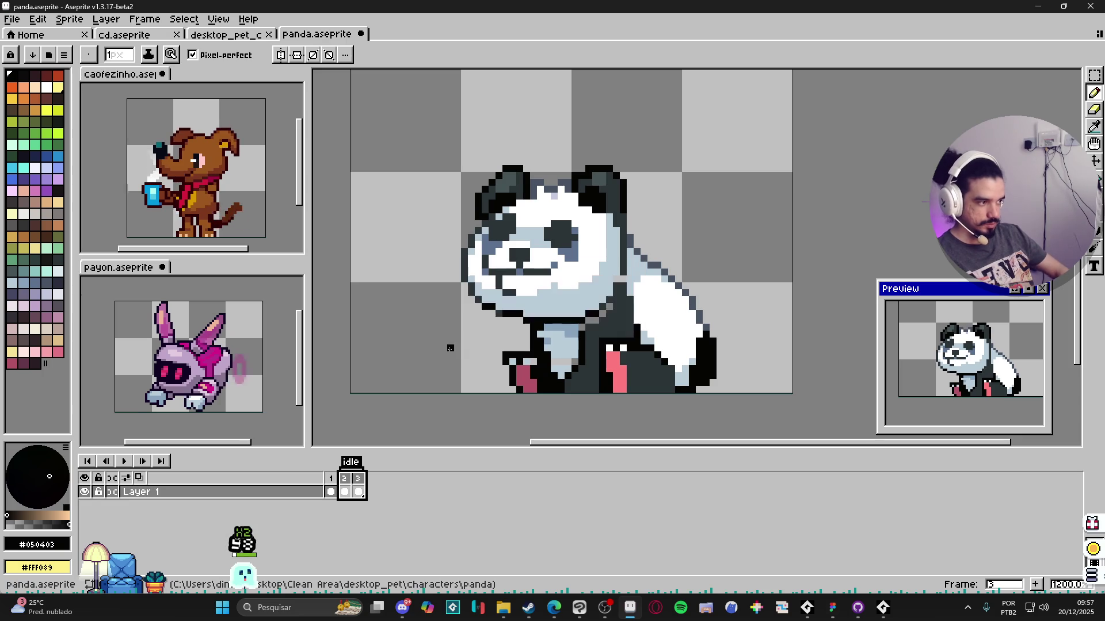
pyautogui.scroll(-1, 450, 348)
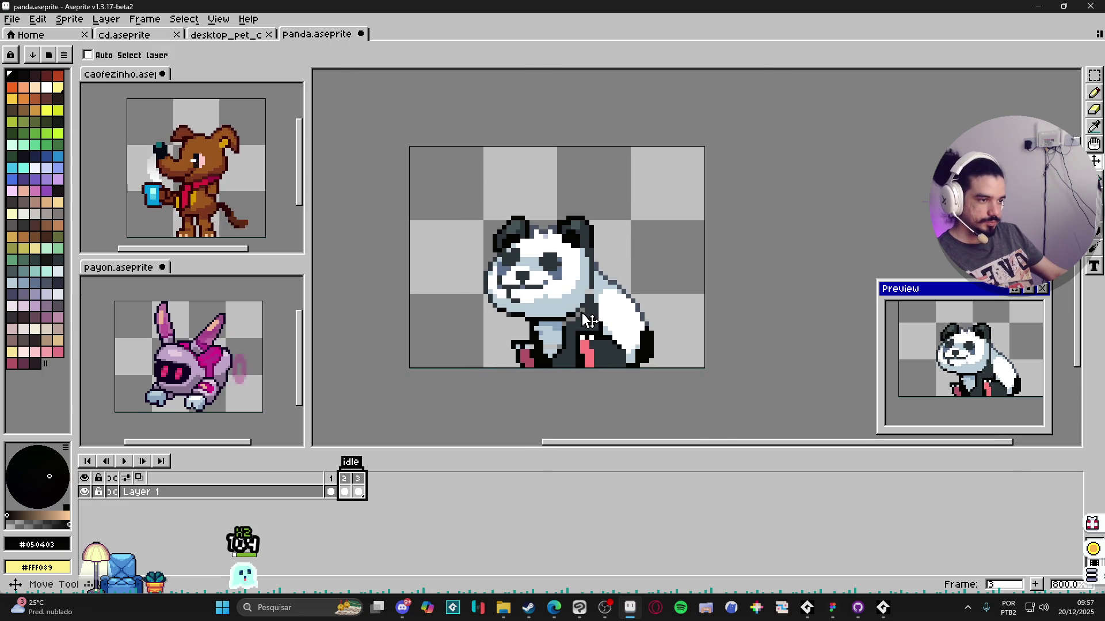
pyautogui.scroll(1, 567, 339)
# Step: Clear the selection and add a fourth frame based on the chosen frame
pyautogui.hotkey('ctrl', 'a')
pyautogui.hotkey('ctrl', 'd')
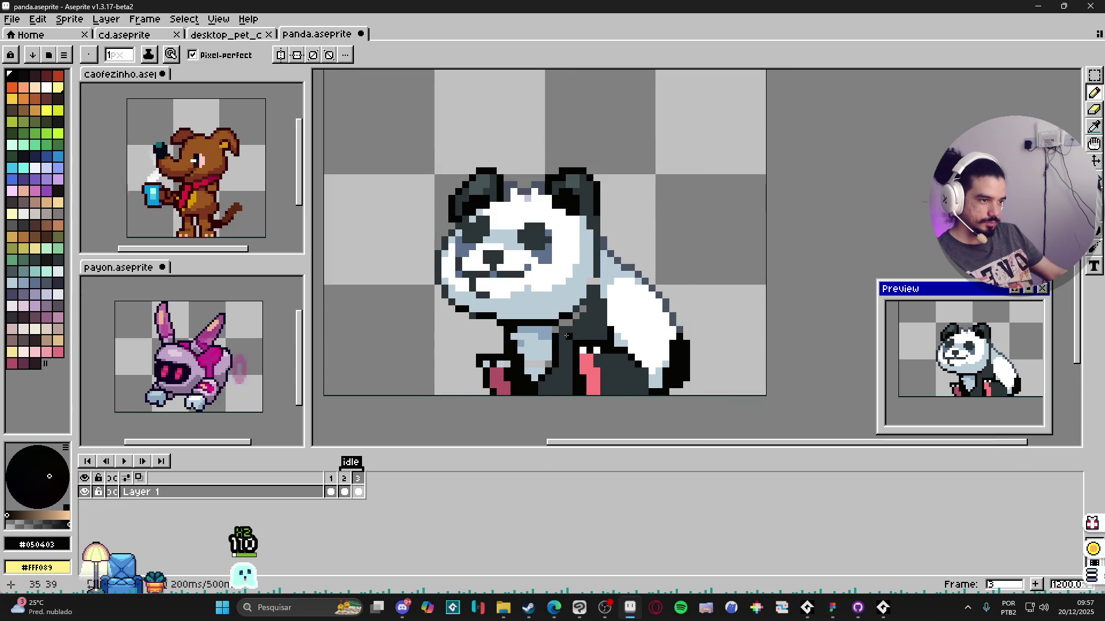
pyautogui.scroll(-1, 563, 333)
pyautogui.scroll(1, 566, 343)
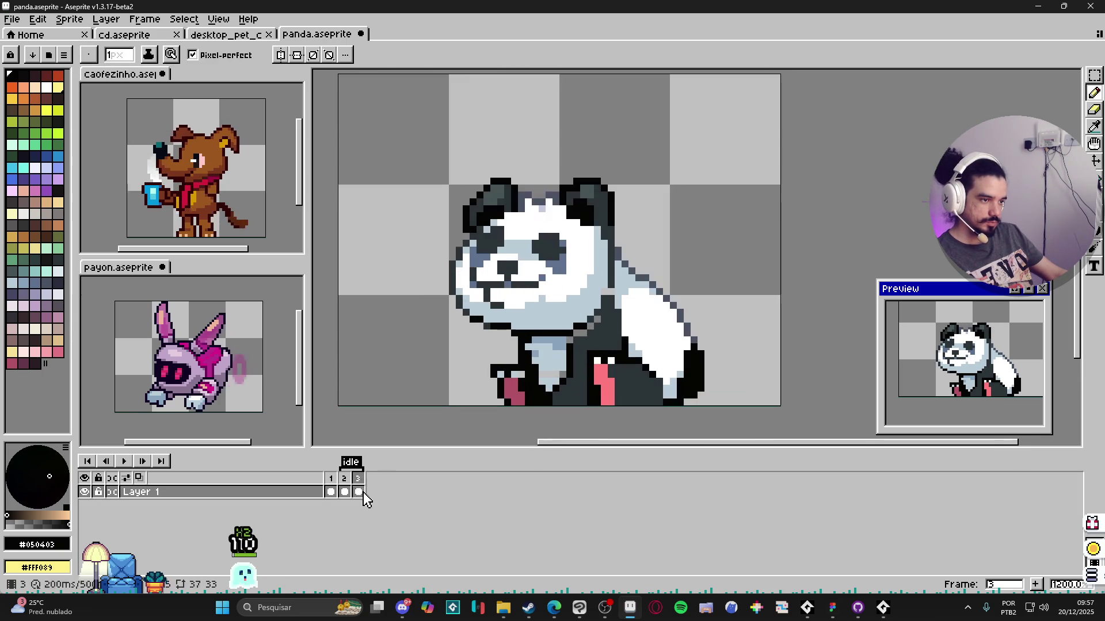
pyautogui.click(348, 483)
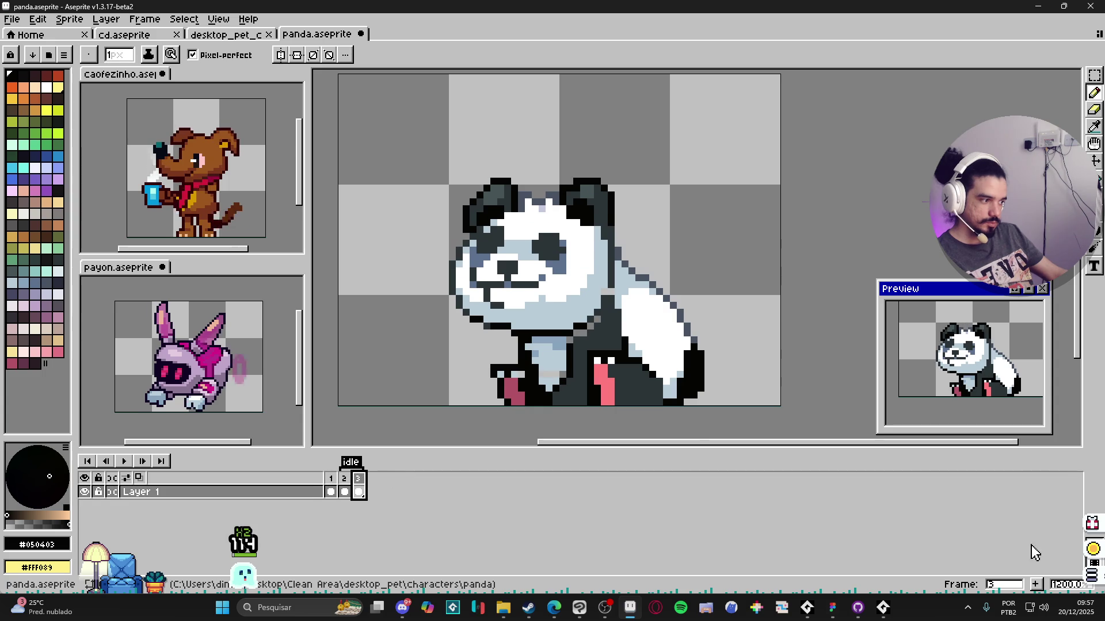
pyautogui.click(1036, 585)
# Step: Undo the whole-cel shift, then move the panda's head one pixel right in frame 4
pyautogui.moveTo(565, 283); pyautogui.dragTo(579, 269)
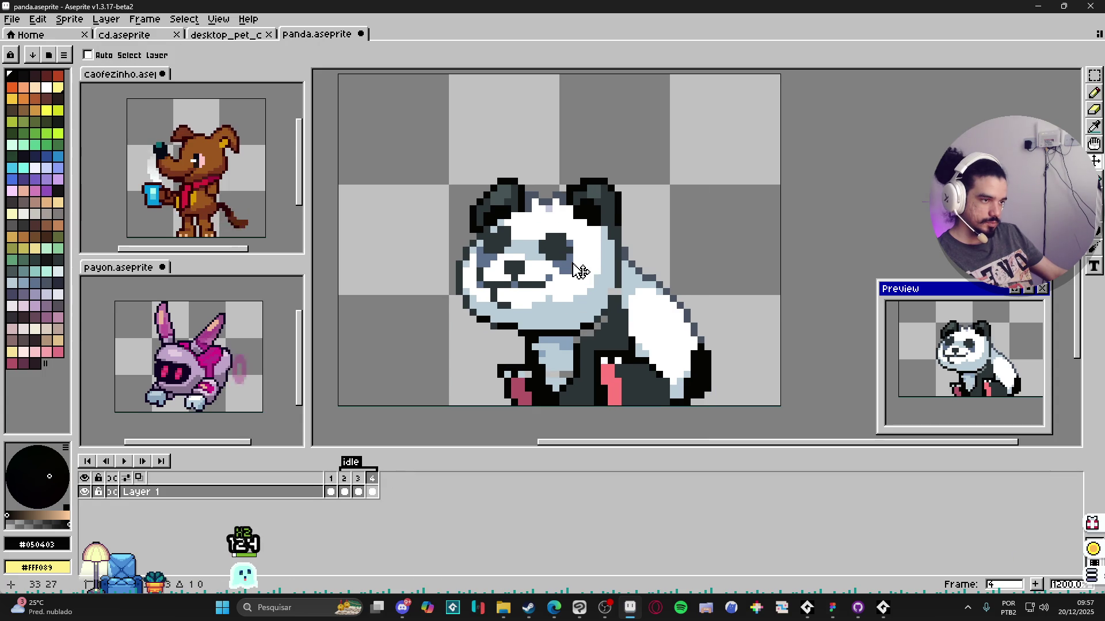
pyautogui.hotkey('ctrl', 'z')
pyautogui.press('m')
pyautogui.moveTo(430, 145)
pyautogui.mouseDown()
pyautogui.moveTo(614, 288)
pyautogui.moveTo(370, 87)
pyautogui.mouseUp()
pyautogui.scroll(1, 611, 284)
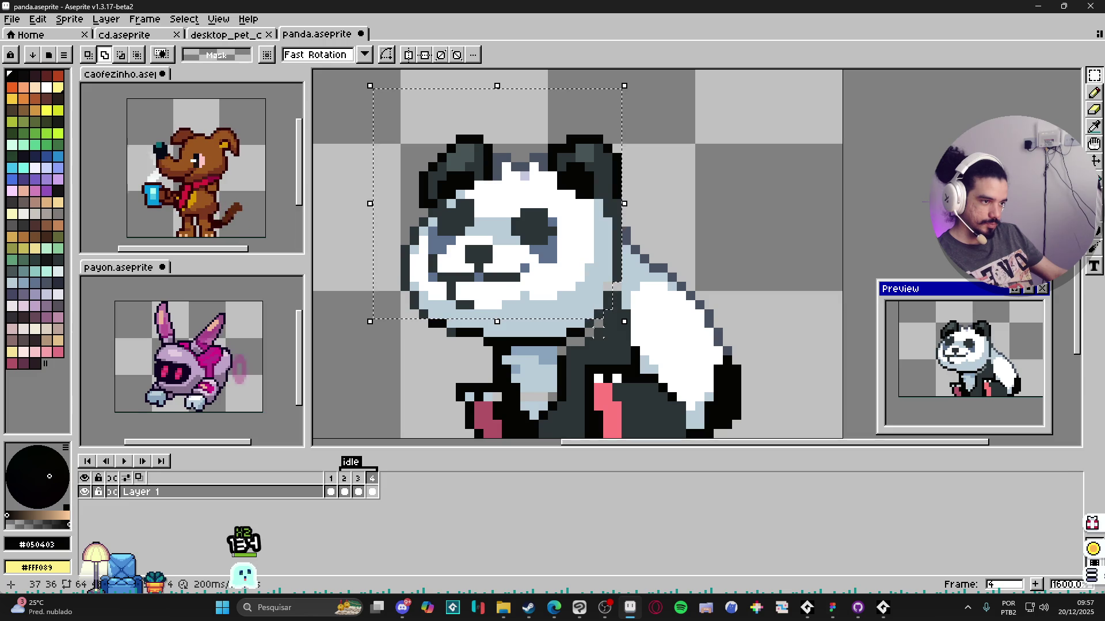
pyautogui.moveTo(590, 336); pyautogui.dragTo(336, 171)
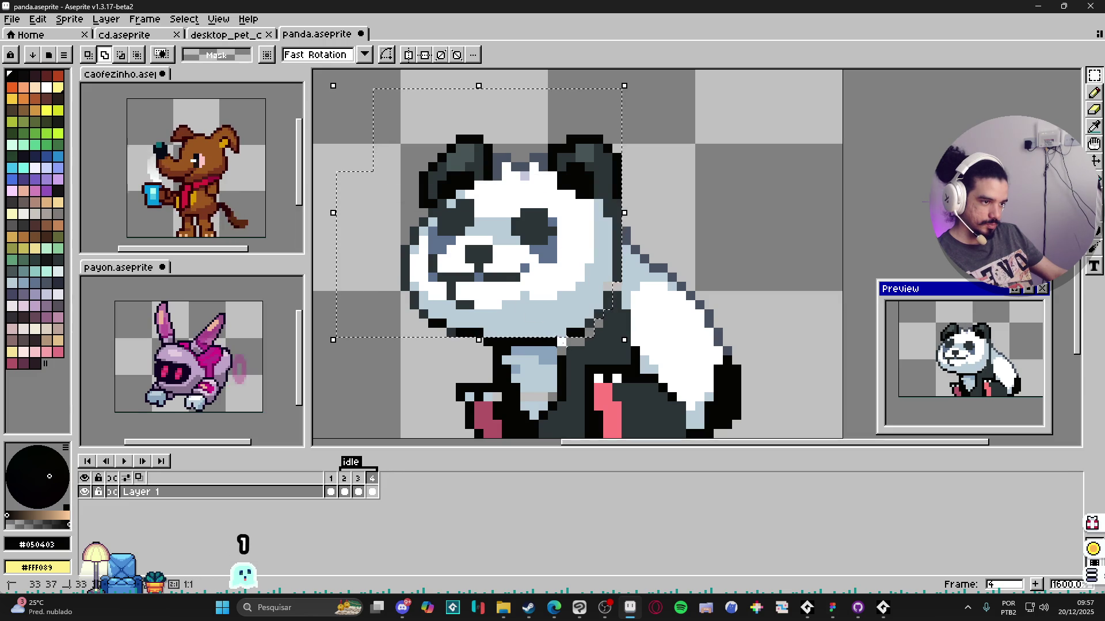
pyautogui.moveTo(557, 255); pyautogui.dragTo(569, 249)
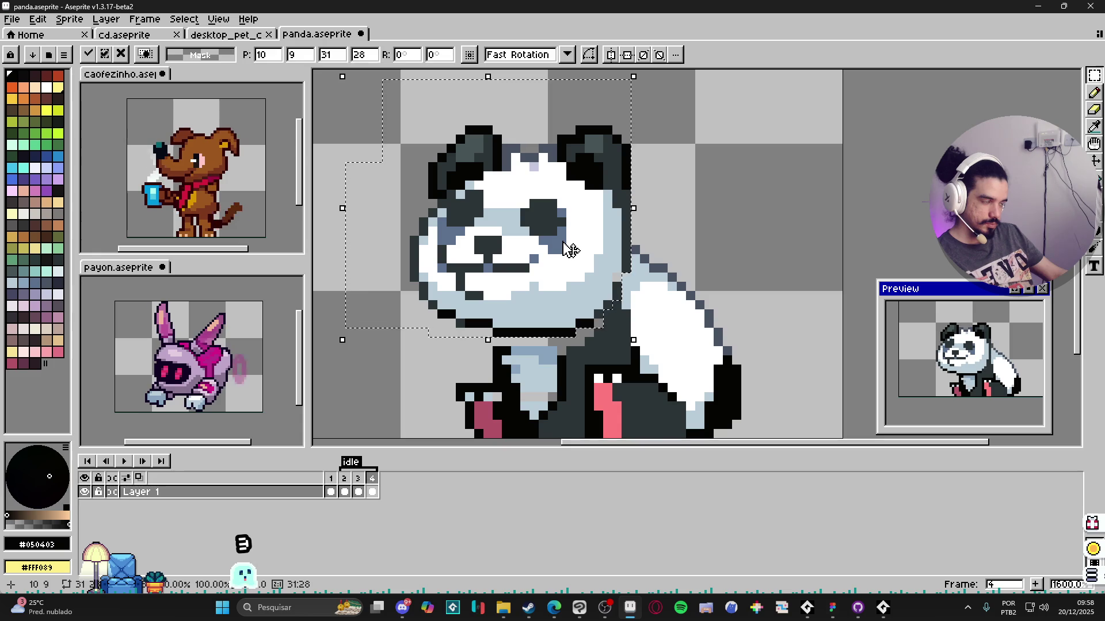
pyautogui.hotkey('ctrl', 'd')
pyautogui.press('b')
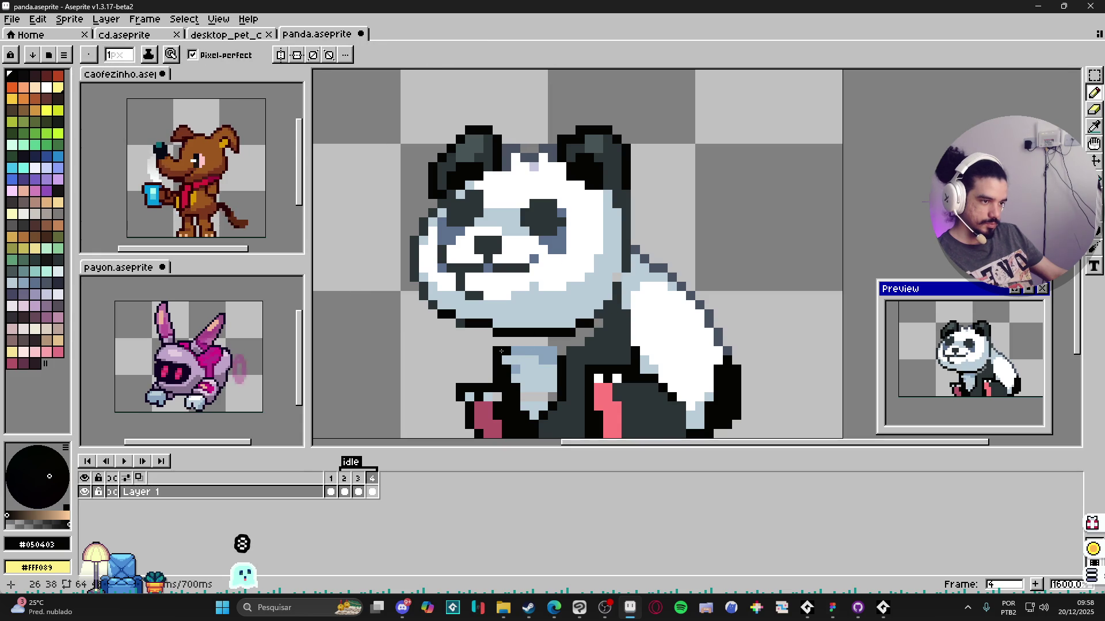
# Step: Nudge the panda's chest area to match the moved head
pyautogui.press('m')
pyautogui.moveTo(496, 351)
pyautogui.mouseDown()
pyautogui.moveTo(547, 390)
pyautogui.moveTo(514, 374)
pyautogui.mouseUp()
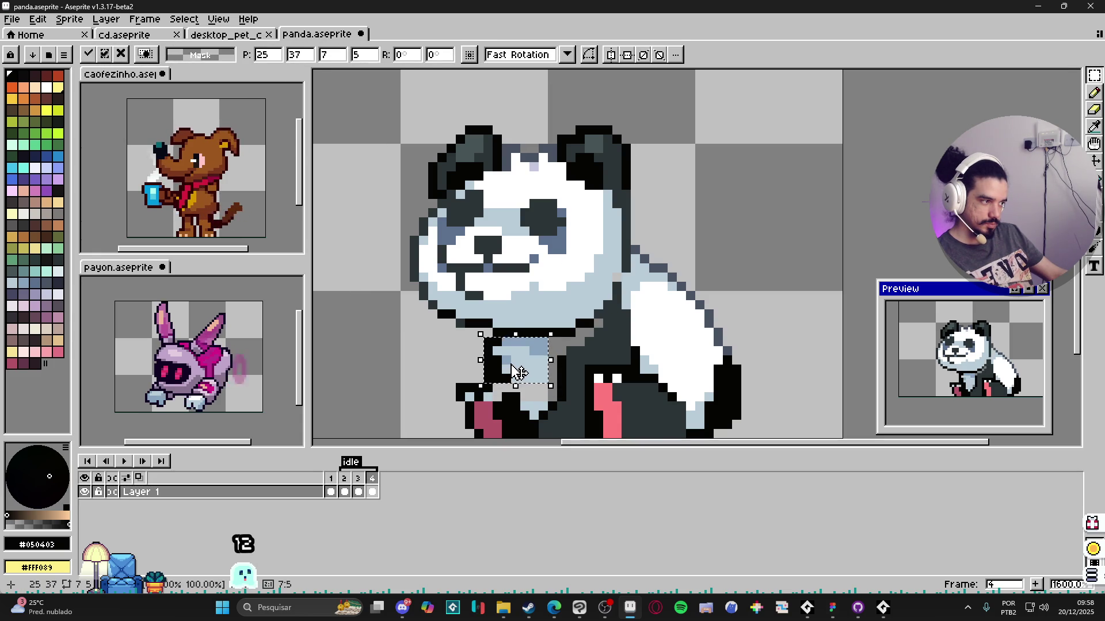
pyautogui.hotkey('ctrl', 'd')
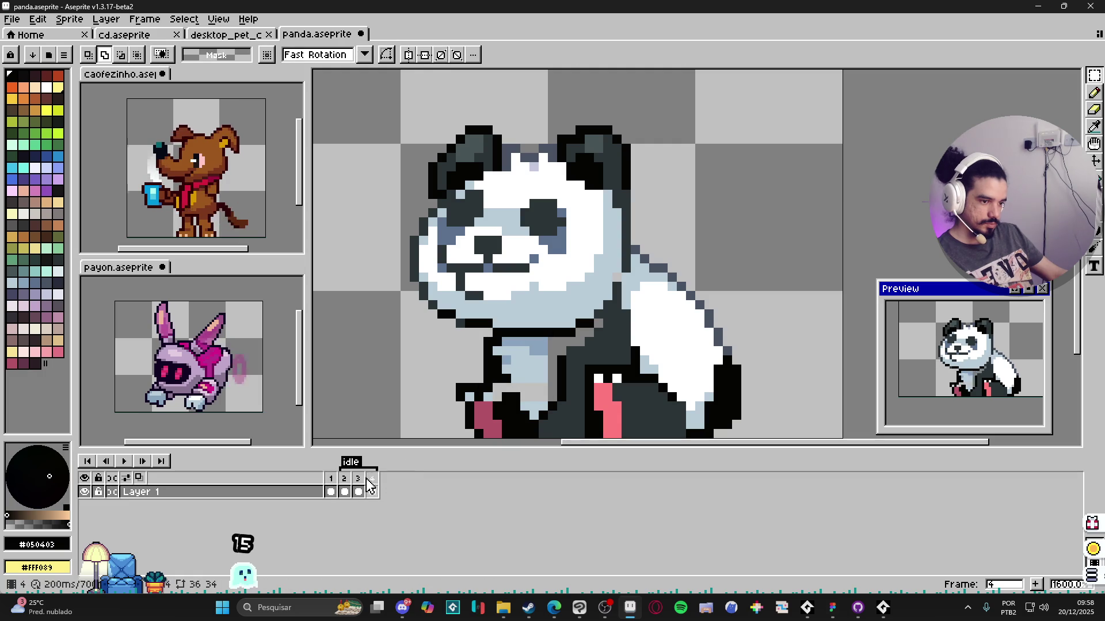
# Step: Copy frame 3 to a new fifth frame and extend the idle tag's range to 5
pyautogui.click(359, 491)
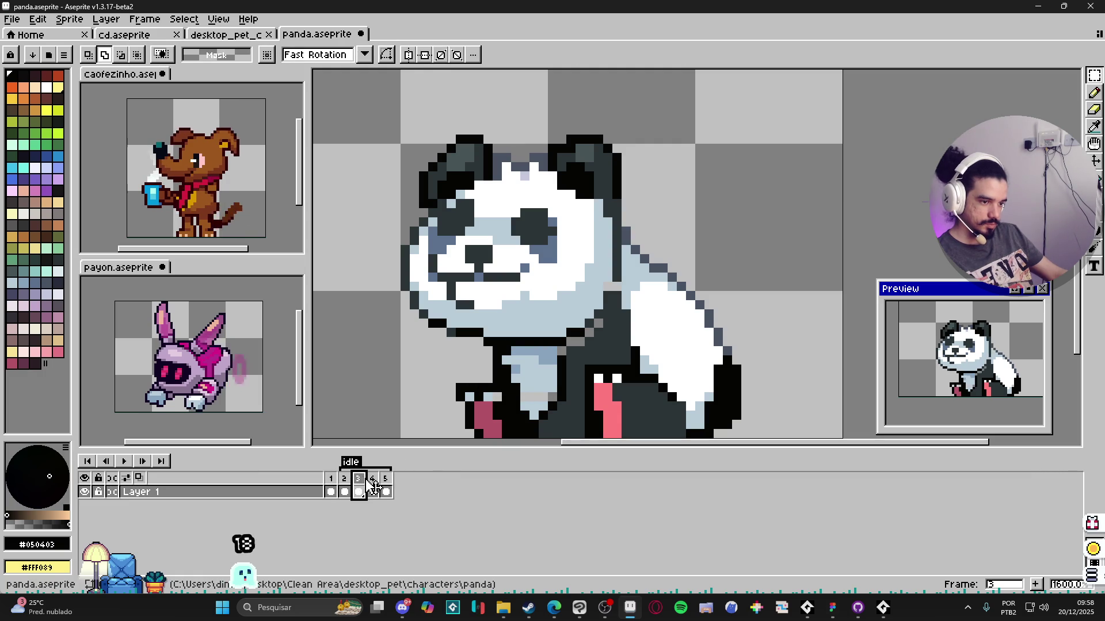
pyautogui.moveTo(366, 488); pyautogui.dragTo(395, 485)
pyautogui.doubleClick(354, 465)
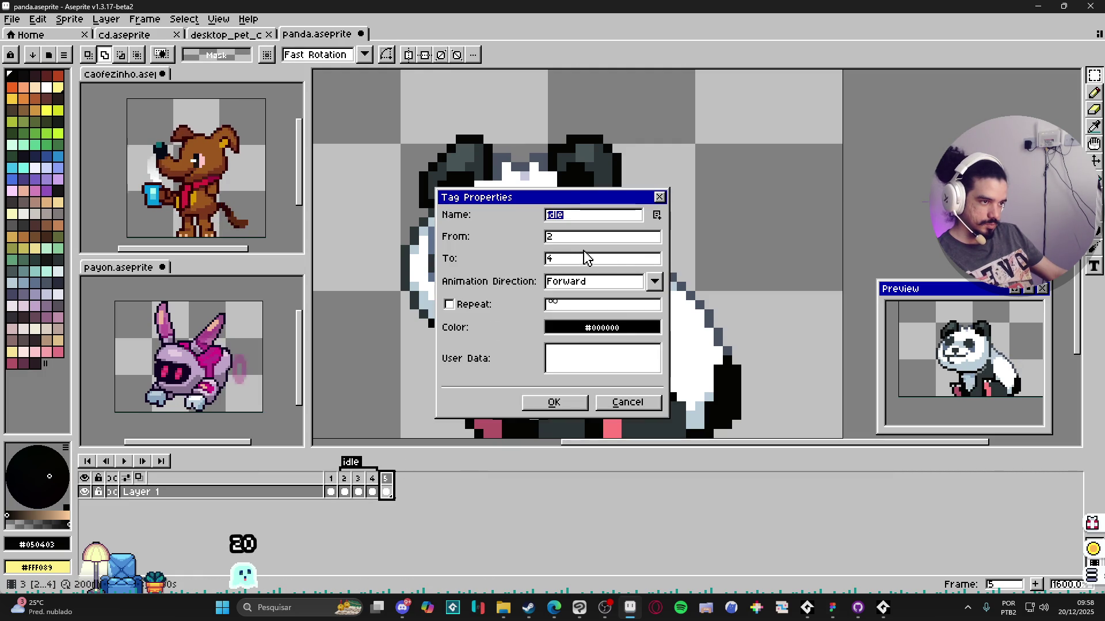
pyautogui.press('Return')
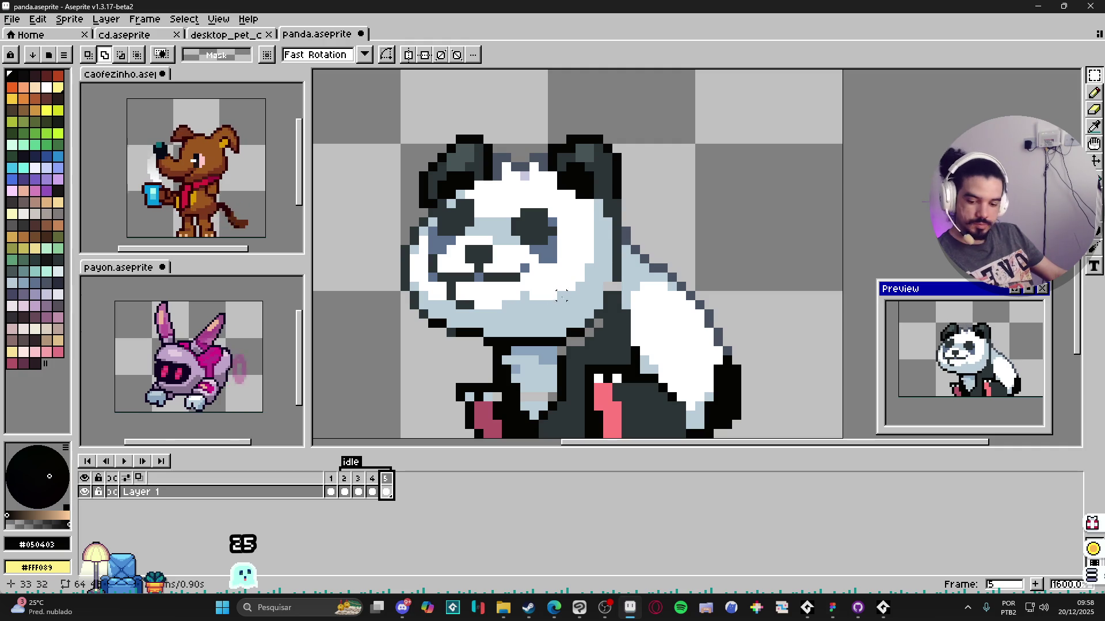
pyautogui.scroll(-1, 599, 324)
pyautogui.scroll(-1, 604, 321)
pyautogui.scroll(-1, 609, 320)
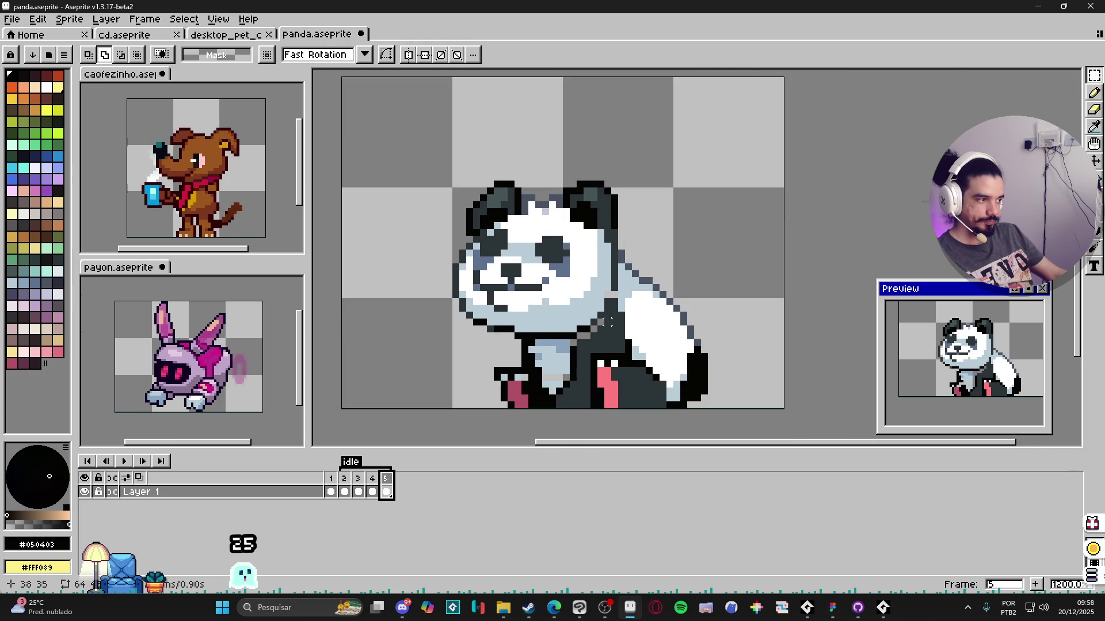
pyautogui.scroll(-1, 613, 320)
pyautogui.scroll(4, 449, 399)
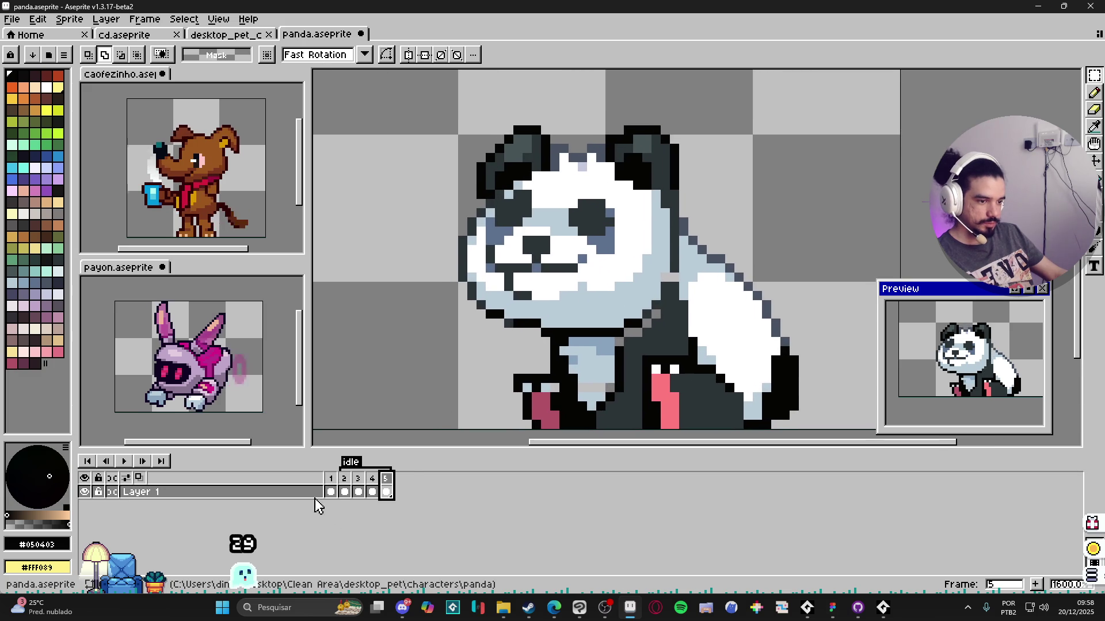
pyautogui.click(344, 485)
pyautogui.click(359, 485)
pyautogui.press('b')
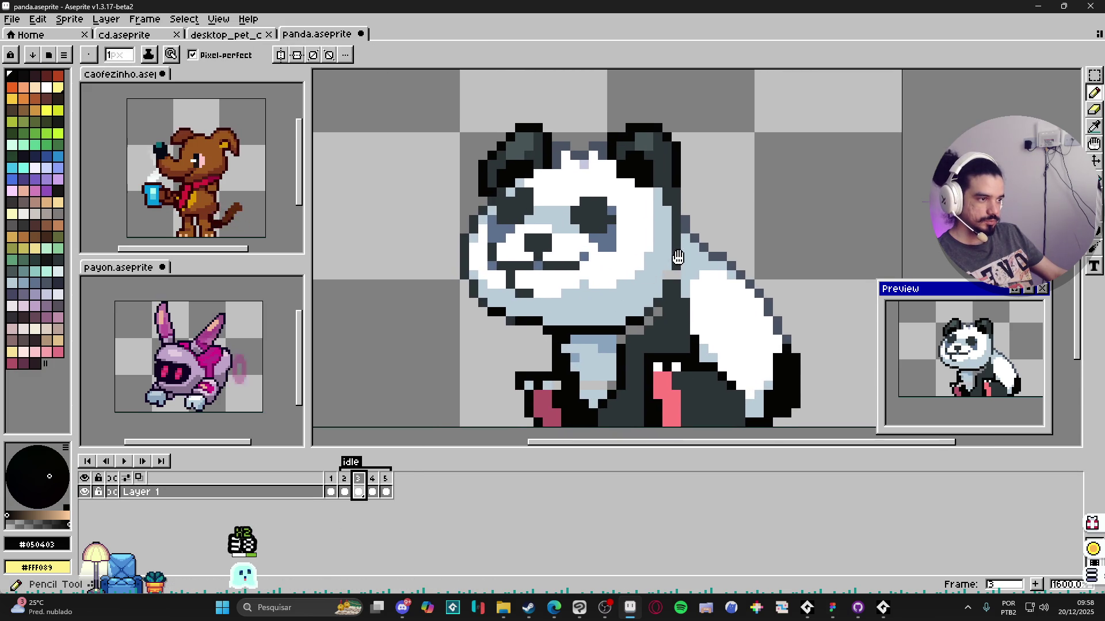
pyautogui.click(376, 480)
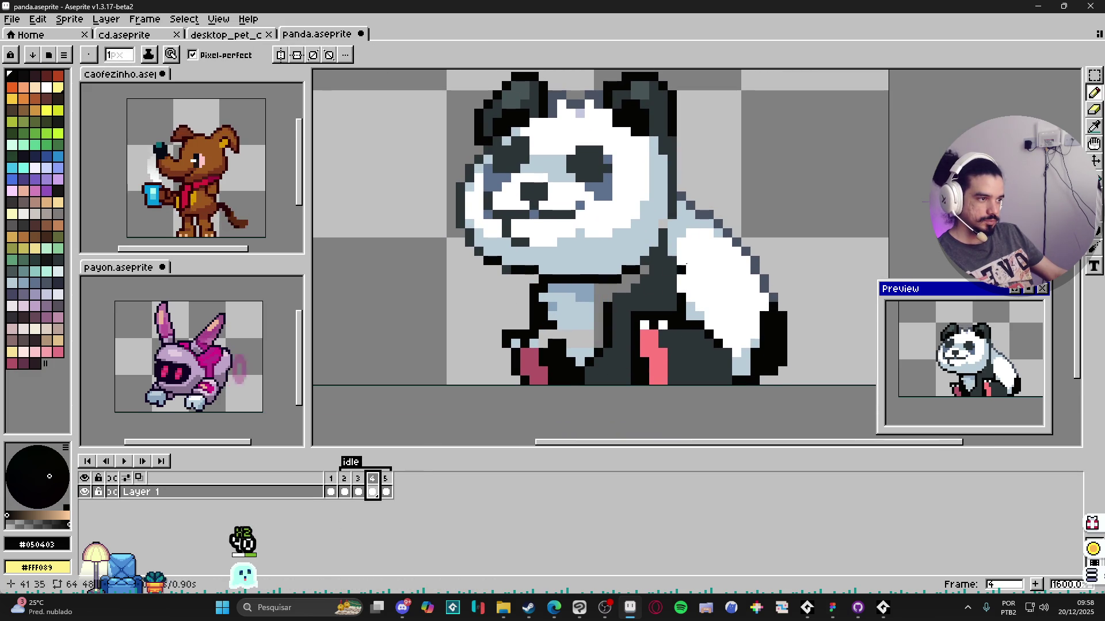
pyautogui.scroll(-1, 686, 265)
pyautogui.press('i')
pyautogui.keyDown('alt'); pyautogui.click(681, 153); pyautogui.keyUp('alt')
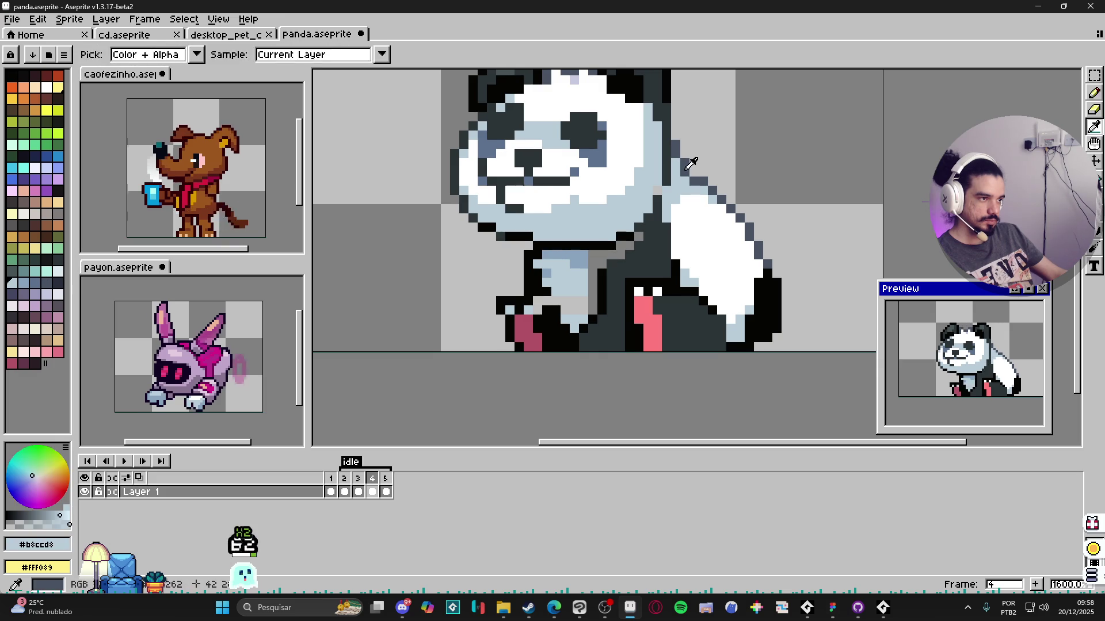
pyautogui.keyDown('alt'); pyautogui.click(681, 169); pyautogui.keyUp('alt')
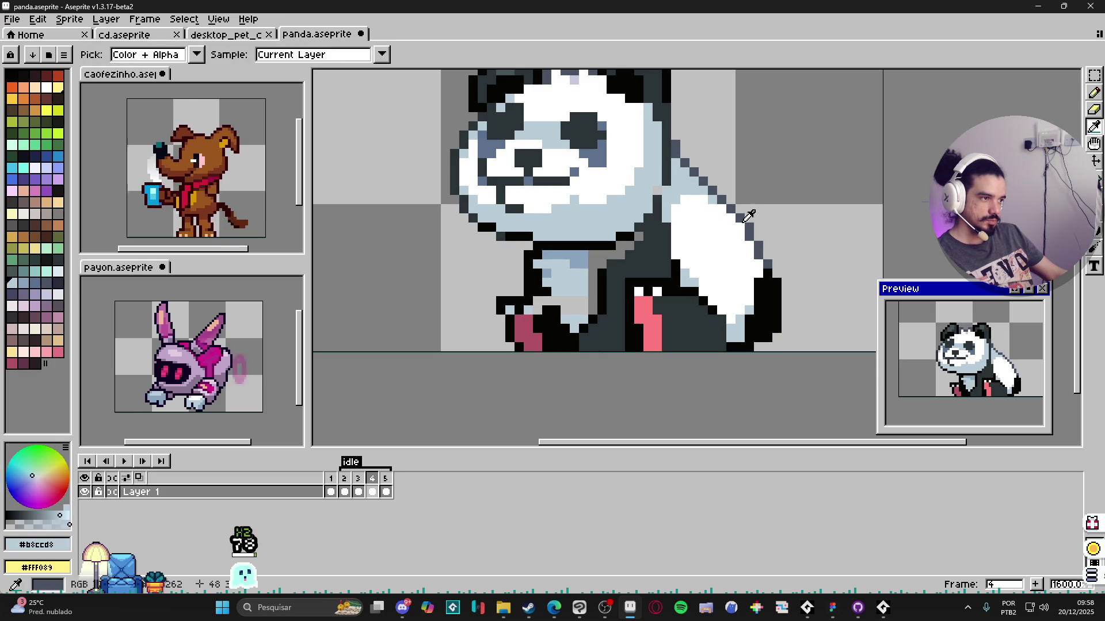
pyautogui.keyDown('alt'); pyautogui.click(740, 217); pyautogui.keyUp('alt')
pyautogui.keyDown('alt'); pyautogui.click(750, 226); pyautogui.keyUp('alt')
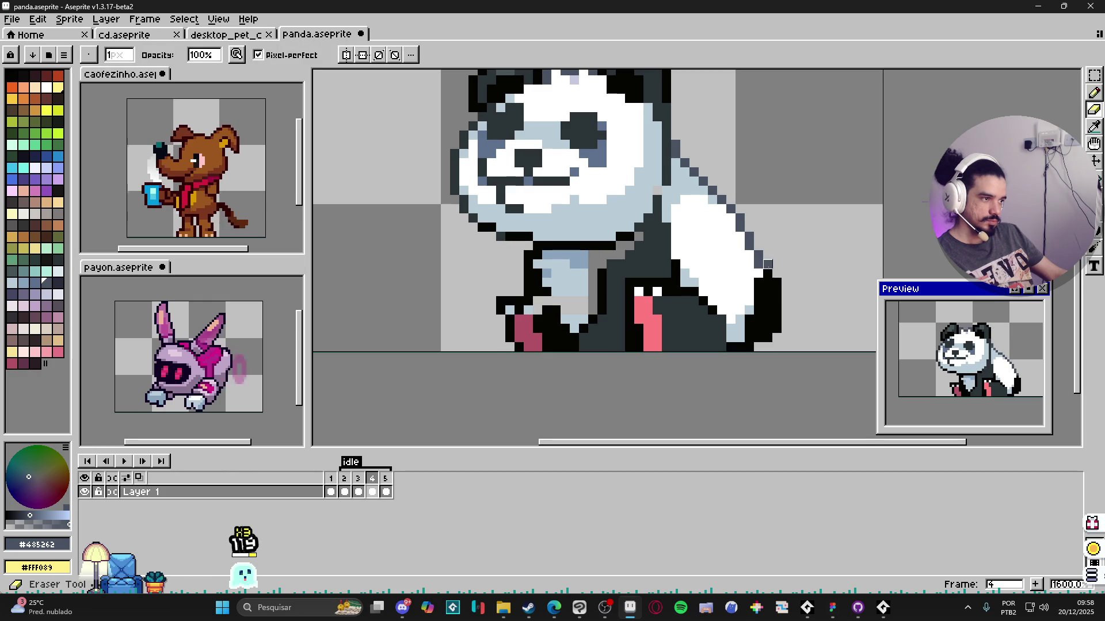
pyautogui.click(385, 479)
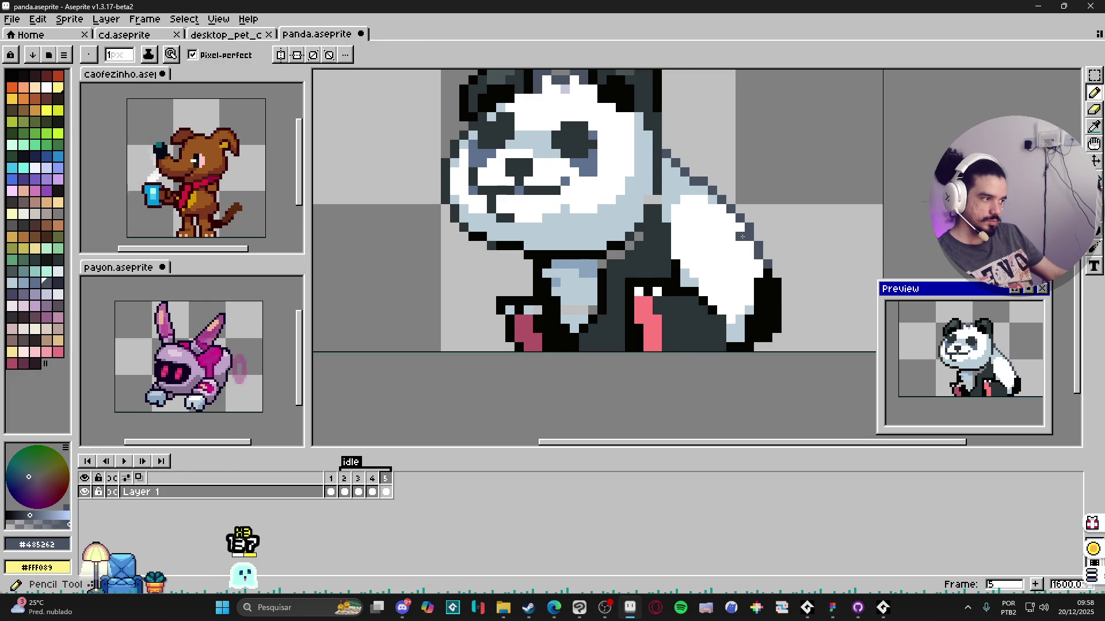
pyautogui.click(373, 481)
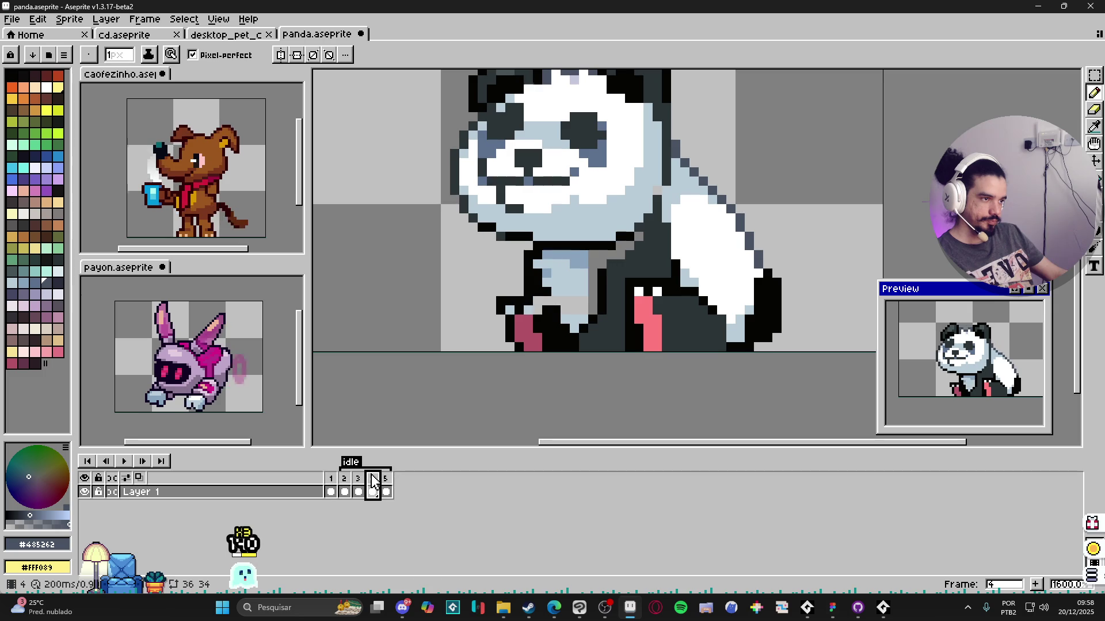
pyautogui.click(357, 483)
pyautogui.click(346, 482)
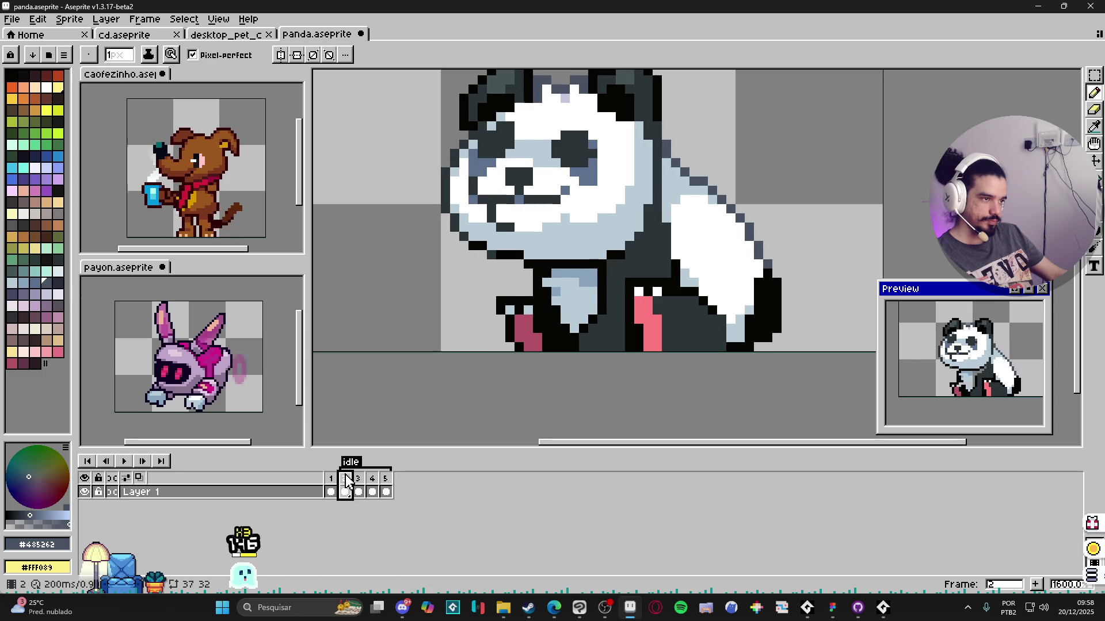
pyautogui.press('alt')
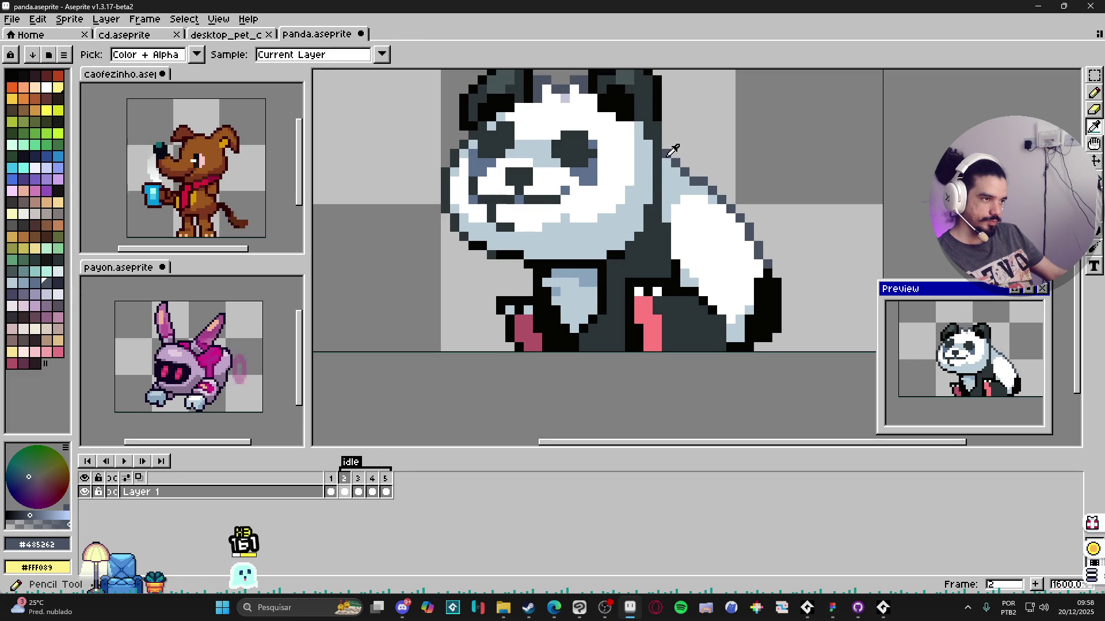
pyautogui.click(673, 168)
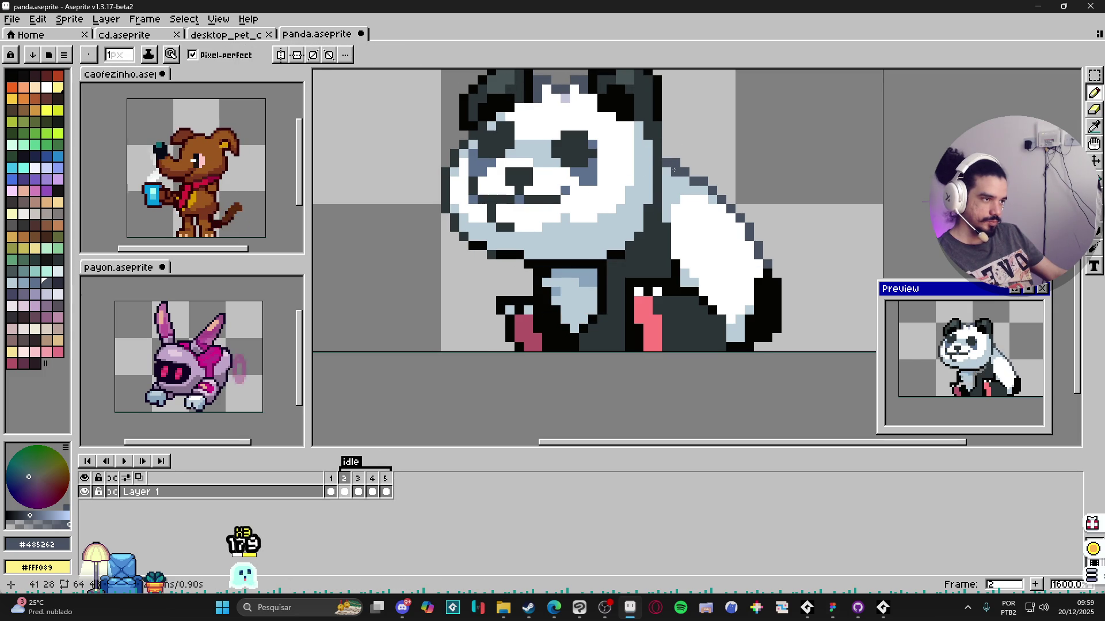
pyautogui.click(680, 167)
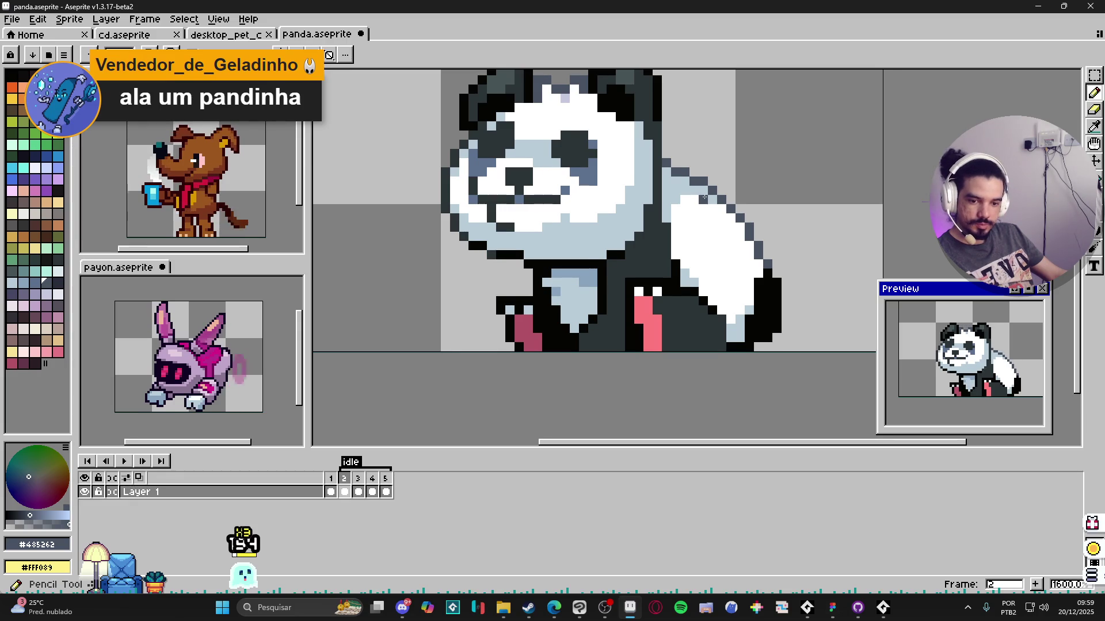
pyautogui.scroll(-1, 704, 197)
pyautogui.moveTo(704, 198); pyautogui.dragTo(692, 273)
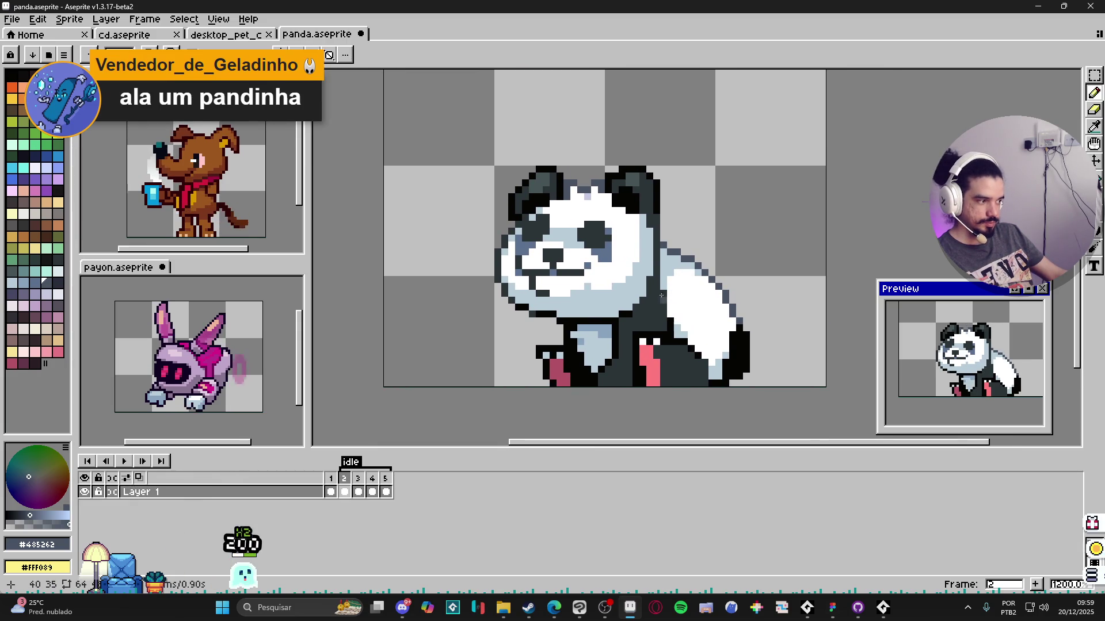
pyautogui.click(360, 485)
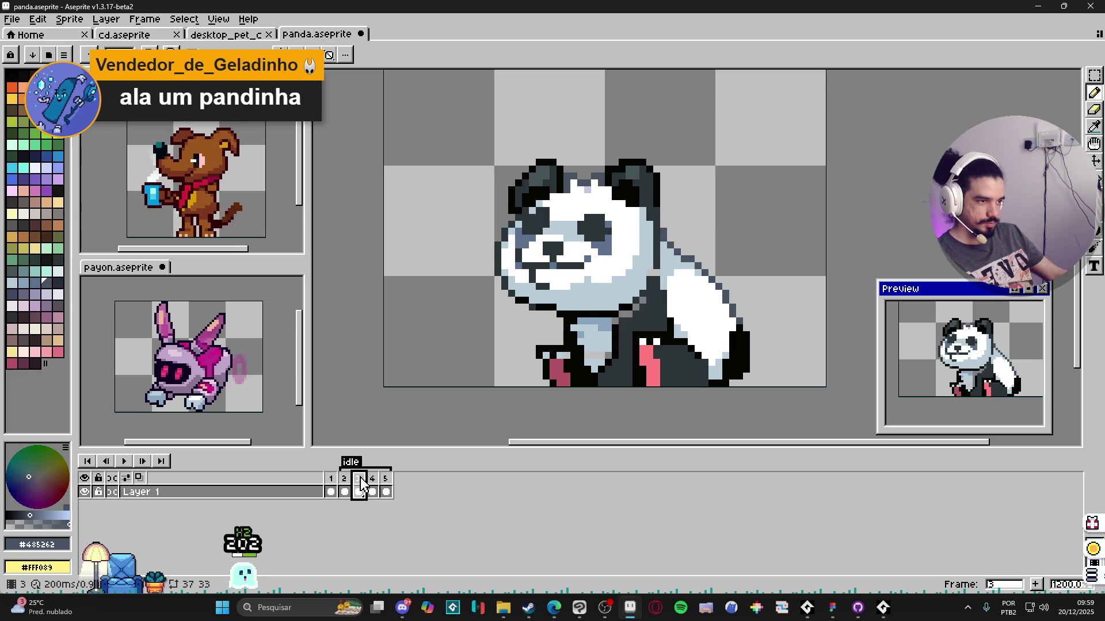
pyautogui.click(371, 485)
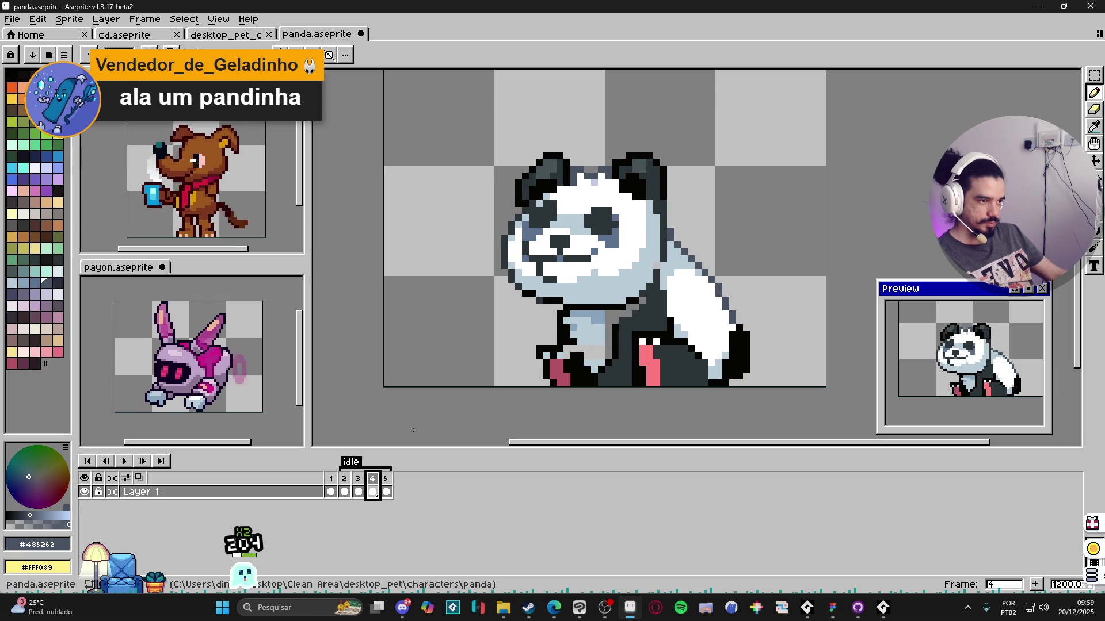
pyautogui.scroll(1, 643, 183)
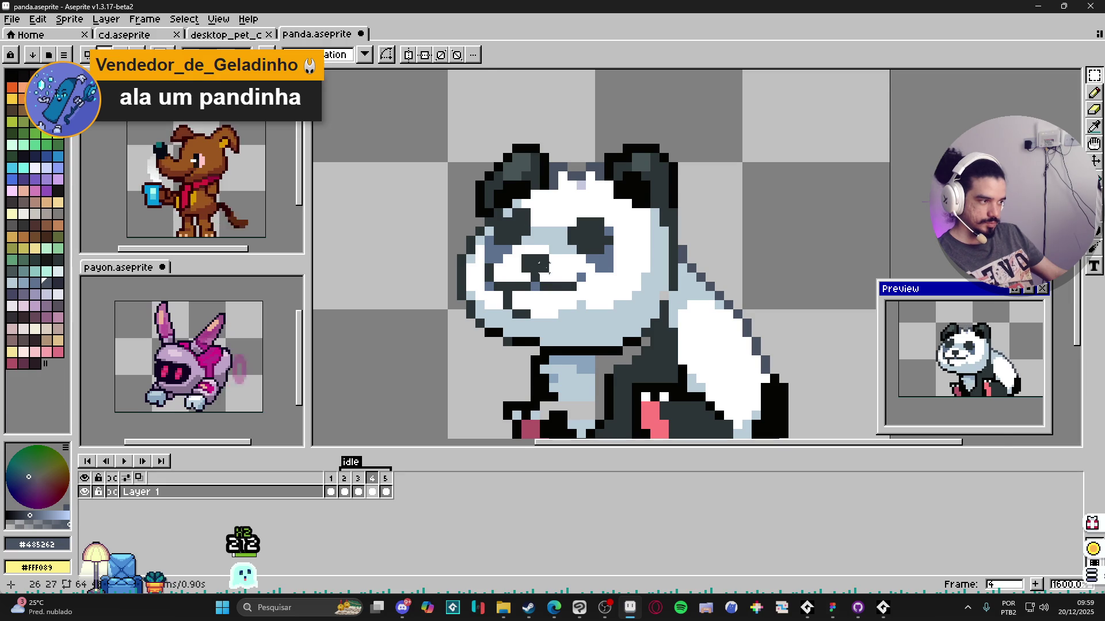
pyautogui.scroll(-1, 524, 149)
pyautogui.click(350, 485)
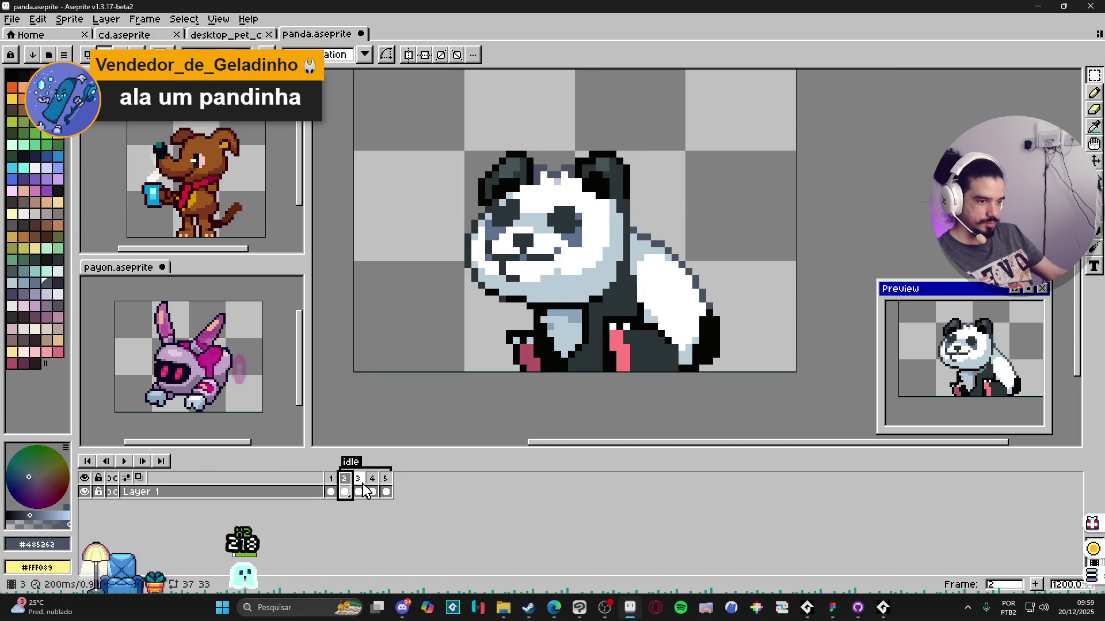
pyautogui.click(358, 485)
pyautogui.scroll(1, 609, 365)
# Step: Nudge the pink leg block one pixel right and down and reshape the left leg outline on frame 3
pyautogui.hotkey('ctrl', 'a')
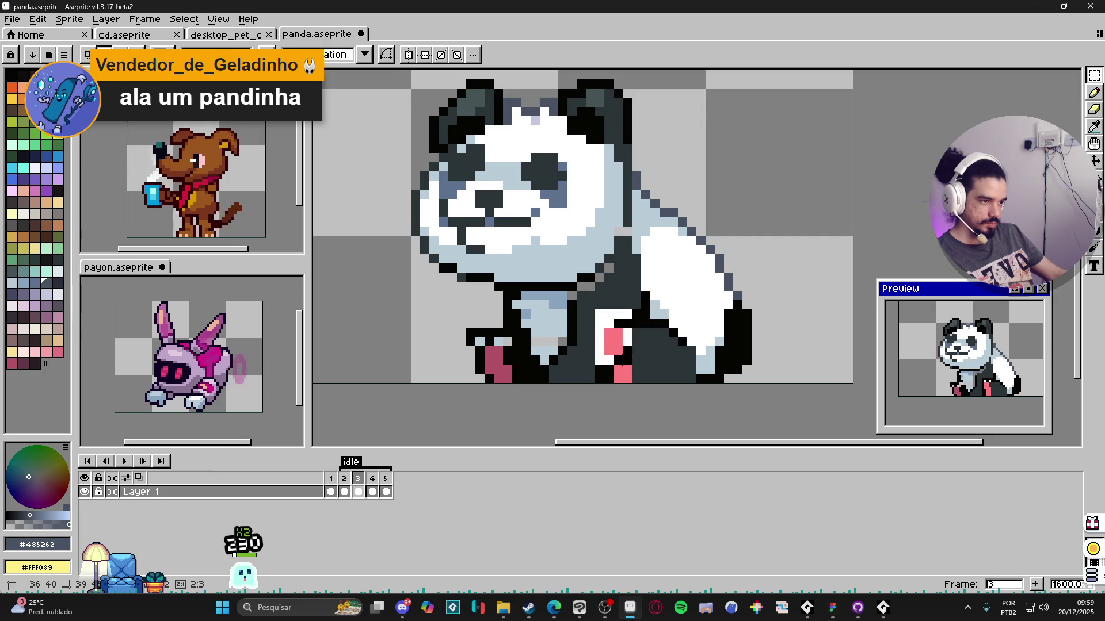
pyautogui.moveTo(592, 299); pyautogui.dragTo(641, 353)
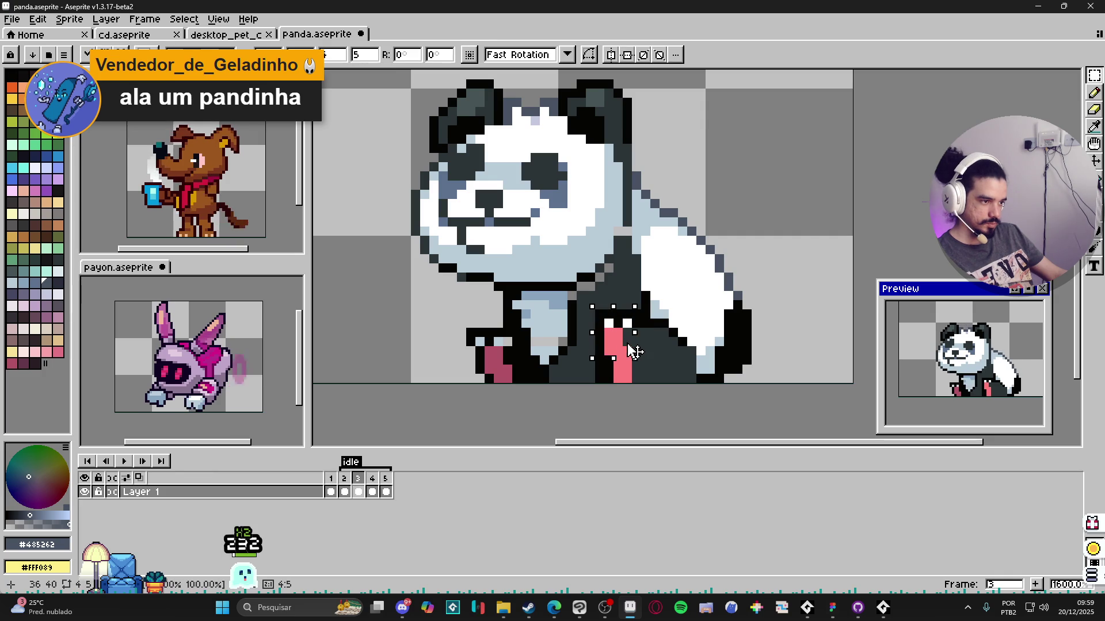
pyautogui.hotkey('ctrl', 'd')
pyautogui.keyDown('alt'); pyautogui.click(648, 360); pyautogui.keyUp('alt')
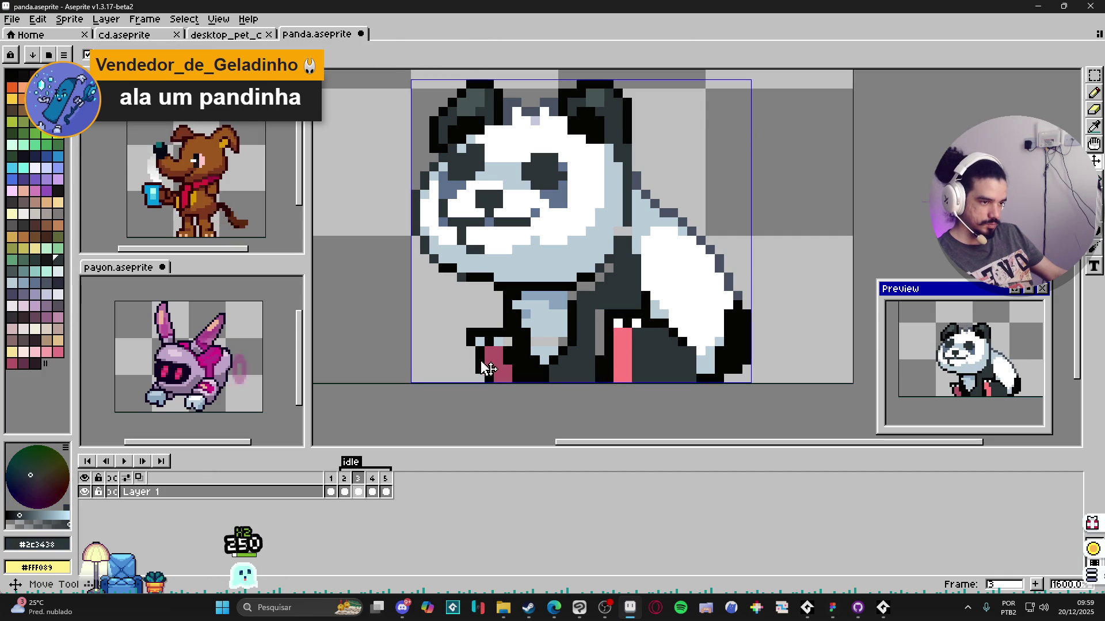
pyautogui.press('m')
pyautogui.moveTo(441, 309)
pyautogui.mouseDown()
pyautogui.moveTo(509, 368)
pyautogui.moveTo(497, 355)
pyautogui.mouseUp()
pyautogui.hotkey('ctrl', 'd')
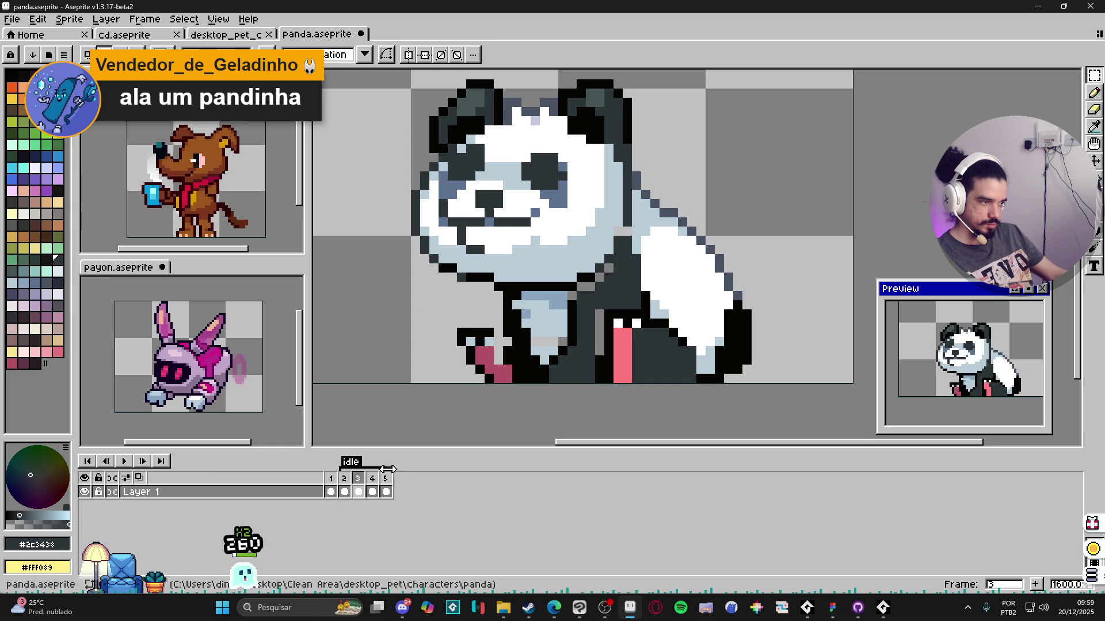
# Step: On frame 5, shift the pink chest pixels into place and select the lower-left paw
pyautogui.click(344, 491)
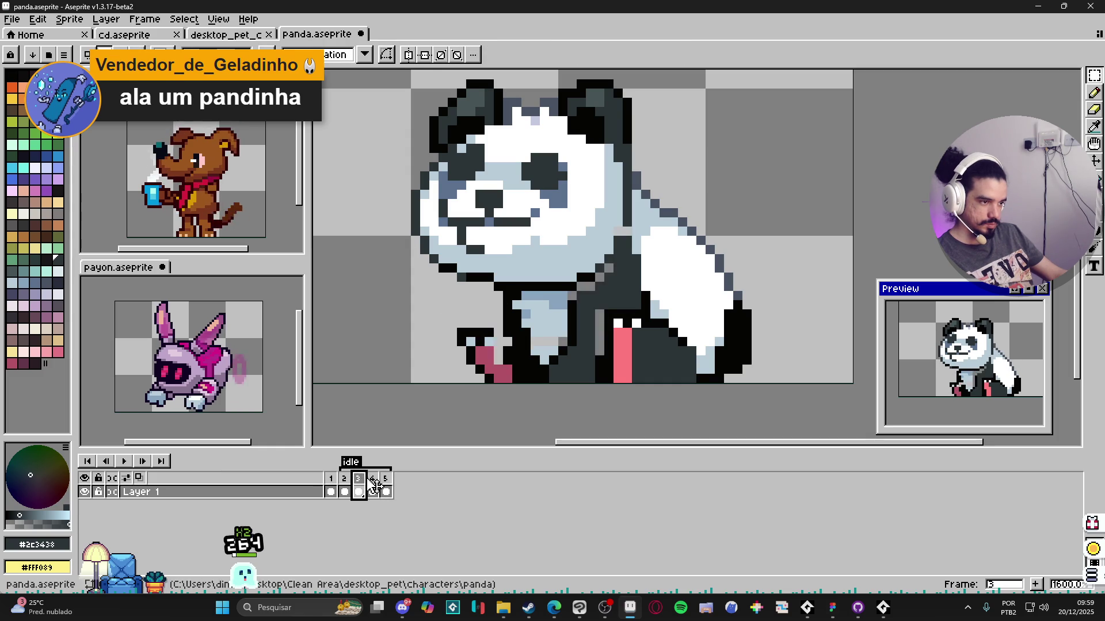
pyautogui.click(374, 484)
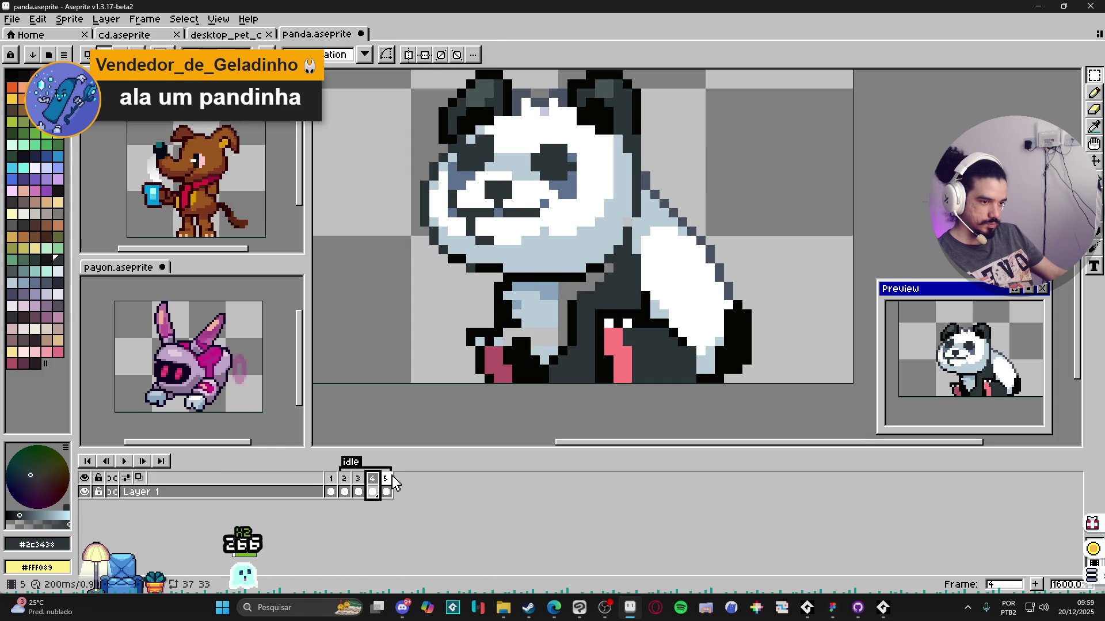
pyautogui.click(385, 484)
pyautogui.press('m')
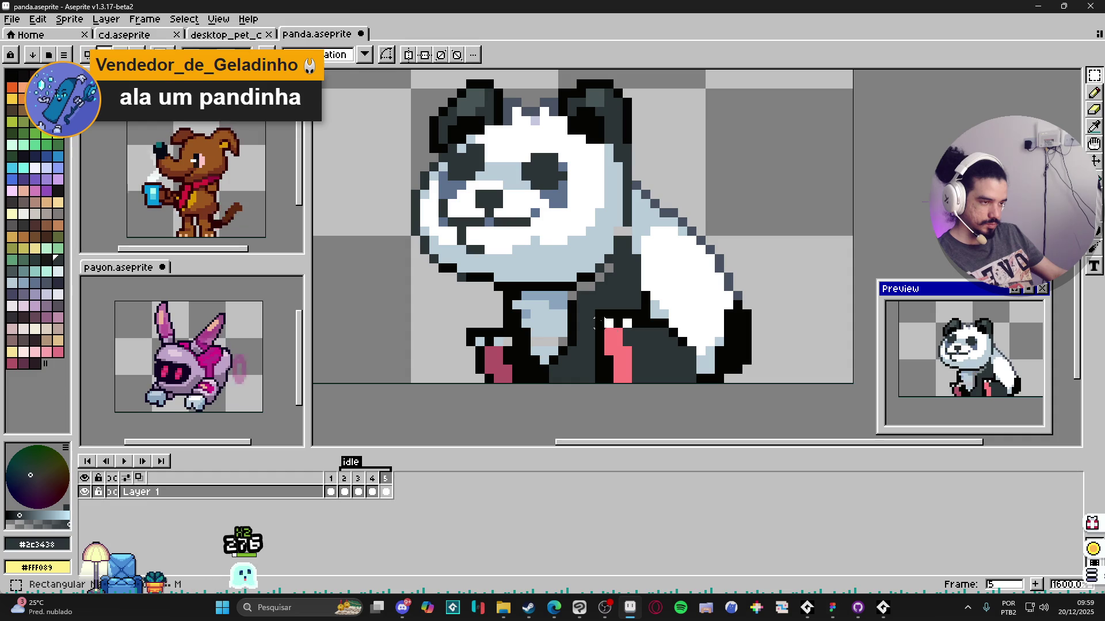
pyautogui.moveTo(595, 312)
pyautogui.mouseDown()
pyautogui.moveTo(634, 353)
pyautogui.moveTo(622, 352)
pyautogui.mouseUp()
pyautogui.click(461, 332)
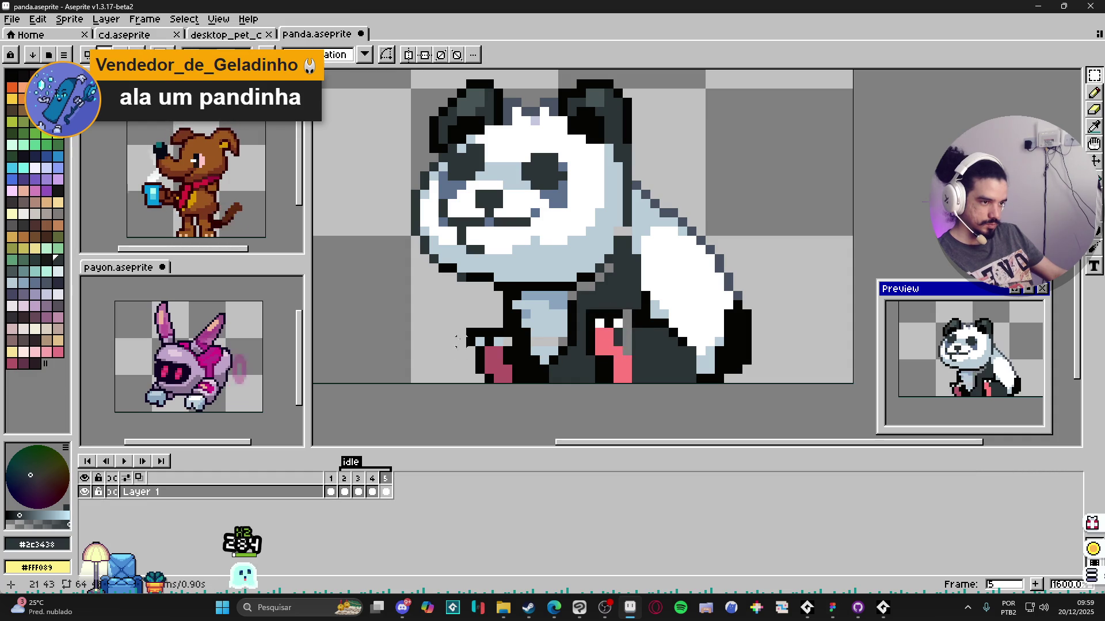
pyautogui.moveTo(463, 325); pyautogui.dragTo(514, 368)
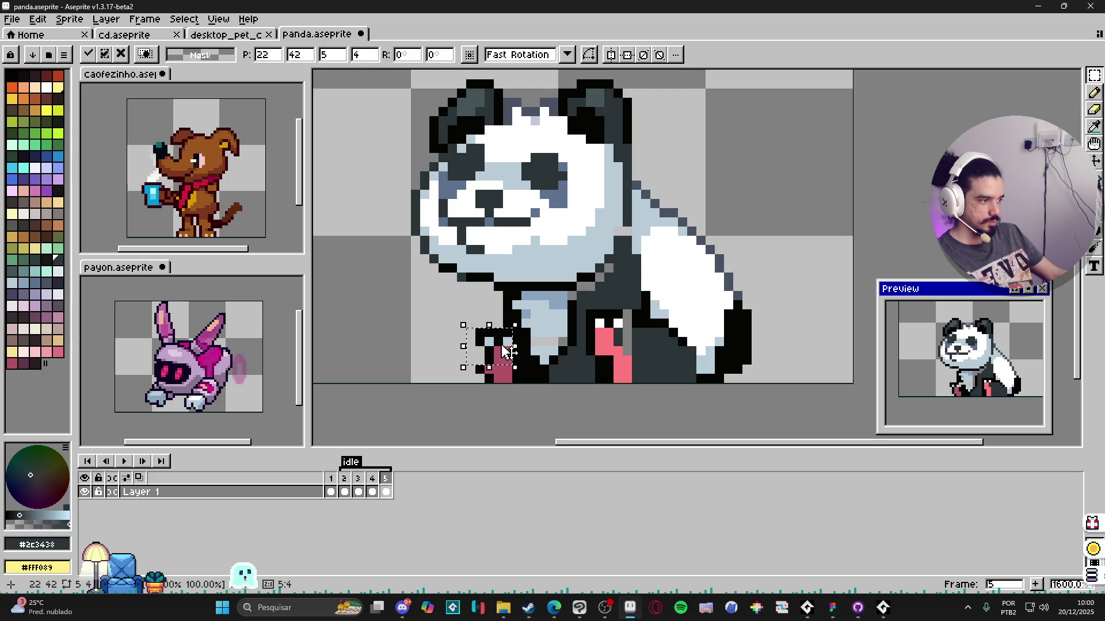
# Step: Undo the paw nudge and earlier frame-3 pixel moves so both frames return to their earlier poses
pyautogui.press('Left')
pyautogui.press('Return')
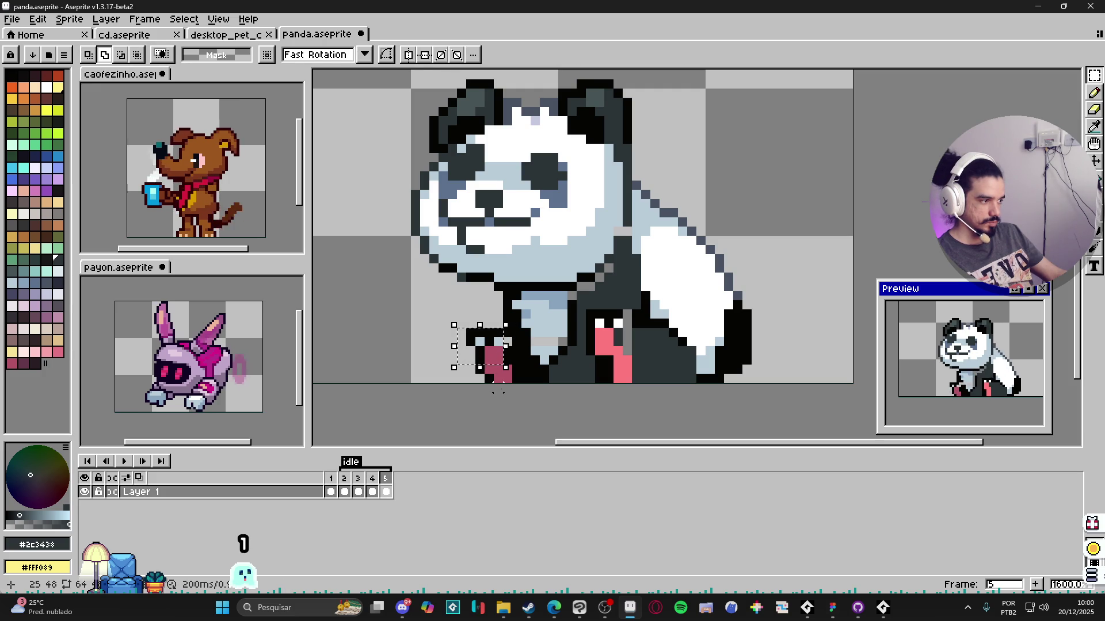
pyautogui.hotkey('ctrl', 'z')
pyautogui.hotkey('ctrl', 'z')
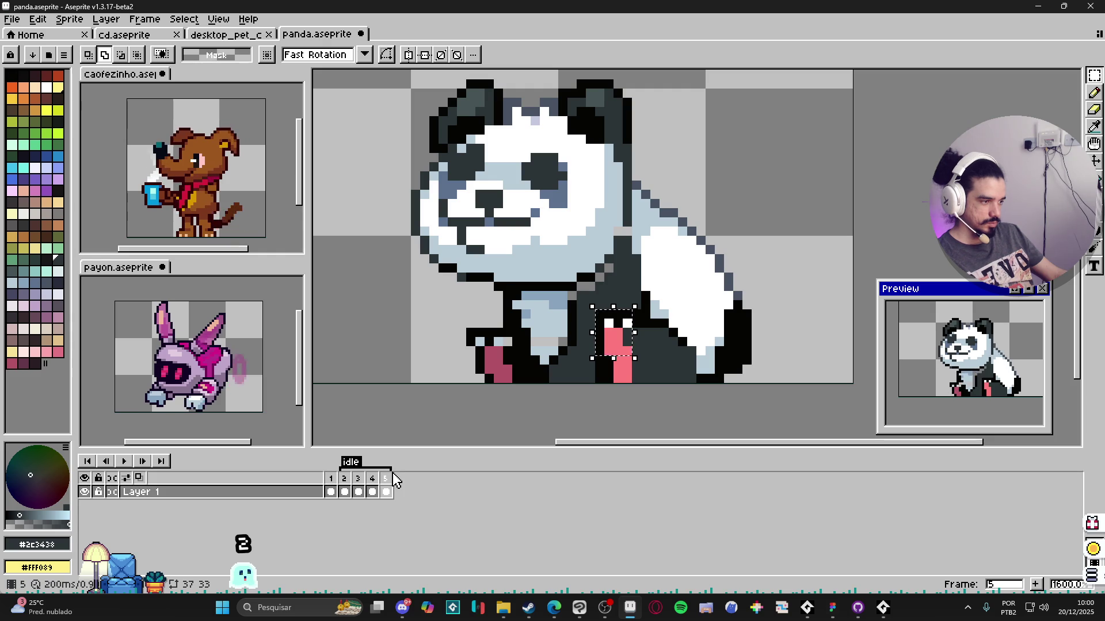
pyautogui.hotkey('ctrl', 'z')
pyautogui.hotkey('ctrl', 'z')
pyautogui.hotkey('ctrl', 'z')
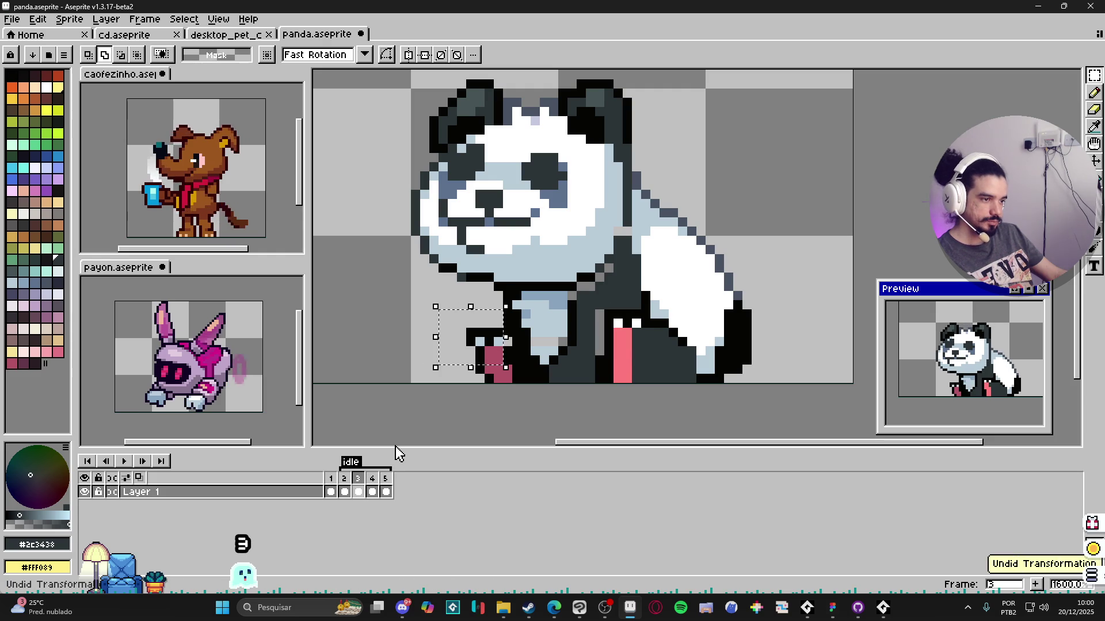
pyautogui.hotkey('ctrl', 'z')
pyautogui.hotkey('ctrl', 'z')
pyautogui.hotkey('ctrl', 'z')
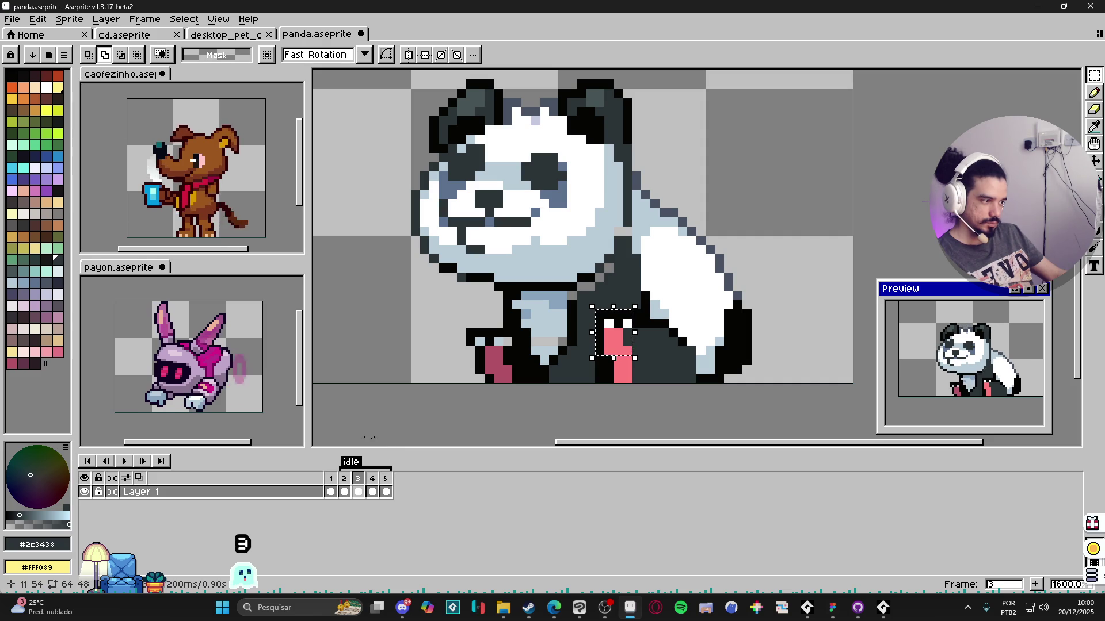
pyautogui.hotkey('ctrl', 'd')
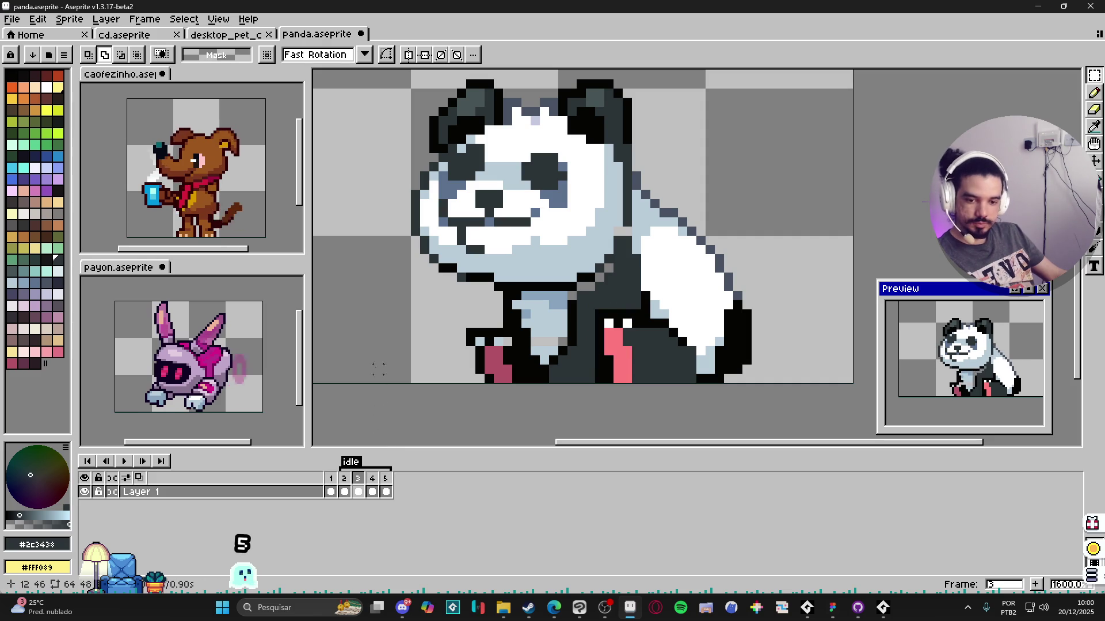
pyautogui.press('b')
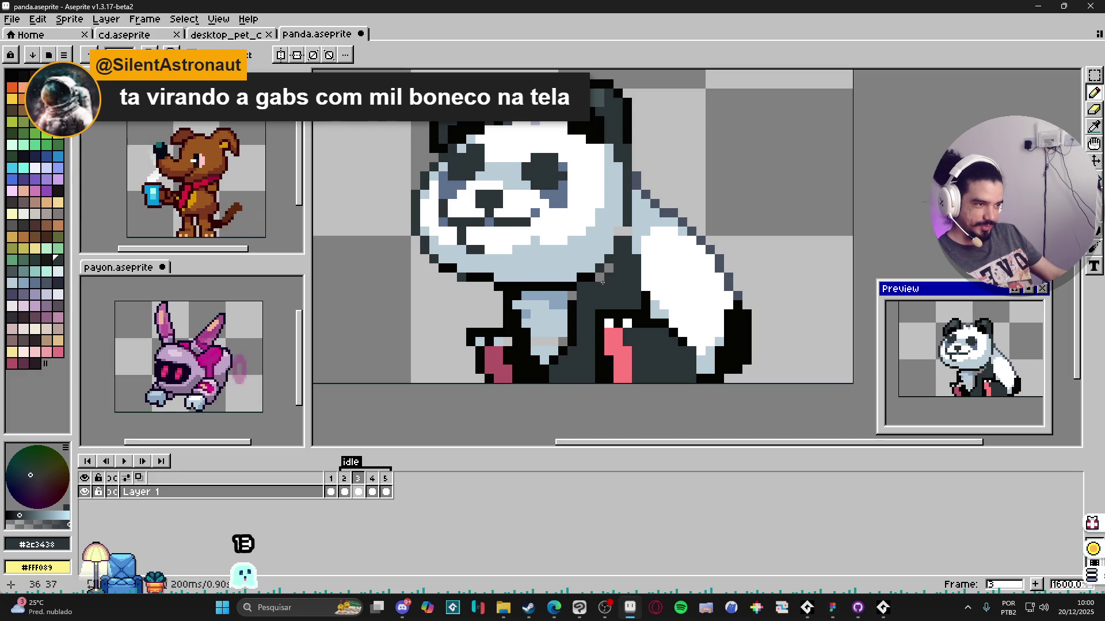
# Step: On frame 4, repaint lower-body pixels light blue and darken light pixels at the neck
pyautogui.keyDown('alt'); pyautogui.click(615, 229); pyautogui.keyUp('alt')
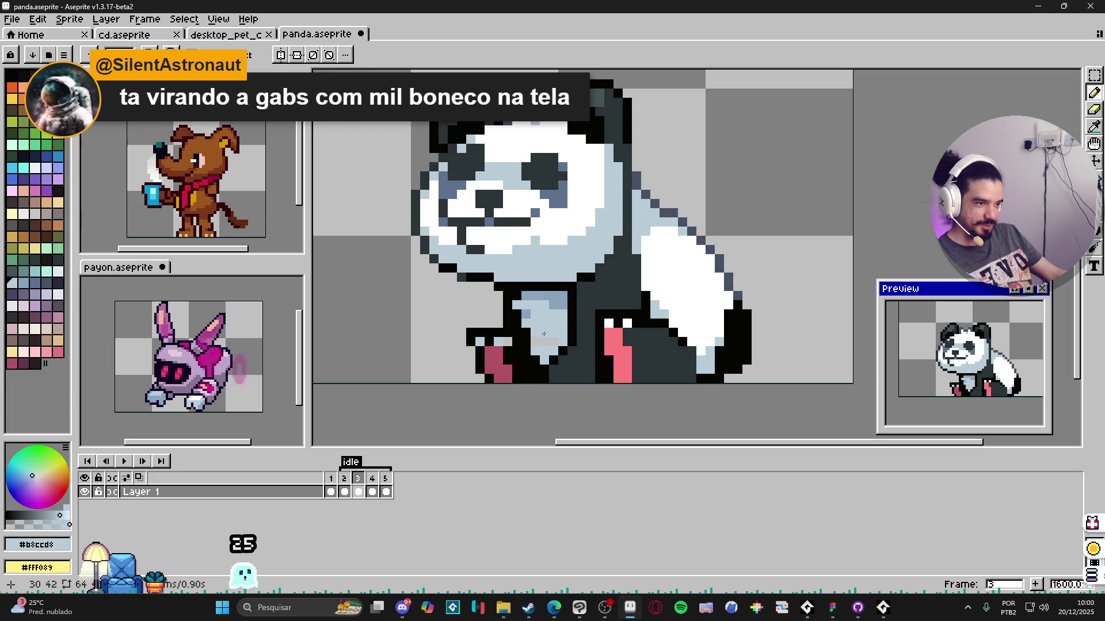
pyautogui.keyDown('alt'); pyautogui.click(507, 341); pyautogui.keyUp('alt')
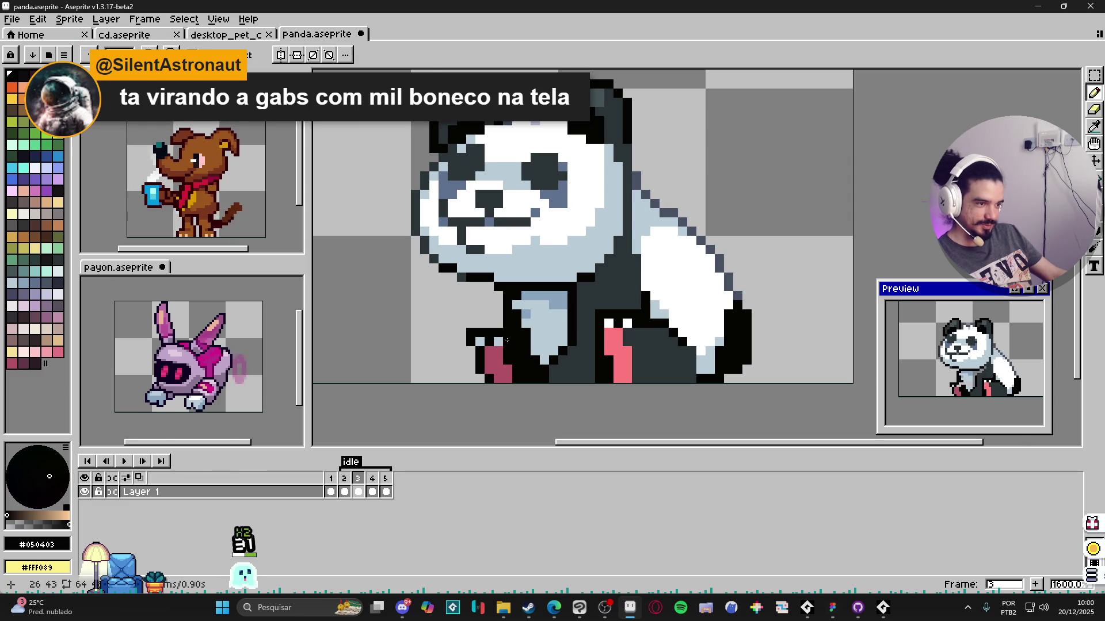
pyautogui.scroll(-1, 507, 341)
pyautogui.press('Right')
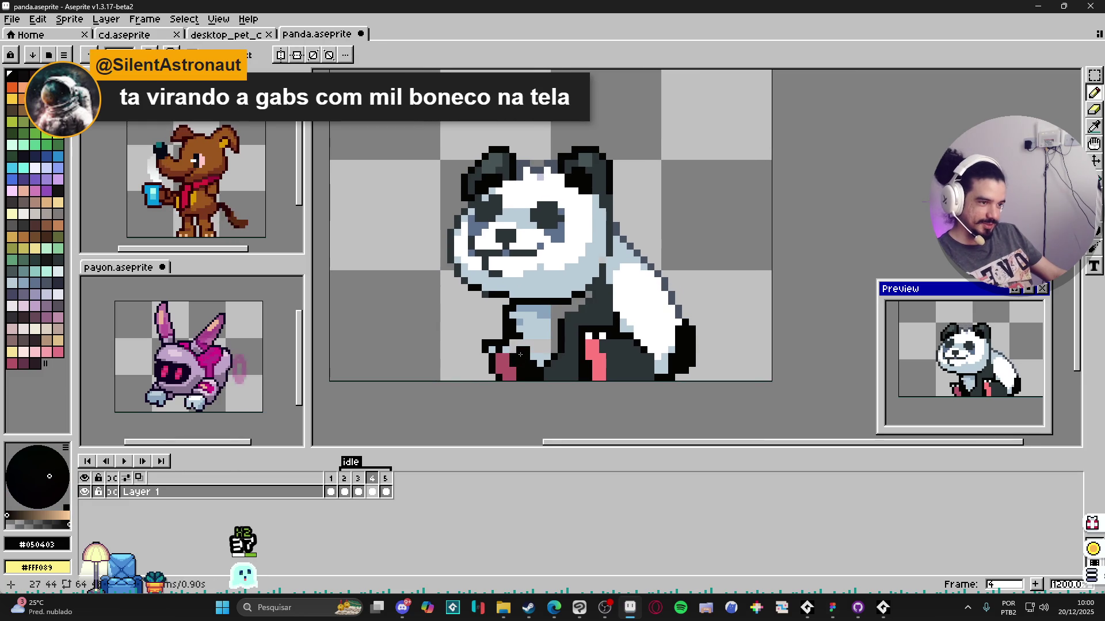
pyautogui.scroll(1, 522, 354)
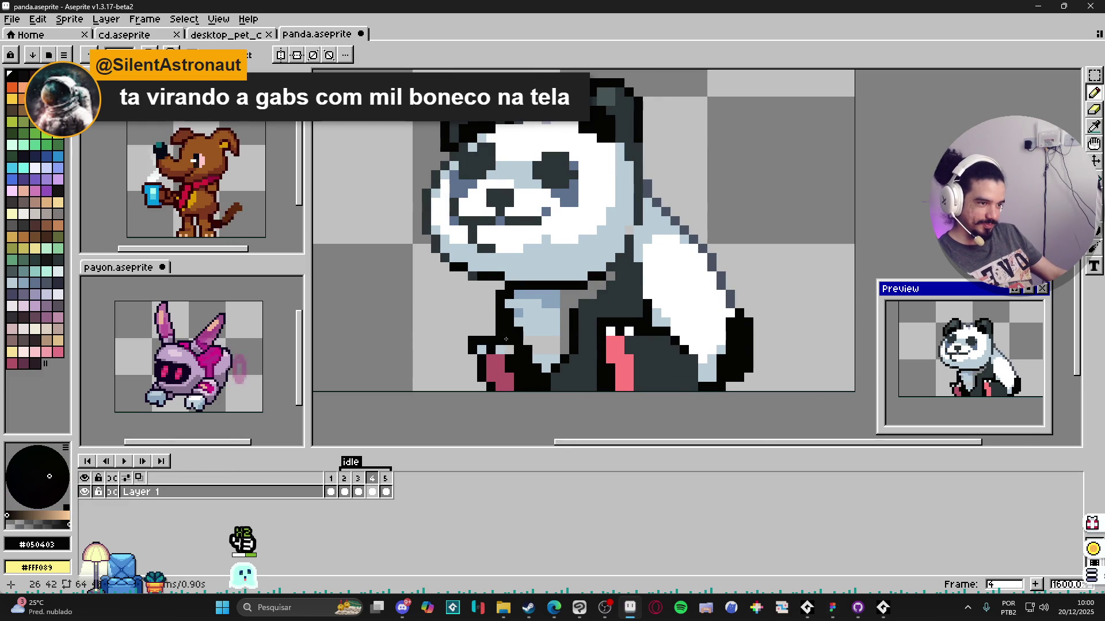
pyautogui.keyDown('alt'); pyautogui.click(532, 342); pyautogui.keyUp('alt')
pyautogui.moveTo(560, 358); pyautogui.dragTo(529, 339)
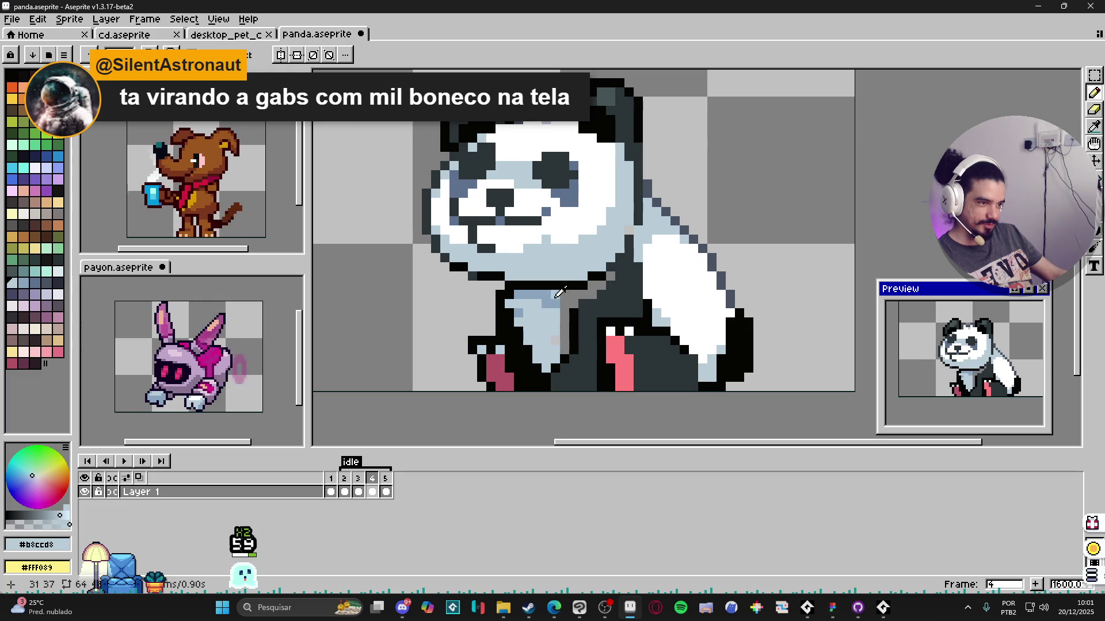
pyautogui.keyDown('alt'); pyautogui.click(580, 295); pyautogui.keyUp('alt')
pyautogui.moveTo(573, 294); pyautogui.dragTo(587, 306)
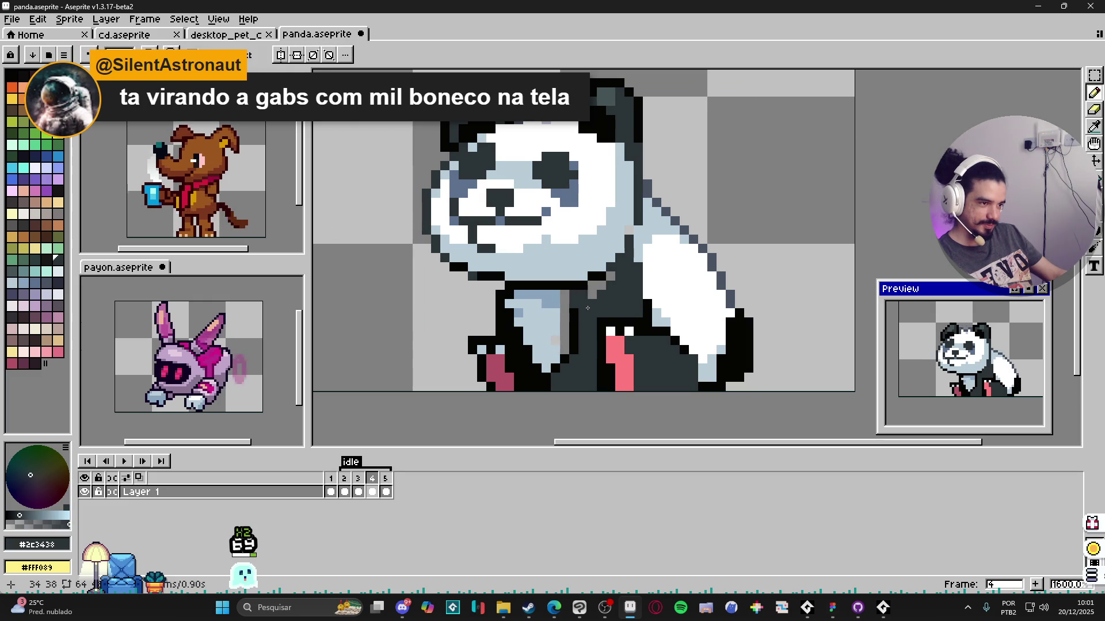
pyautogui.click(592, 285)
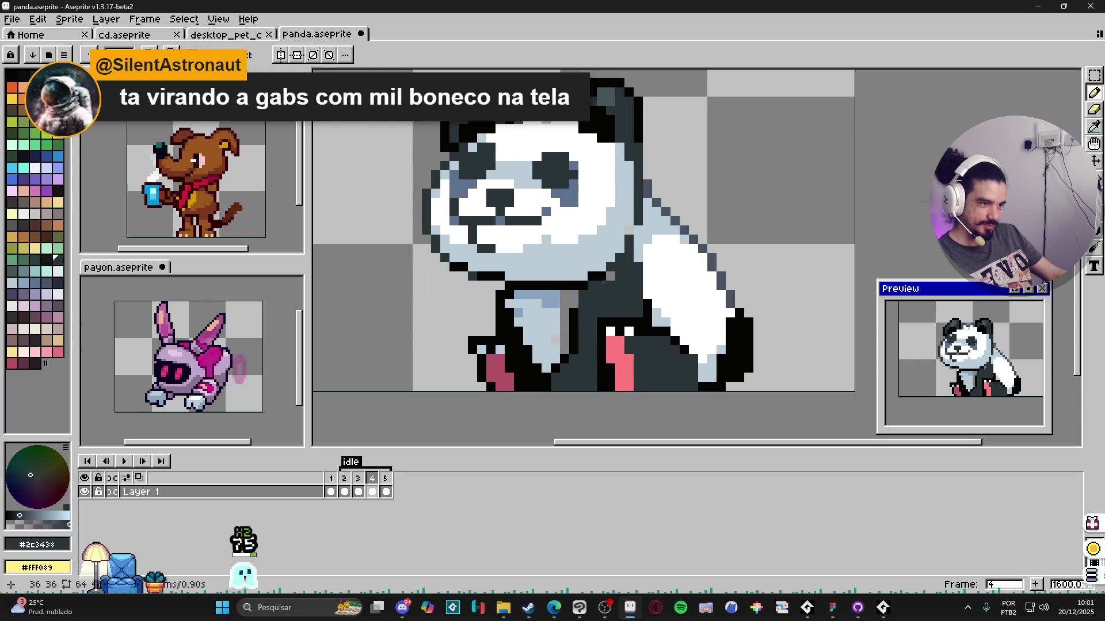
# Step: Touch up the neck with dark and light-blue pixels where the chest meets the arm
pyautogui.keyDown('alt'); pyautogui.click(573, 302); pyautogui.keyUp('alt')
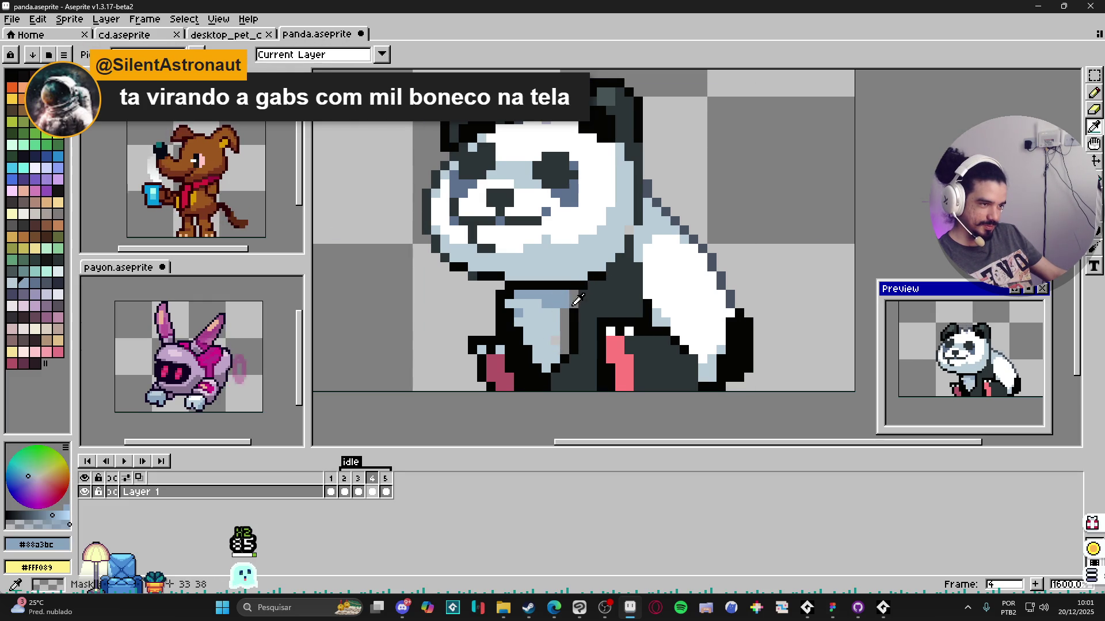
pyautogui.keyDown('alt'); pyautogui.click(584, 302); pyautogui.keyUp('alt')
pyautogui.moveTo(565, 312)
pyautogui.mouseDown()
pyautogui.moveTo(555, 313)
pyautogui.moveTo(561, 354)
pyautogui.mouseUp()
pyautogui.keyDown('alt'); pyautogui.click(545, 322); pyautogui.keyUp('alt')
pyautogui.scroll(-1, 557, 341)
pyautogui.scroll(-1, 549, 363)
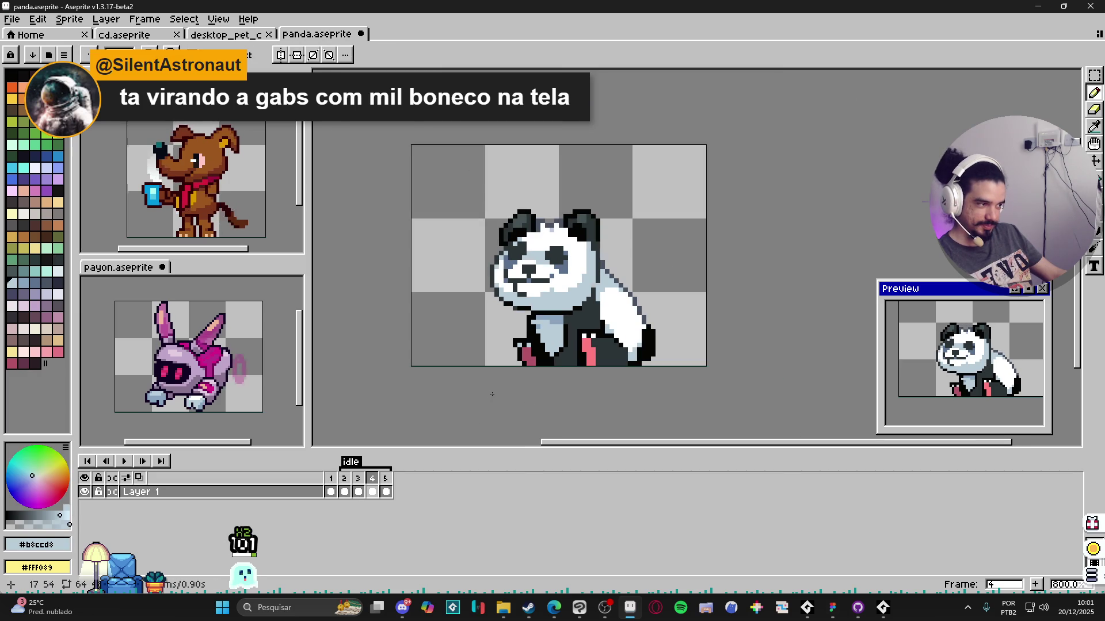
# Step: On the next frame, darken the stray grey neck pixels and recolour one light blue
pyautogui.press('Right')
pyautogui.scroll(1, 535, 362)
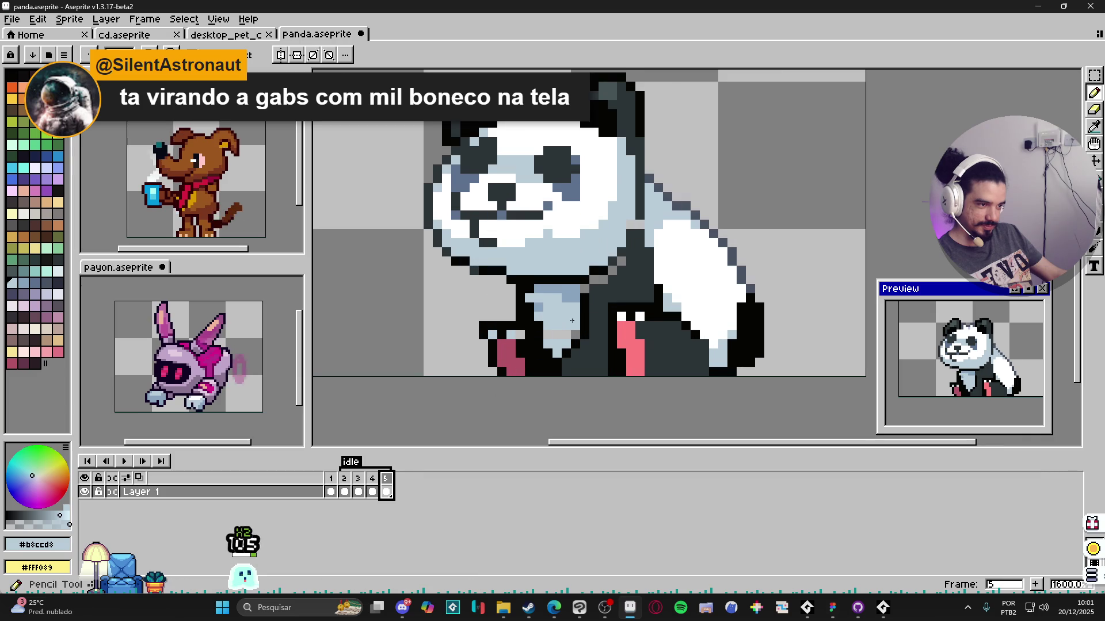
pyautogui.scroll(1, 570, 337)
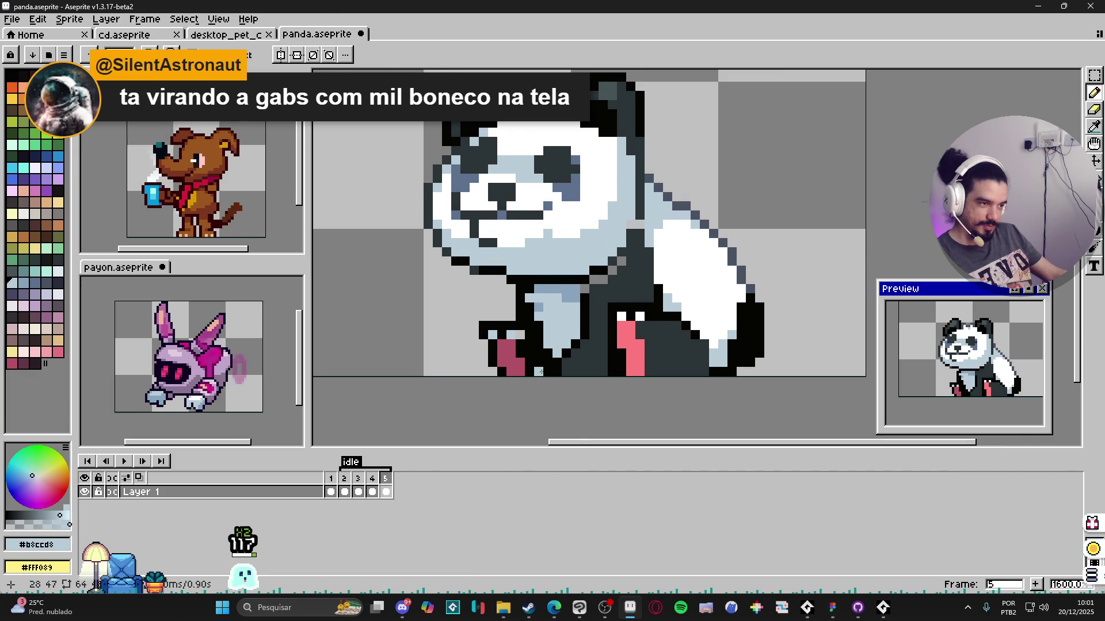
pyautogui.scroll(1, 603, 297)
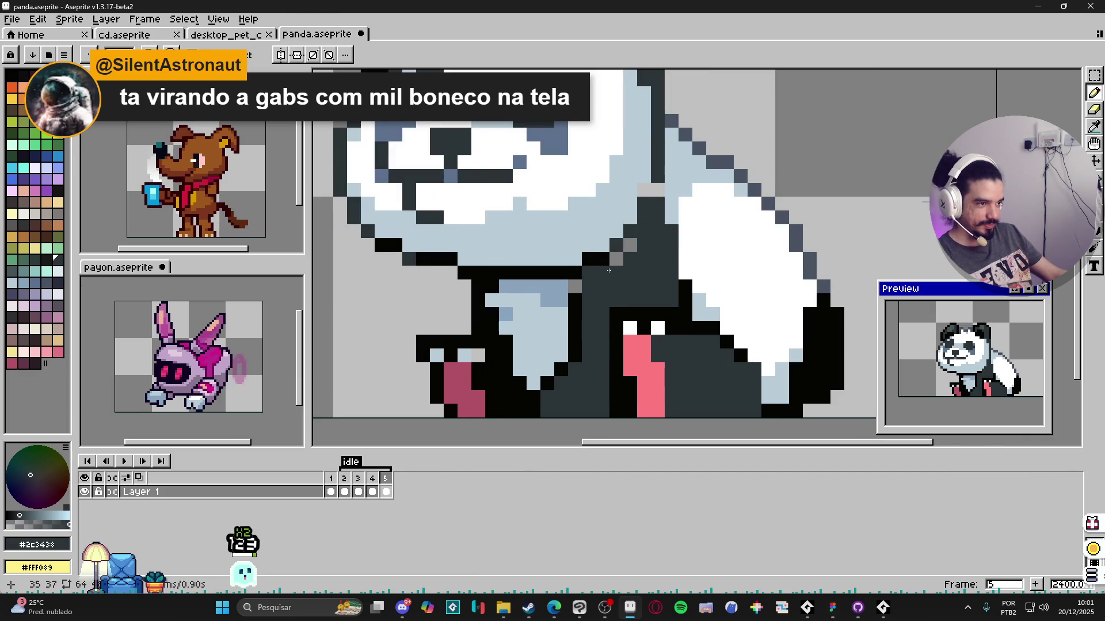
pyautogui.click(615, 259)
pyautogui.keyDown('alt'); pyautogui.click(657, 191); pyautogui.keyUp('alt')
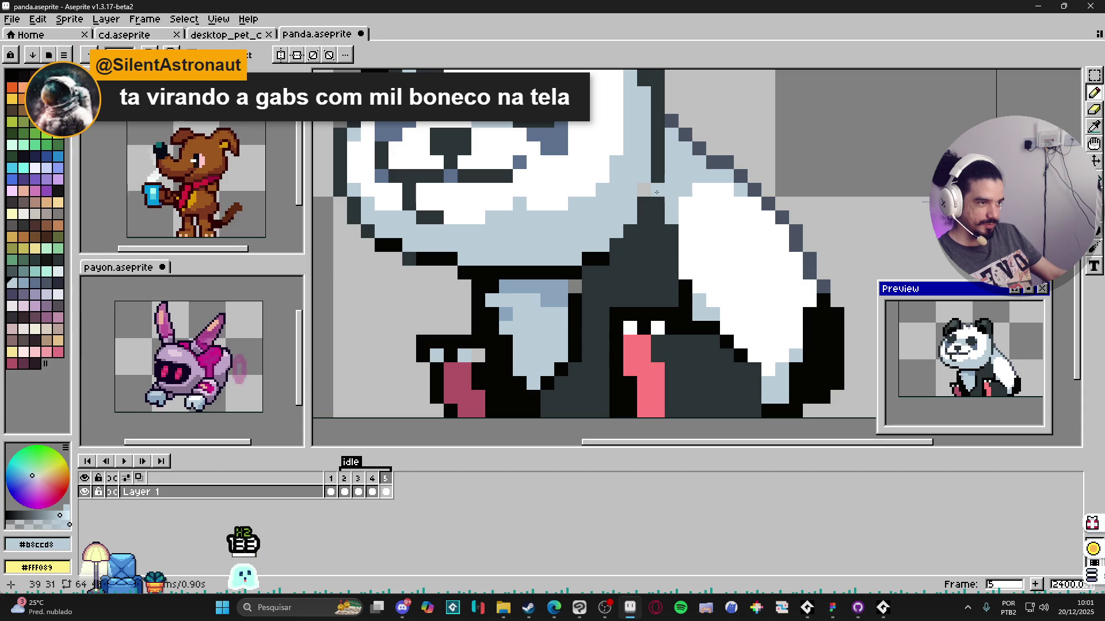
pyautogui.click(647, 190)
pyautogui.scroll(-1, 651, 181)
pyautogui.scroll(1, 656, 176)
pyautogui.keyDown('alt'); pyautogui.click(658, 172); pyautogui.keyUp('alt')
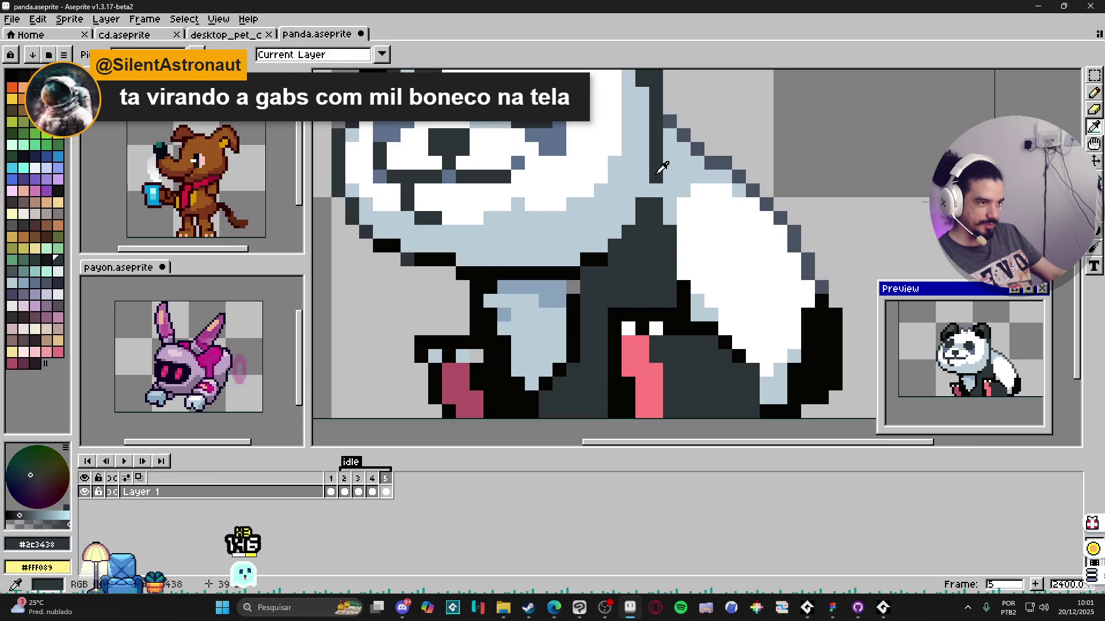
pyautogui.scroll(-1, 661, 174)
pyautogui.scroll(-2, 643, 259)
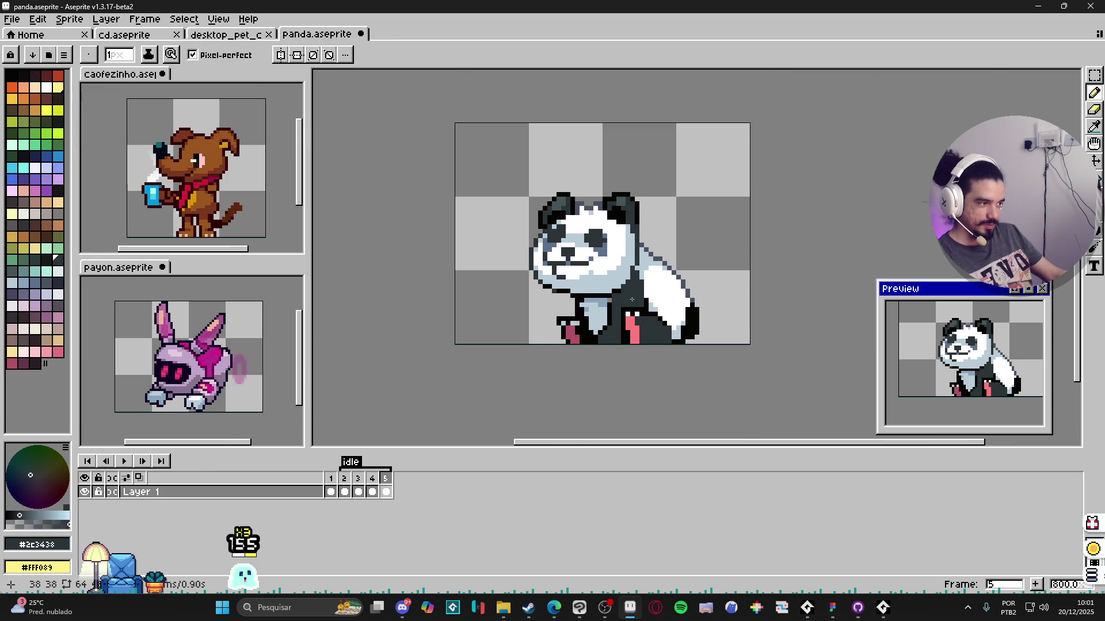
pyautogui.scroll(3, 631, 301)
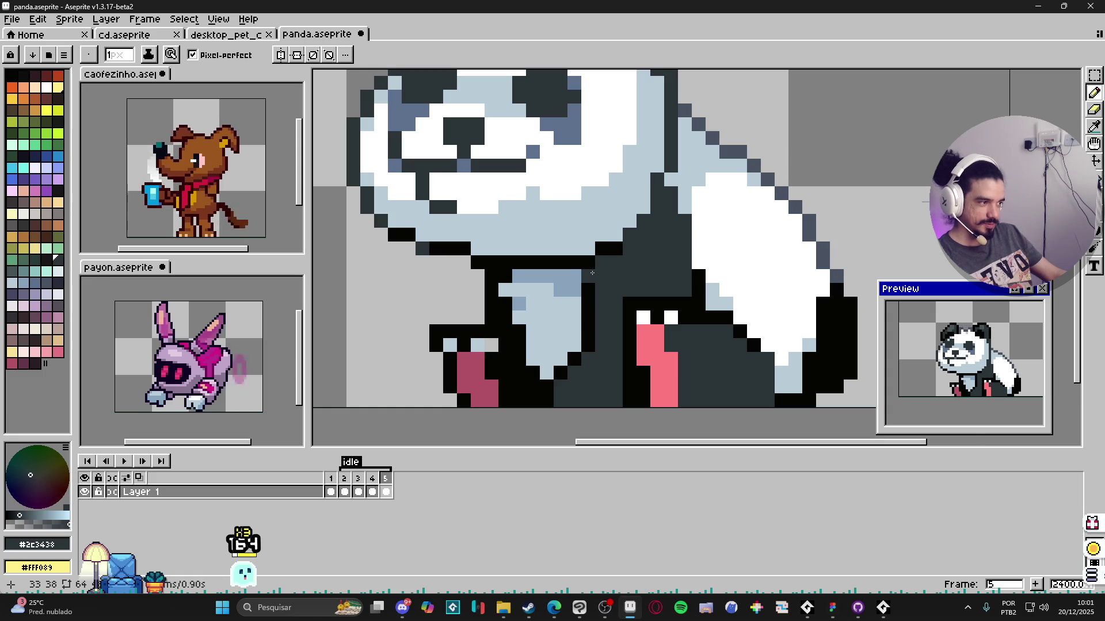
pyautogui.scroll(-1, 593, 273)
pyautogui.scroll(-1, 518, 363)
# Step: Select idle frames 2–5 and give them a 250 ms duration
pyautogui.moveTo(344, 480); pyautogui.dragTo(395, 482)
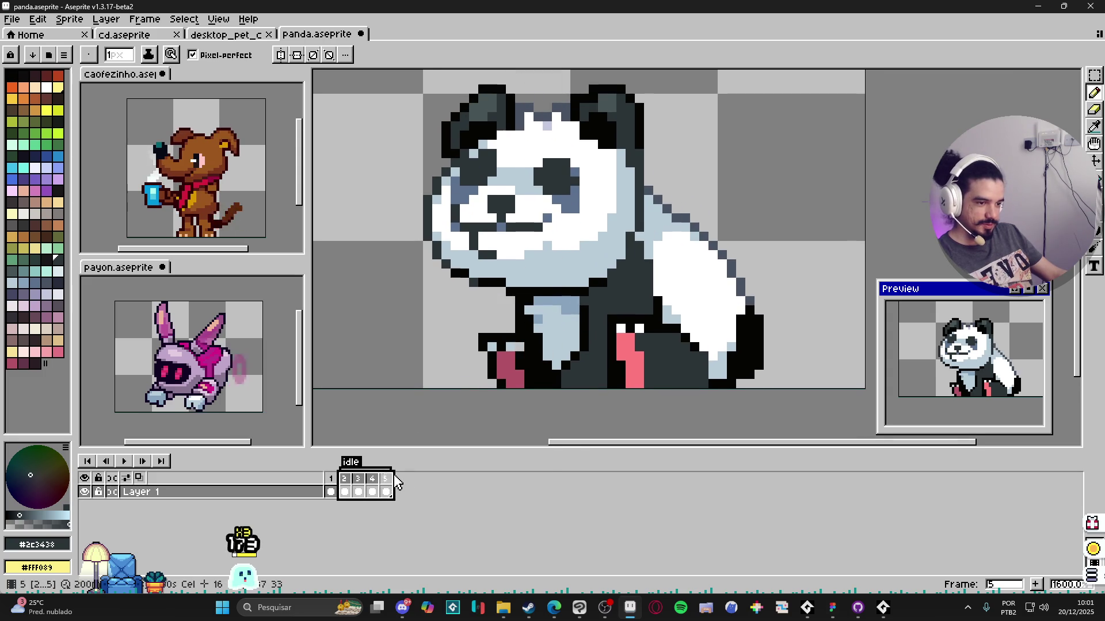
pyautogui.write('p')
pyautogui.write('25')
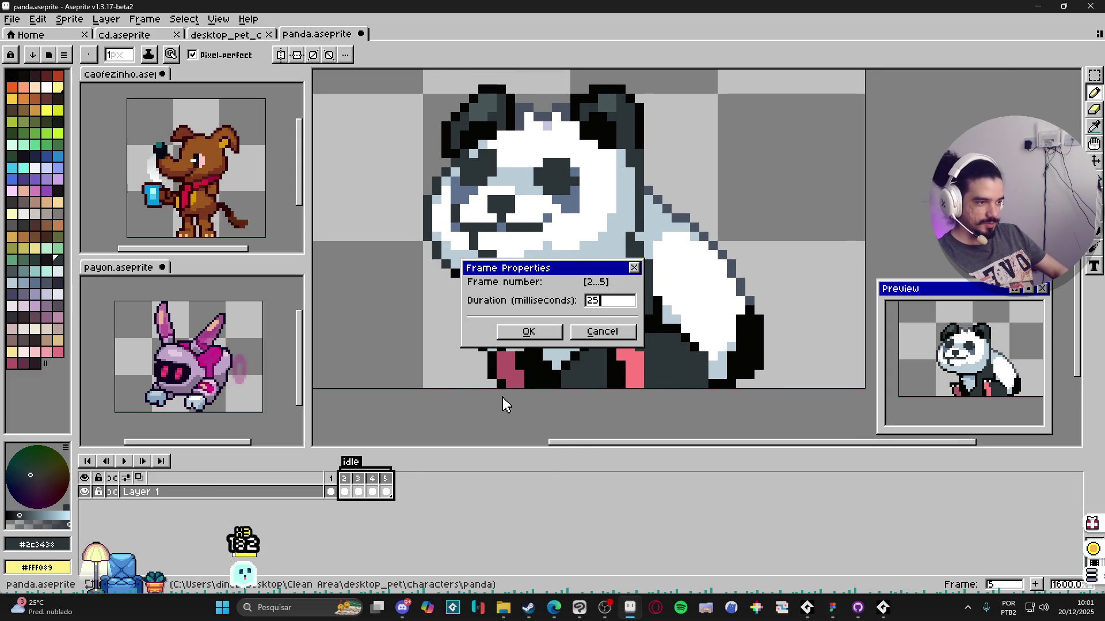
pyautogui.write('0')
pyautogui.press('Return')
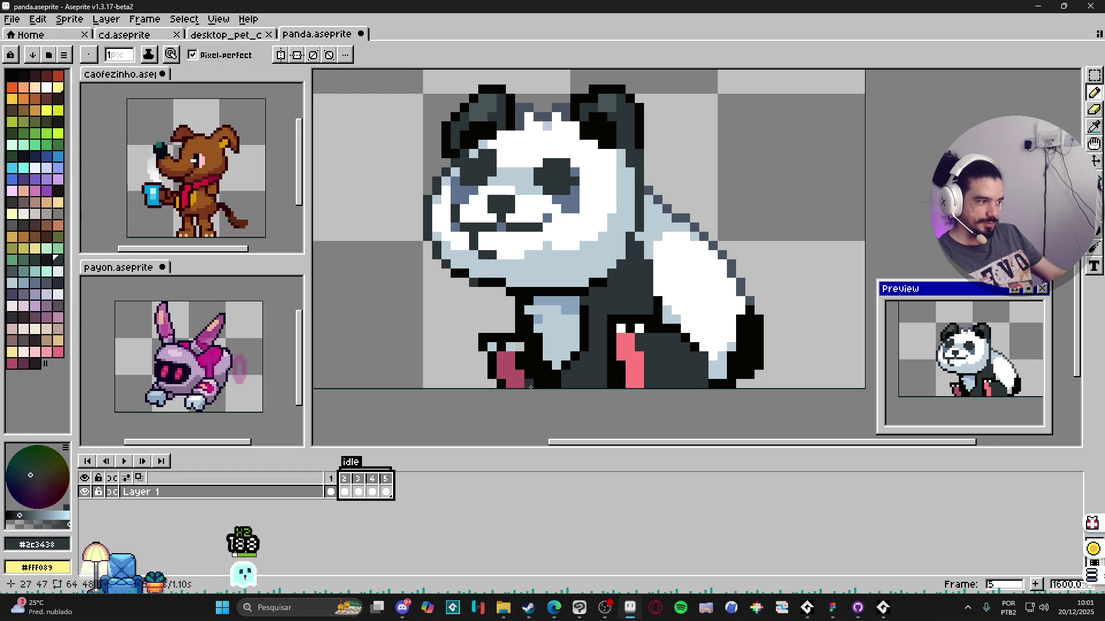
pyautogui.scroll(-1, 501, 395)
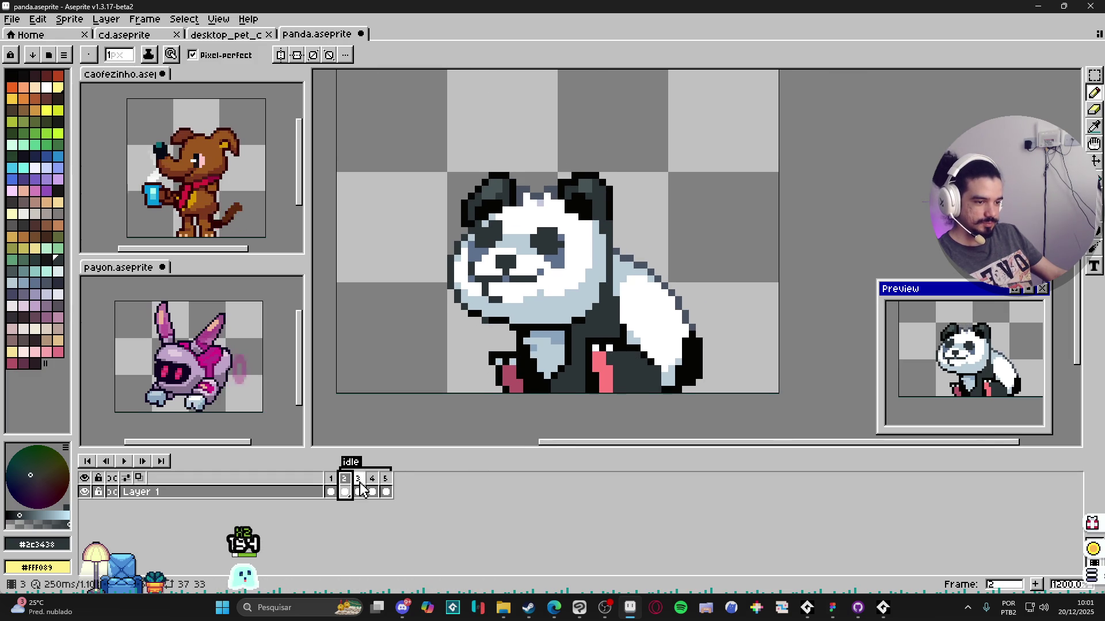
# Step: On frame 4, add black pixels to the lower-right outline and erase the stray pixel beside it
pyautogui.click(373, 489)
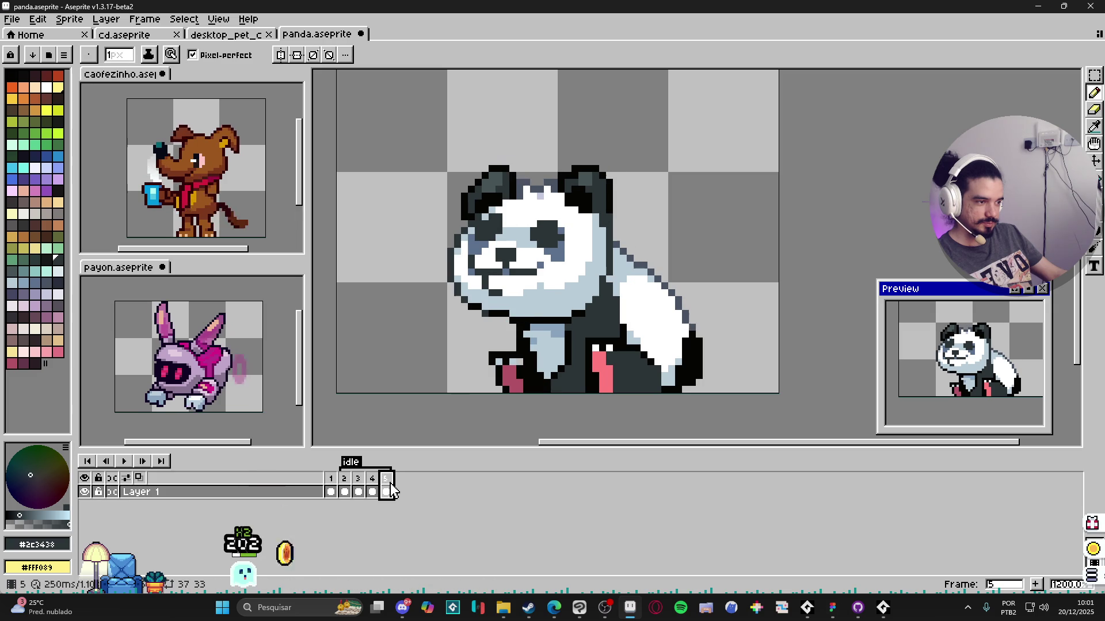
pyautogui.moveTo(373, 478); pyautogui.dragTo(399, 480)
pyautogui.scroll(1, 660, 362)
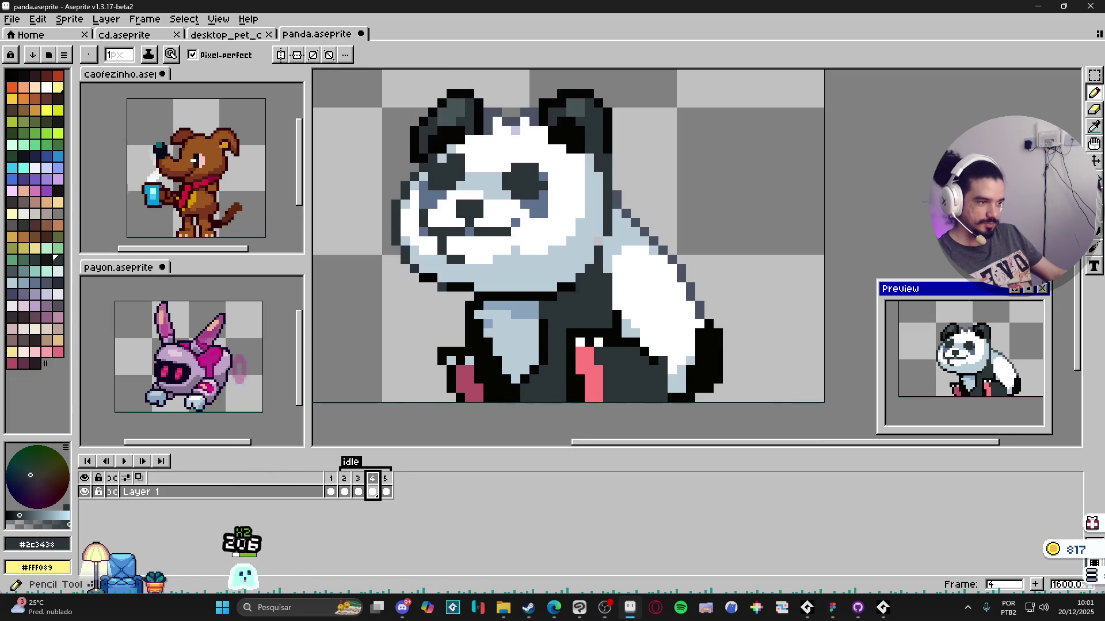
pyautogui.keyDown('alt'); pyautogui.click(700, 361); pyautogui.keyUp('alt')
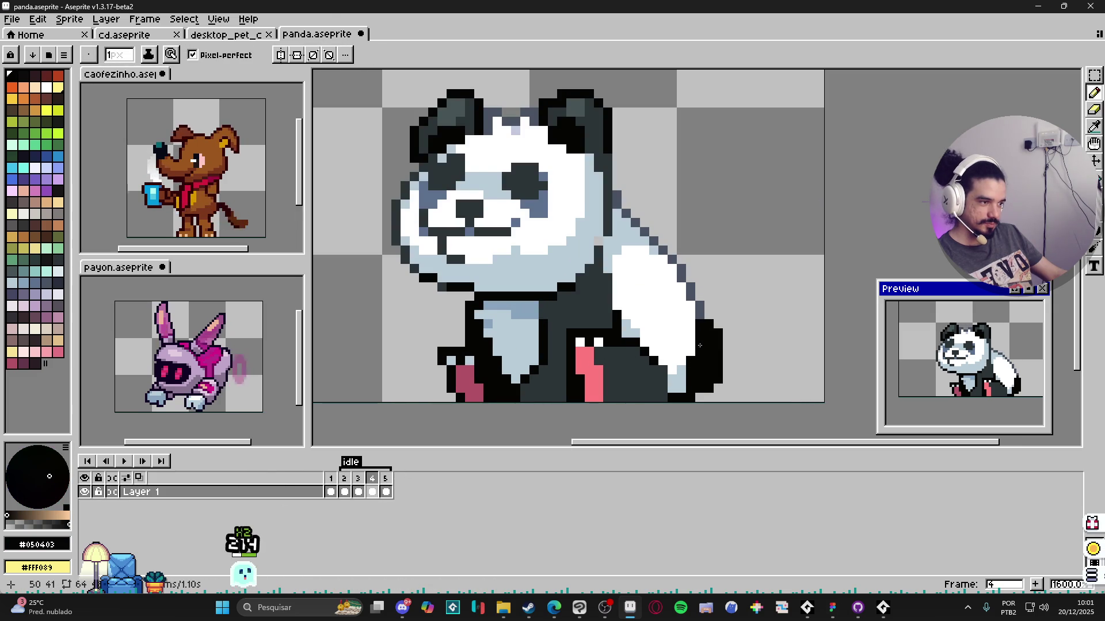
pyautogui.press('b')
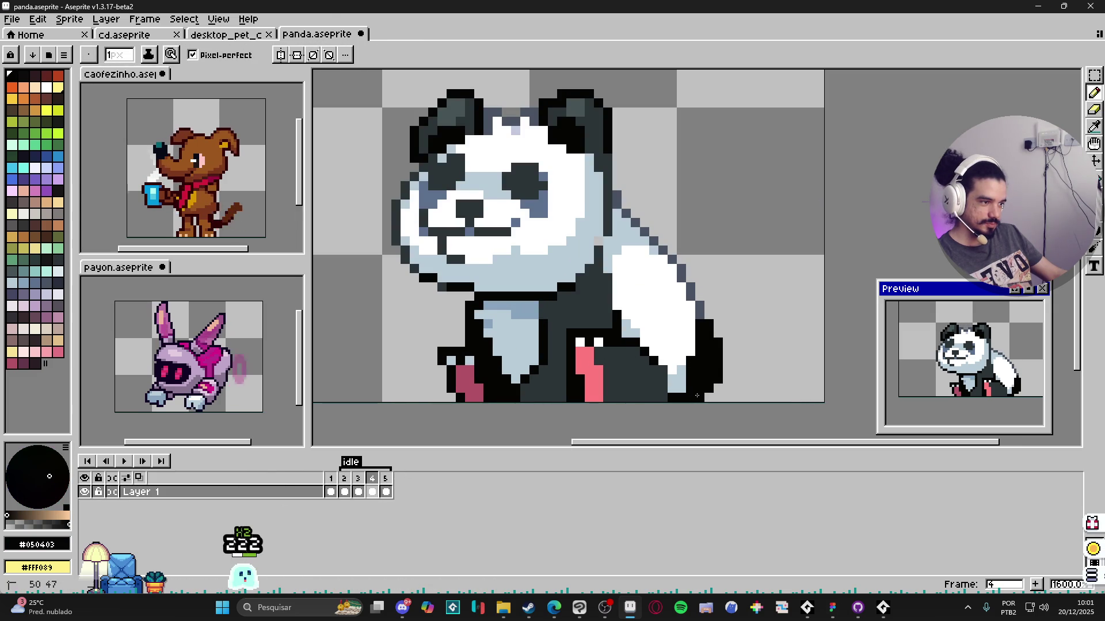
pyautogui.click(708, 398)
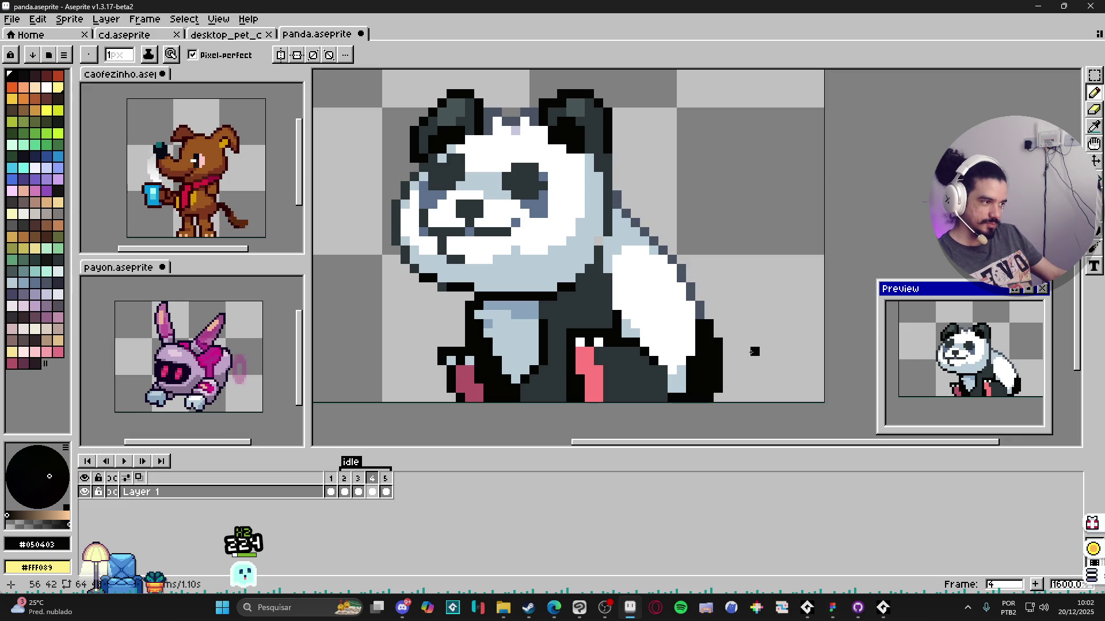
pyautogui.press('e')
pyautogui.click(714, 398)
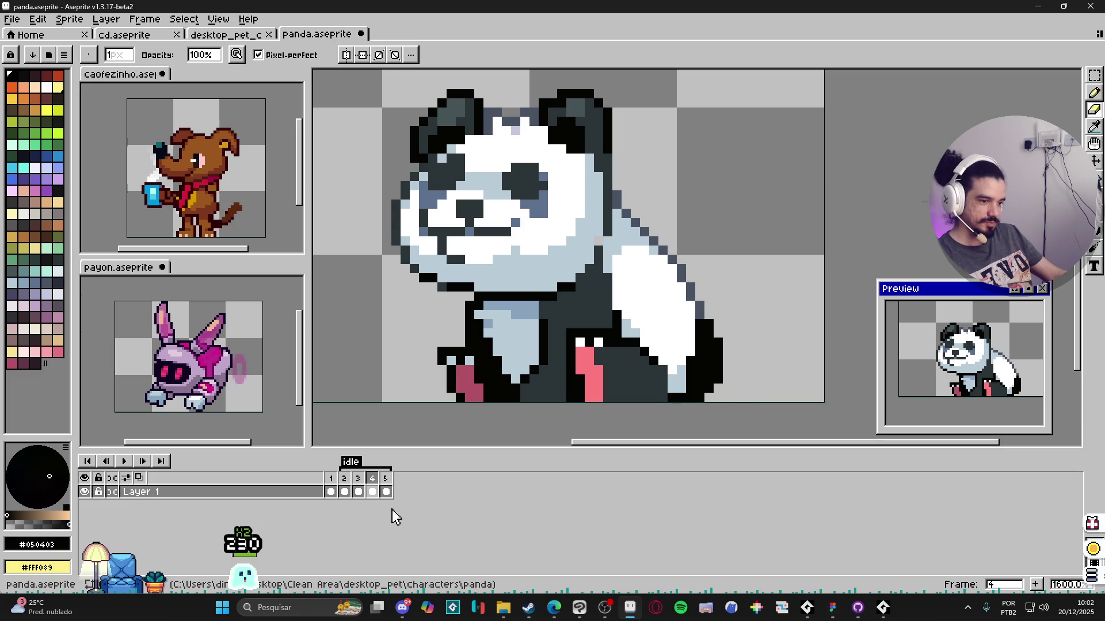
# Step: After comparing with frame 3, shade the shoulder fur on frame 4 with light blue-grey
pyautogui.click(344, 485)
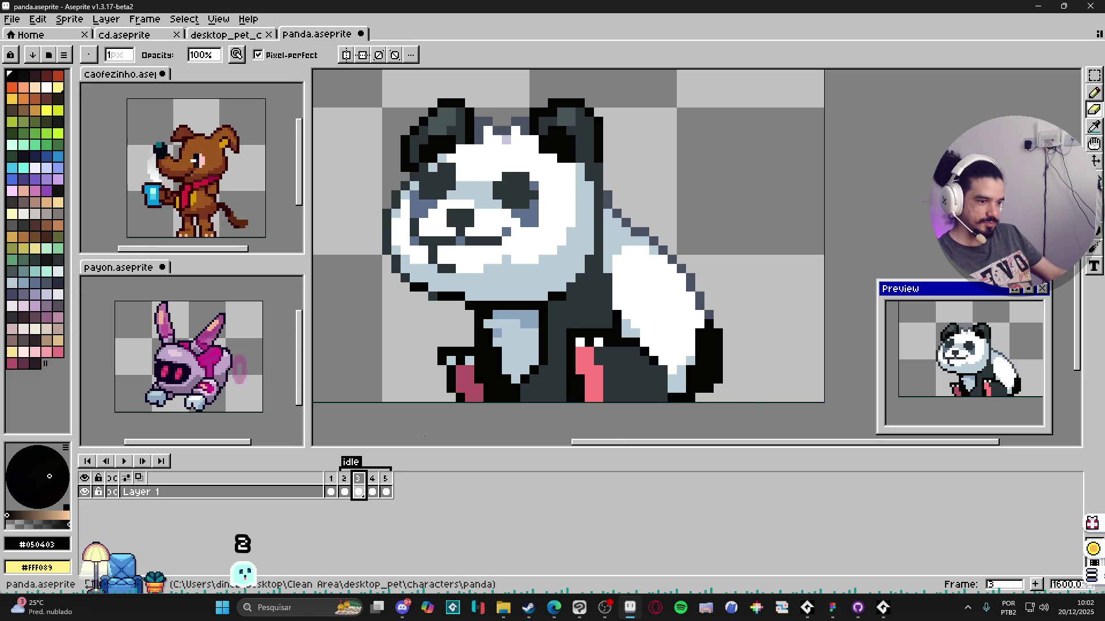
pyautogui.click(372, 485)
pyautogui.press('i')
pyautogui.keyDown('alt'); pyautogui.click(595, 240); pyautogui.keyUp('alt')
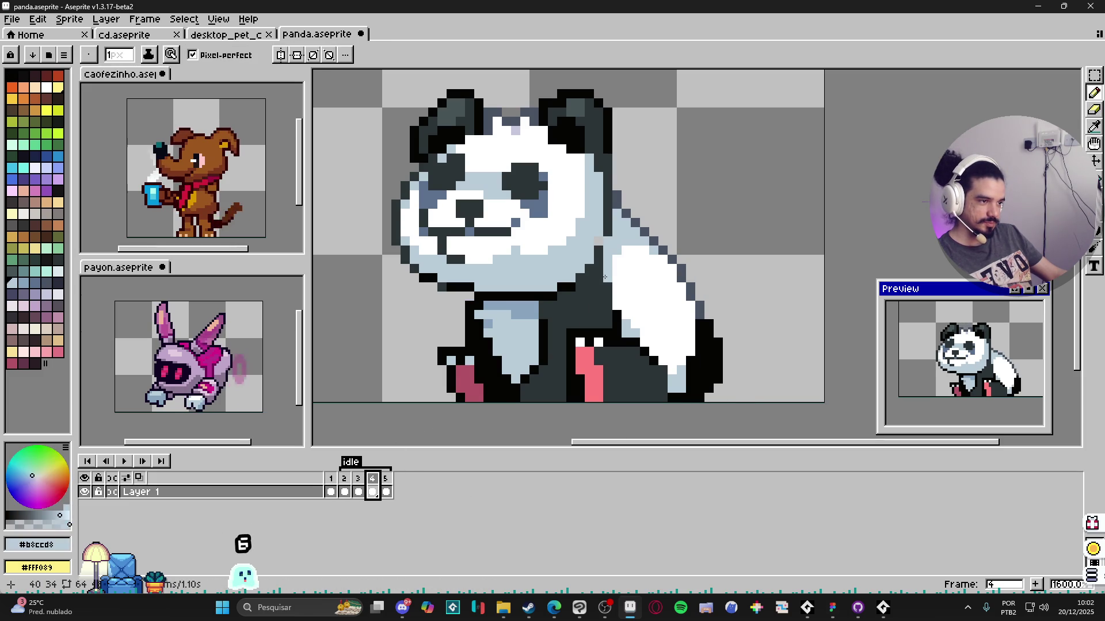
pyautogui.keyDown('alt'); pyautogui.click(602, 234); pyautogui.keyUp('alt')
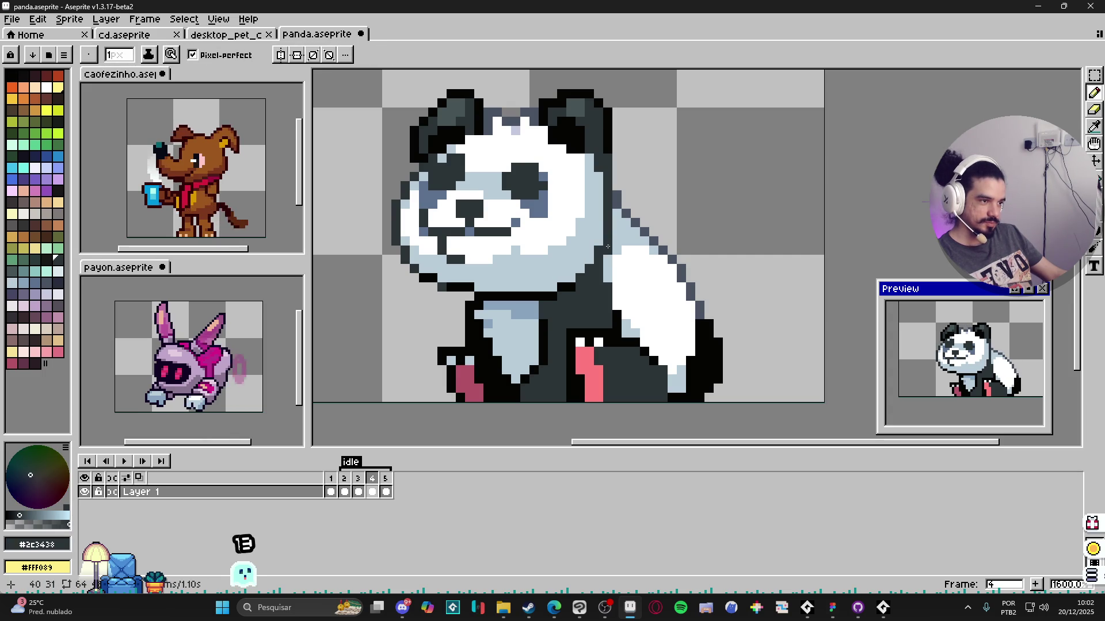
pyautogui.keyDown('alt'); pyautogui.click(608, 247); pyautogui.keyUp('alt')
pyautogui.moveTo(615, 255); pyautogui.dragTo(659, 261)
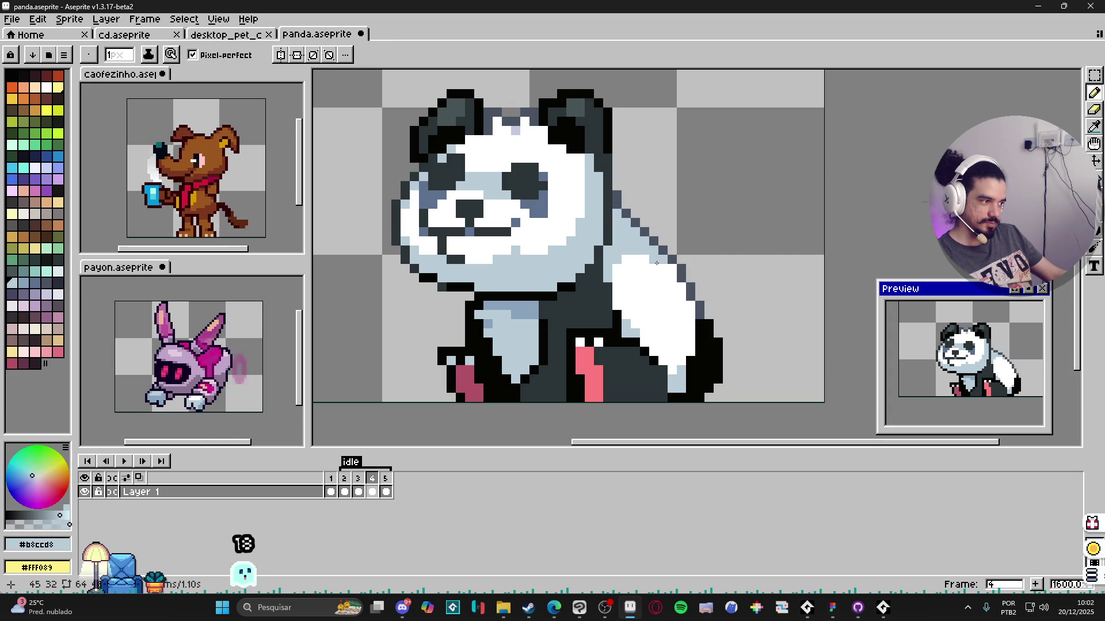
pyautogui.keyDown('alt'); pyautogui.click(630, 330); pyautogui.keyUp('alt')
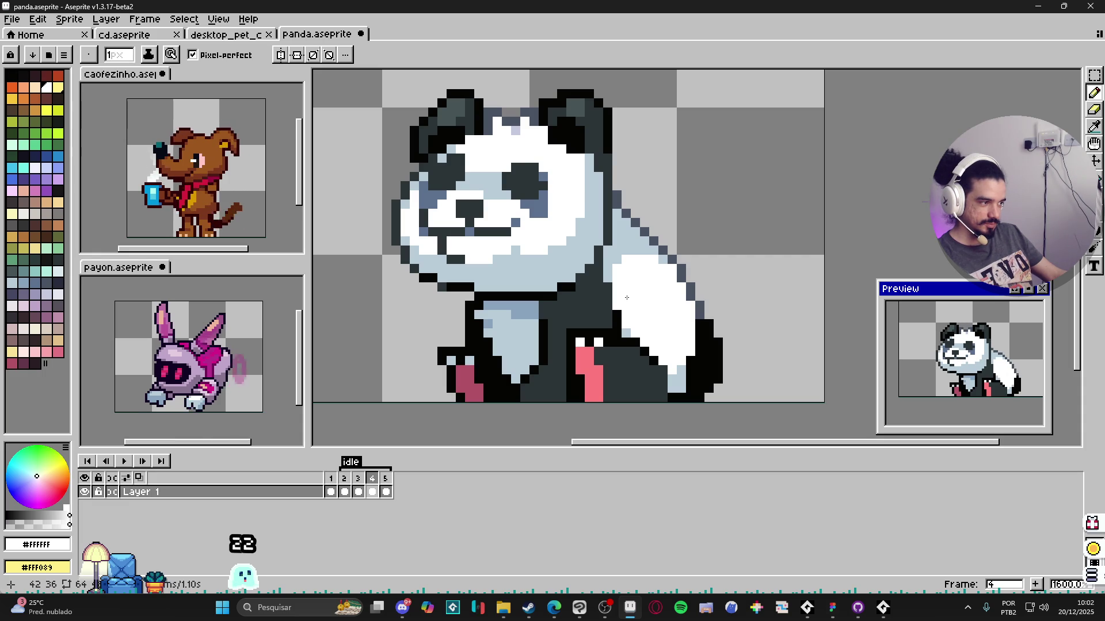
pyautogui.scroll(-1, 627, 293)
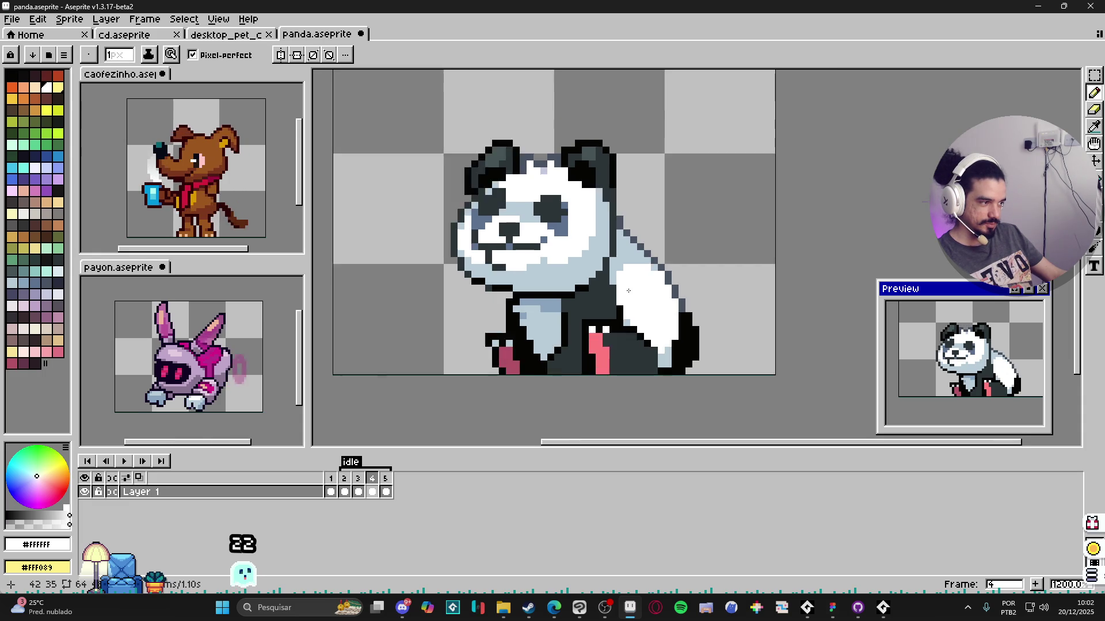
pyautogui.scroll(-2, 628, 291)
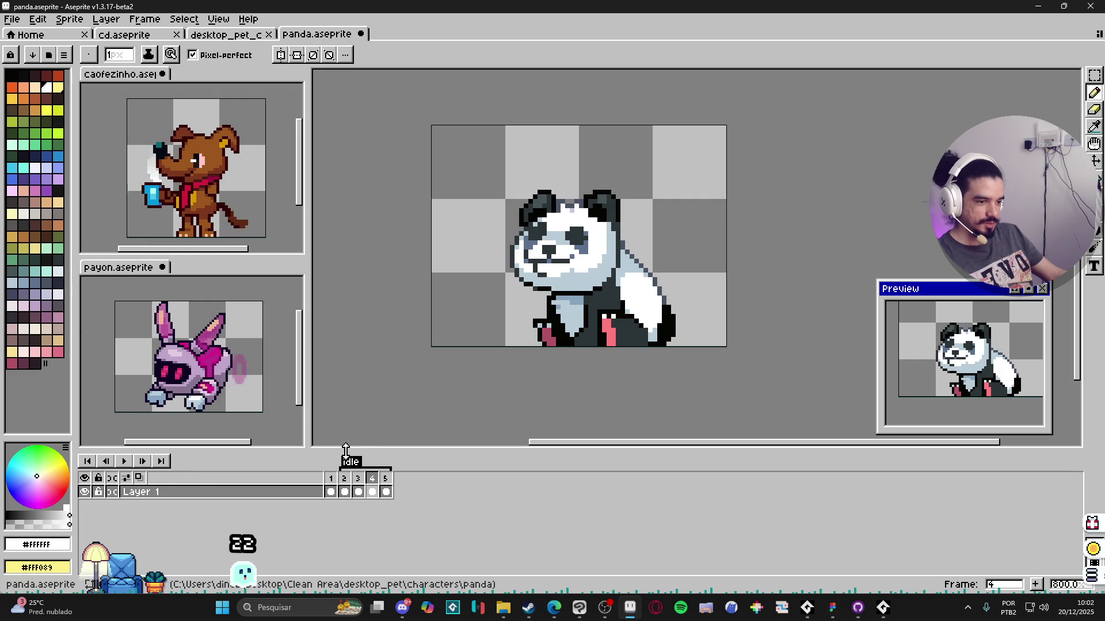
# Step: Flip through idle frames 2–5 to compare the poses, ending on frame 4
pyautogui.click(347, 481)
pyautogui.click(358, 481)
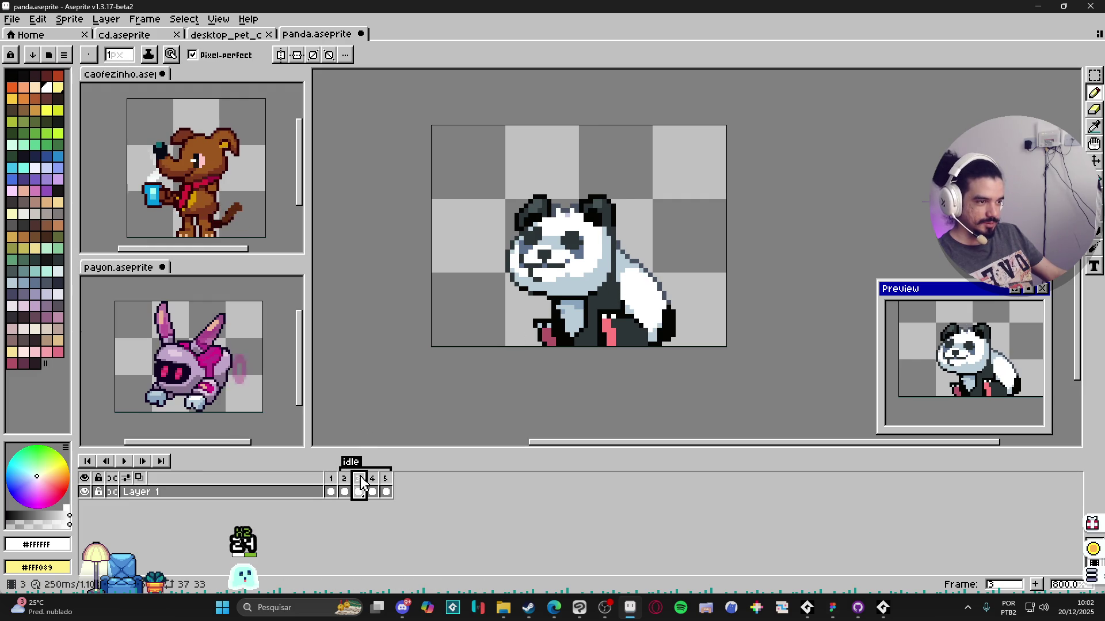
pyautogui.click(373, 482)
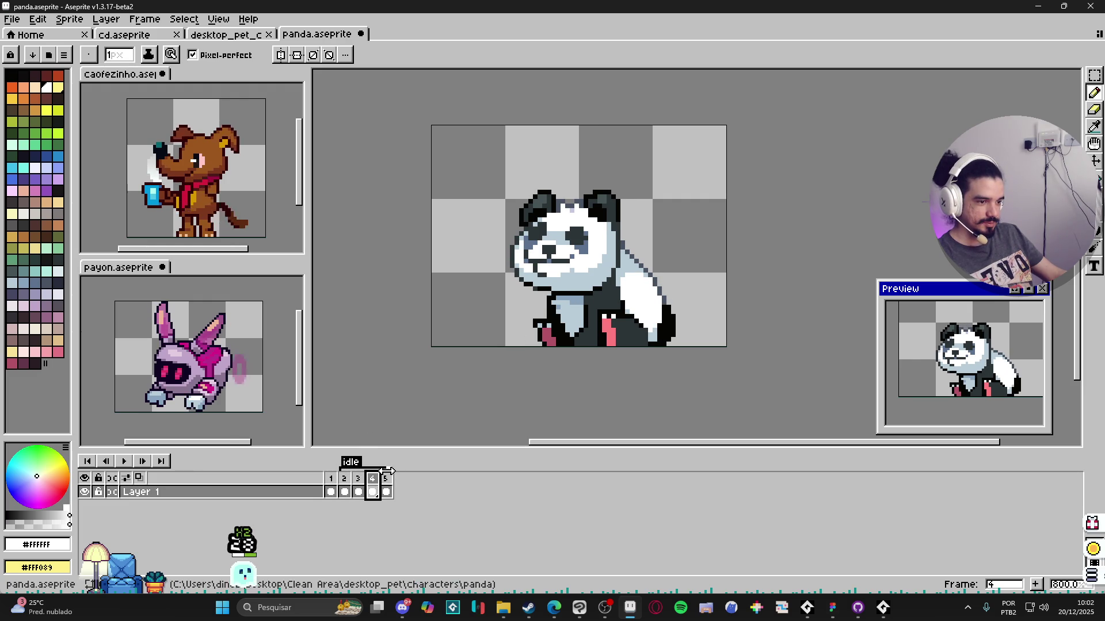
pyautogui.click(386, 482)
pyautogui.click(343, 482)
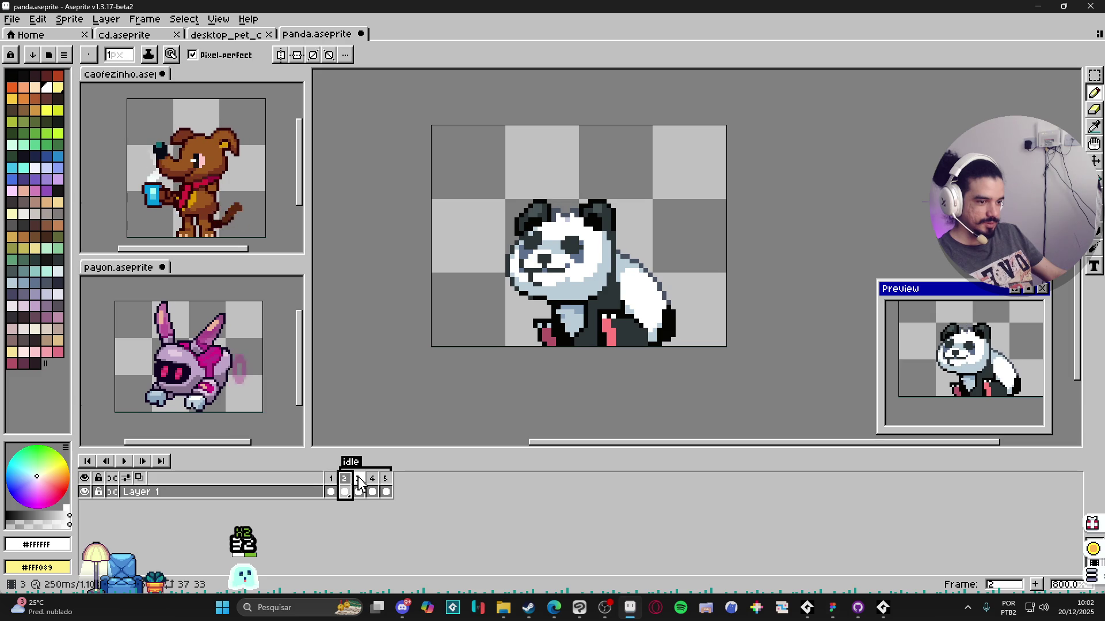
pyautogui.click(371, 482)
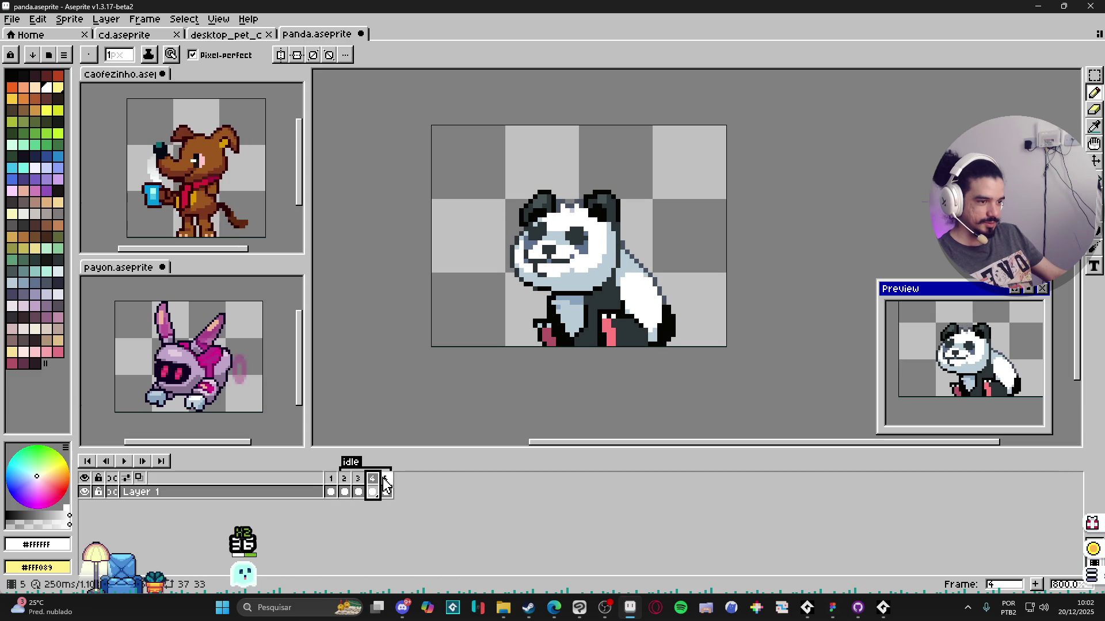
pyautogui.press('Right')
pyautogui.click(370, 483)
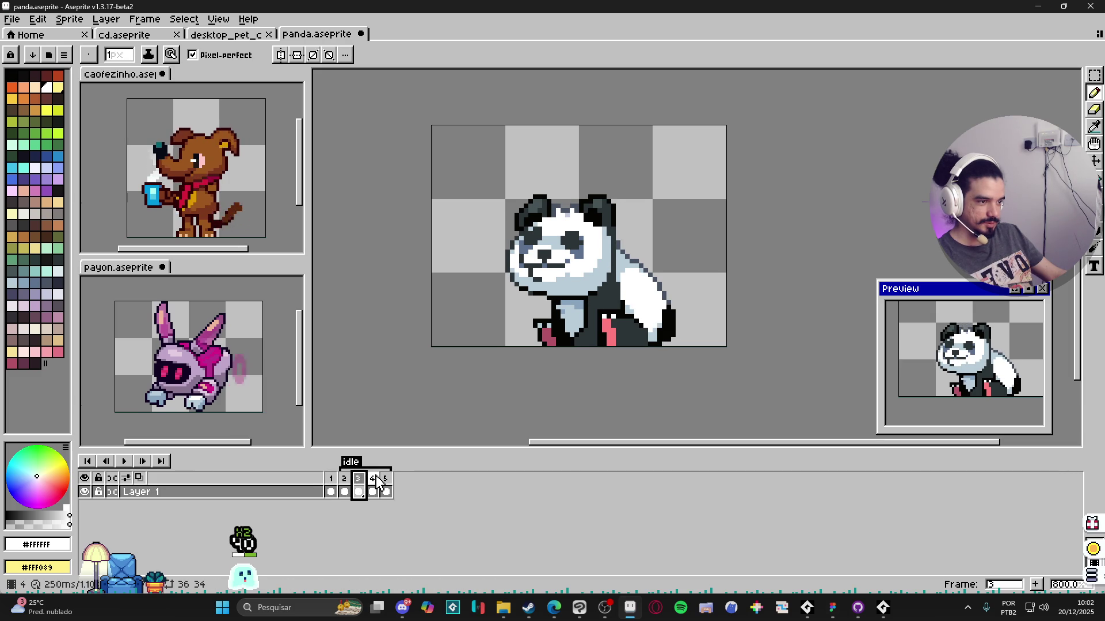
pyautogui.click(388, 486)
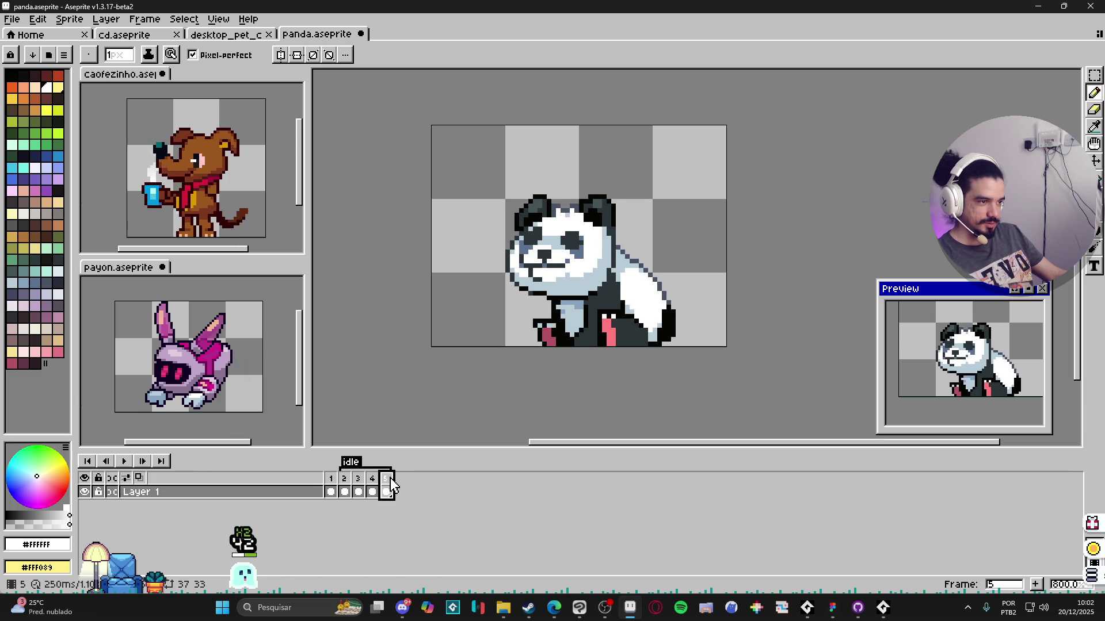
pyautogui.click(345, 477)
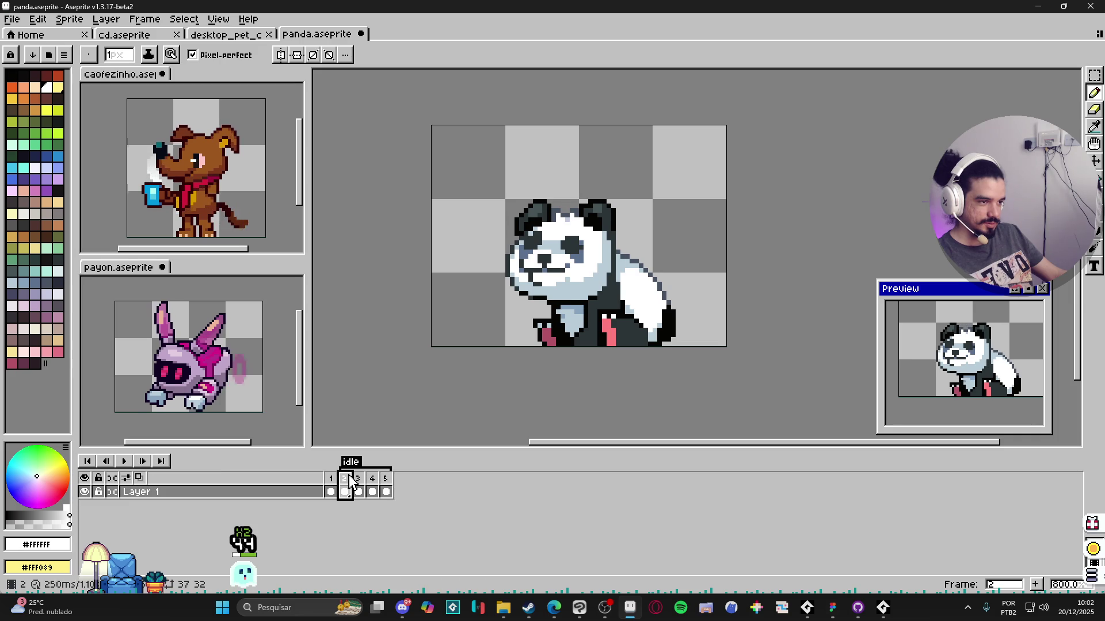
pyautogui.click(358, 484)
pyautogui.click(371, 482)
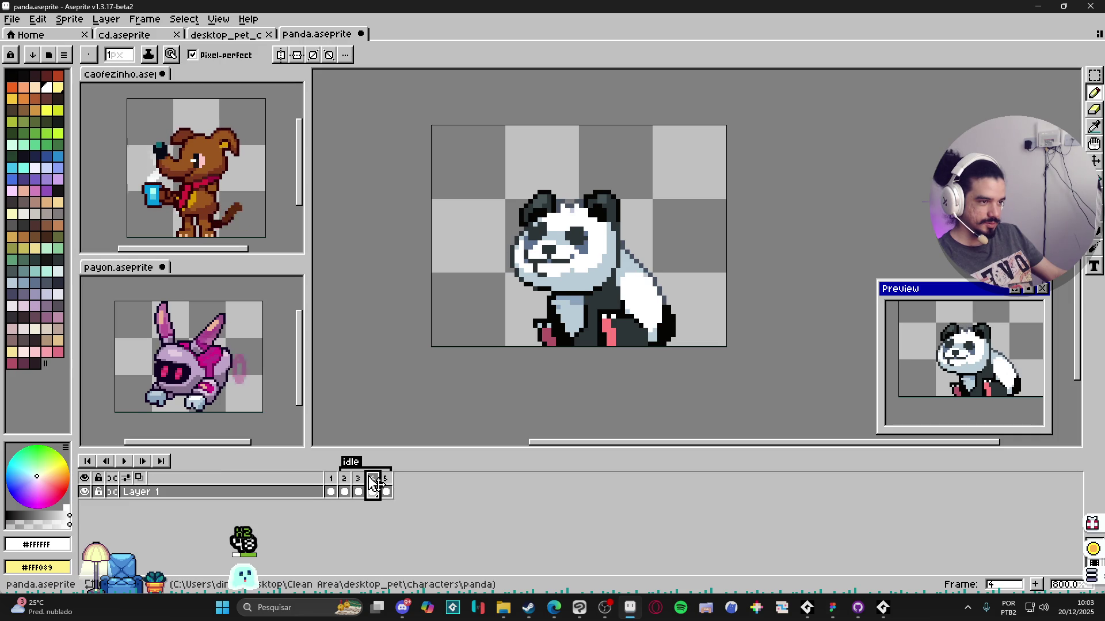
pyautogui.click(386, 483)
pyautogui.click(344, 485)
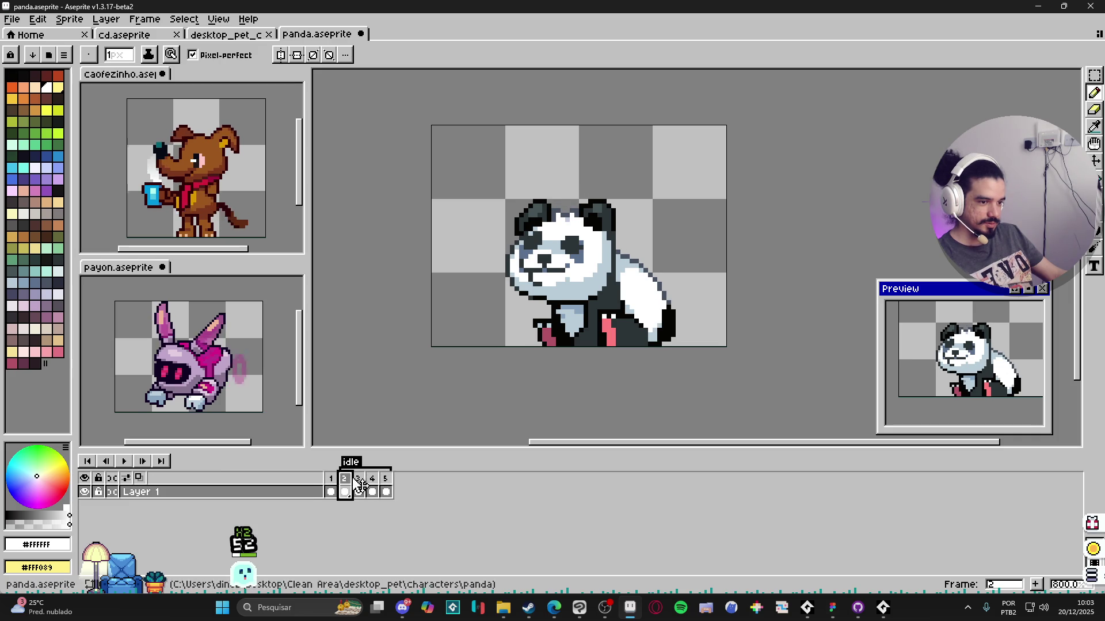
pyautogui.click(371, 482)
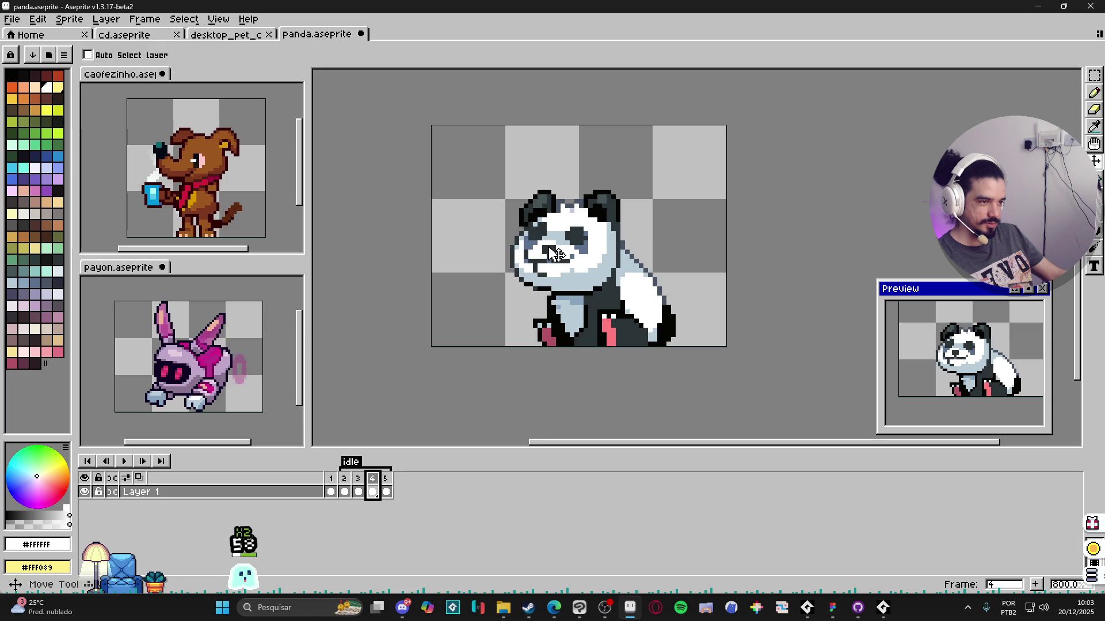
pyautogui.press('m')
pyautogui.scroll(2, 652, 207)
pyautogui.scroll(1, 652, 208)
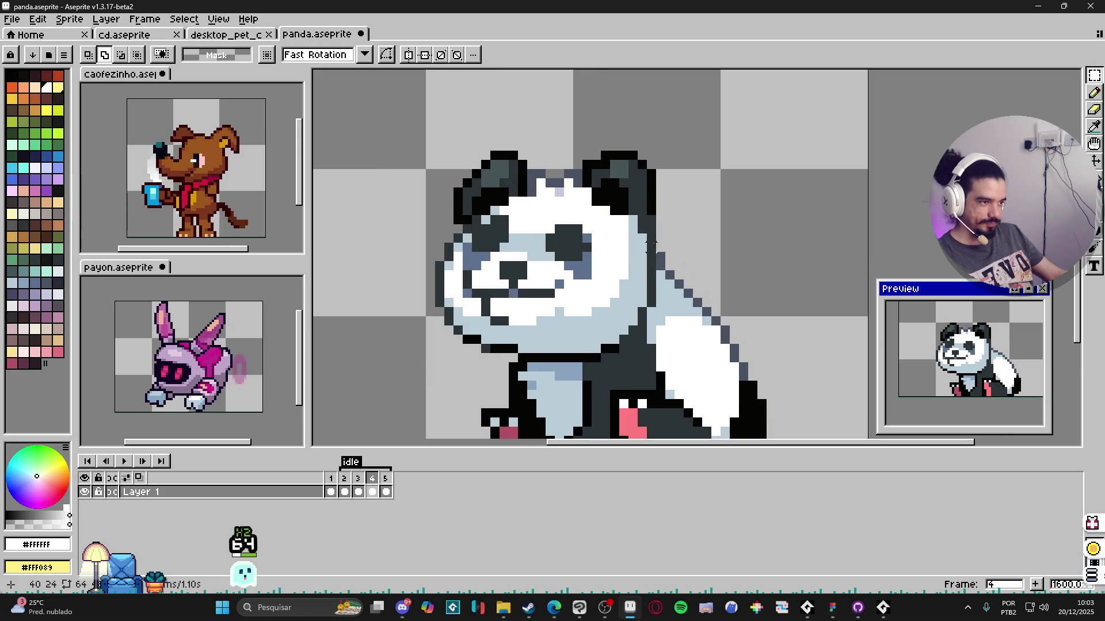
pyautogui.moveTo(404, 93); pyautogui.dragTo(659, 255)
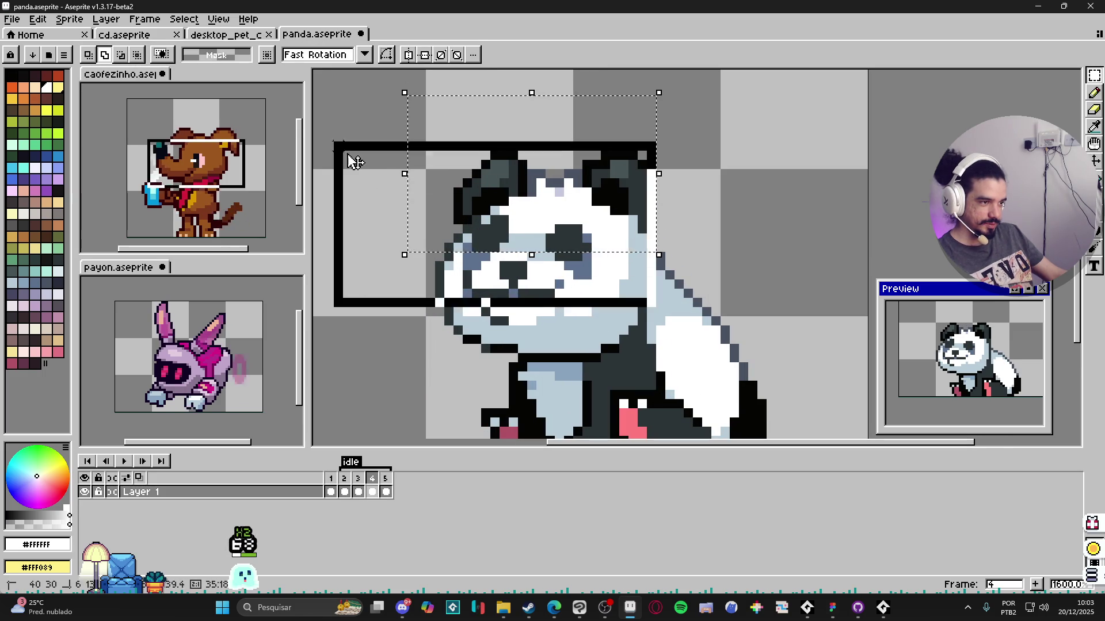
pyautogui.moveTo(348, 155); pyautogui.dragTo(335, 142)
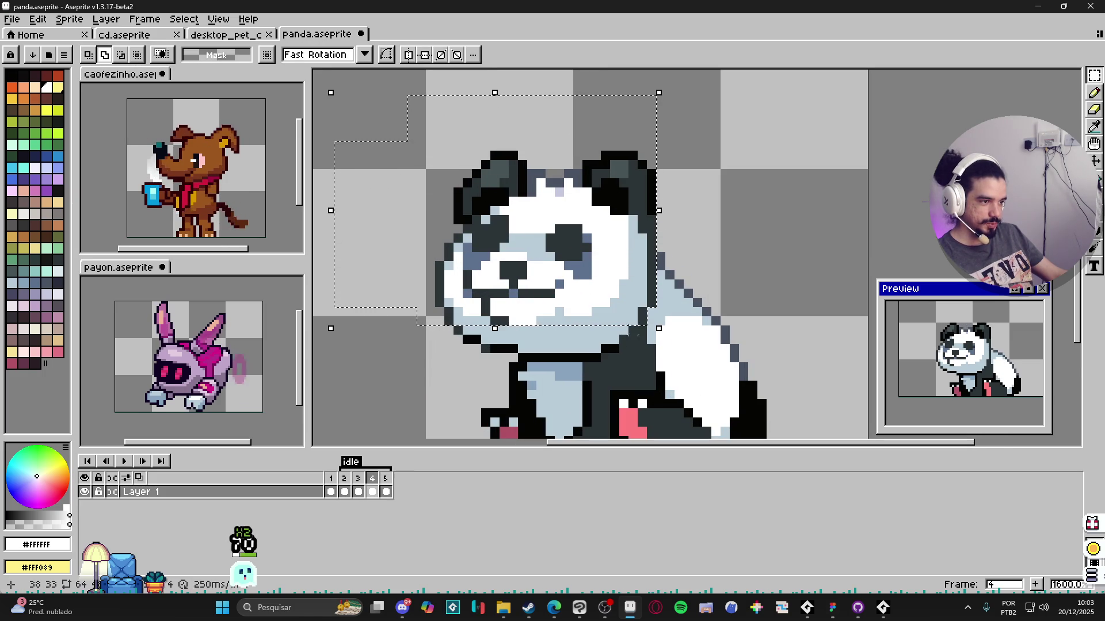
pyautogui.moveTo(387, 250)
pyautogui.mouseDown()
pyautogui.moveTo(640, 334)
pyautogui.moveTo(472, 314)
pyautogui.mouseUp()
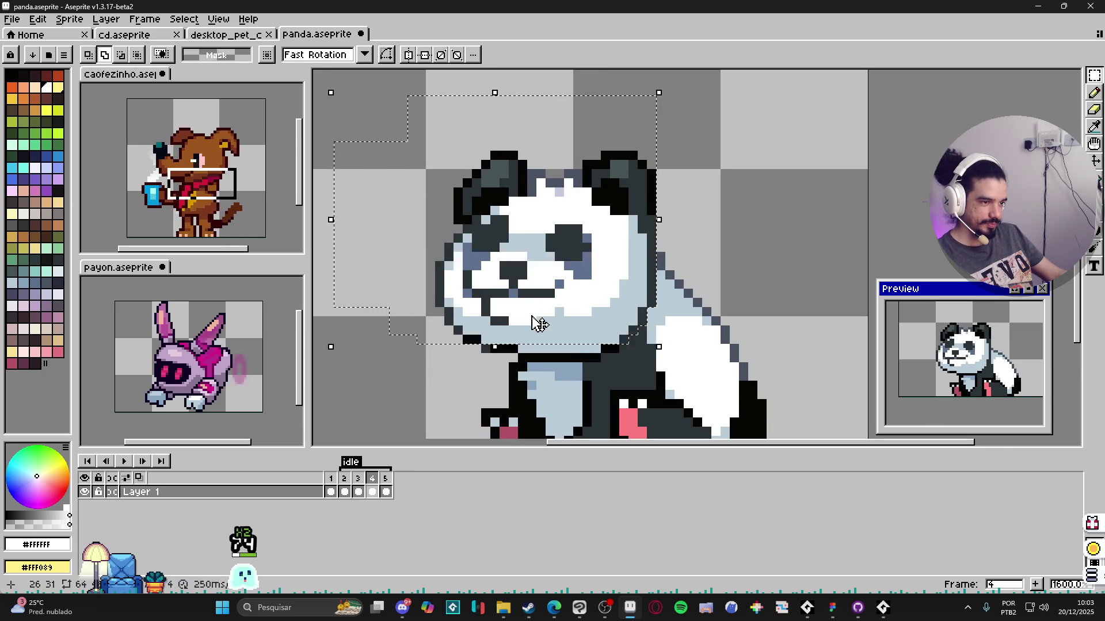
pyautogui.moveTo(388, 242); pyautogui.dragTo(618, 355)
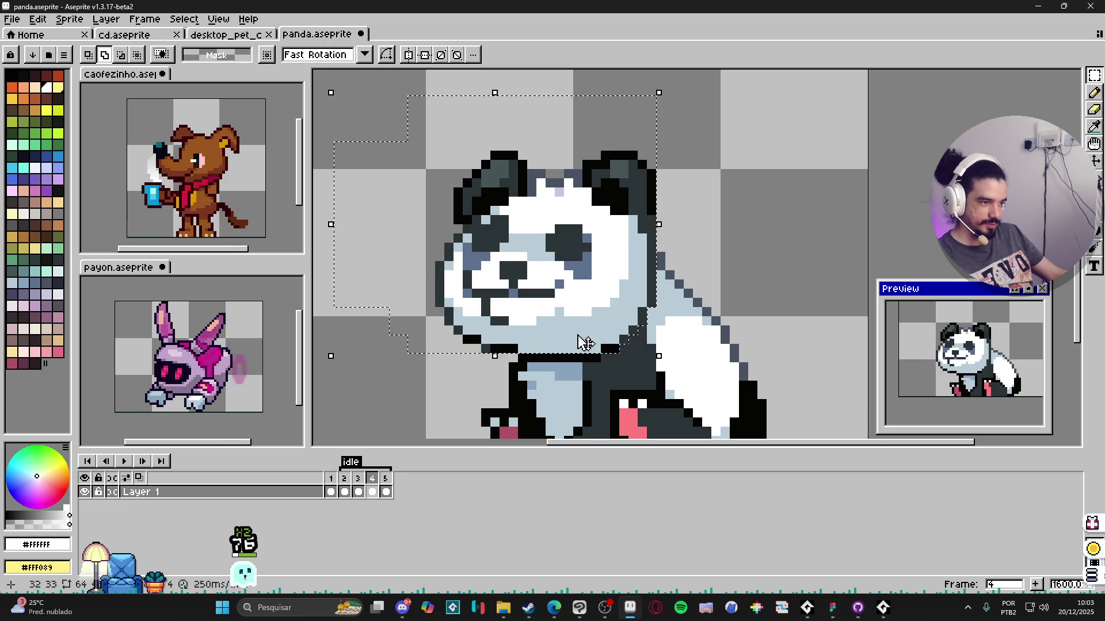
pyautogui.moveTo(389, 309); pyautogui.dragTo(608, 365)
pyautogui.click(562, 315)
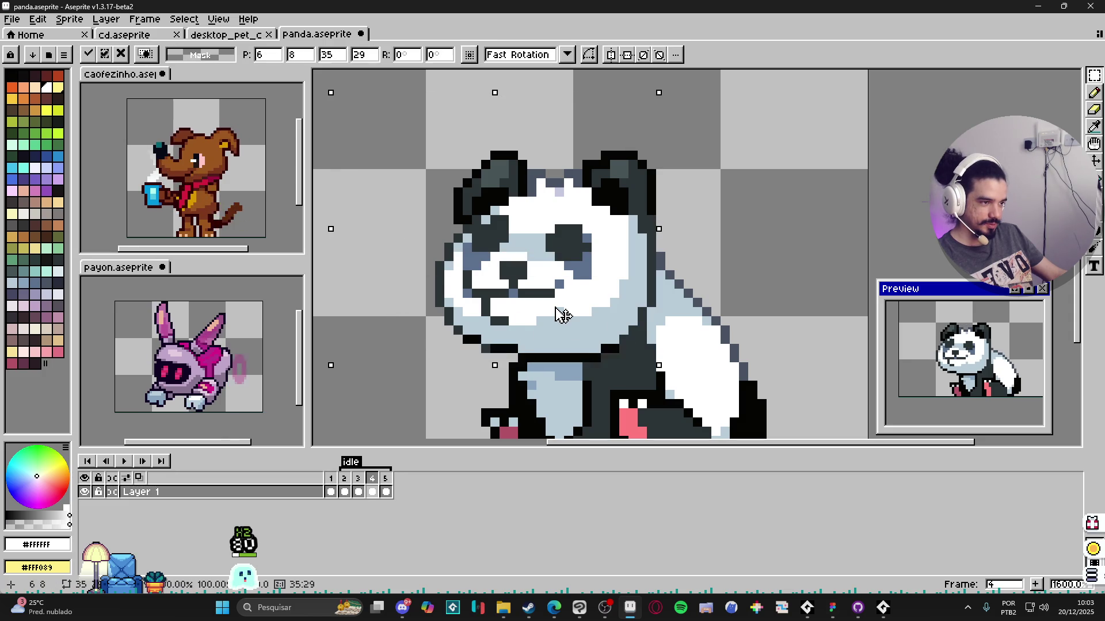
pyautogui.press('Down')
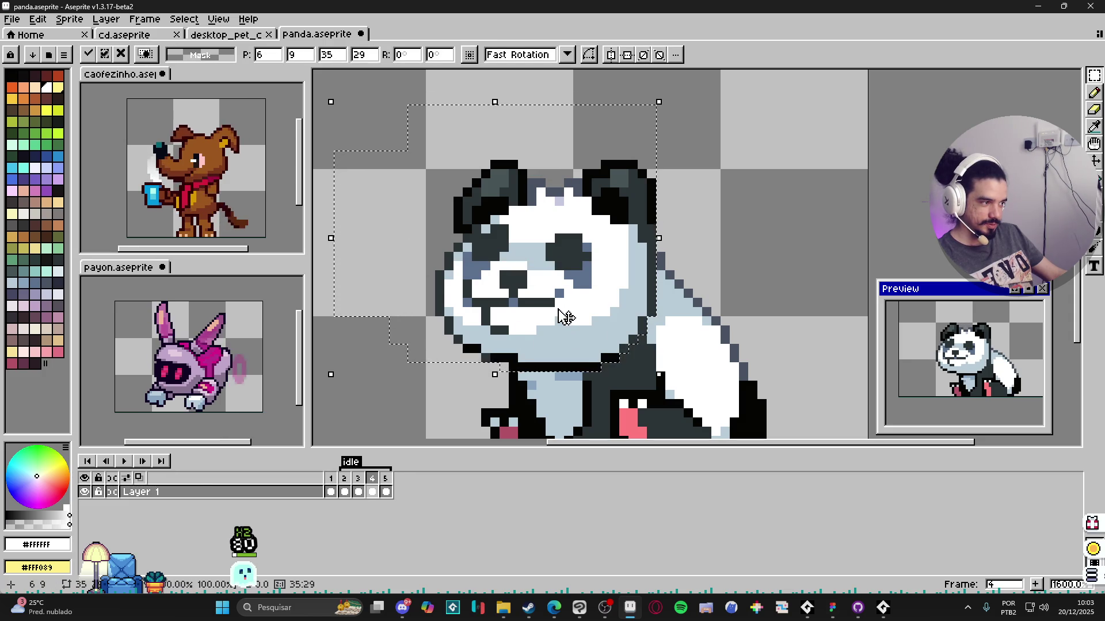
pyautogui.press('Left')
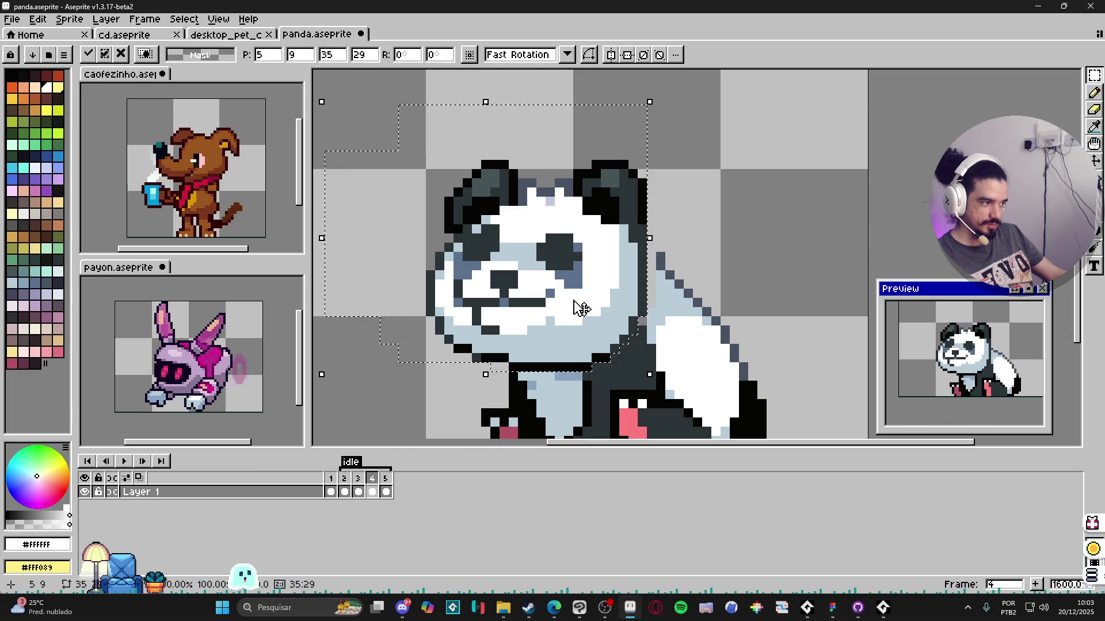
pyautogui.hotkey('ctrl', 'z')
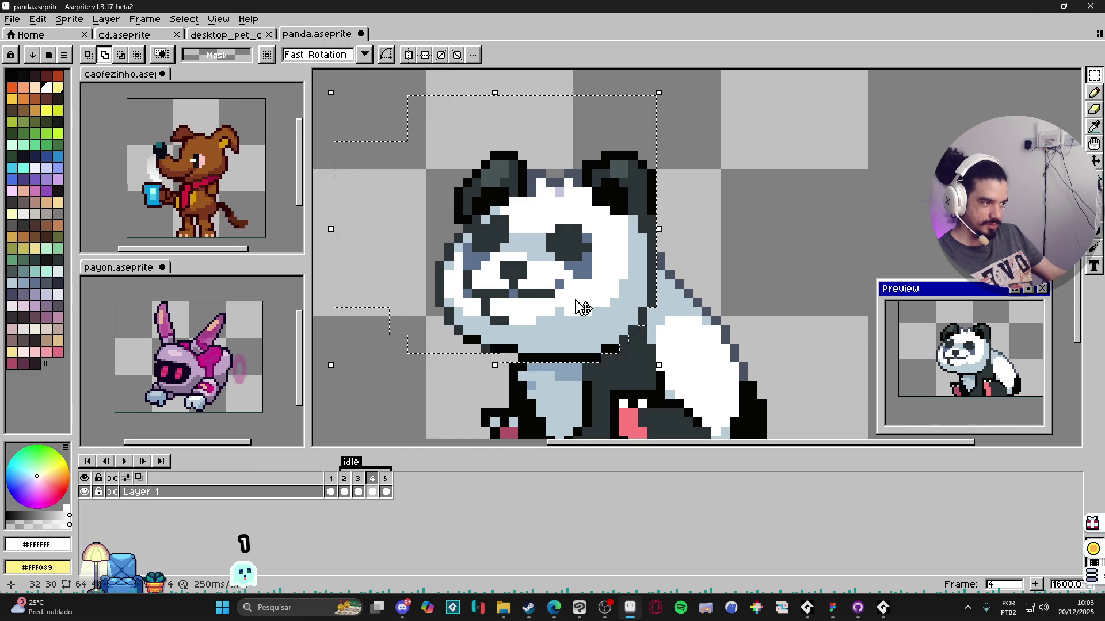
pyautogui.hotkey('ctrl', 'd')
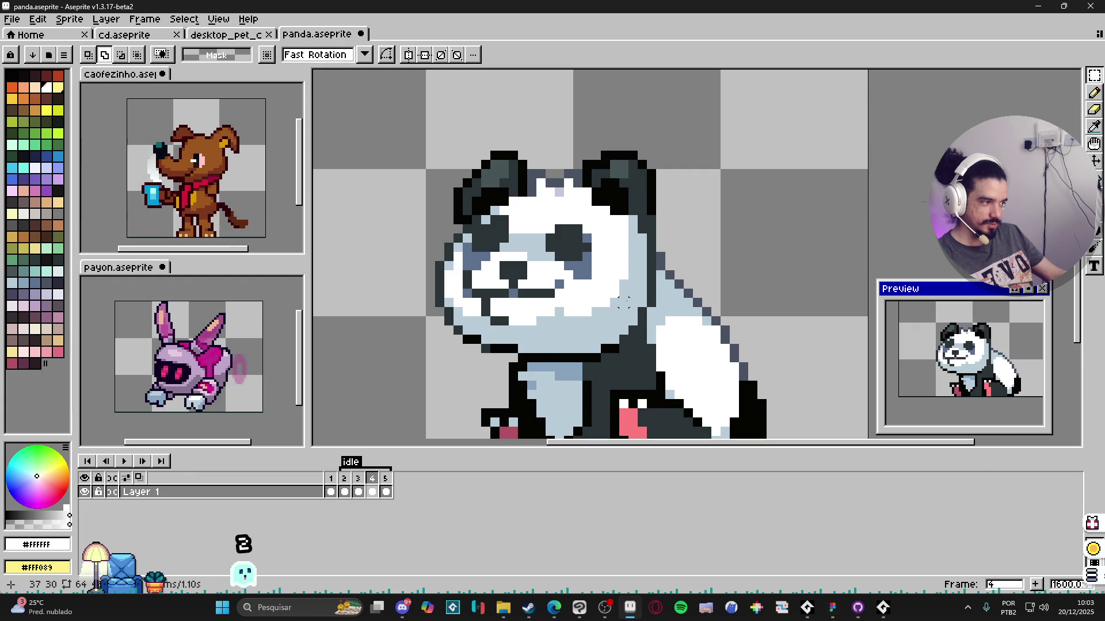
pyautogui.scroll(-3, 625, 303)
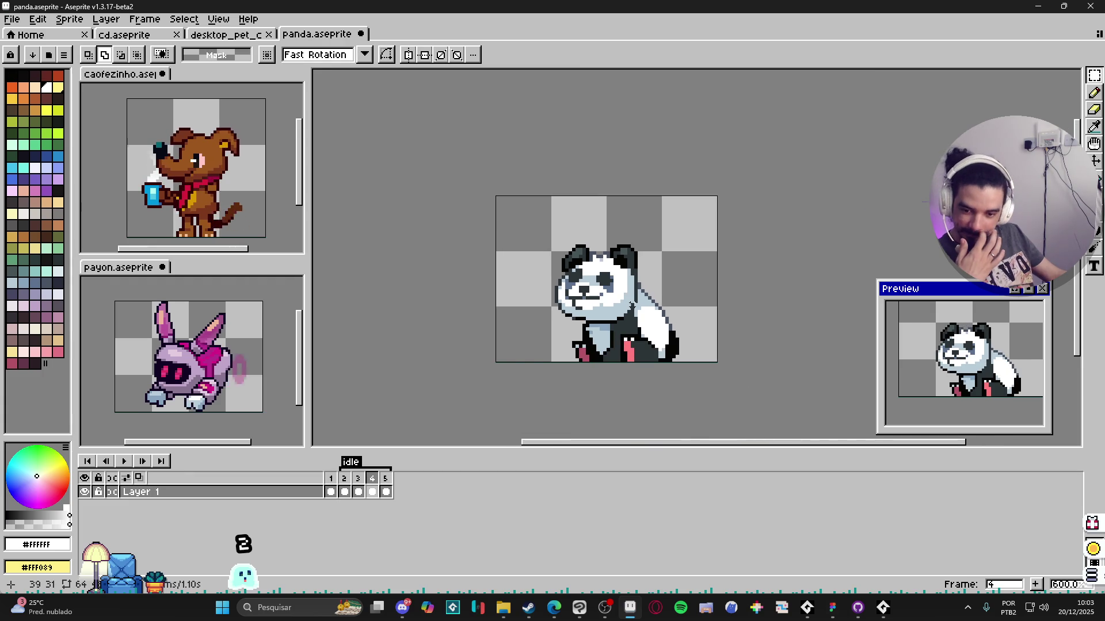
# Step: On frame 4, select the pink foot area and pick the dark body colour for its outline
pyautogui.click(356, 484)
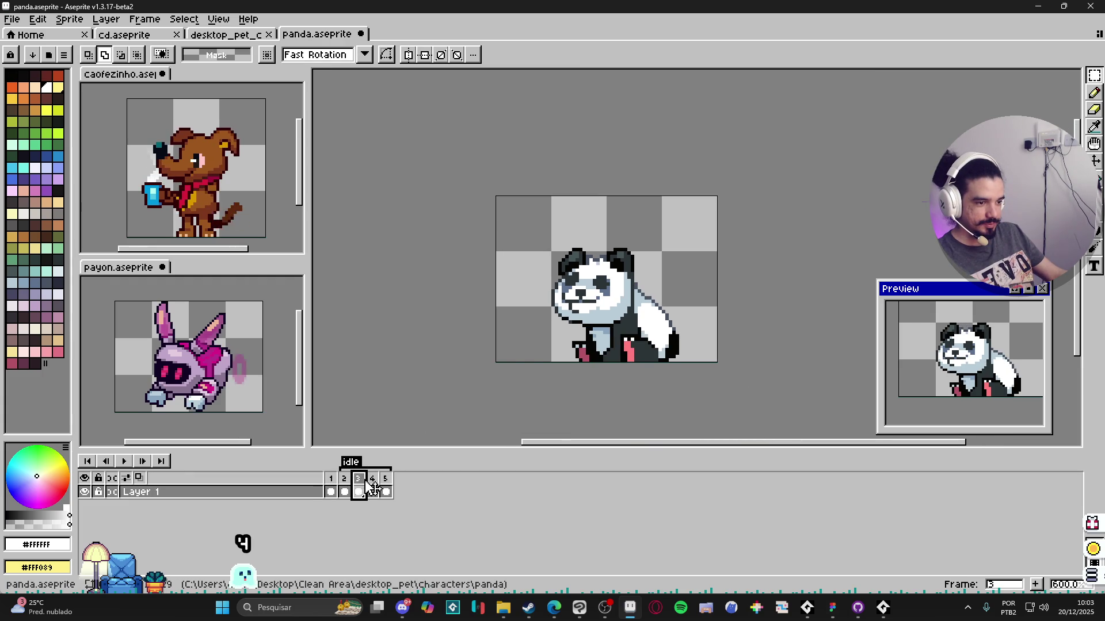
pyautogui.click(372, 486)
pyautogui.scroll(3, 611, 301)
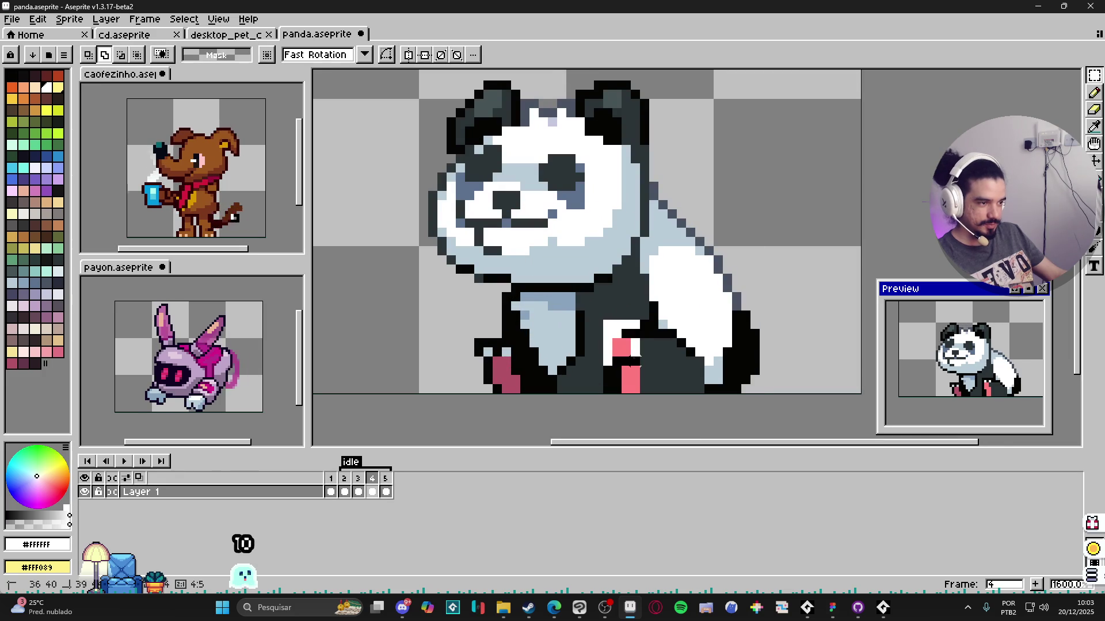
pyautogui.moveTo(607, 319); pyautogui.dragTo(650, 367)
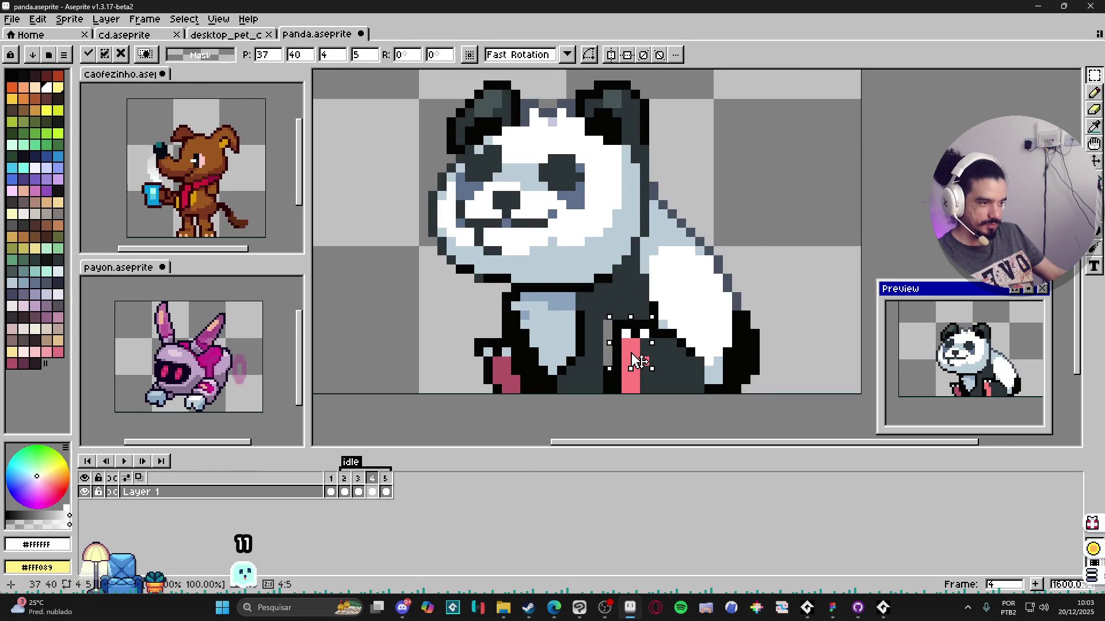
pyautogui.hotkey('ctrl', 'd')
pyautogui.keyDown('alt'); pyautogui.click(598, 331); pyautogui.keyUp('alt')
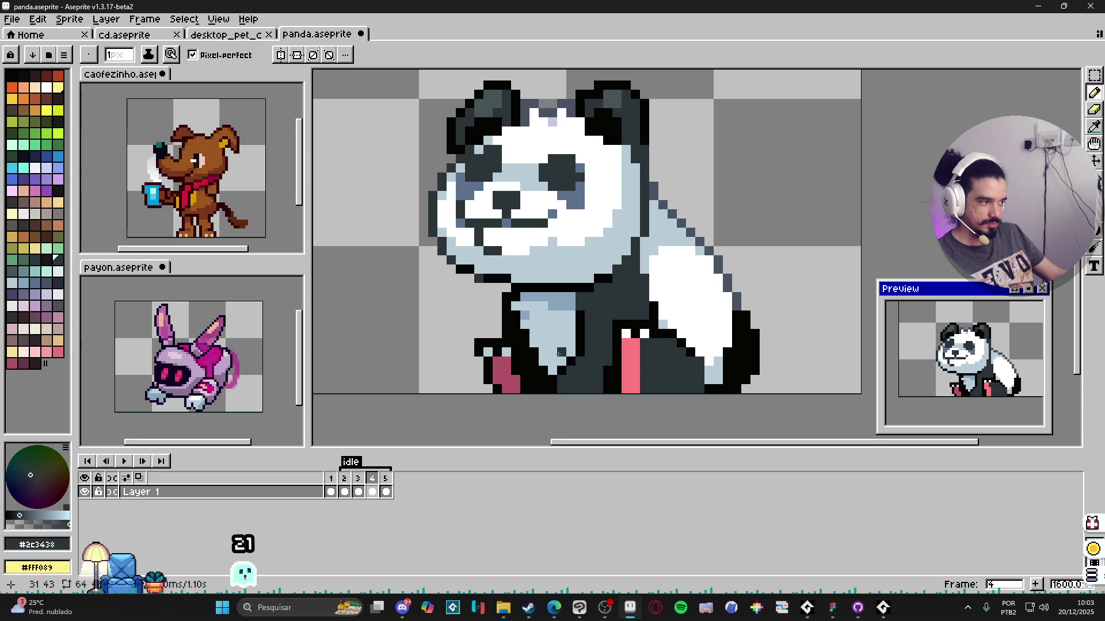
# Step: On frame 5, nudge the pink and white foot pixels one pixel right
pyautogui.click(385, 491)
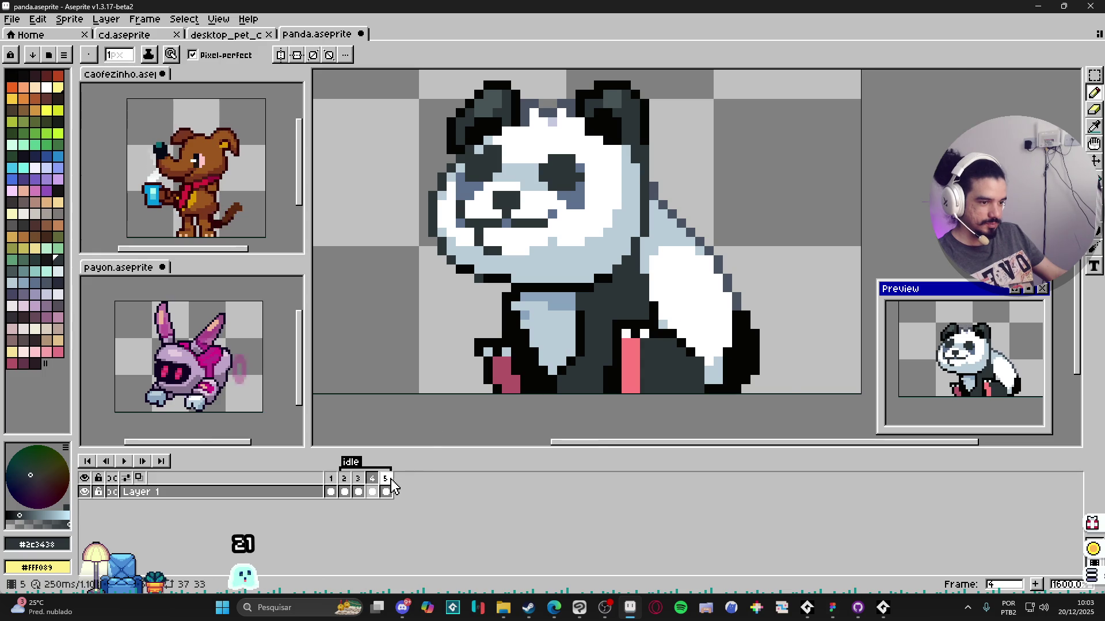
pyautogui.scroll(1, 625, 346)
pyautogui.press('v')
pyautogui.press('m')
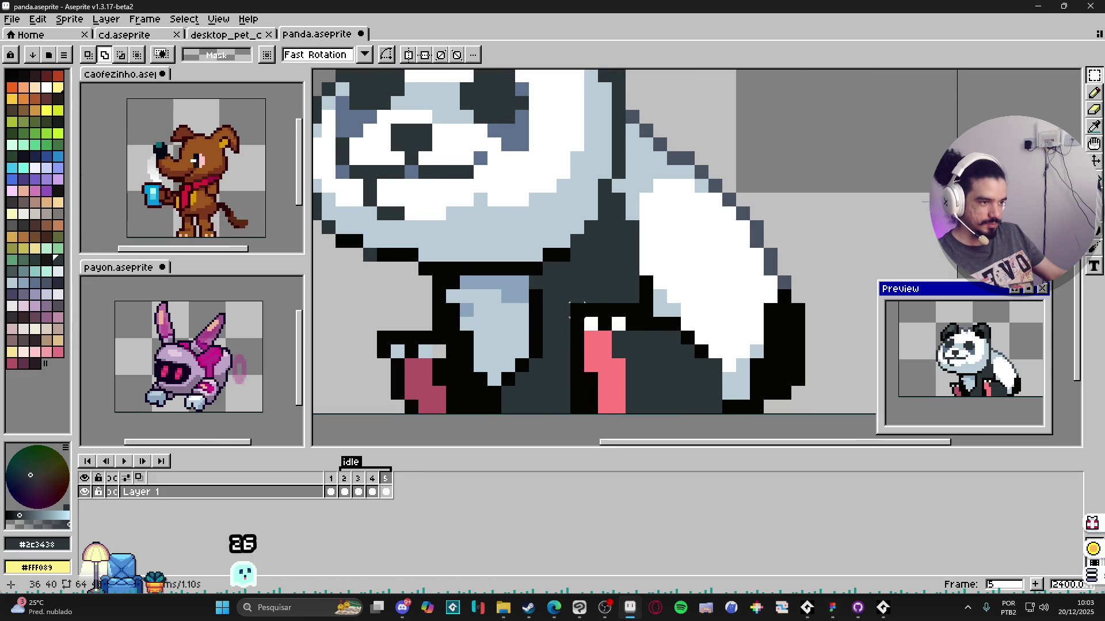
pyautogui.moveTo(567, 301)
pyautogui.mouseDown()
pyautogui.moveTo(627, 375)
pyautogui.moveTo(616, 363)
pyautogui.mouseUp()
pyautogui.hotkey('ctrl', 'd')
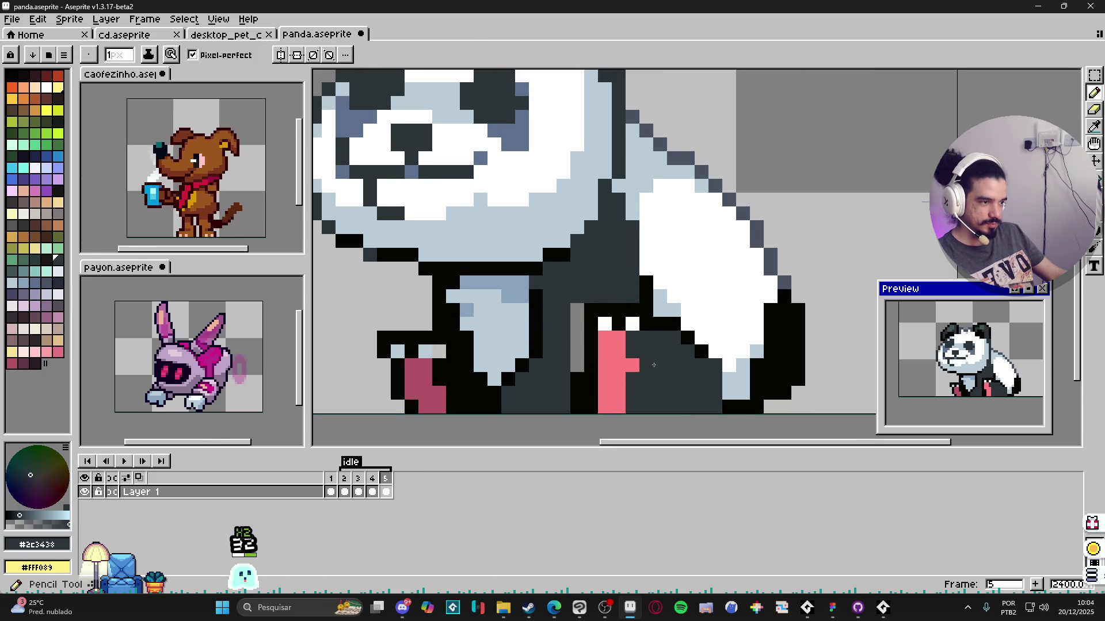
pyautogui.press('b')
# Step: Back on frame 4, nudge the left pink foot one pixel left and redo its dark outline pixels
pyautogui.press('Left')
pyautogui.scroll(-1, 585, 367)
pyautogui.press('m')
pyautogui.moveTo(432, 335)
pyautogui.mouseDown()
pyautogui.moveTo(476, 387)
pyautogui.moveTo(455, 359)
pyautogui.moveTo(439, 359)
pyautogui.moveTo(447, 380)
pyautogui.mouseUp()
pyautogui.press('b')
pyautogui.keyDown('alt'); pyautogui.click(445, 372); pyautogui.keyUp('alt')
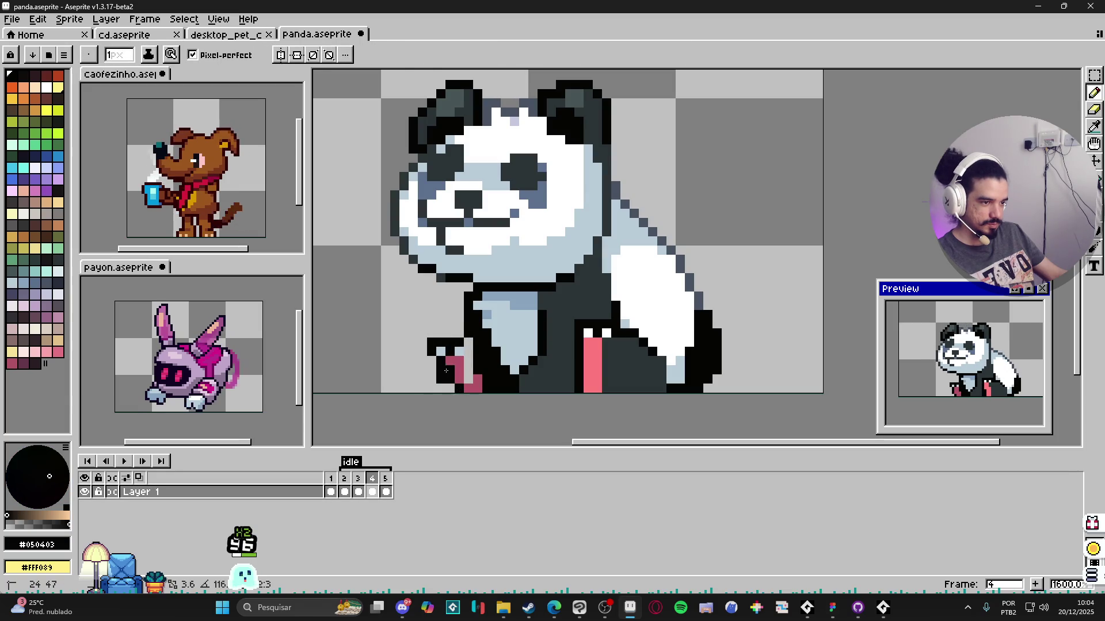
pyautogui.hotkey('ctrl', 'z')
pyautogui.keyDown('alt'); pyautogui.click(455, 357); pyautogui.keyUp('alt')
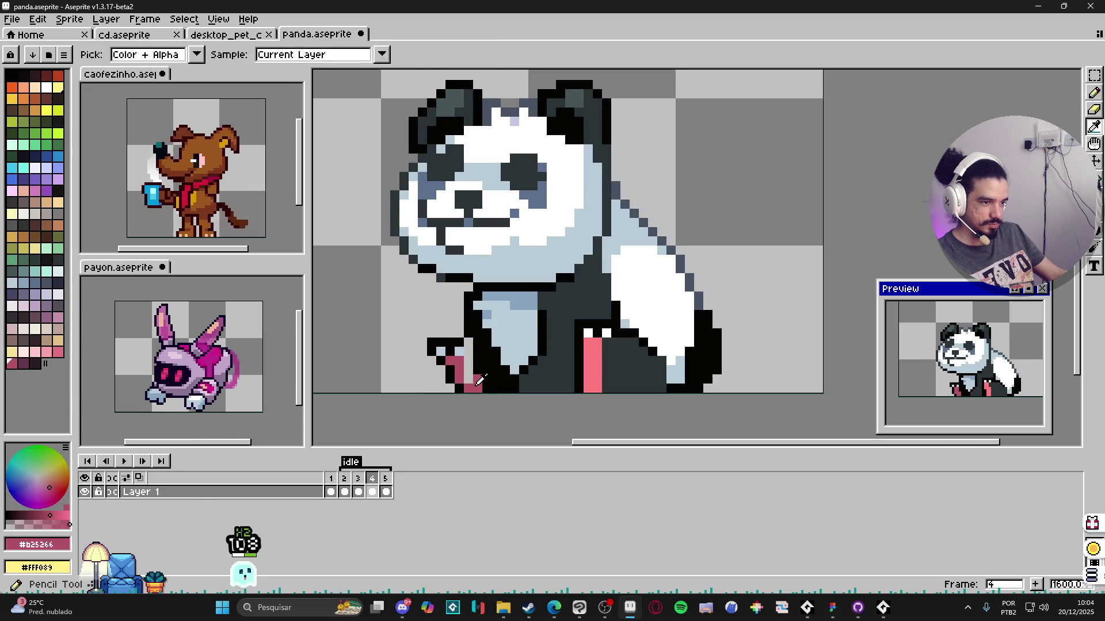
pyautogui.keyDown('alt'); pyautogui.click(468, 361); pyautogui.keyUp('alt')
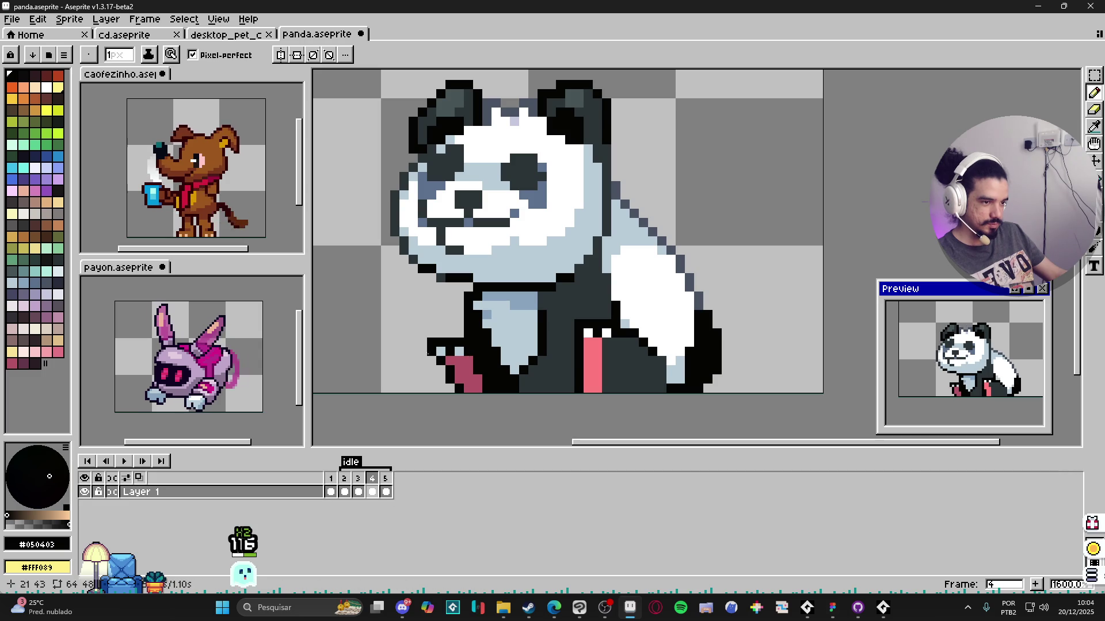
# Step: Reselect the panda's left foot on frame 4, then move on to frame 5
pyautogui.press('m')
pyautogui.moveTo(425, 335); pyautogui.dragTo(458, 400)
pyautogui.scroll(2, 466, 361)
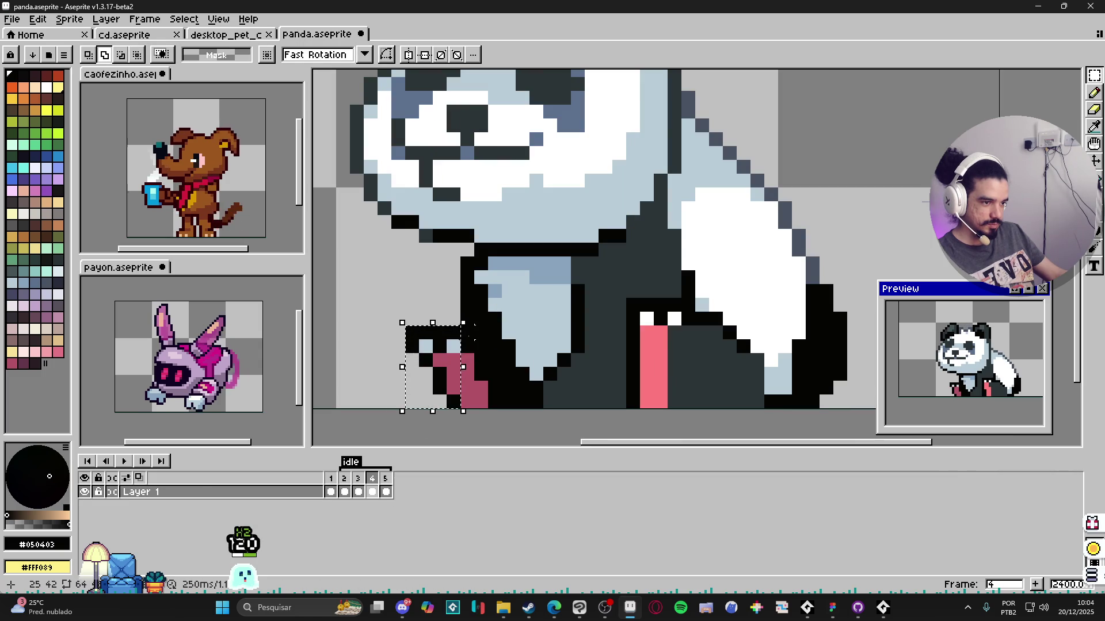
pyautogui.scroll(3, 482, 388)
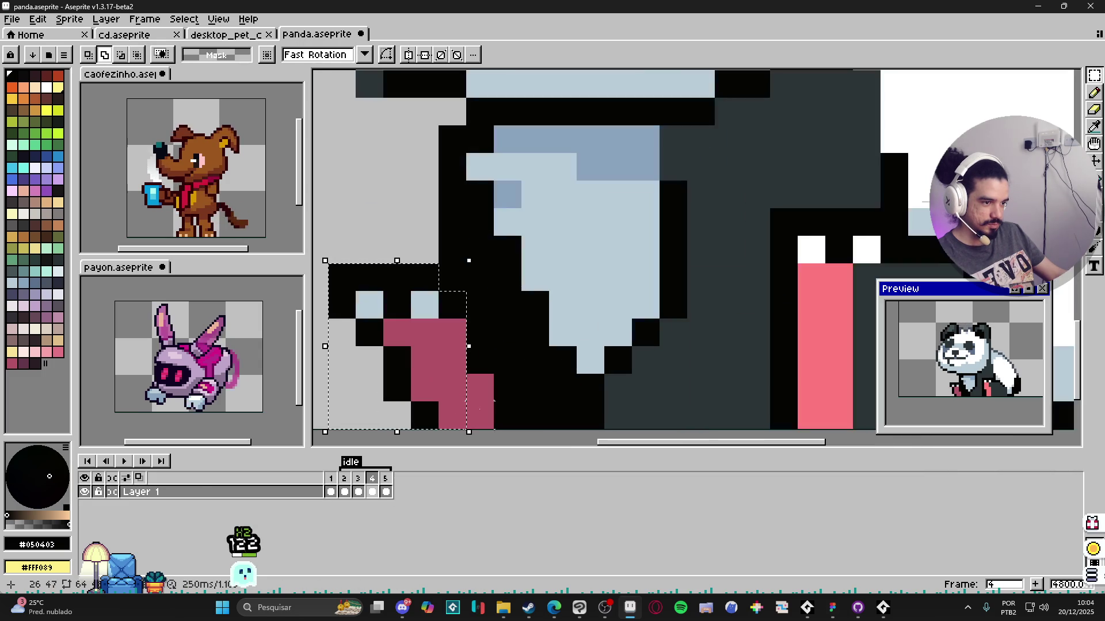
pyautogui.scroll(-3, 481, 365)
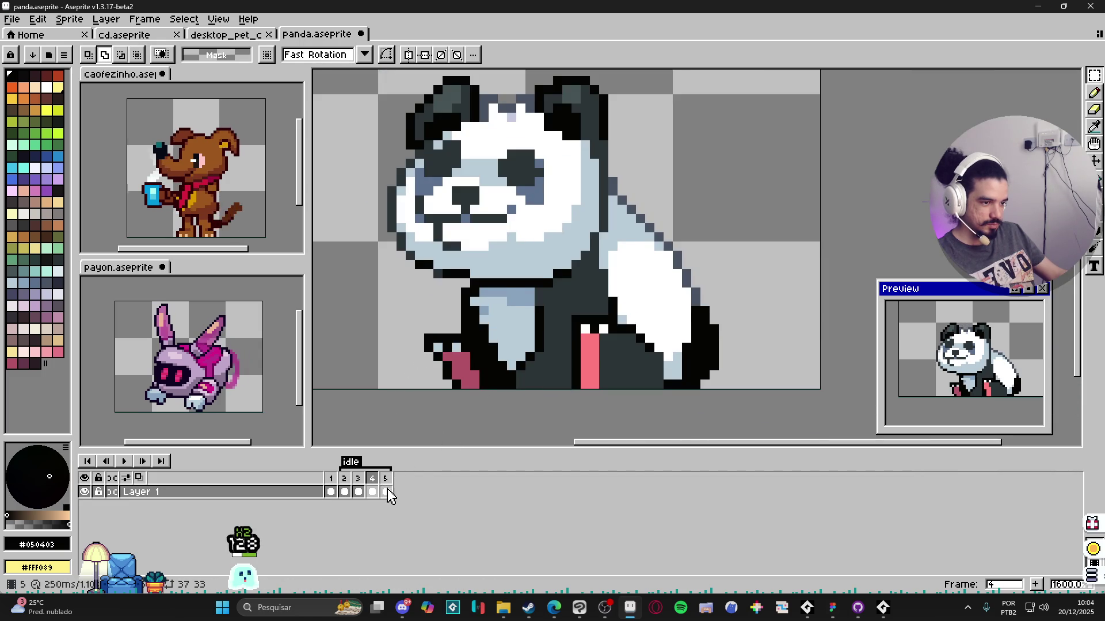
pyautogui.click(388, 495)
pyautogui.press('b')
pyautogui.scroll(2, 486, 351)
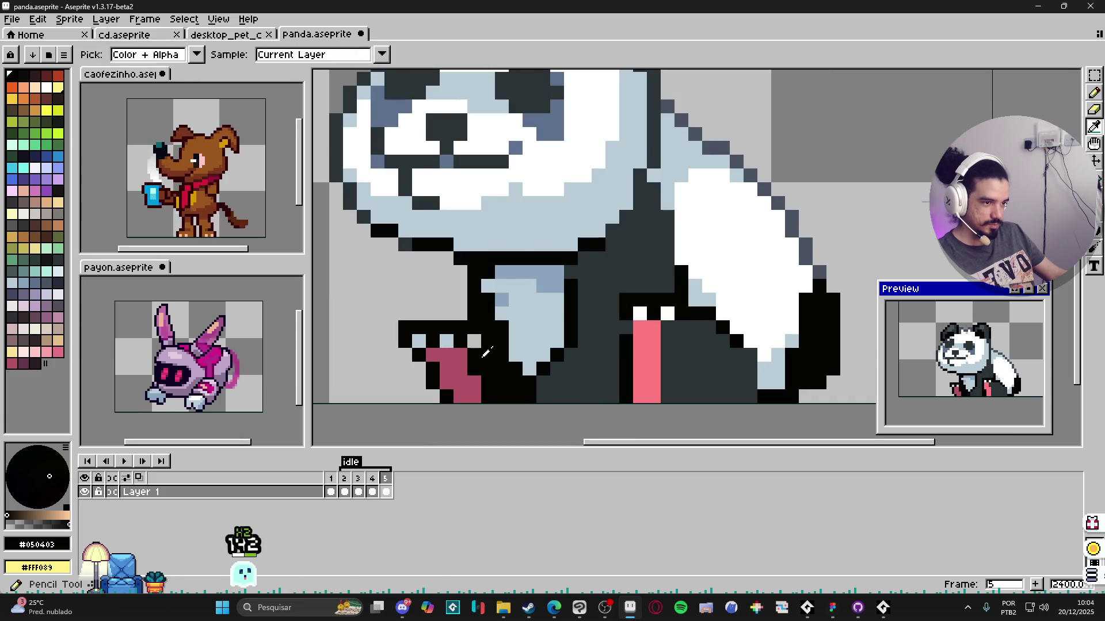
# Step: Erase a stray black pixel by frame 5's foot and head back toward the earlier idle frames
pyautogui.press('alt')
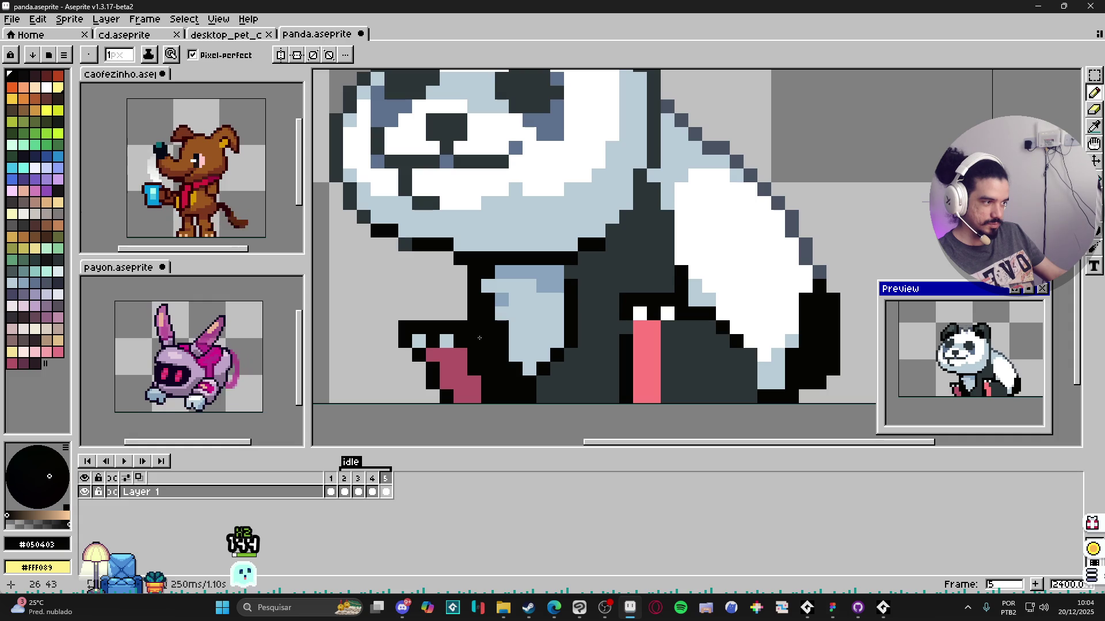
pyautogui.click(449, 344)
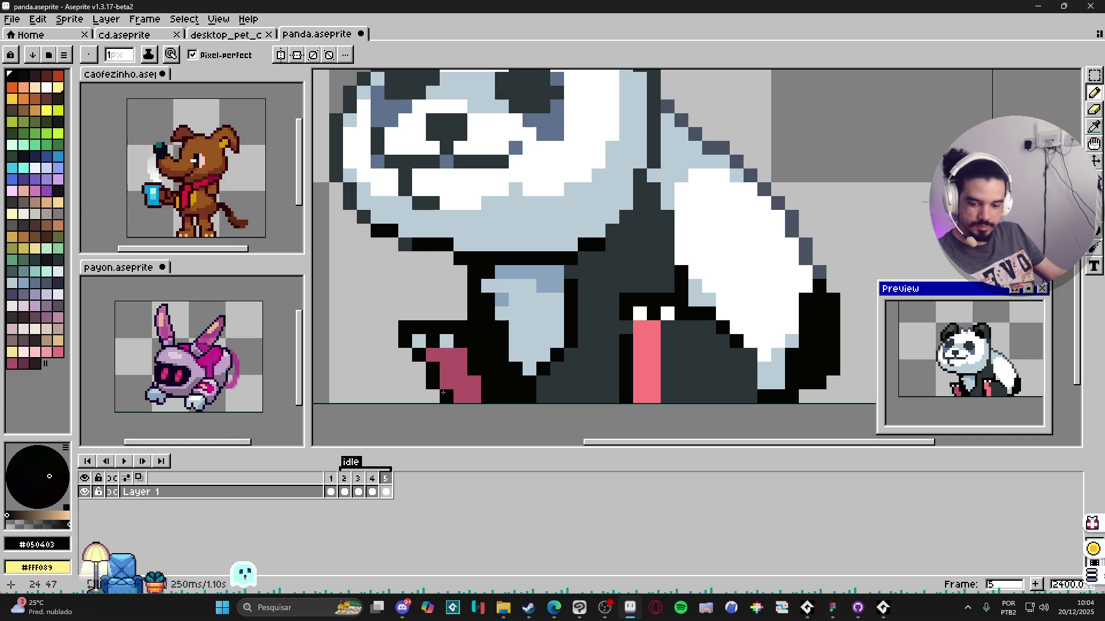
pyautogui.scroll(-3, 442, 393)
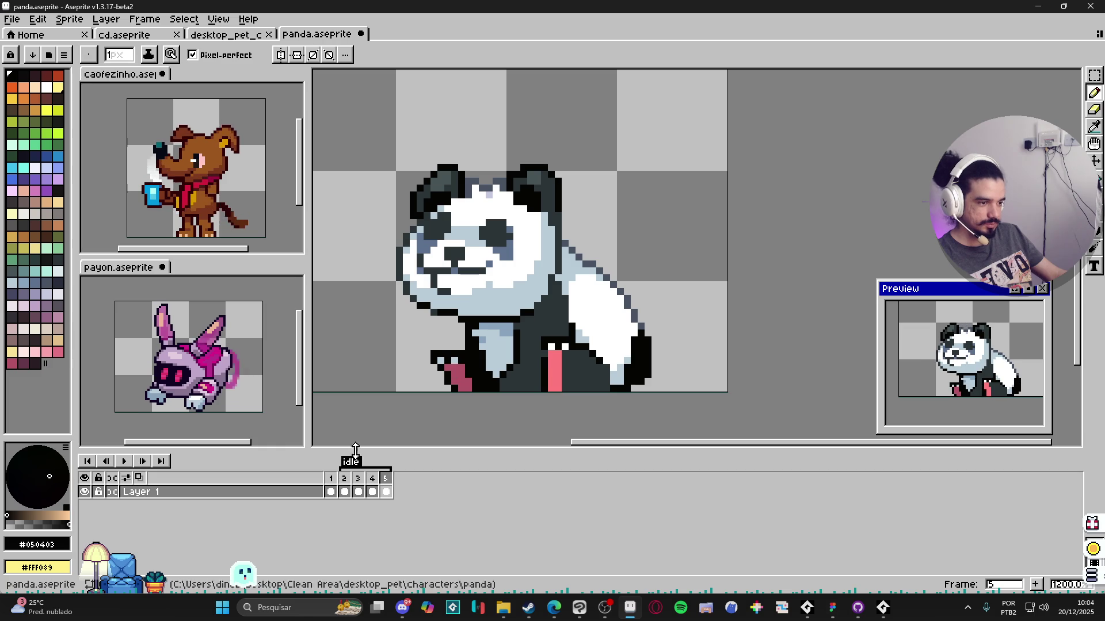
pyautogui.click(345, 491)
# Step: On frame 4, pick the light-blue chest colour #b8ccd8 and black for reworking the chest's left edge
pyautogui.click(372, 485)
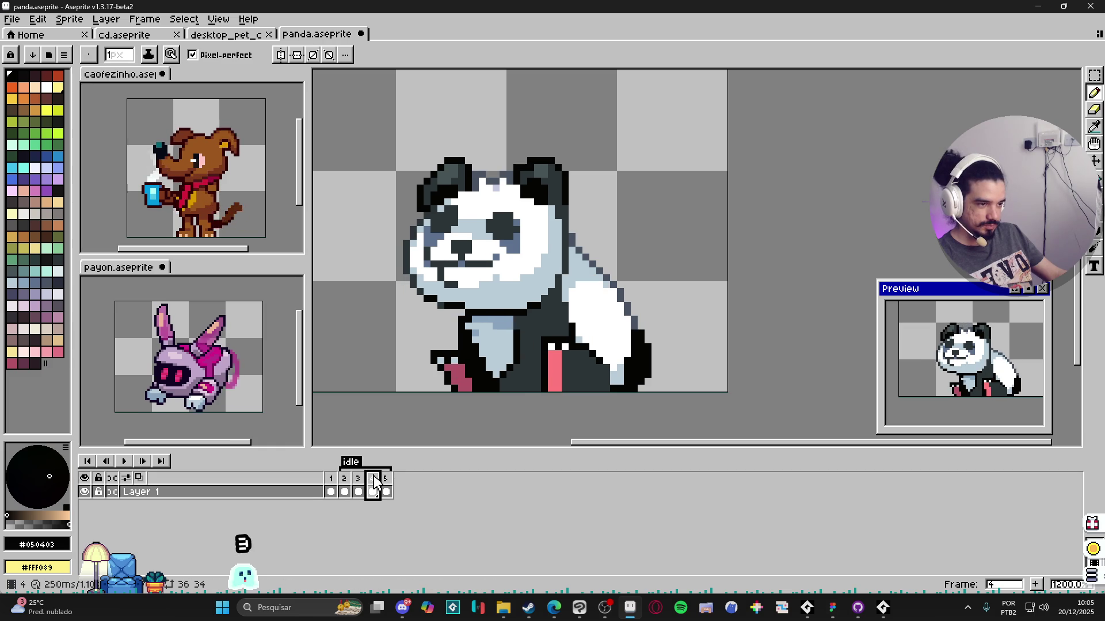
pyautogui.press('v')
pyautogui.scroll(1, 470, 353)
pyautogui.press('i')
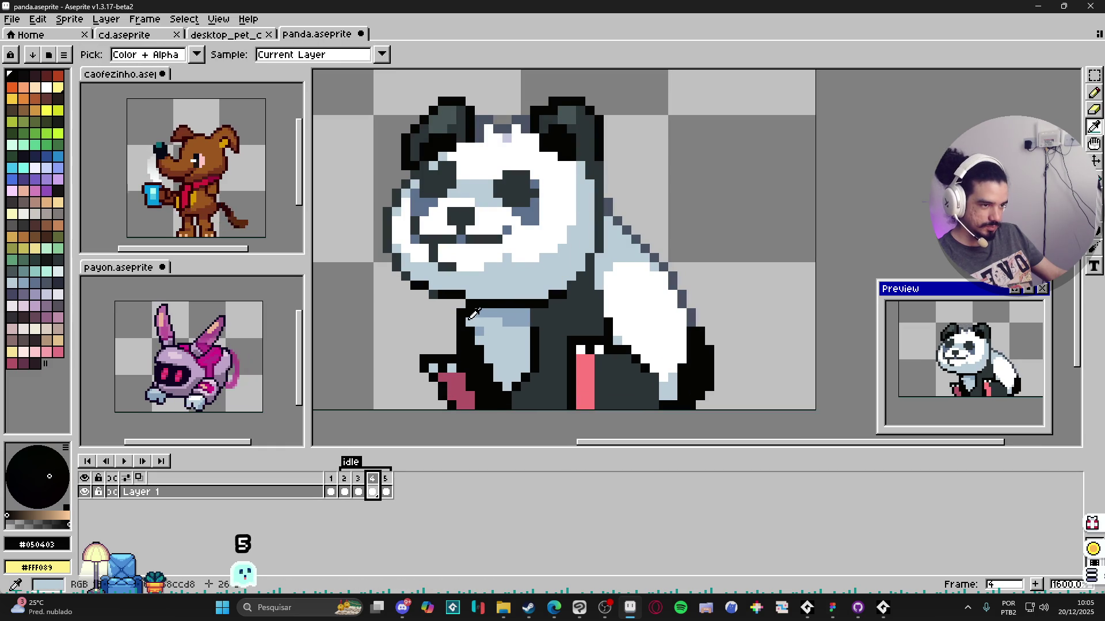
pyautogui.press('g')
pyautogui.press('b')
pyautogui.press('e')
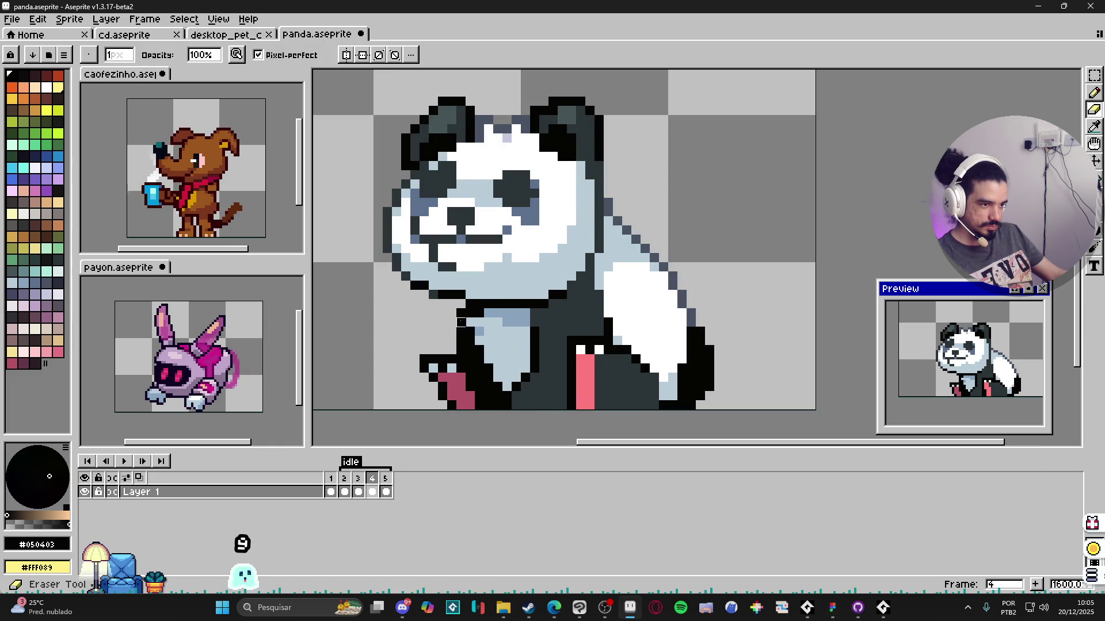
pyautogui.press('b')
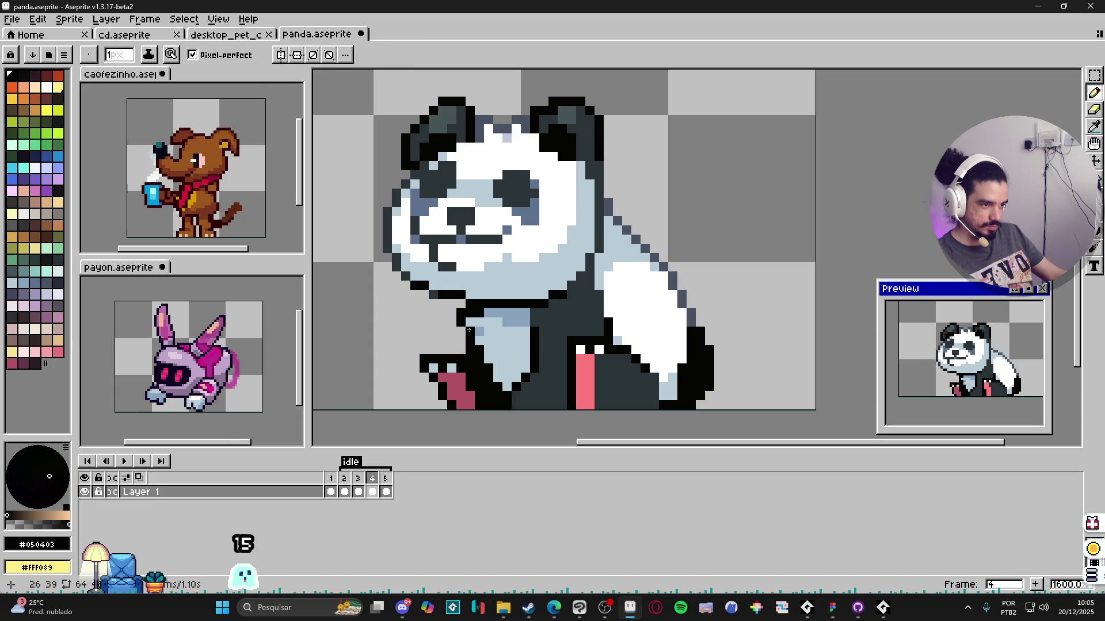
pyautogui.keyDown('alt'); pyautogui.click(472, 329); pyautogui.keyUp('alt')
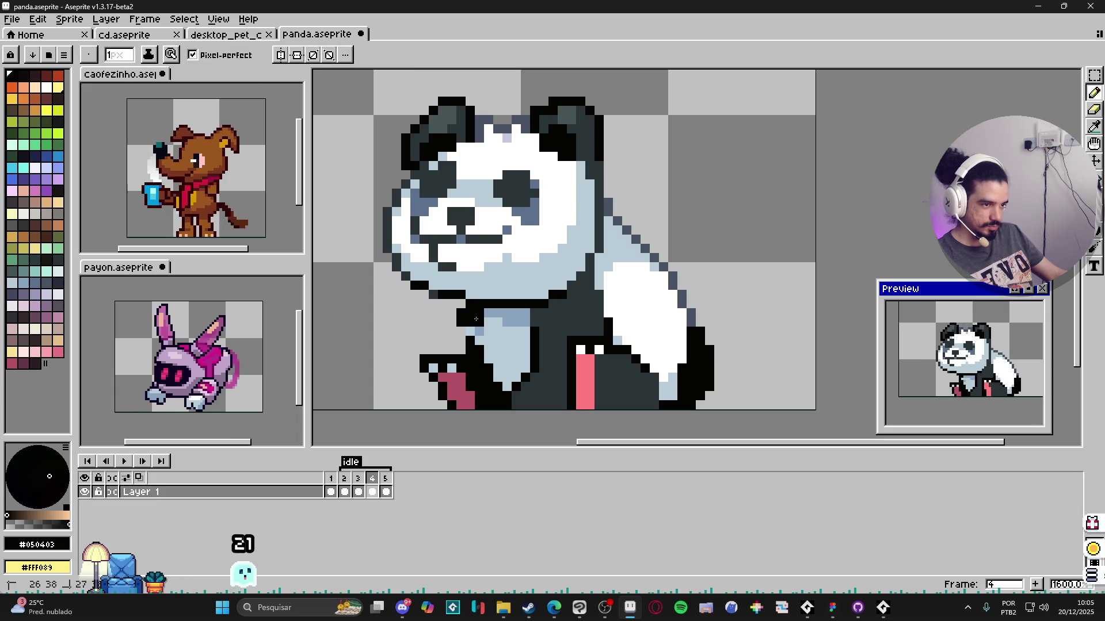
pyautogui.press('e')
pyautogui.press('b')
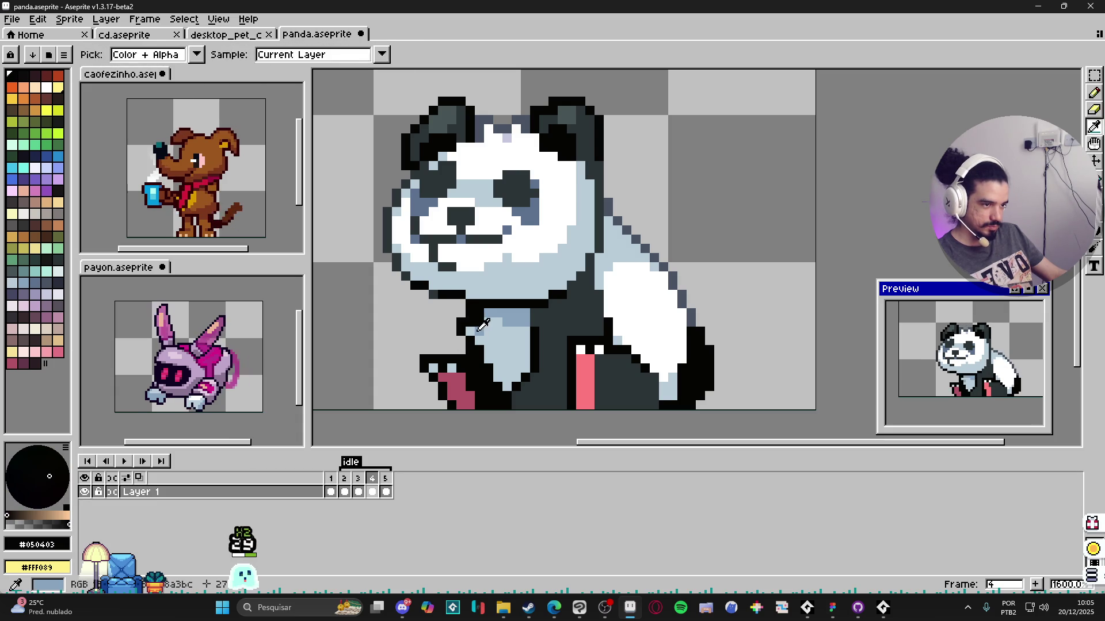
# Step: Redraw the left edge of the chest patch, alternating light-blue and black pixels
pyautogui.keyDown('alt'); pyautogui.click(475, 329); pyautogui.keyUp('alt')
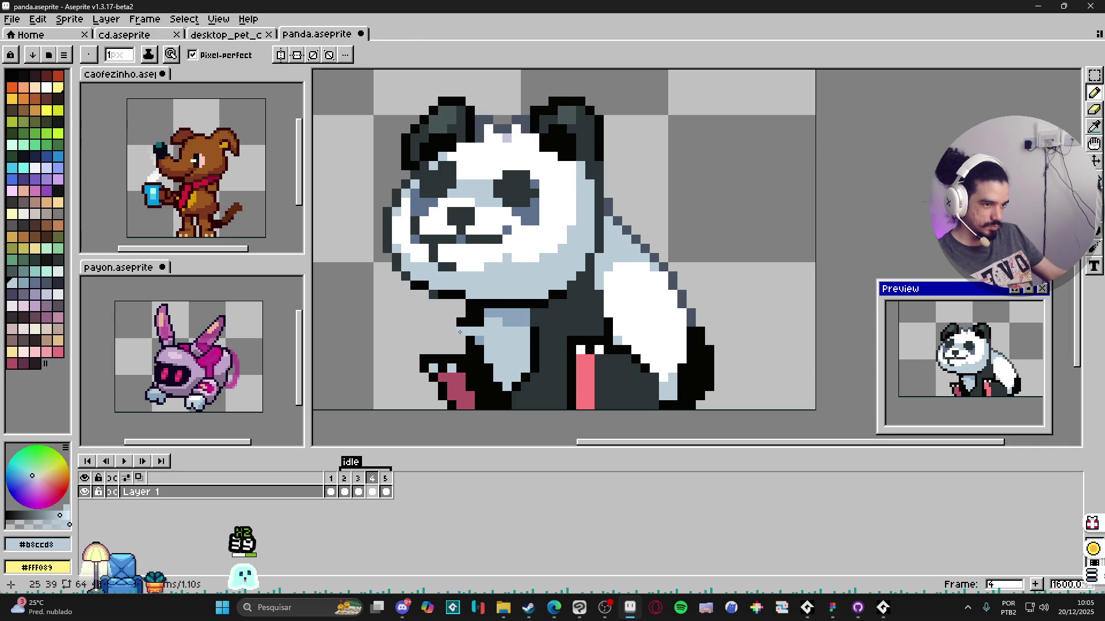
pyautogui.press('alt')
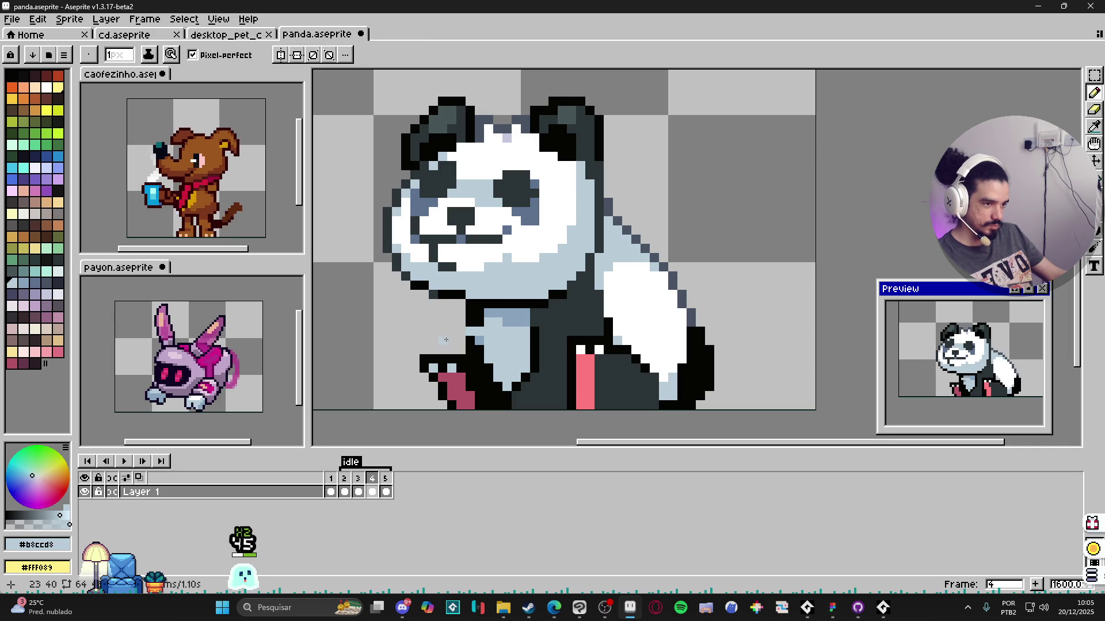
pyautogui.keyDown('alt'); pyautogui.click(476, 339); pyautogui.keyUp('alt')
pyautogui.keyDown('alt'); pyautogui.click(474, 340); pyautogui.keyUp('alt')
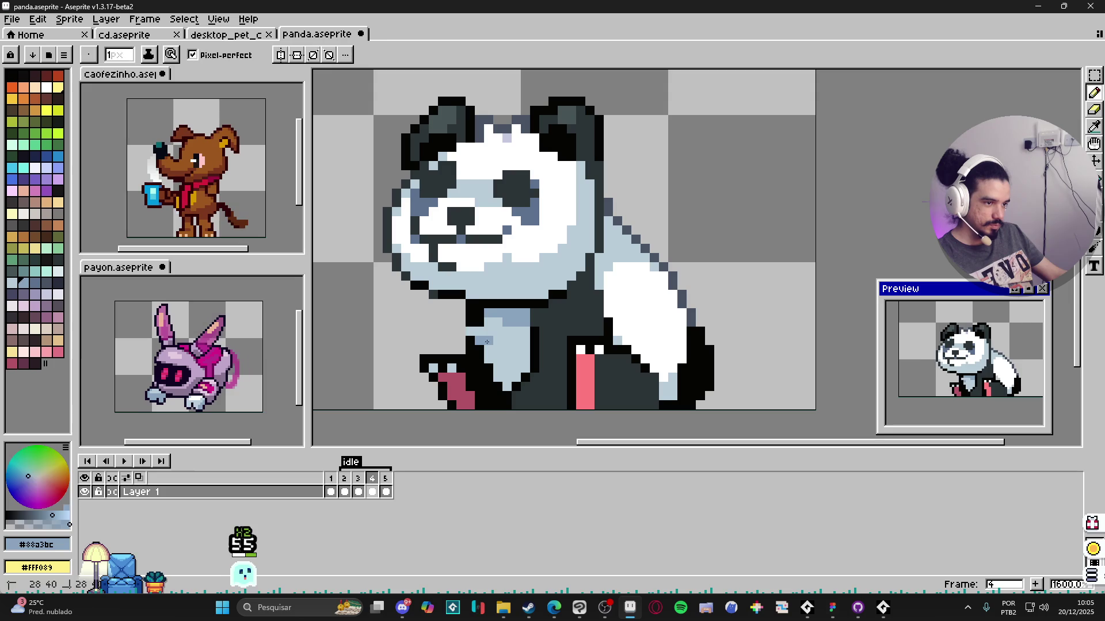
pyautogui.press('alt')
pyautogui.keyDown('alt'); pyautogui.click(490, 340); pyautogui.keyUp('alt')
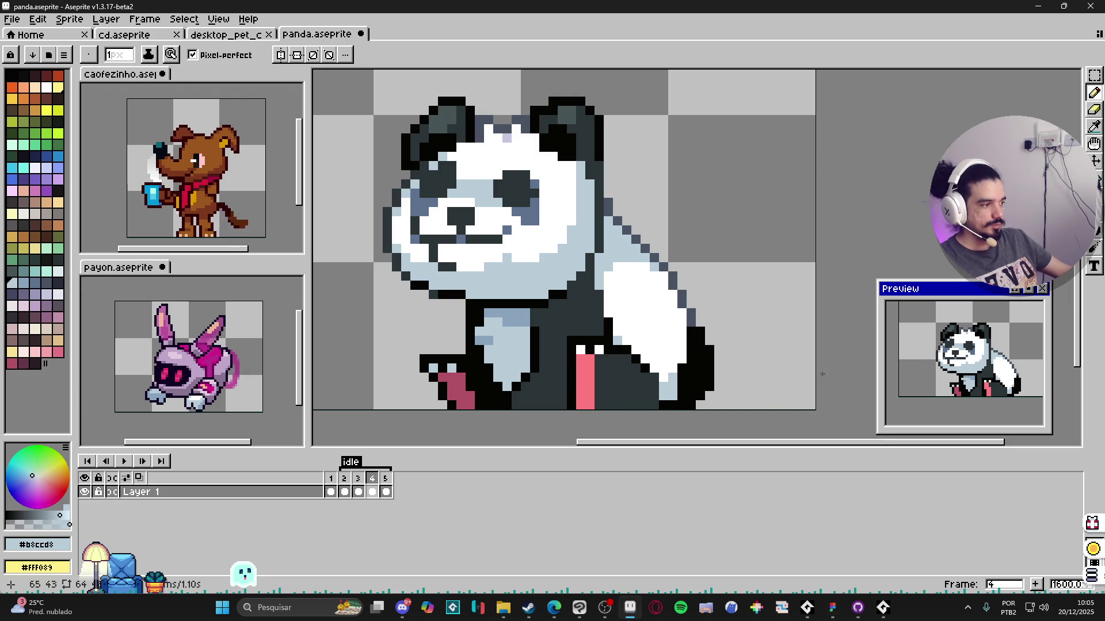
# Step: Pick the dark grey #465456 and add shading beside the pink paw on frames 2 and 3
pyautogui.click(330, 490)
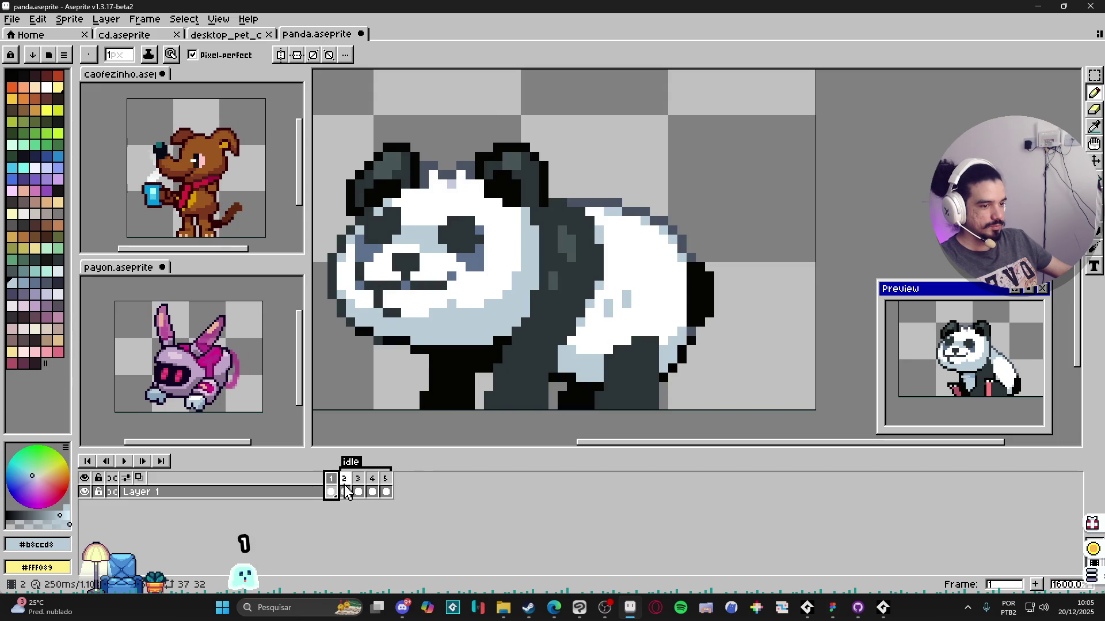
pyautogui.click(345, 492)
pyautogui.keyDown('alt'); pyautogui.click(602, 380); pyautogui.keyUp('alt')
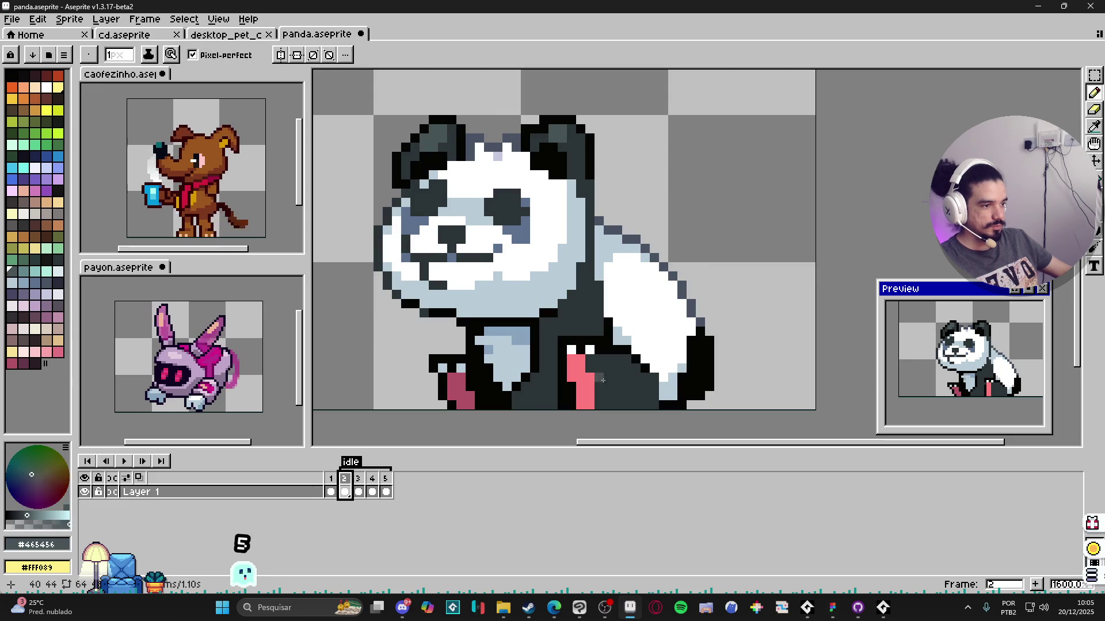
pyautogui.press('+')
pyautogui.press('-')
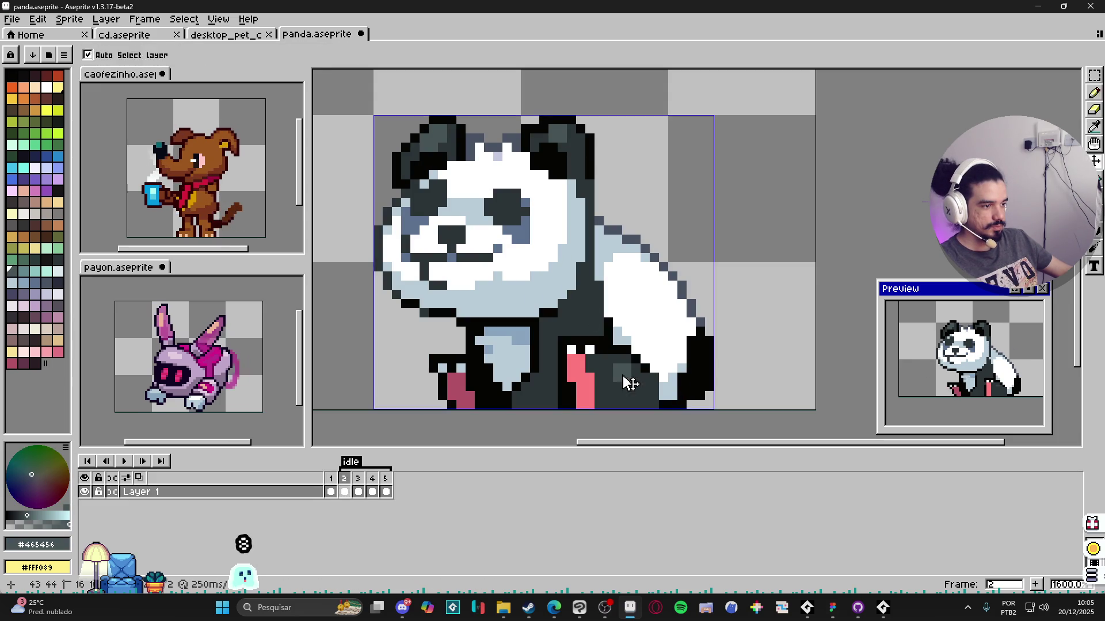
pyautogui.scroll(-3, 639, 378)
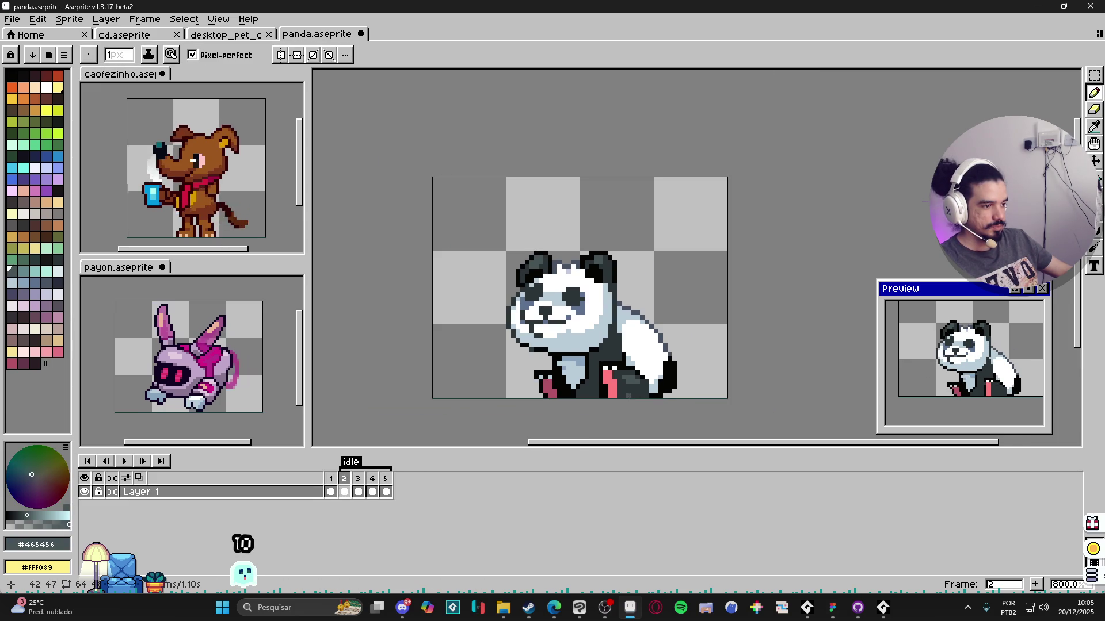
pyautogui.click(357, 491)
pyautogui.press('+')
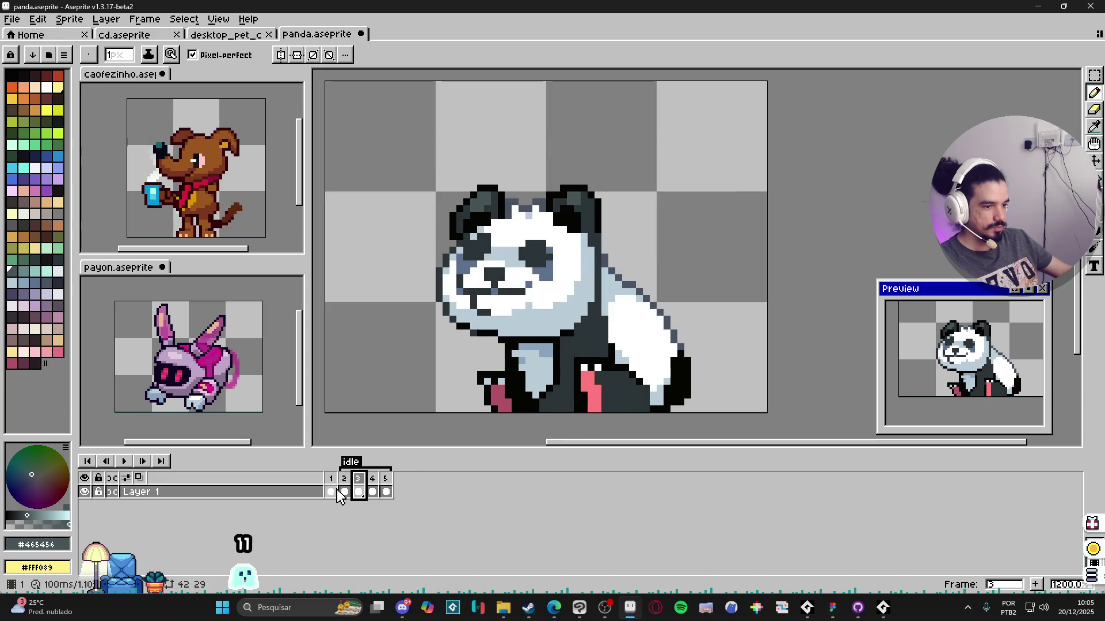
pyautogui.click(344, 491)
pyautogui.press('+')
pyautogui.press('w')
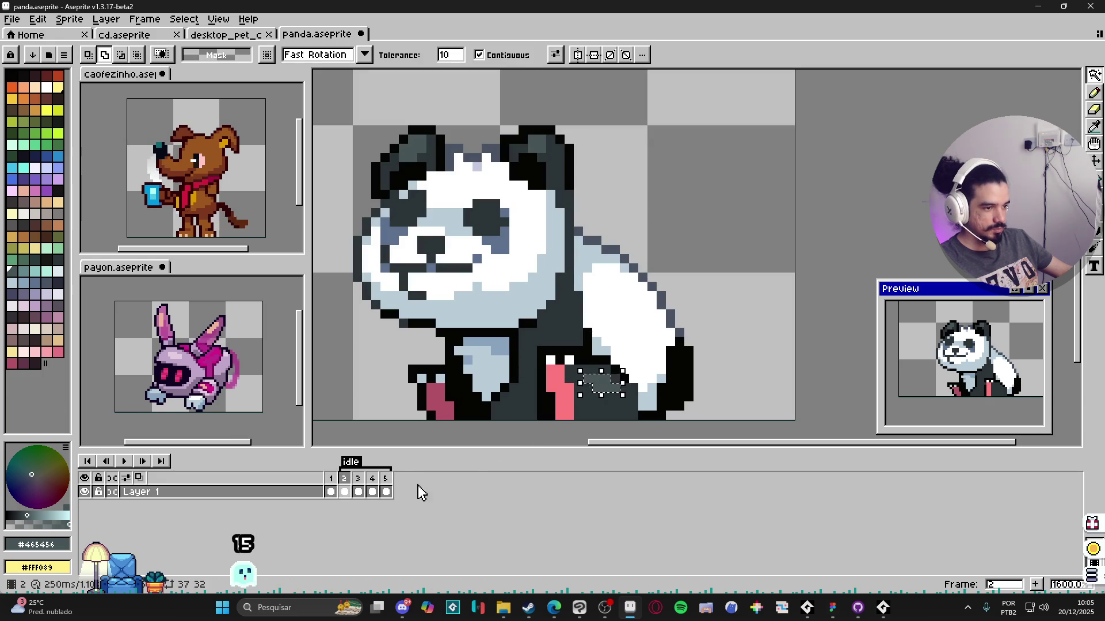
pyautogui.hotkey('ctrl', 'd')
# Step: Shade beside the paw on frames 4 and 5, then draw a short black stroke at the mouth on frame 5
pyautogui.click(357, 491)
pyautogui.press('b')
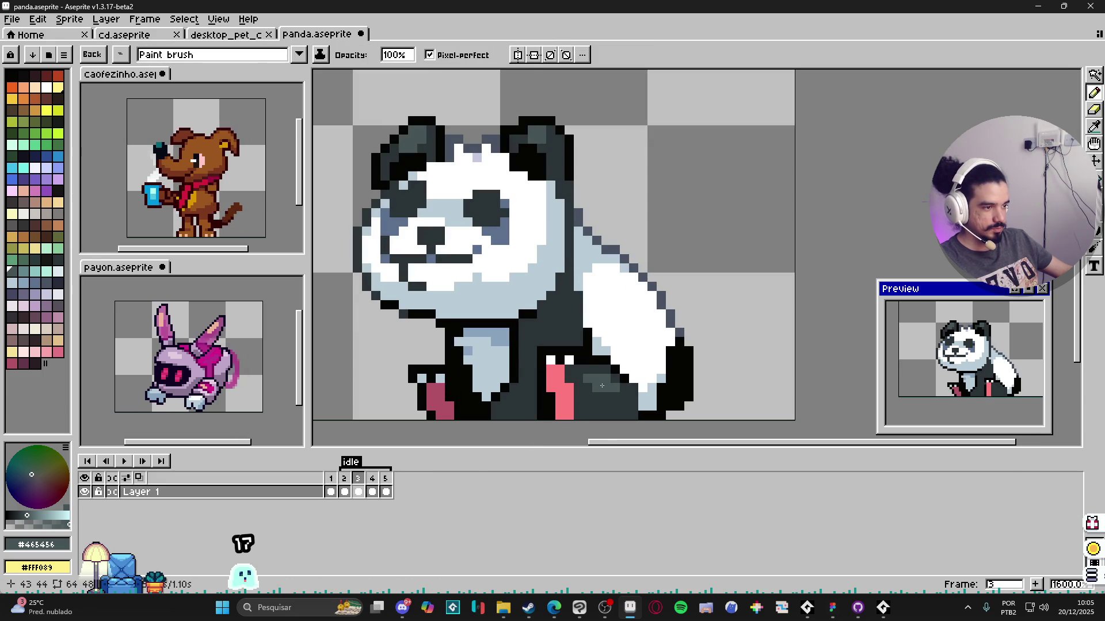
pyautogui.press('Right')
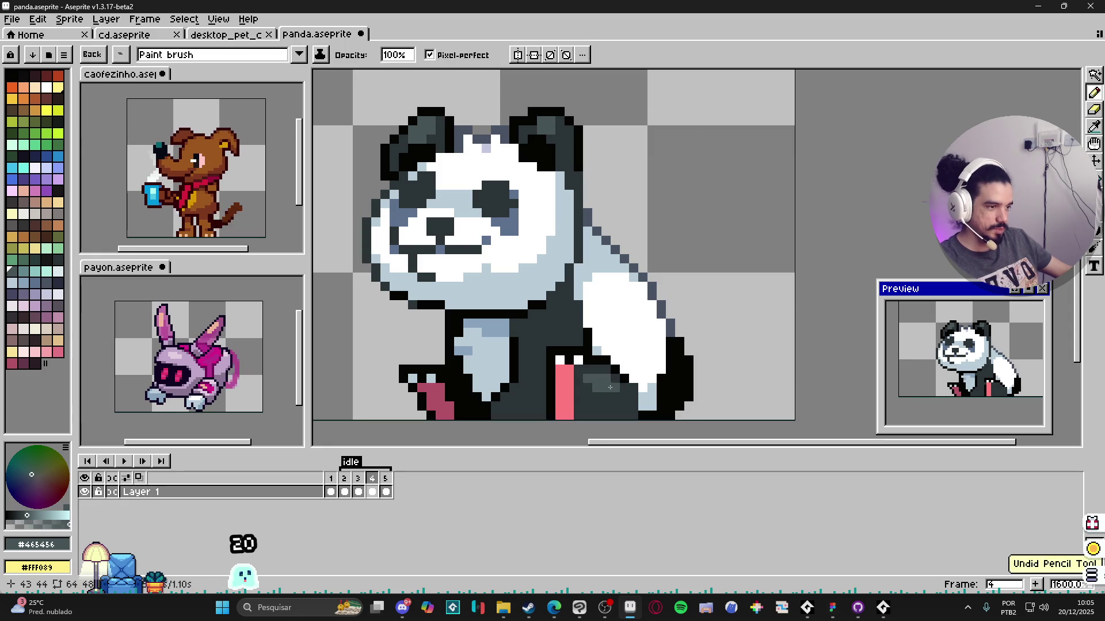
pyautogui.press('Right')
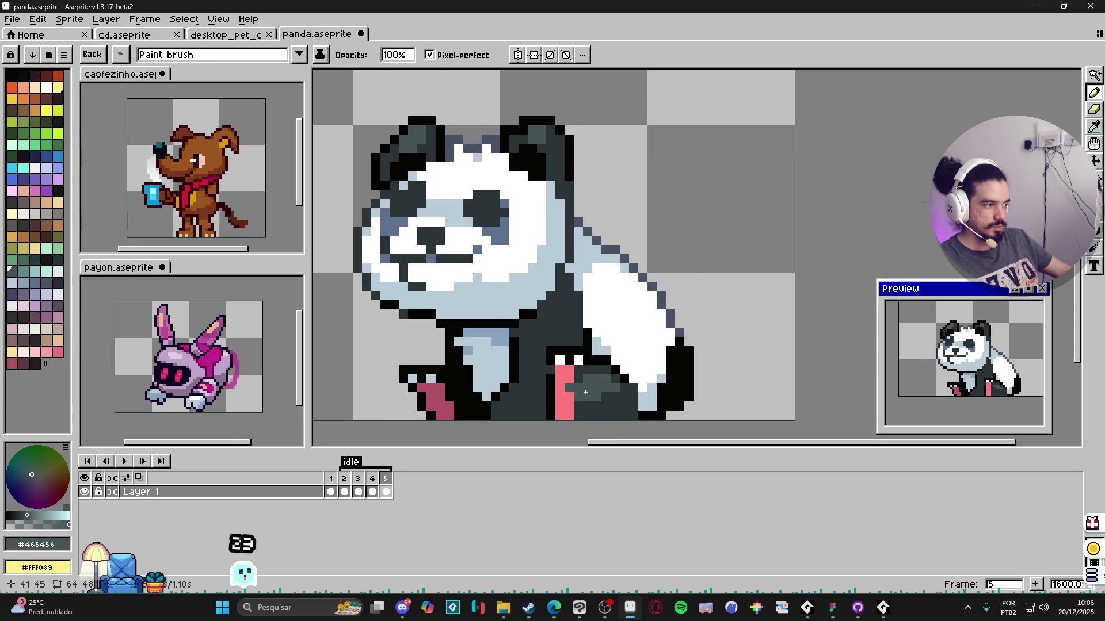
pyautogui.keyDown('alt'); pyautogui.click(496, 306); pyautogui.keyUp('alt')
pyautogui.moveTo(474, 298); pyautogui.dragTo(495, 306)
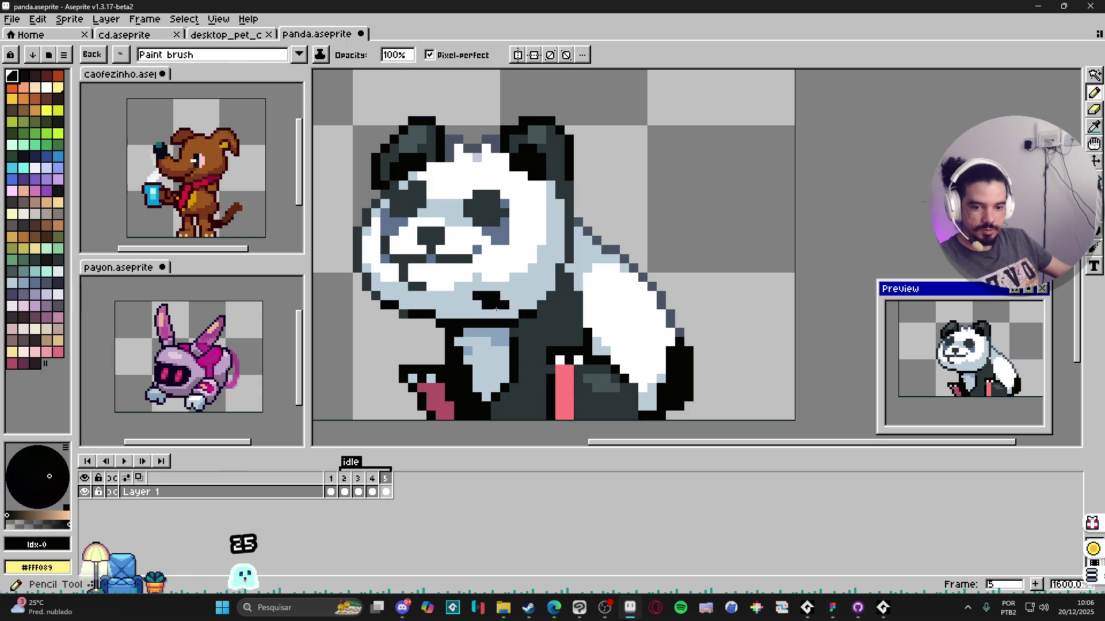
pyautogui.scroll(-2, 495, 306)
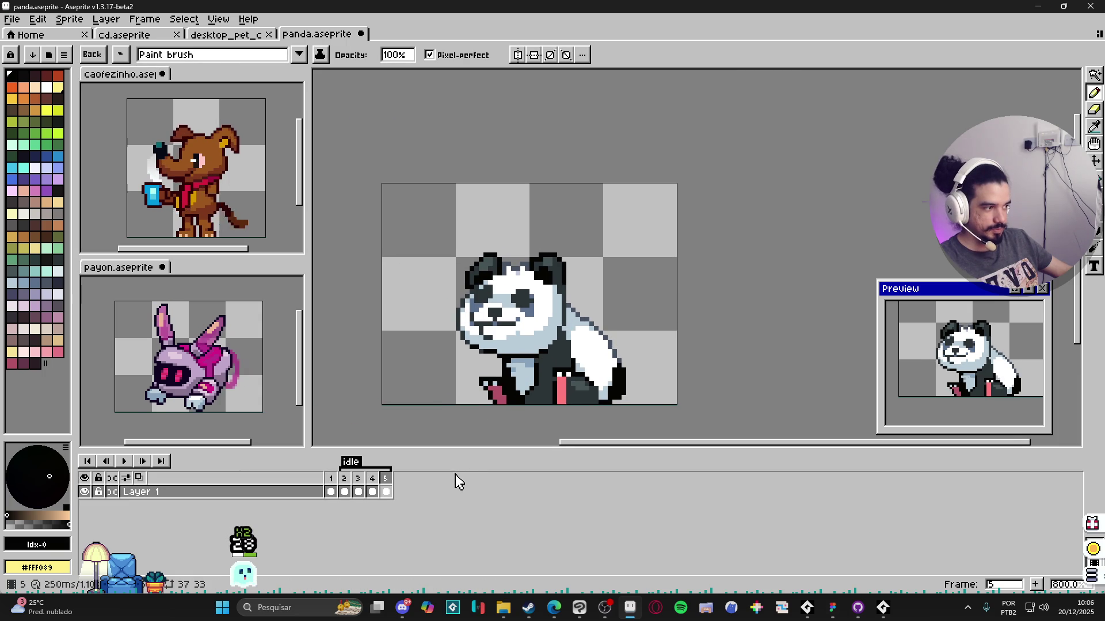
# Step: Add a sixth frame after the standing pose and tag it 'walk'
pyautogui.click(331, 486)
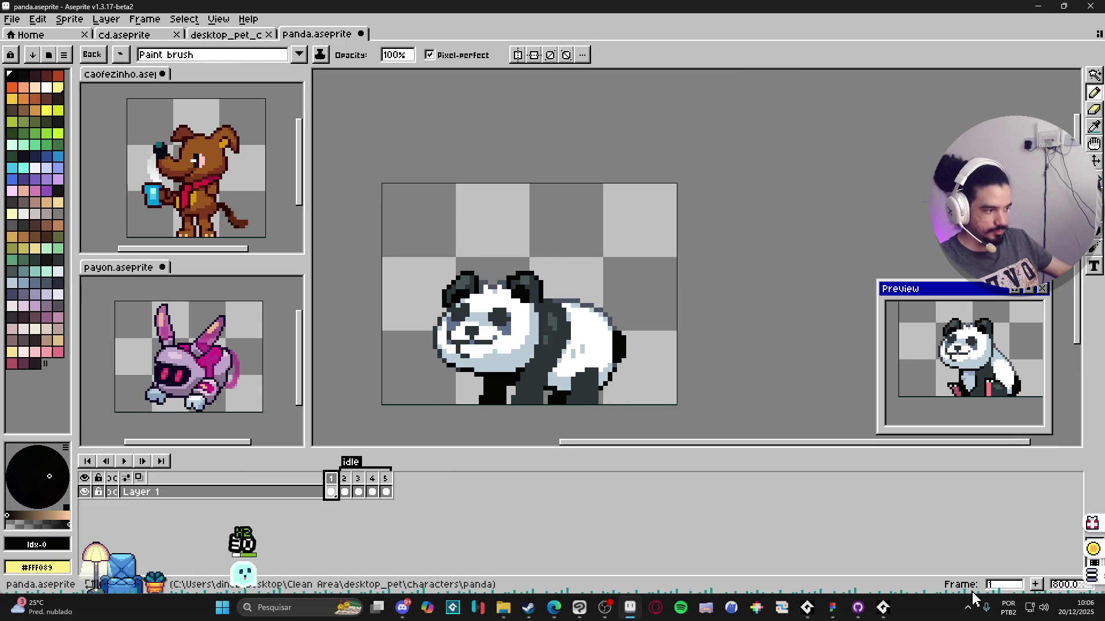
pyautogui.click(1033, 585)
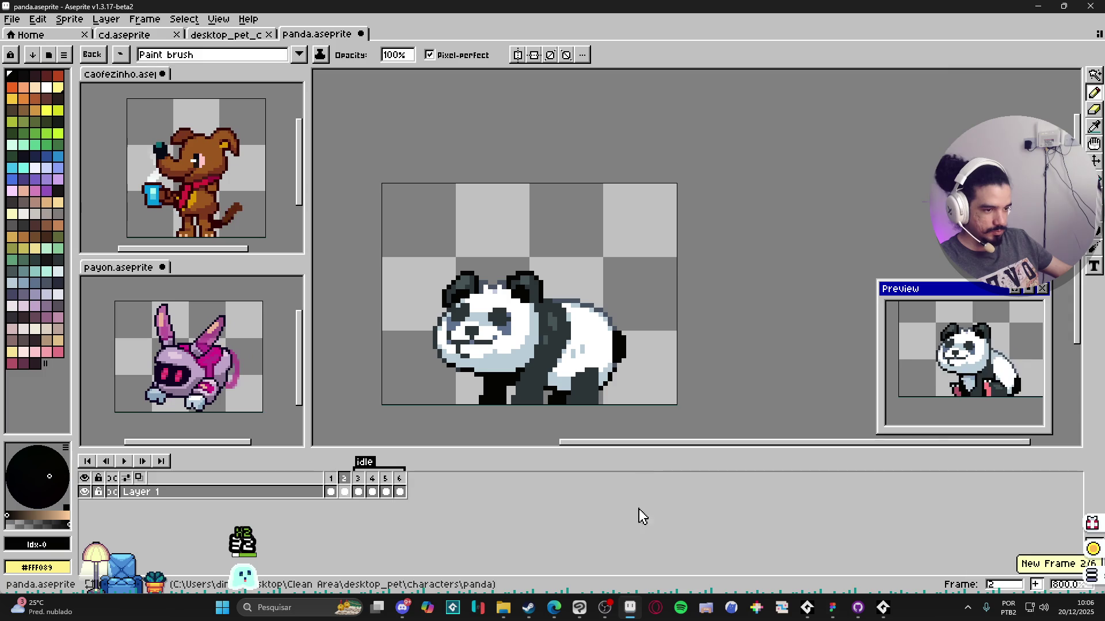
pyautogui.rightClick(400, 485)
pyautogui.click(486, 530)
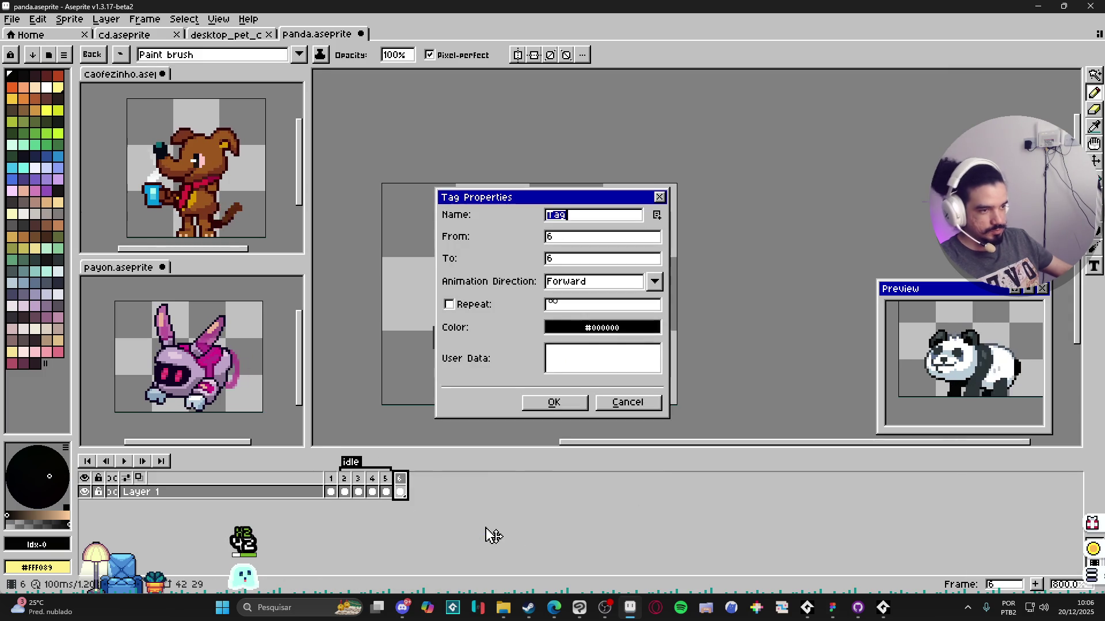
pyautogui.write('walk')
pyautogui.press('Return')
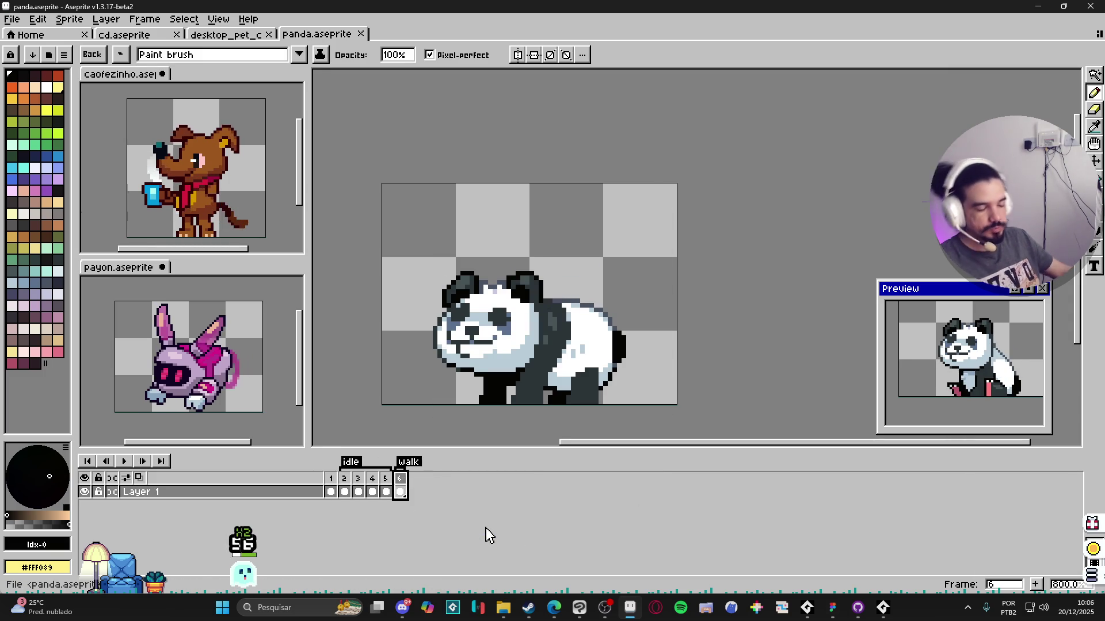
# Step: Save the panda file and step back to frame 5 to review
pyautogui.hotkey('ctrl', 's')
pyautogui.click(399, 491)
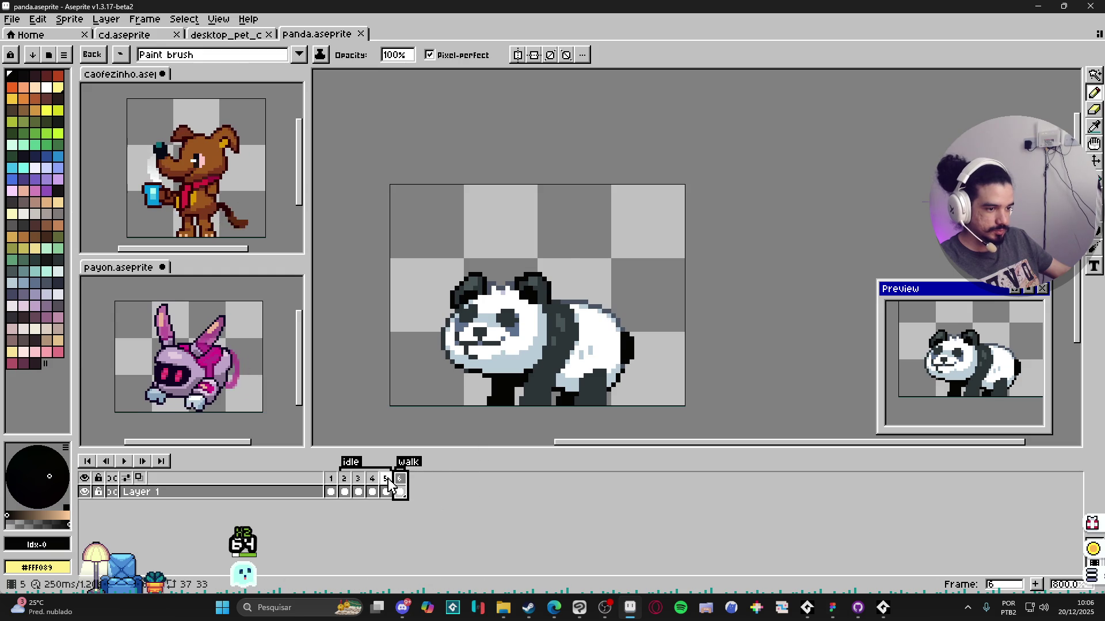
pyautogui.press('Left')
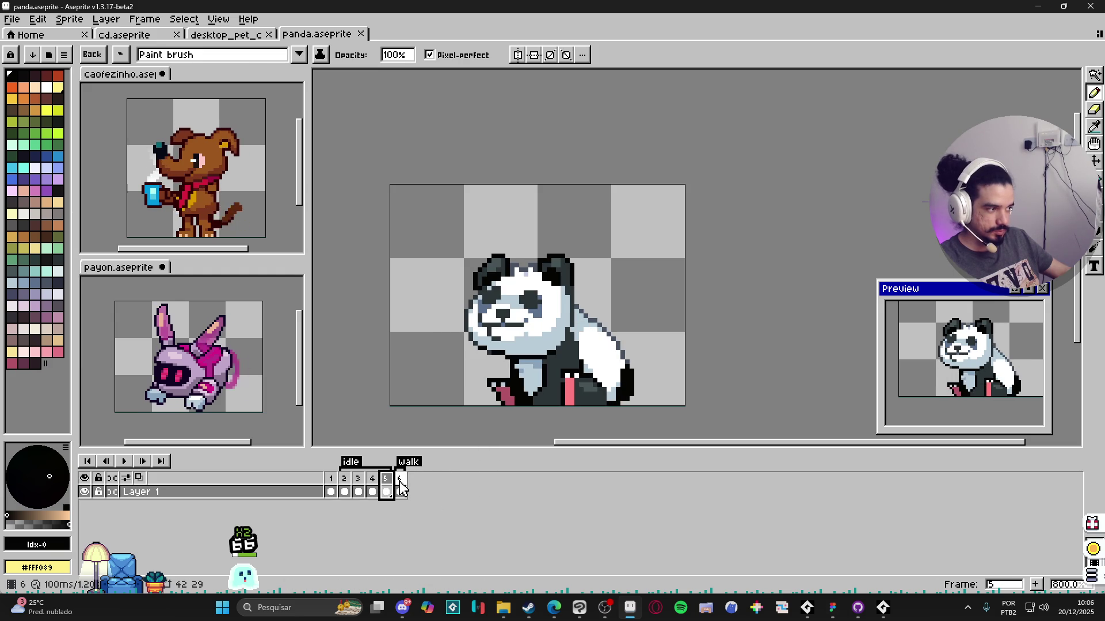
# Step: Duplicate frame 6's walking pose into a new frame 7 of the walk tag
pyautogui.click(399, 489)
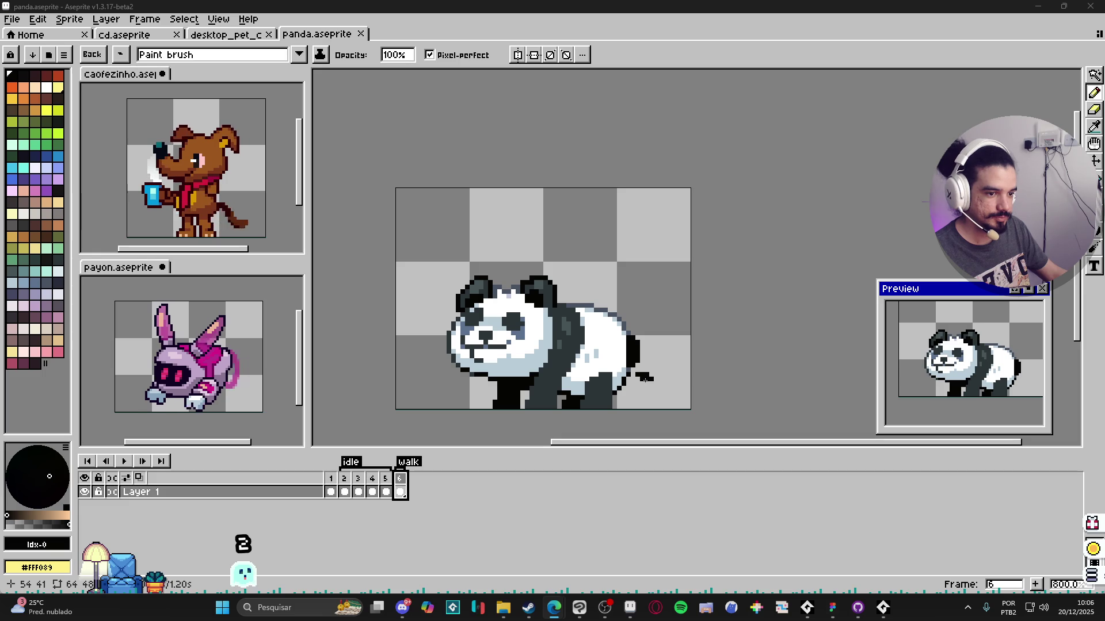
pyautogui.press('Left')
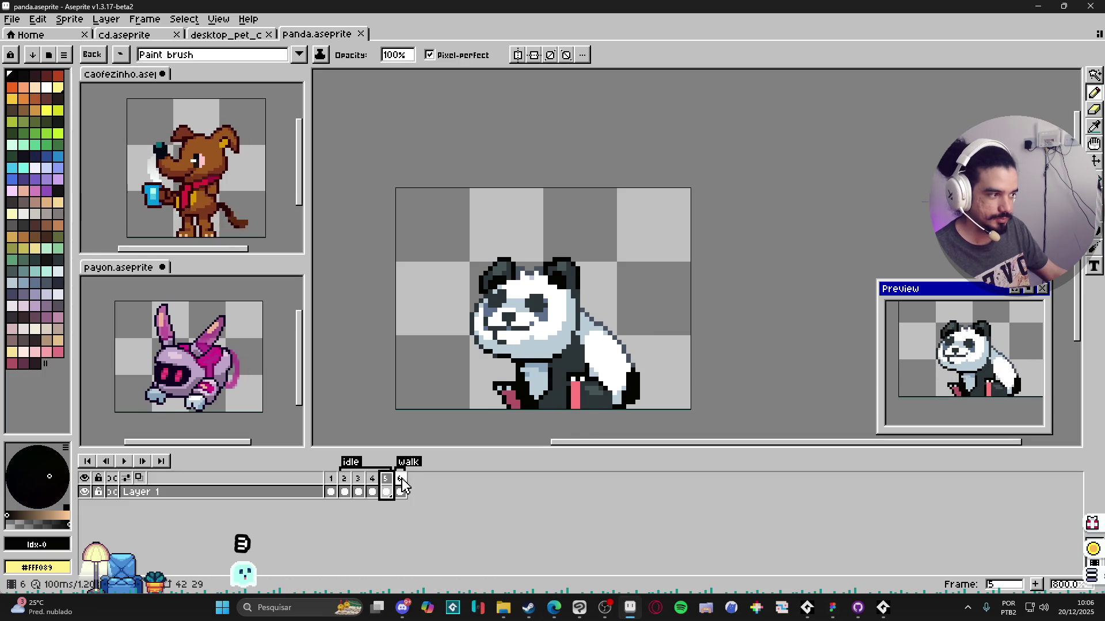
pyautogui.click(402, 485)
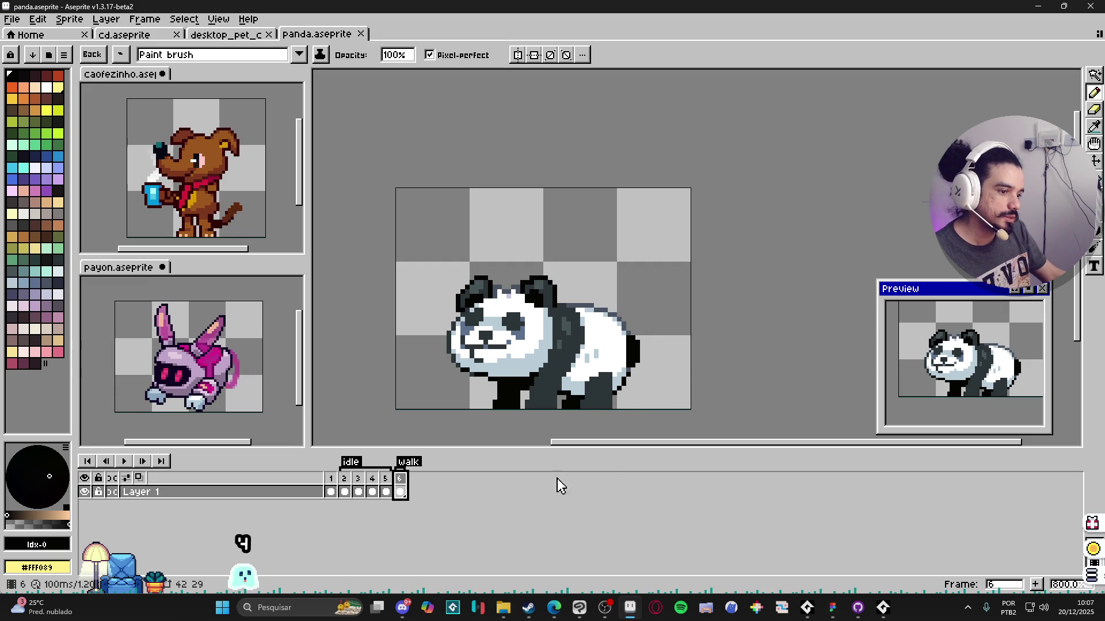
pyautogui.click(1036, 586)
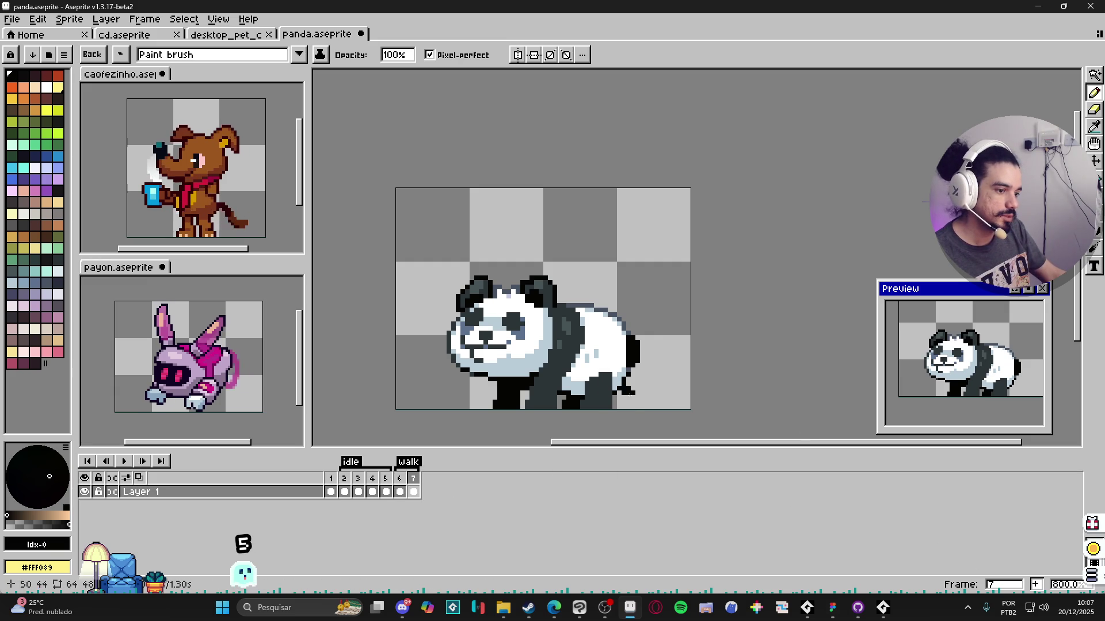
# Step: Nudge the panda up one pixel, then raise and rotate the back leg into a stride
pyautogui.press('v')
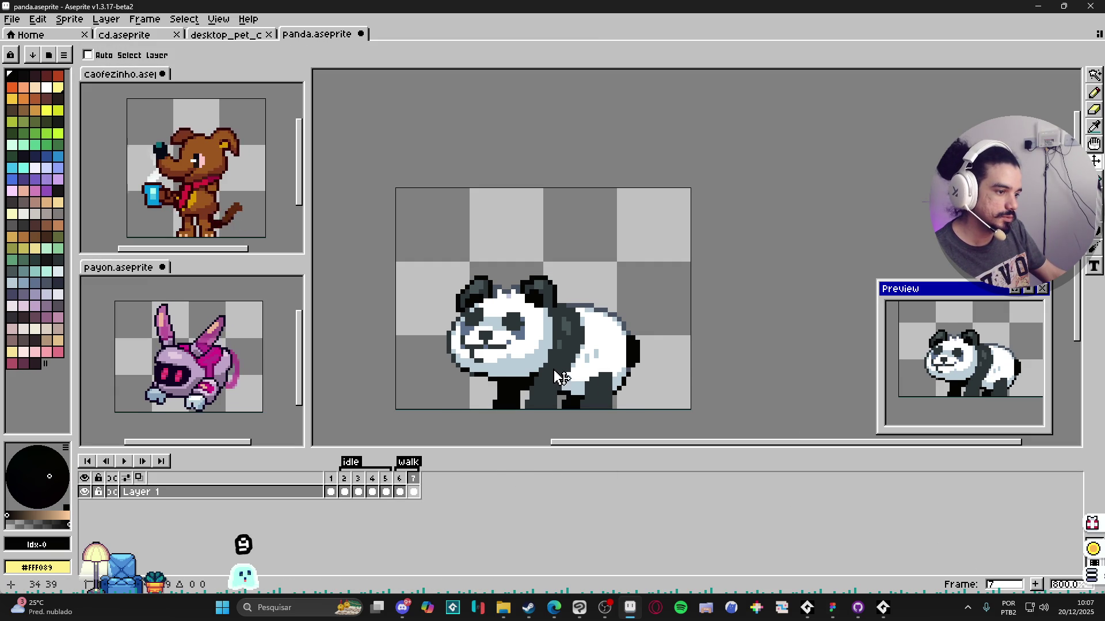
pyautogui.moveTo(547, 383); pyautogui.dragTo(546, 378)
pyautogui.scroll(2, 623, 398)
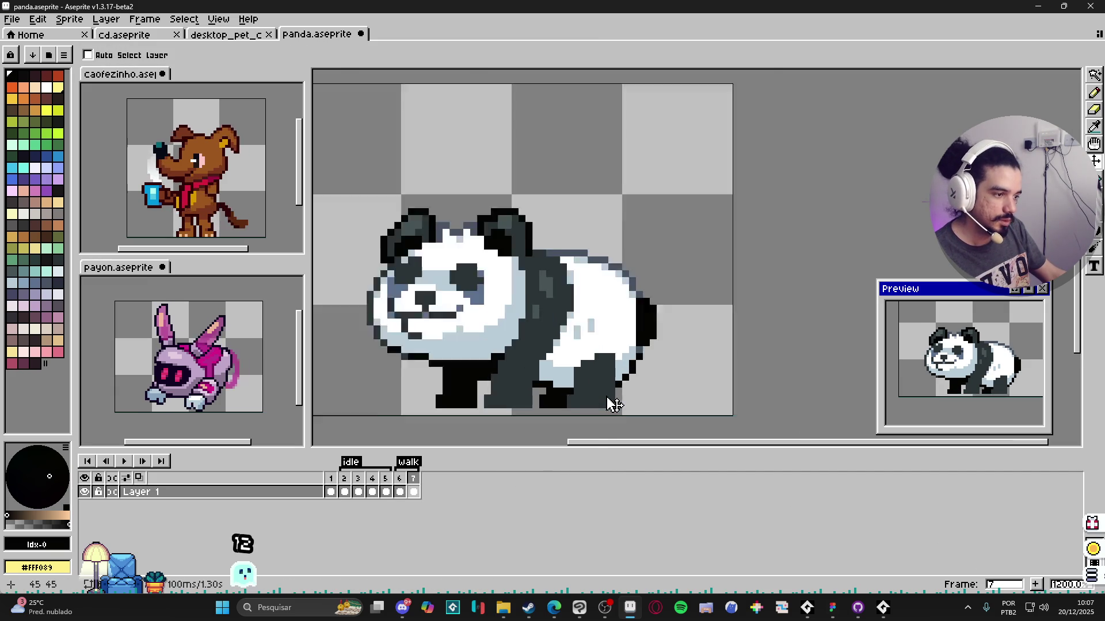
pyautogui.scroll(1, 617, 404)
pyautogui.press('m')
pyautogui.moveTo(618, 413); pyautogui.dragTo(562, 355)
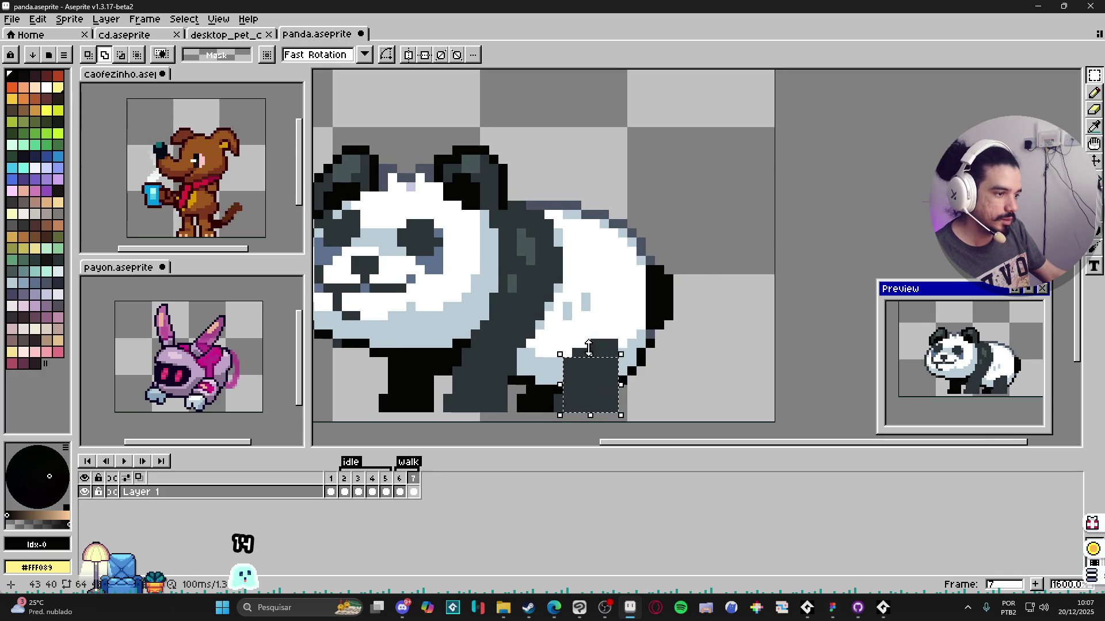
pyautogui.scroll(1, 575, 349)
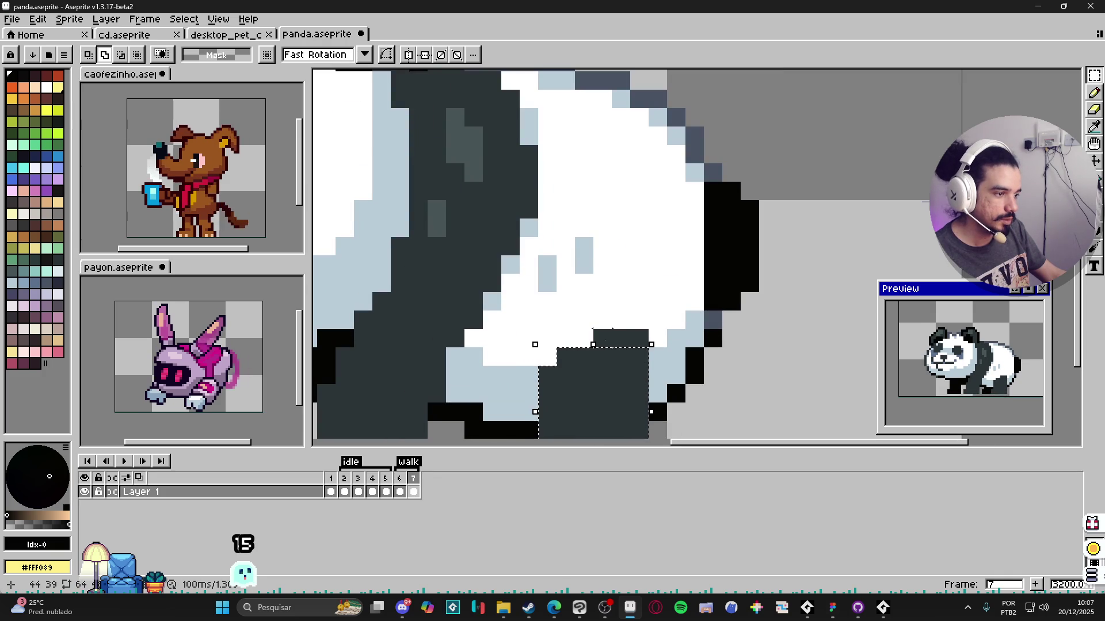
pyautogui.moveTo(574, 349); pyautogui.dragTo(573, 321)
pyautogui.scroll(-1, 621, 373)
pyautogui.moveTo(647, 308); pyautogui.dragTo(662, 382)
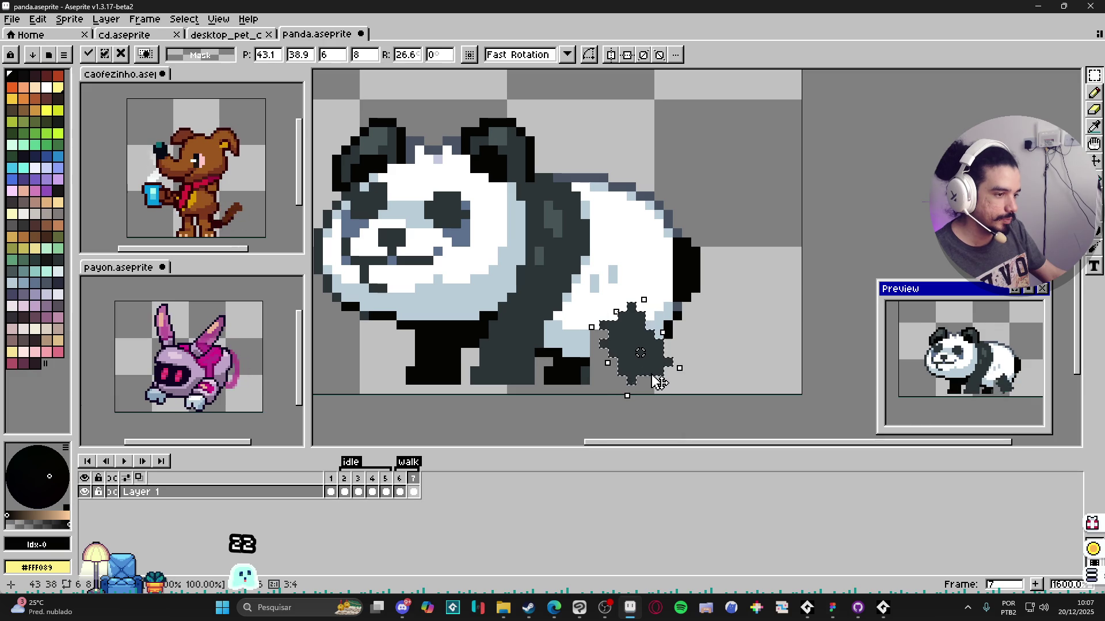
pyautogui.click(518, 380)
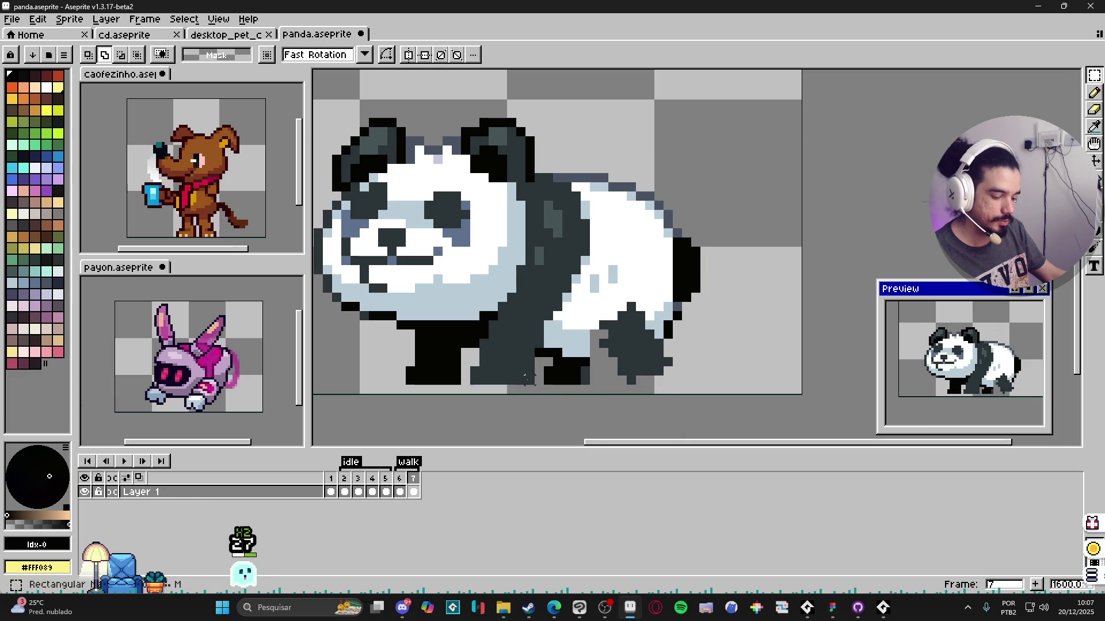
# Step: Select the front leg, shift its lower pixels back and commit the transformation
pyautogui.moveTo(518, 380); pyautogui.dragTo(486, 373)
pyautogui.scroll(3, 487, 380)
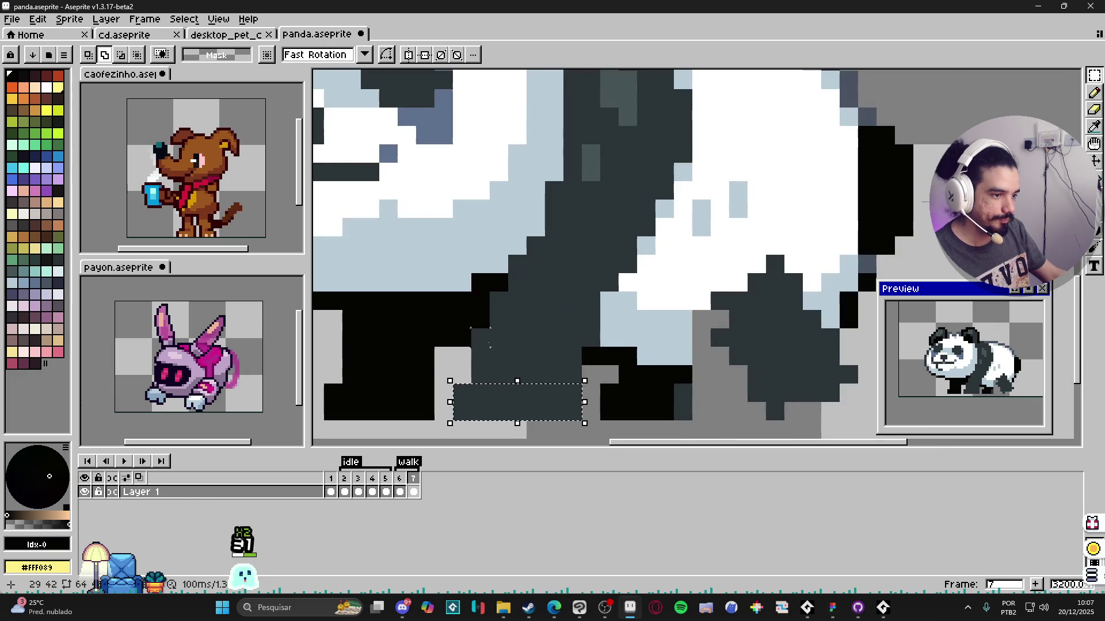
pyautogui.moveTo(471, 332); pyautogui.dragTo(583, 421)
pyautogui.moveTo(498, 311)
pyautogui.mouseDown()
pyautogui.moveTo(616, 288)
pyautogui.moveTo(567, 325)
pyautogui.mouseUp()
pyautogui.scroll(-2, 616, 288)
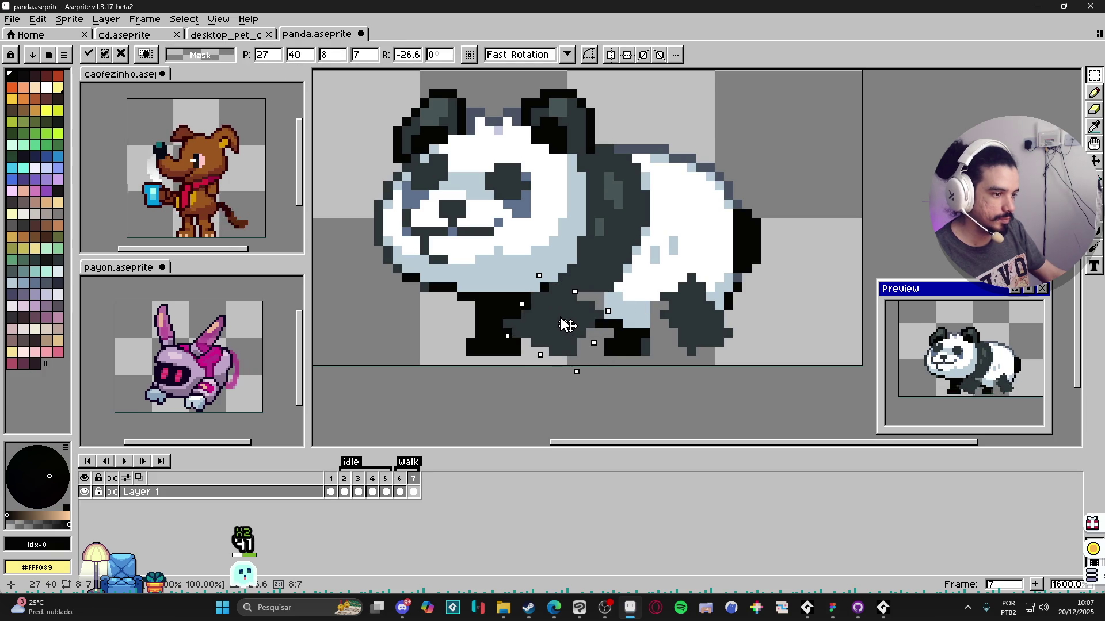
pyautogui.press('Return')
pyautogui.hotkey('ctrl', 'd')
pyautogui.press('w')
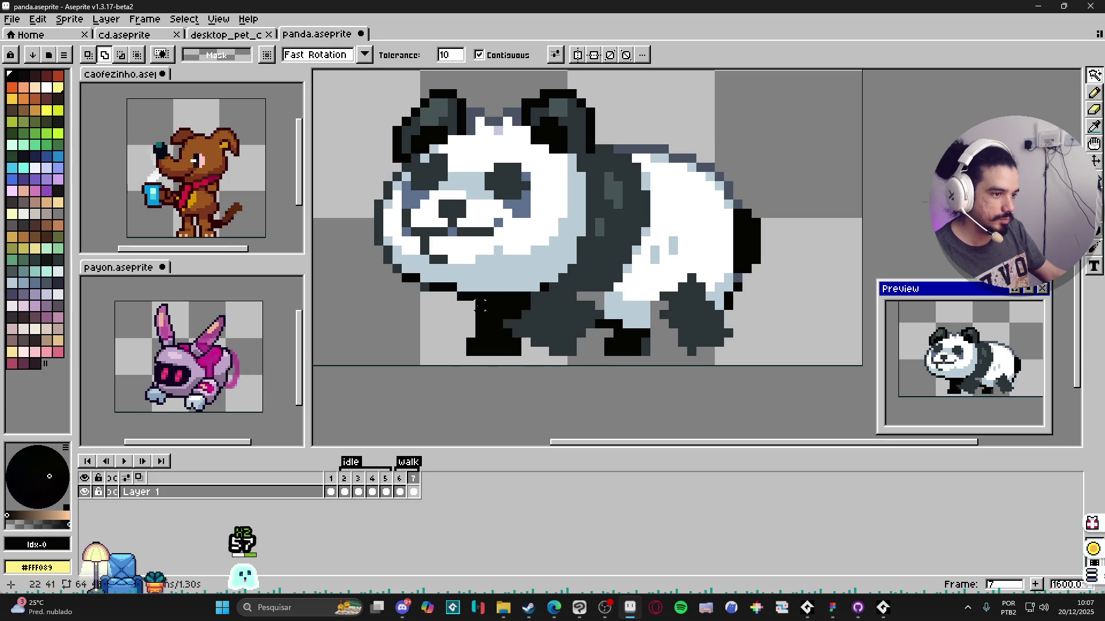
pyautogui.press('m')
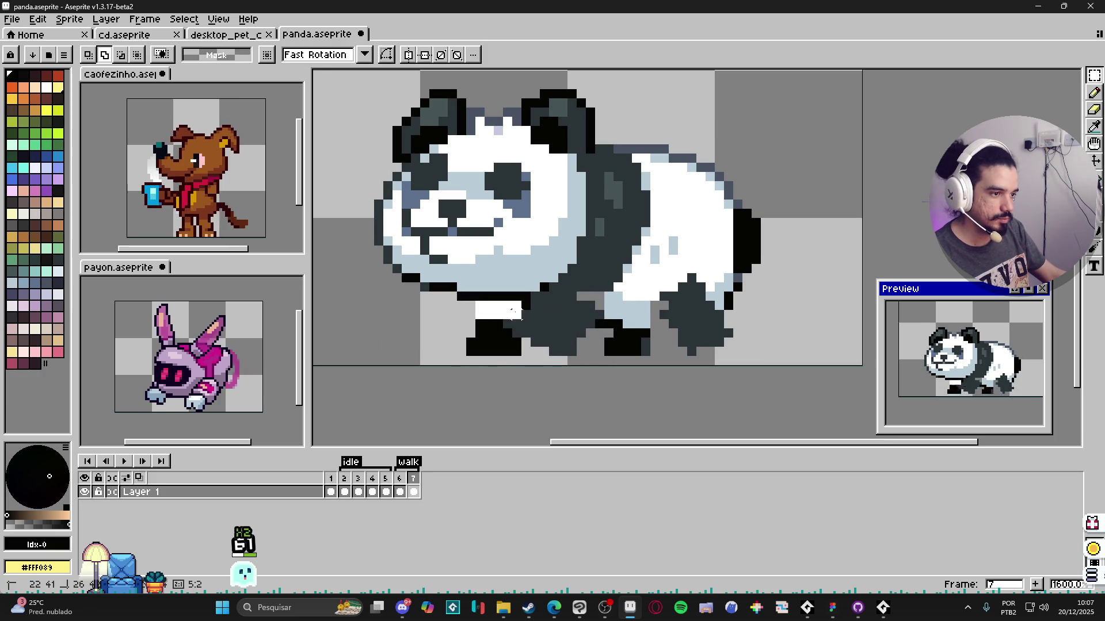
# Step: Redraw black pixels along the front leg bottom and foot, checking against frame 6
pyautogui.moveTo(473, 299)
pyautogui.mouseDown()
pyautogui.moveTo(531, 333)
pyautogui.moveTo(466, 315)
pyautogui.moveTo(489, 351)
pyautogui.mouseUp()
pyautogui.press('b')
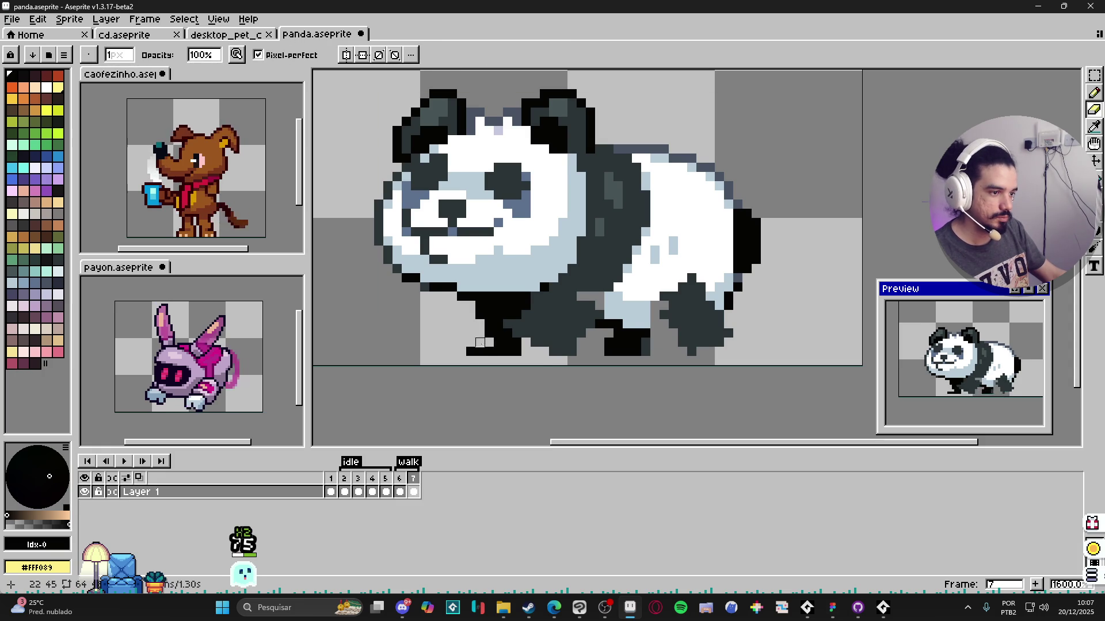
pyautogui.press('b')
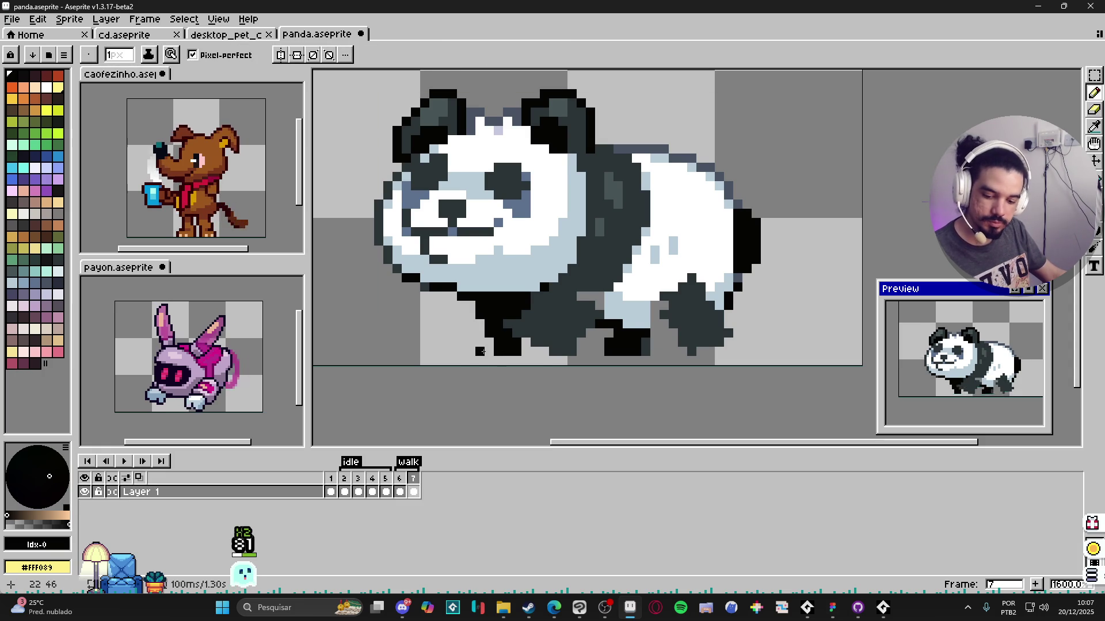
pyautogui.keyDown('alt'); pyautogui.click(506, 345); pyautogui.keyUp('alt')
pyautogui.moveTo(518, 345); pyautogui.dragTo(523, 366)
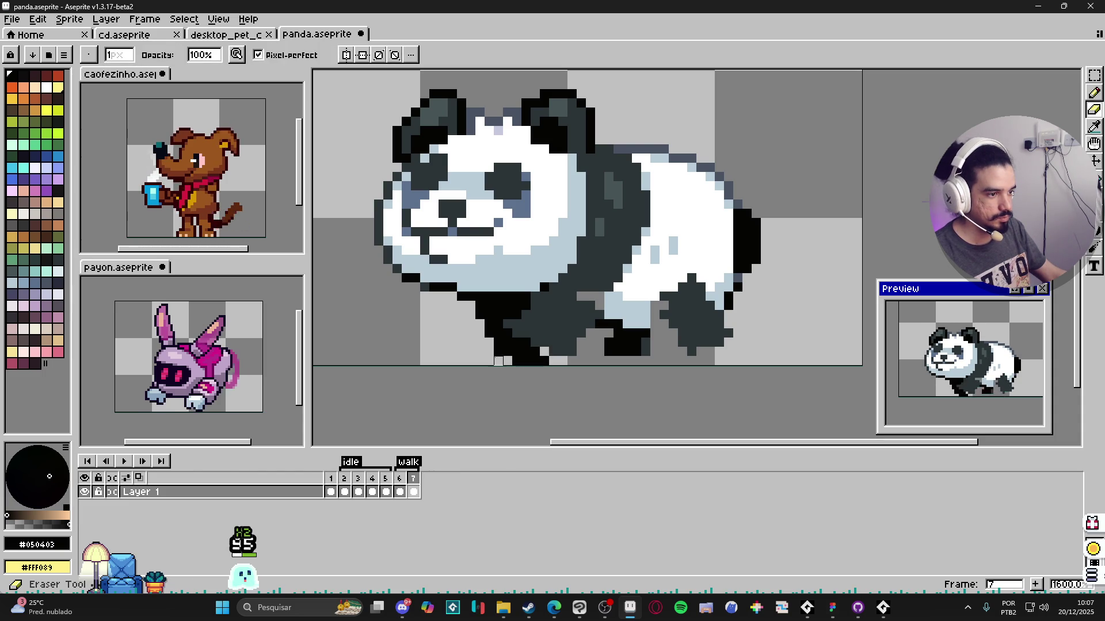
pyautogui.press('b')
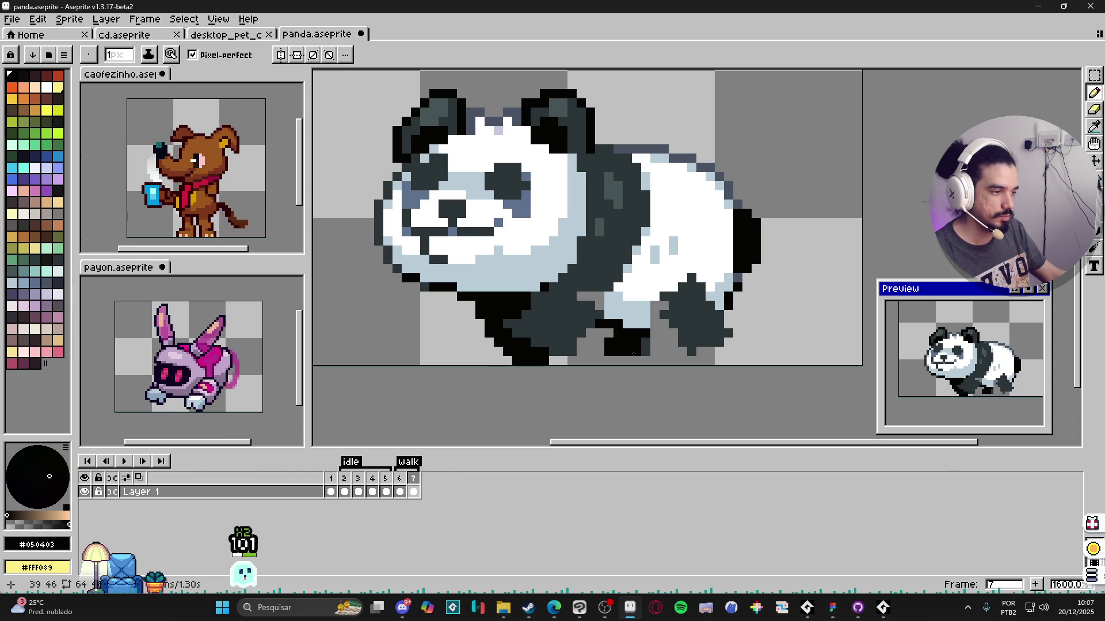
pyautogui.click(399, 492)
pyautogui.click(413, 493)
pyautogui.moveTo(610, 336); pyautogui.dragTo(597, 334)
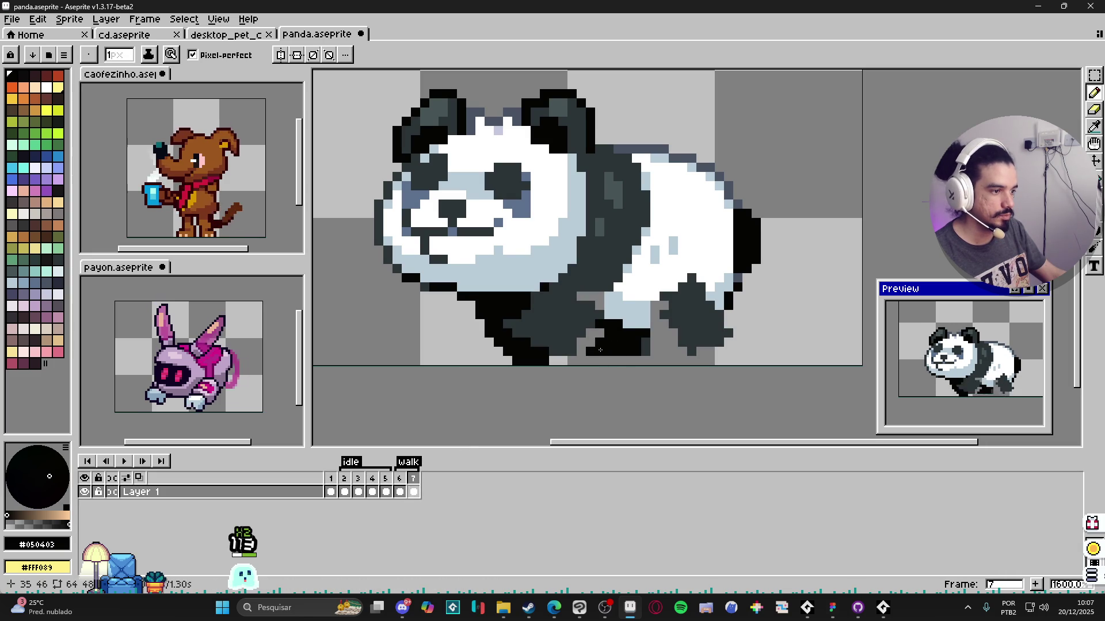
# Step: Sample the panda's grey and near-black colours and touch up the leg while flipping to frame 6
pyautogui.press('e')
pyautogui.press('b')
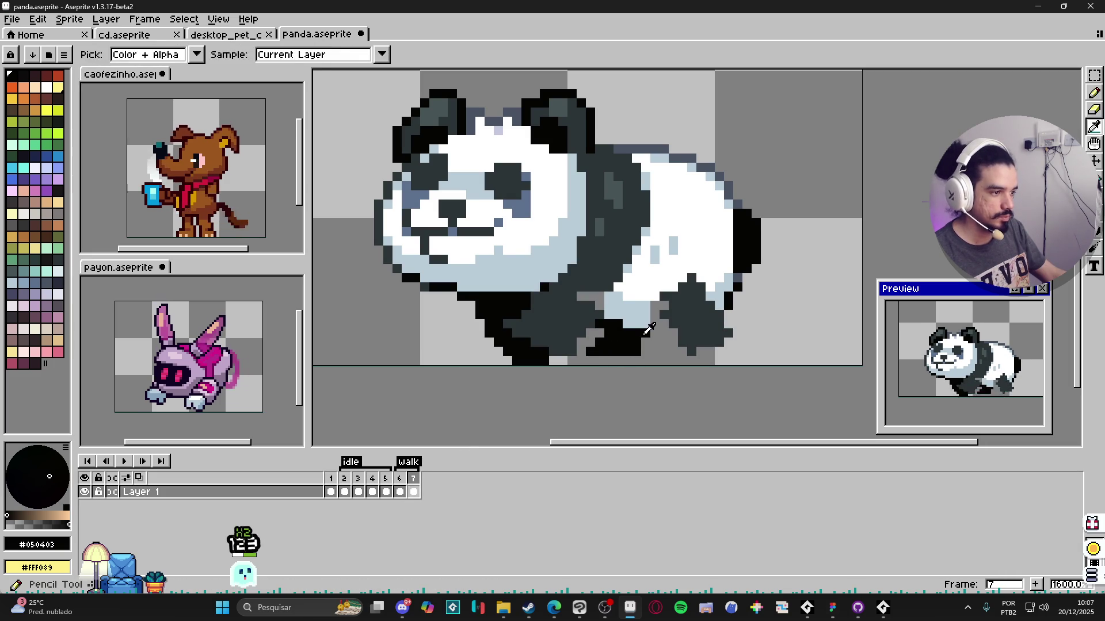
pyautogui.keyDown('alt'); pyautogui.click(647, 321); pyautogui.keyUp('alt')
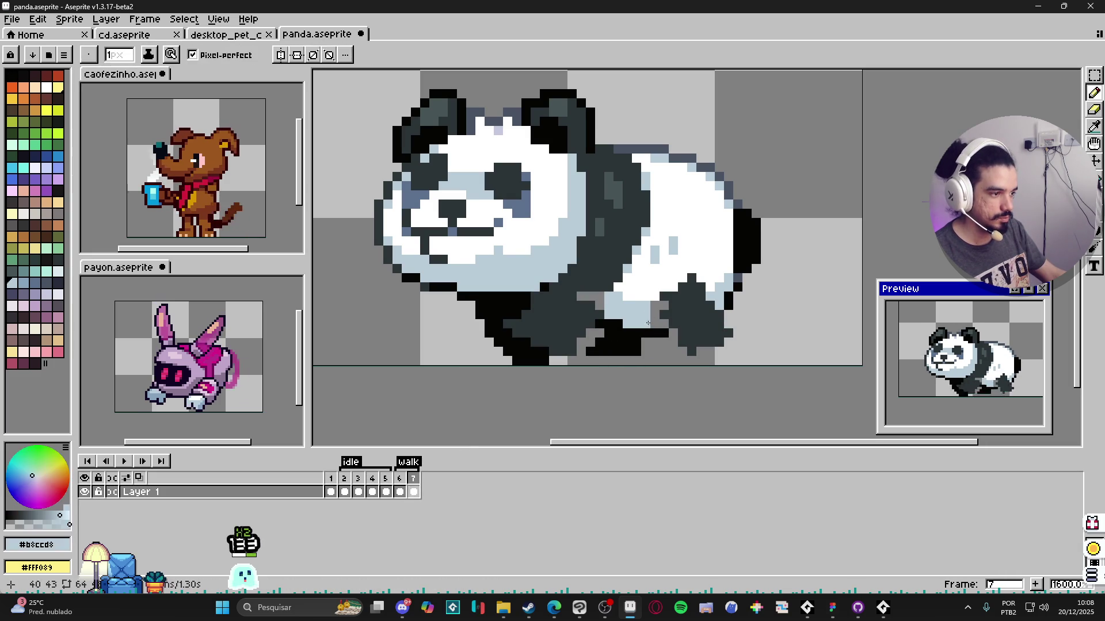
pyautogui.keyDown('alt'); pyautogui.click(657, 313); pyautogui.keyUp('alt')
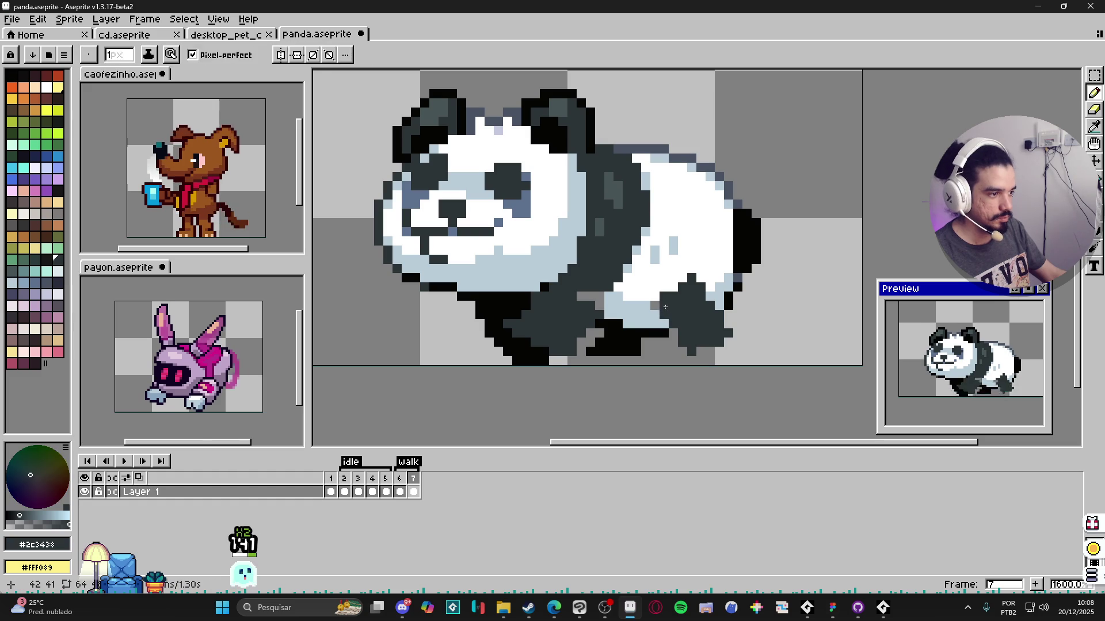
pyautogui.keyDown('alt'); pyautogui.click(651, 308); pyautogui.keyUp('alt')
pyautogui.keyDown('alt'); pyautogui.click(598, 304); pyautogui.keyUp('alt')
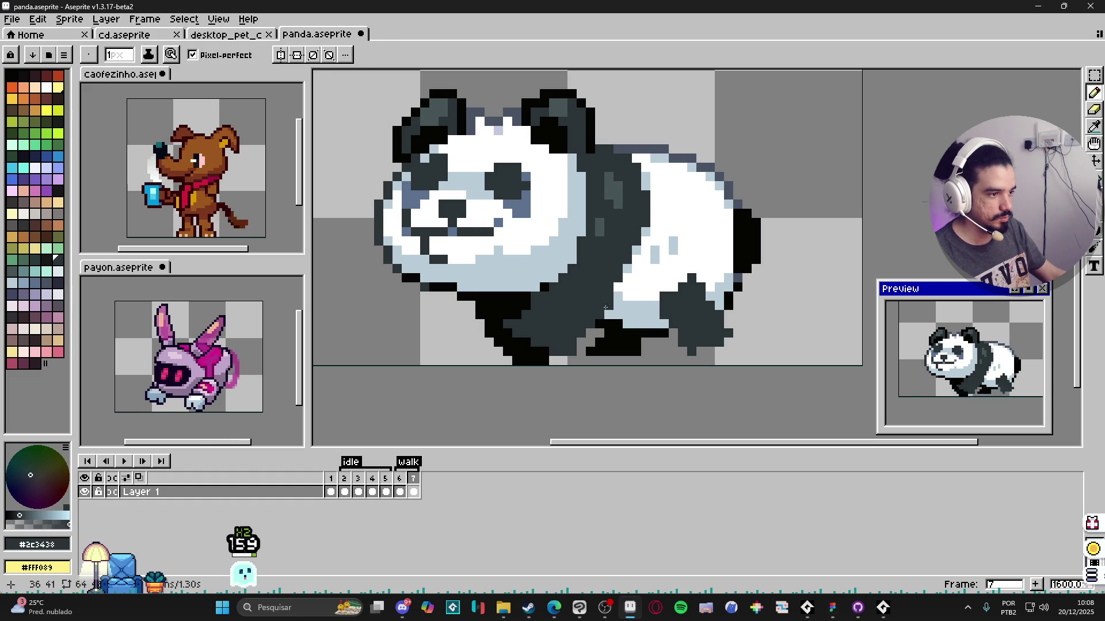
pyautogui.click(398, 478)
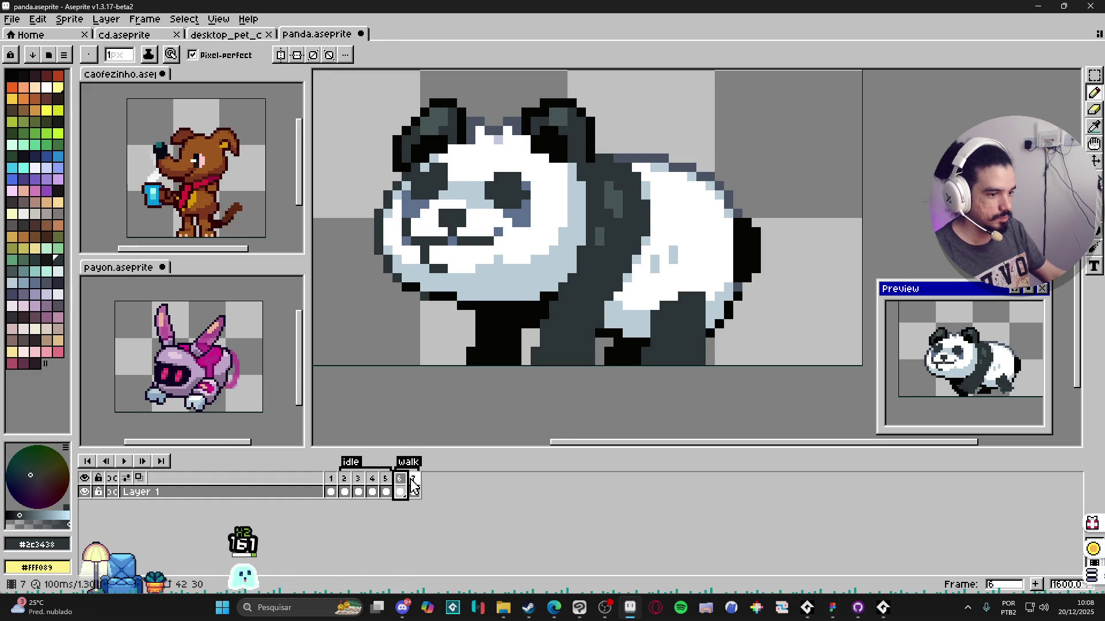
pyautogui.click(413, 478)
pyautogui.keyDown('alt'); pyautogui.click(657, 340); pyautogui.keyUp('alt')
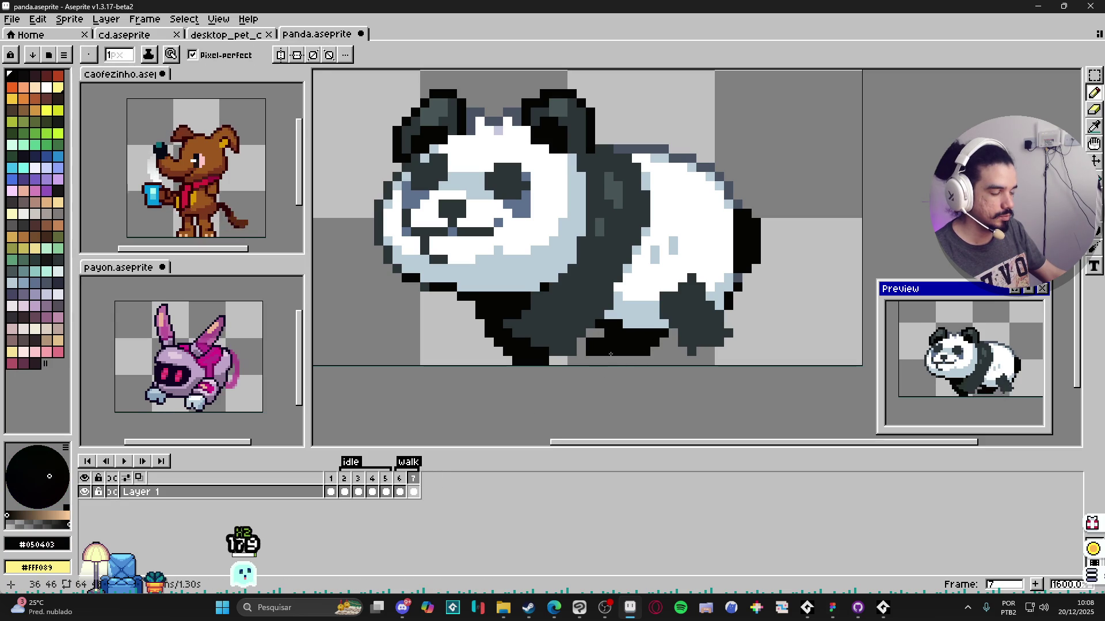
pyautogui.keyDown('alt'); pyautogui.click(668, 338); pyautogui.keyUp('alt')
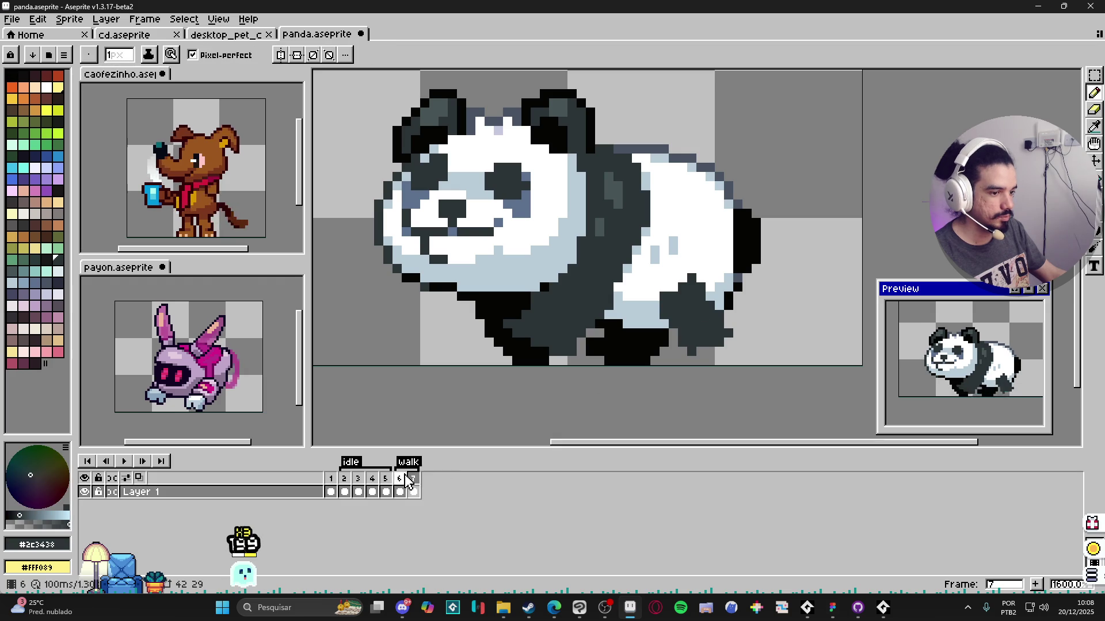
# Step: Compare frames 6 and 7, erase stray foot pixels and pick the near-black colour
pyautogui.press('Left')
pyautogui.press('Right')
pyautogui.press('Right')
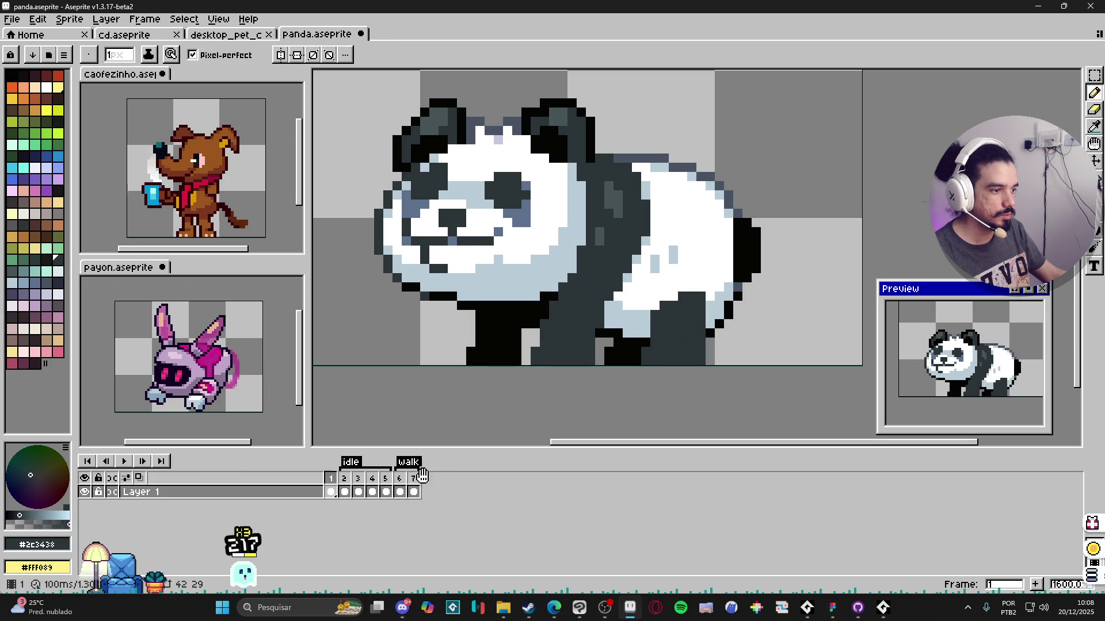
pyautogui.click(415, 486)
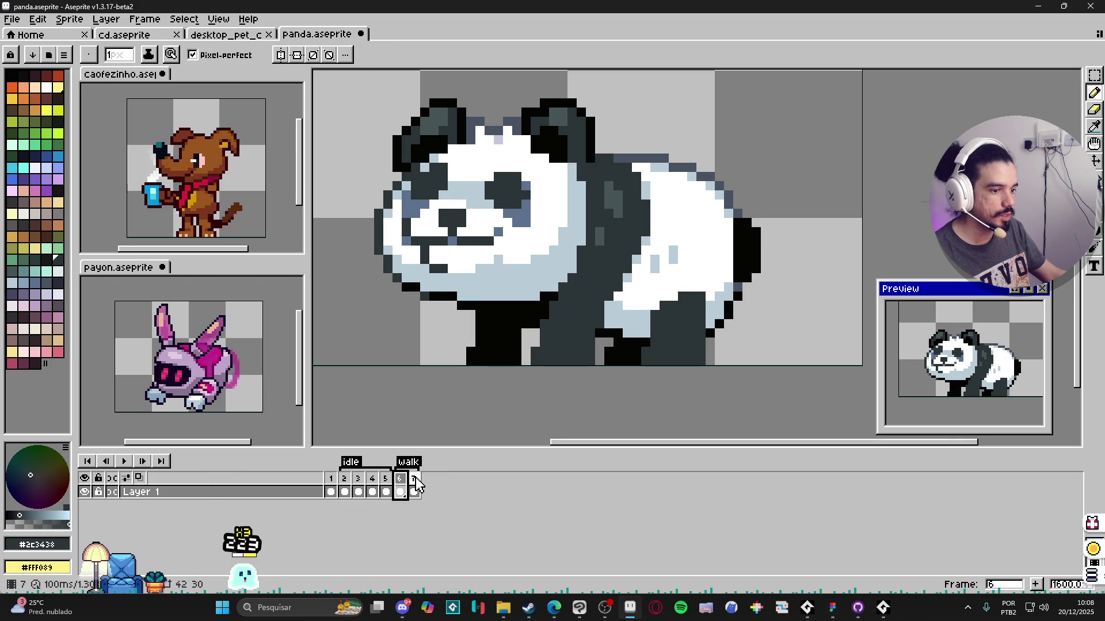
pyautogui.click(414, 486)
pyautogui.press('e')
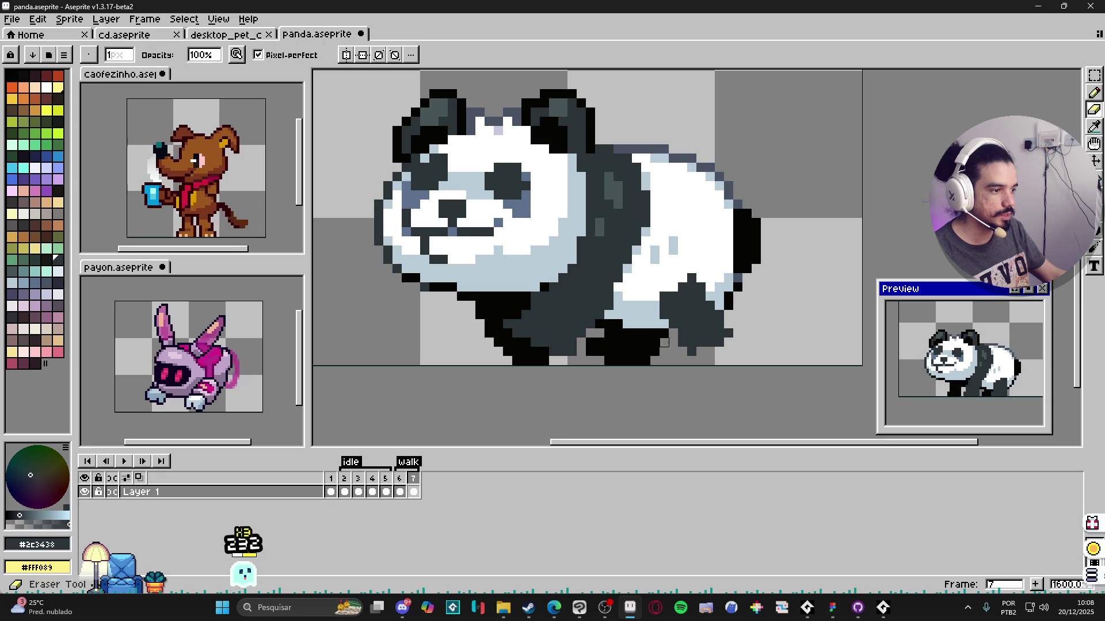
pyautogui.moveTo(663, 332); pyautogui.dragTo(646, 360)
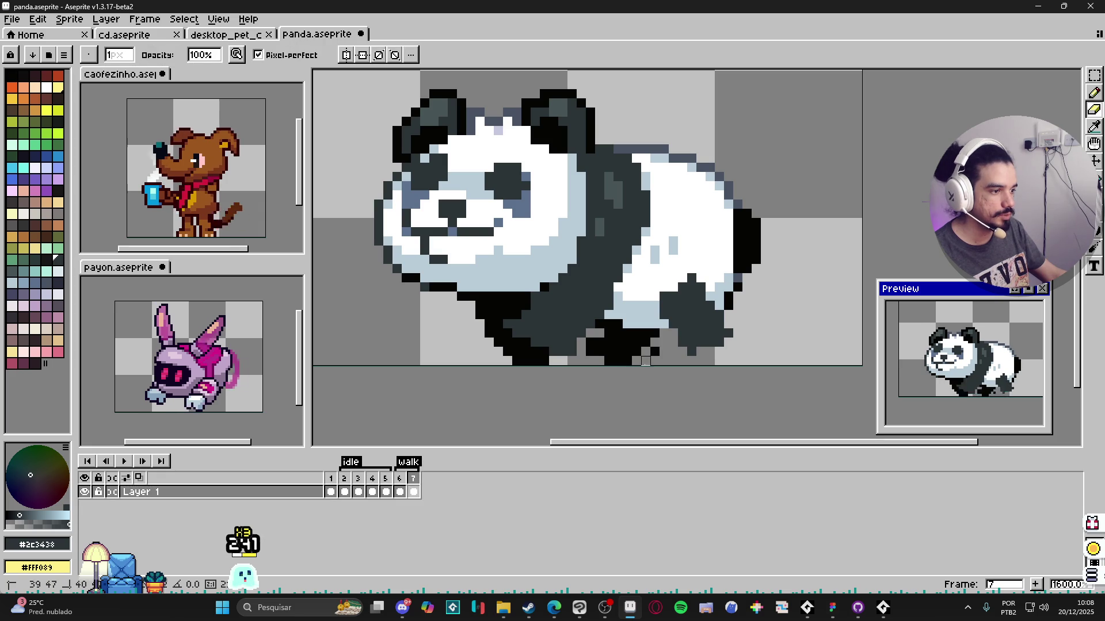
pyautogui.press('b')
pyautogui.keyDown('alt'); pyautogui.click(597, 332); pyautogui.keyUp('alt')
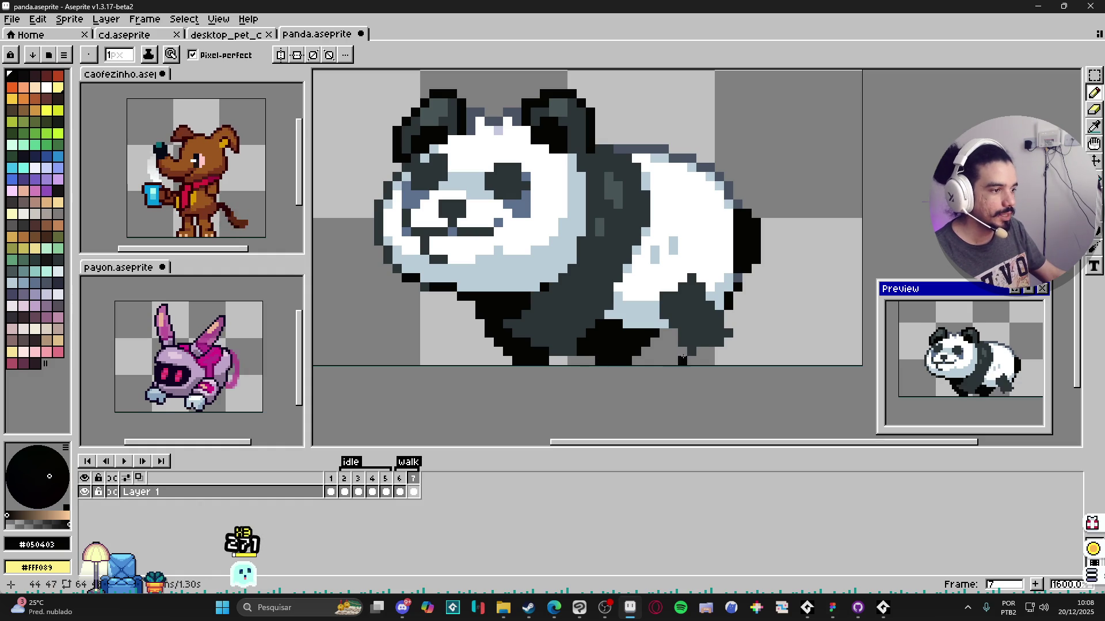
# Step: Fill the bottom of the back leg with dark pixels and close gaps between the legs
pyautogui.click(400, 479)
pyautogui.click(413, 480)
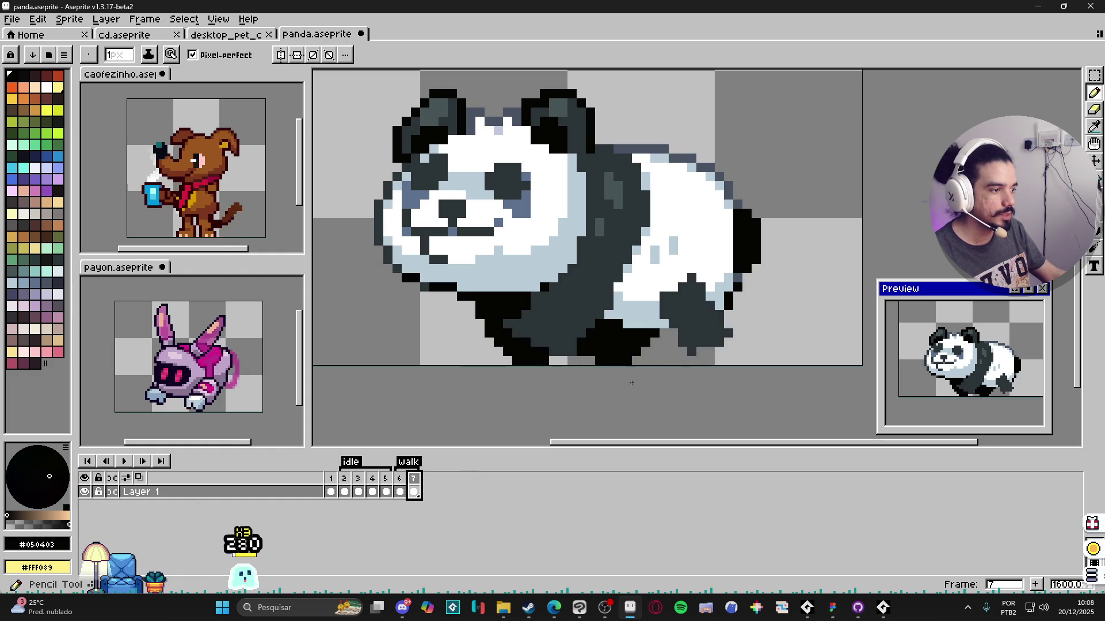
pyautogui.click(684, 360)
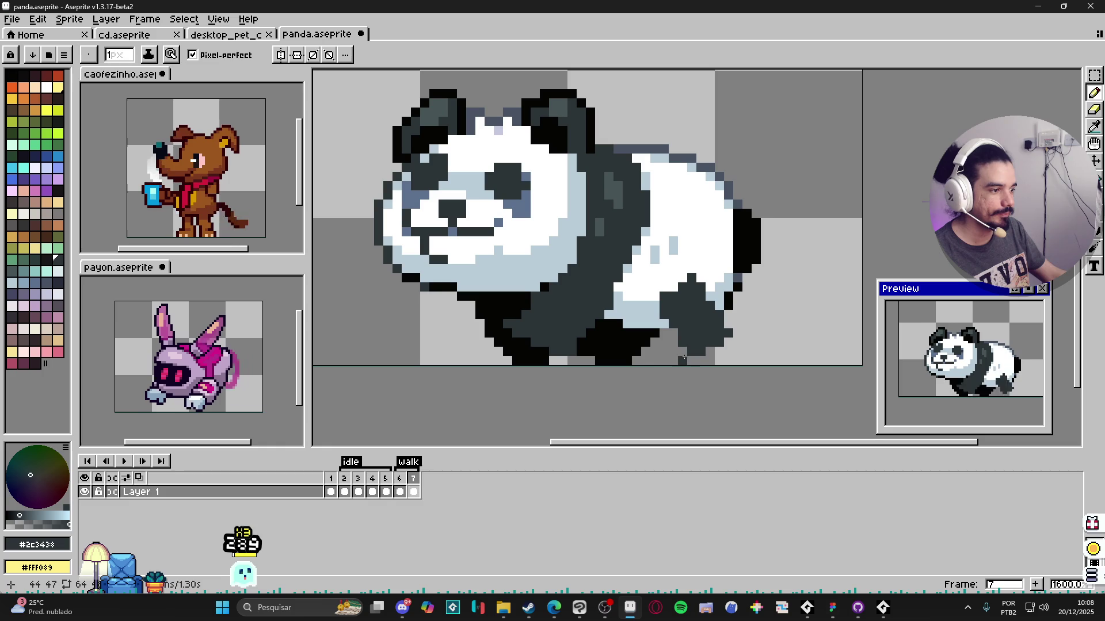
pyautogui.click(681, 353)
pyautogui.click(713, 349)
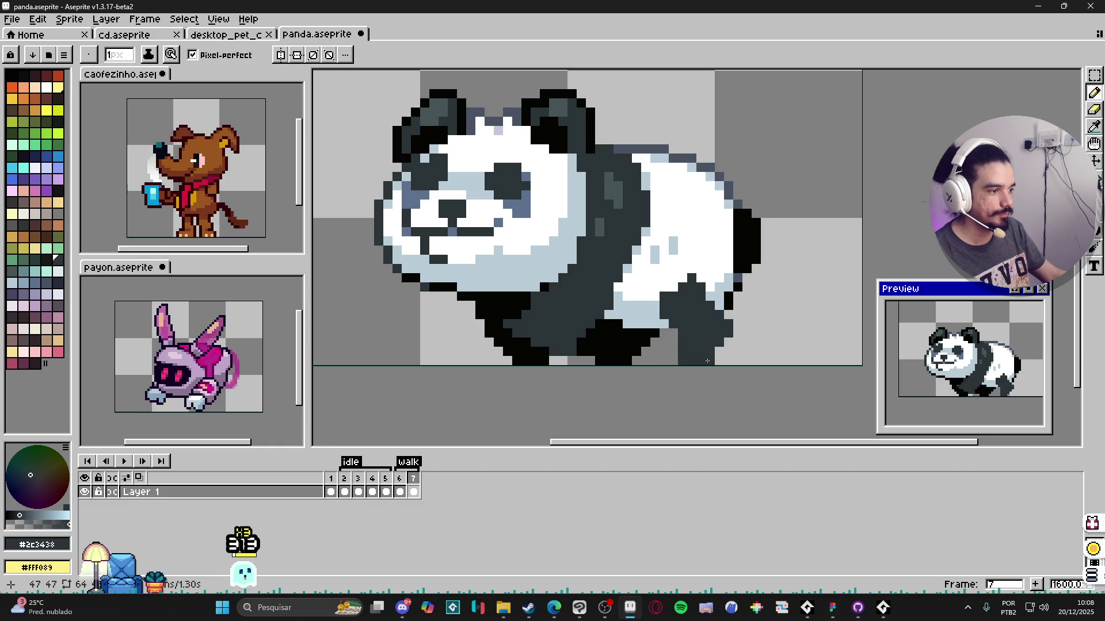
pyautogui.click(674, 352)
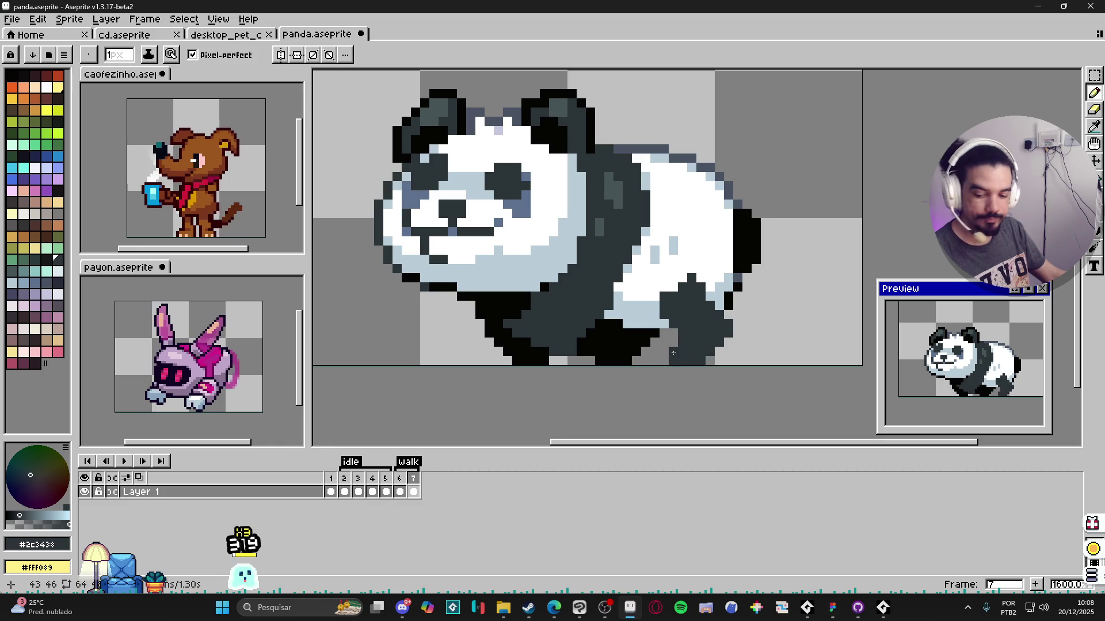
pyautogui.click(654, 342)
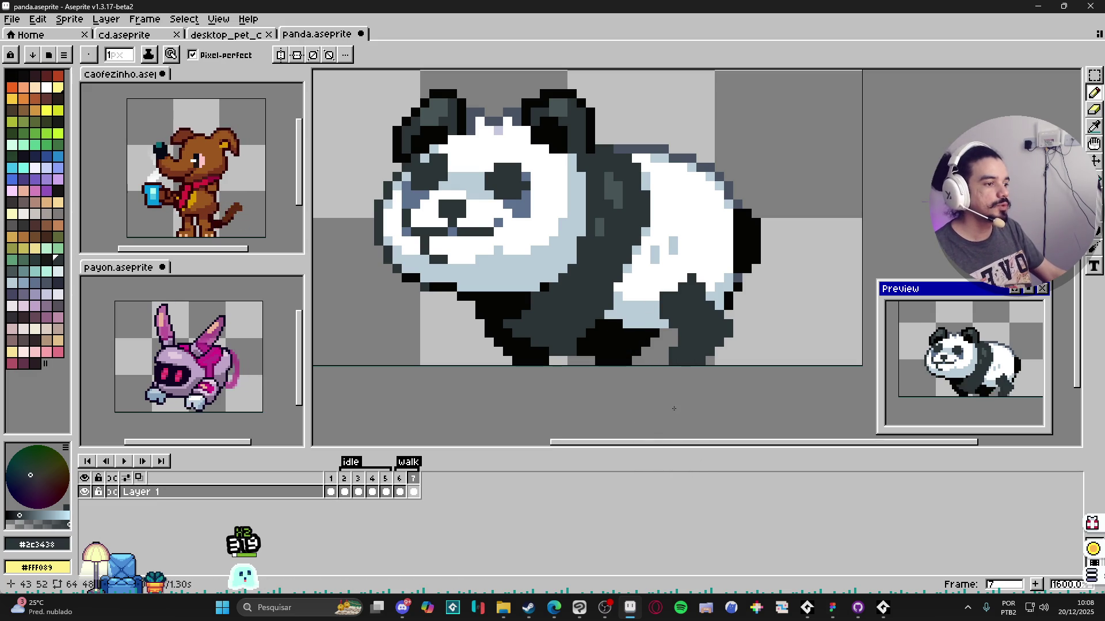
pyautogui.scroll(-3, 666, 374)
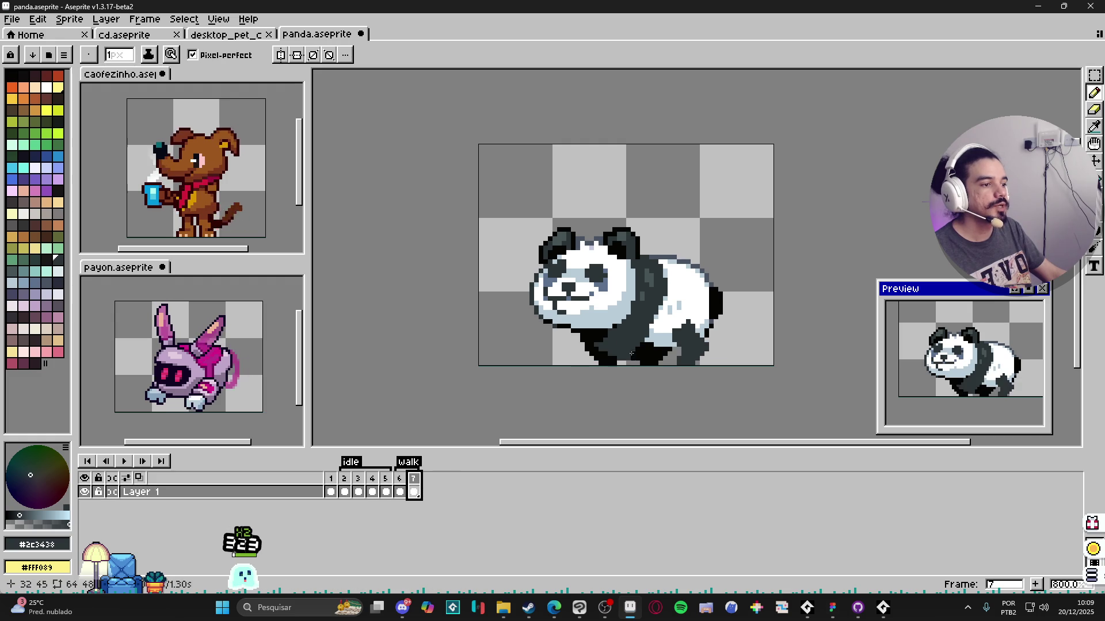
# Step: Eyedrop the pink from frame 2's sitting pose and paint a pink stroke under the belly in frame 7
pyautogui.click(399, 485)
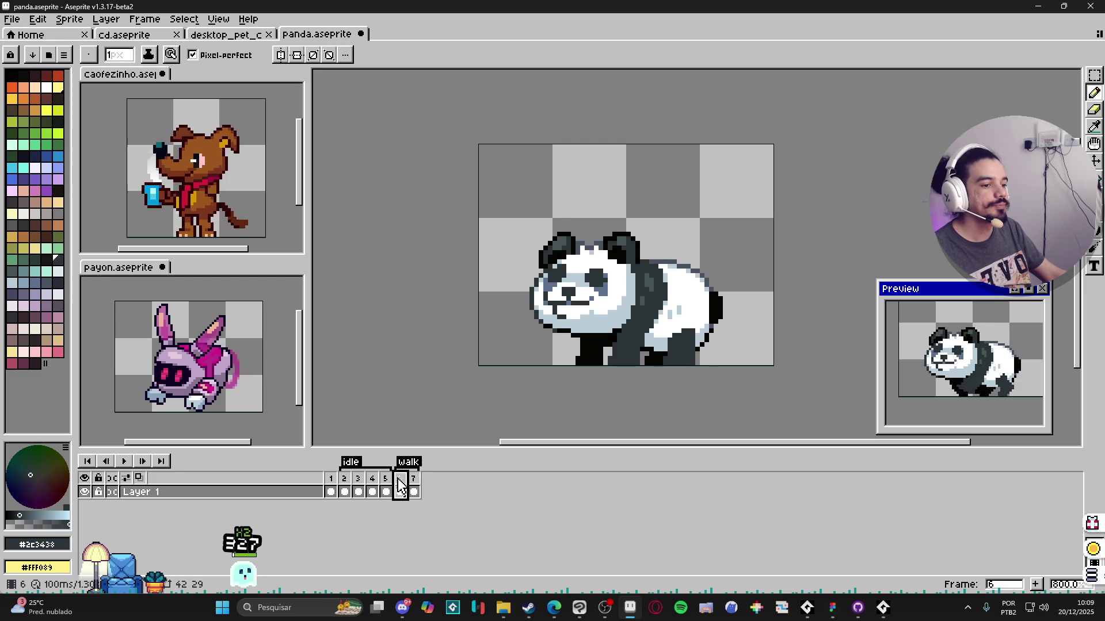
pyautogui.press('Home')
pyautogui.click(343, 486)
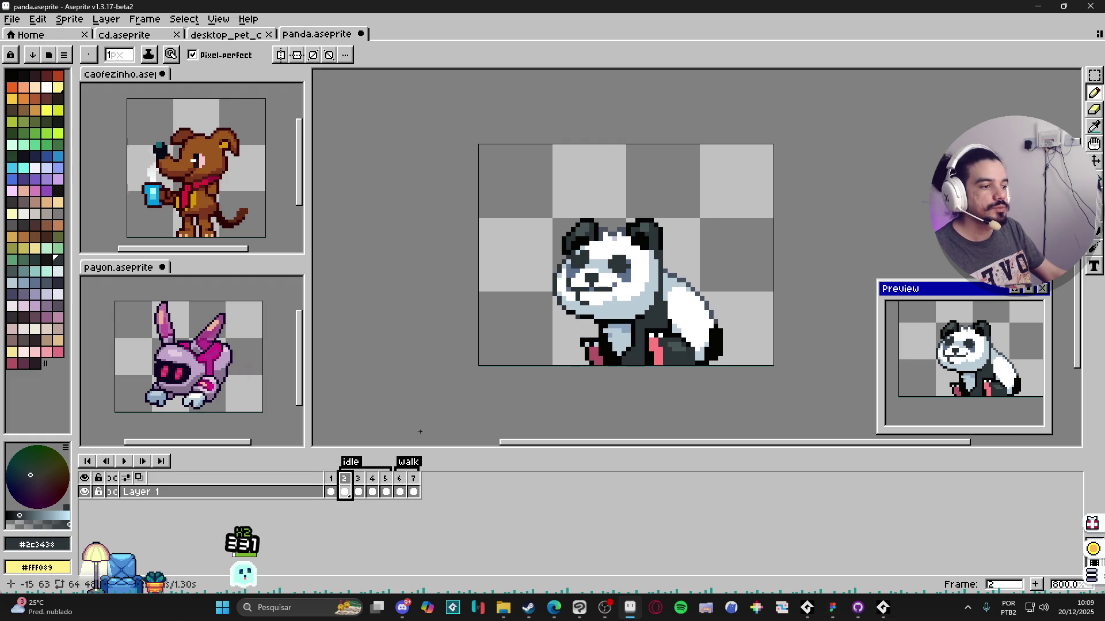
pyautogui.keyDown('alt'); pyautogui.click(642, 354); pyautogui.keyUp('alt')
pyautogui.press('End')
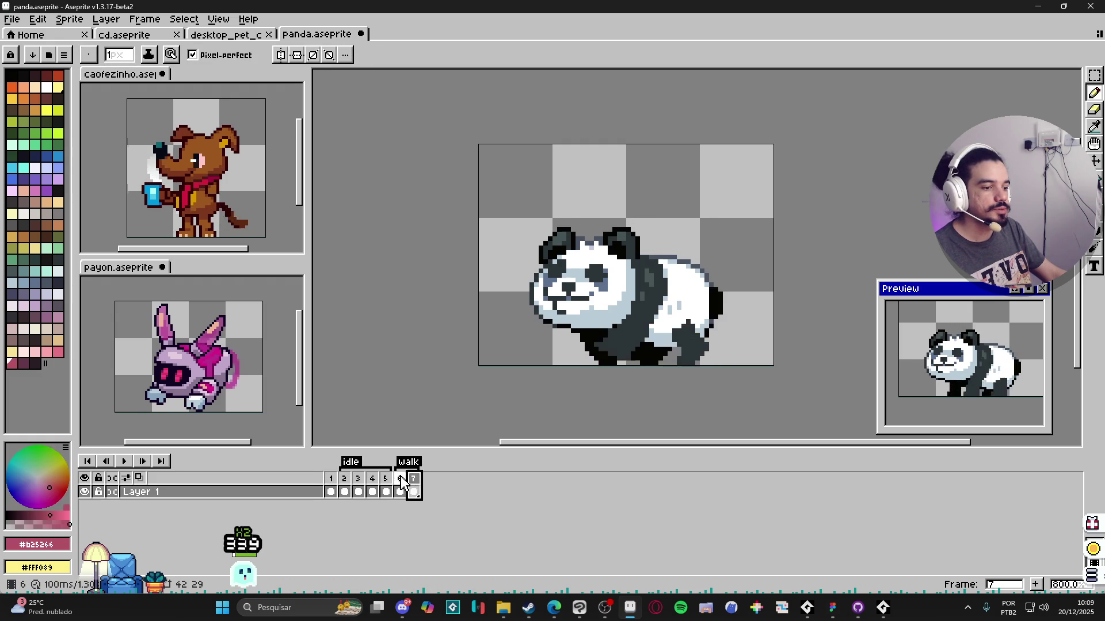
pyautogui.scroll(3, 624, 351)
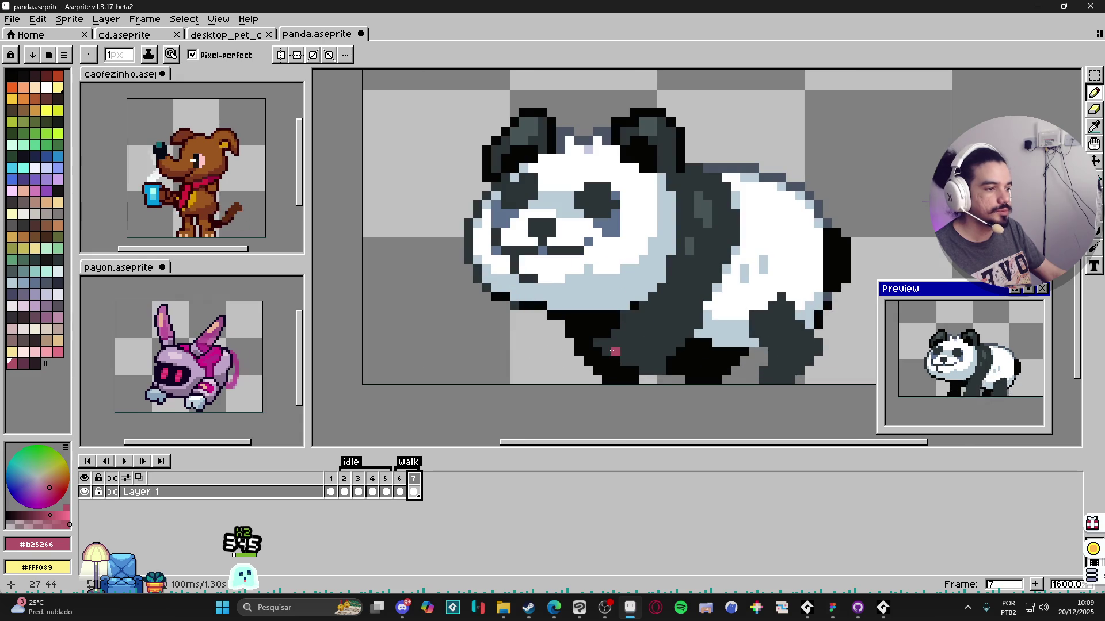
pyautogui.moveTo(604, 350)
pyautogui.mouseDown()
pyautogui.moveTo(653, 373)
pyautogui.moveTo(621, 369)
pyautogui.mouseUp()
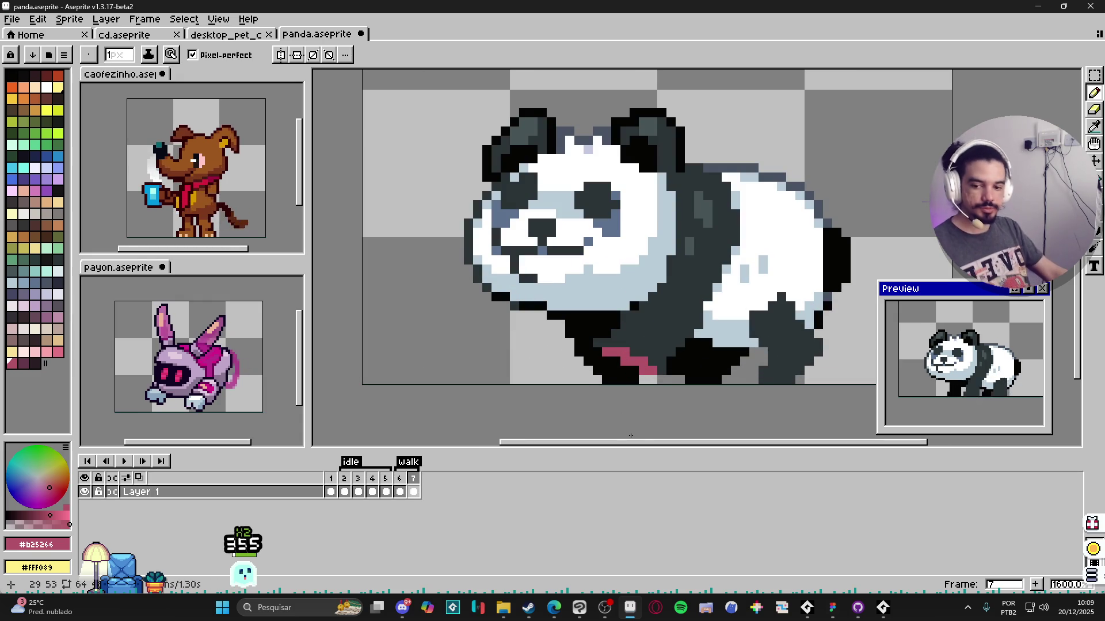
# Step: Alternate the dark body, pink and near-black colours for touch-ups, then check frame 6
pyautogui.keyDown('alt'); pyautogui.click(608, 333); pyautogui.keyUp('alt')
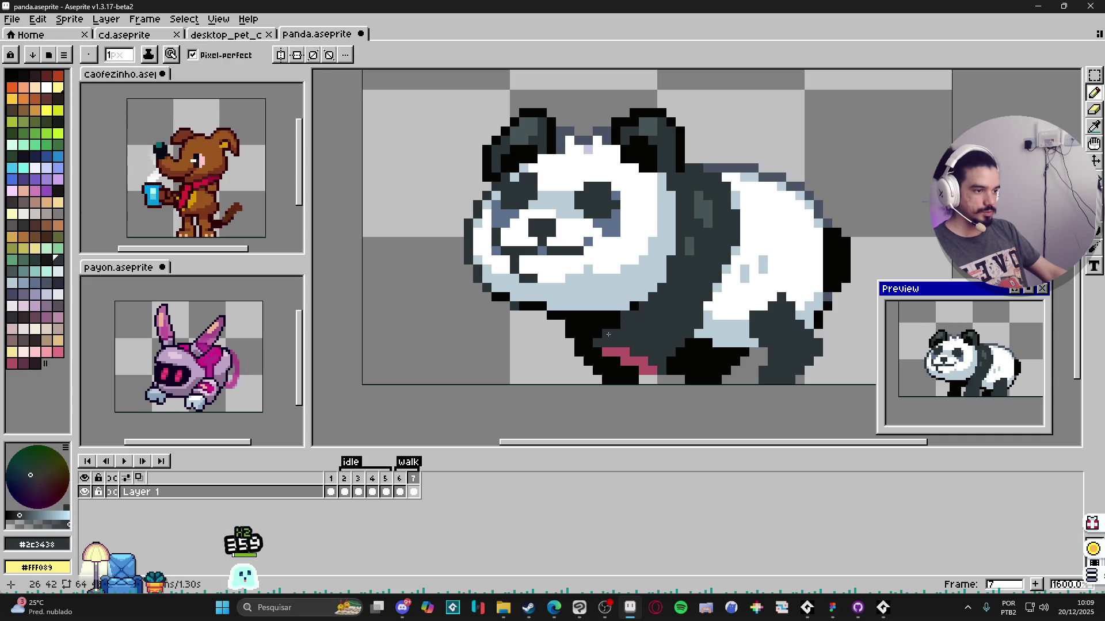
pyautogui.scroll(-1, 608, 334)
pyautogui.scroll(1, 616, 342)
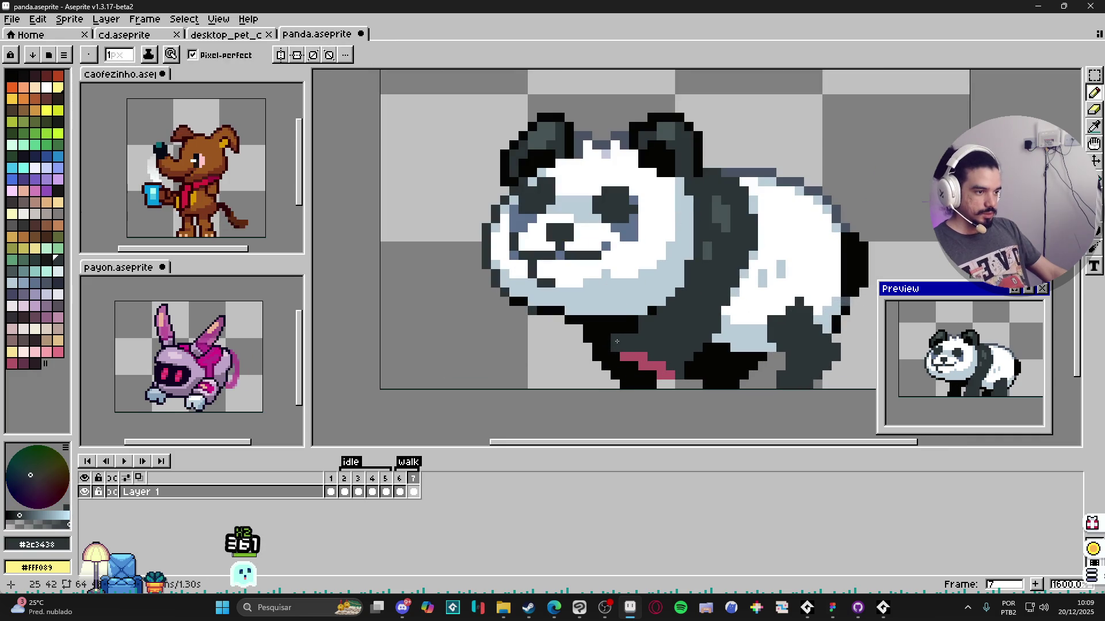
pyautogui.keyDown('alt'); pyautogui.click(642, 359); pyautogui.keyUp('alt')
pyautogui.scroll(-1, 656, 355)
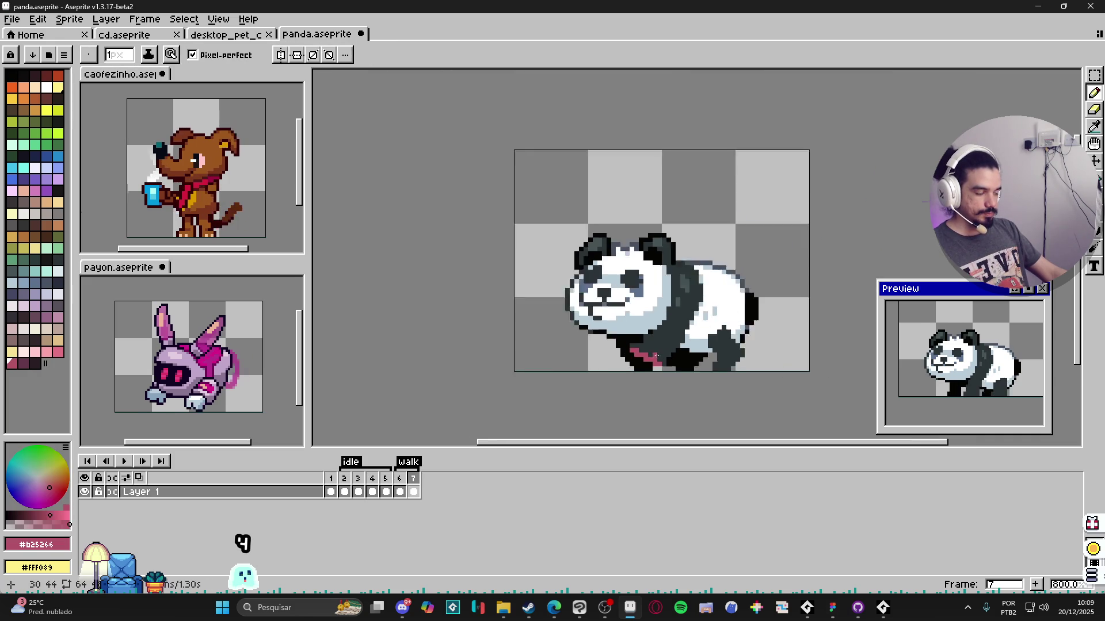
pyautogui.scroll(-1, 657, 355)
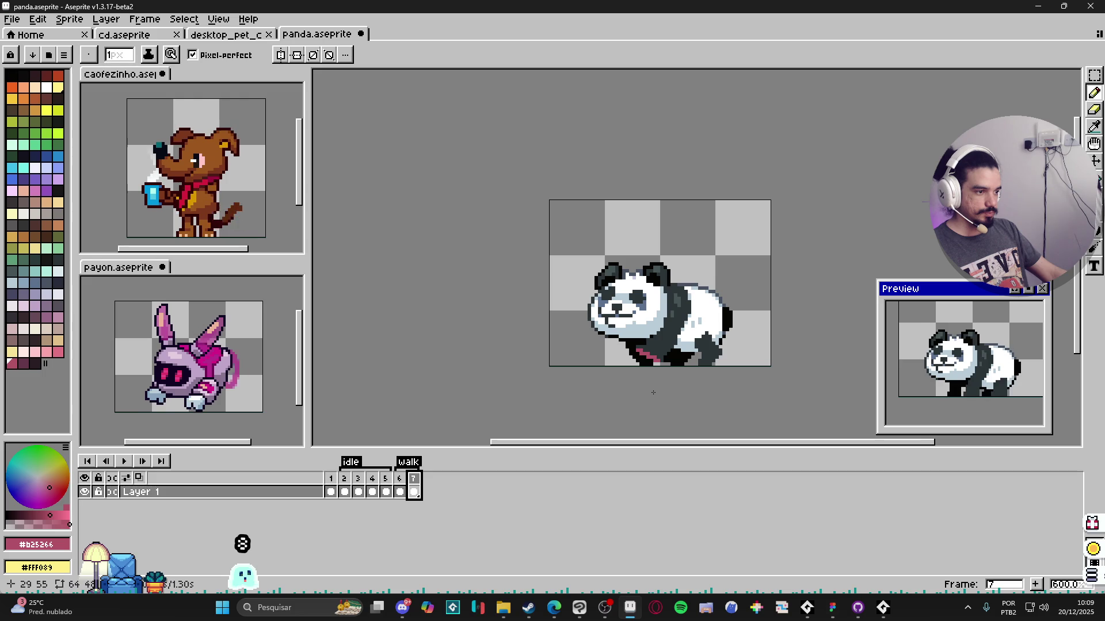
pyautogui.scroll(4, 648, 371)
pyautogui.keyDown('alt'); pyautogui.click(642, 348); pyautogui.keyUp('alt')
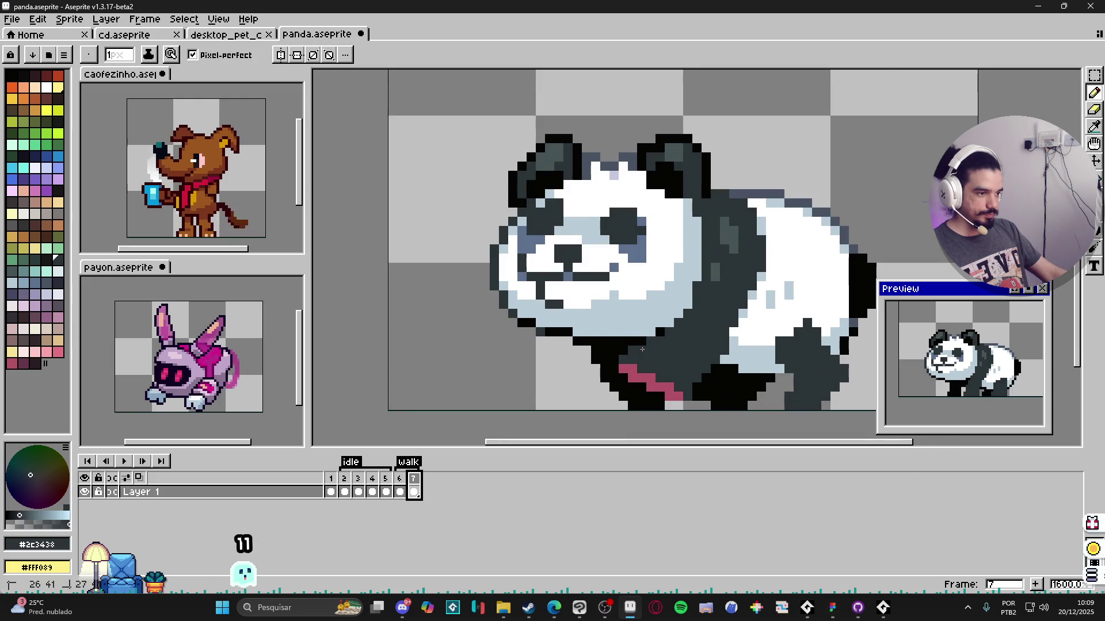
pyautogui.keyDown('alt'); pyautogui.click(654, 347); pyautogui.keyUp('alt')
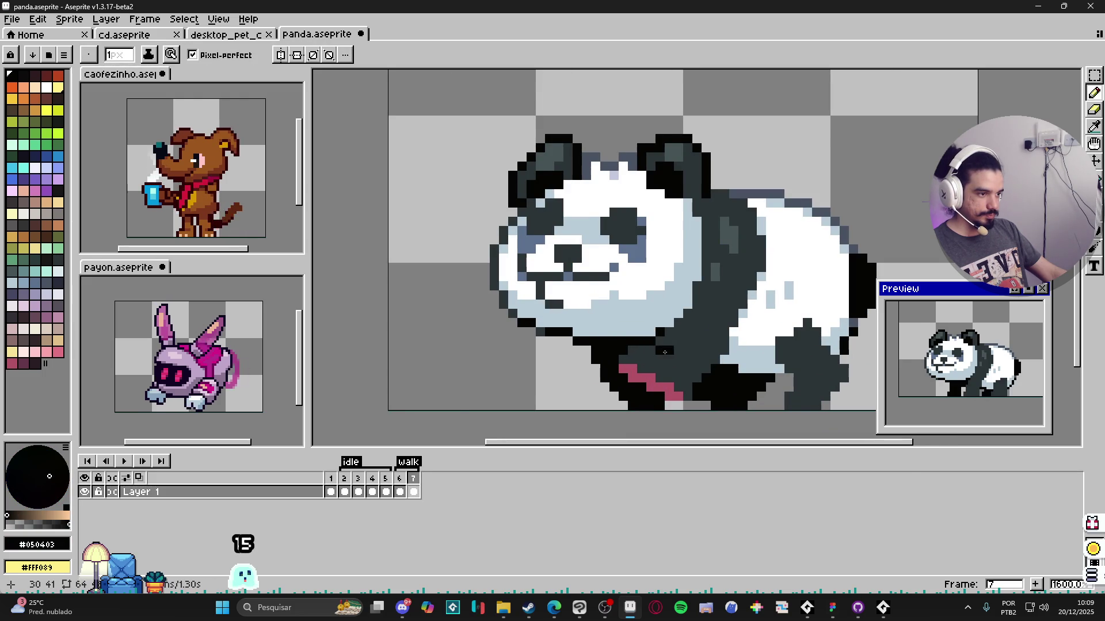
pyautogui.scroll(-1, 665, 352)
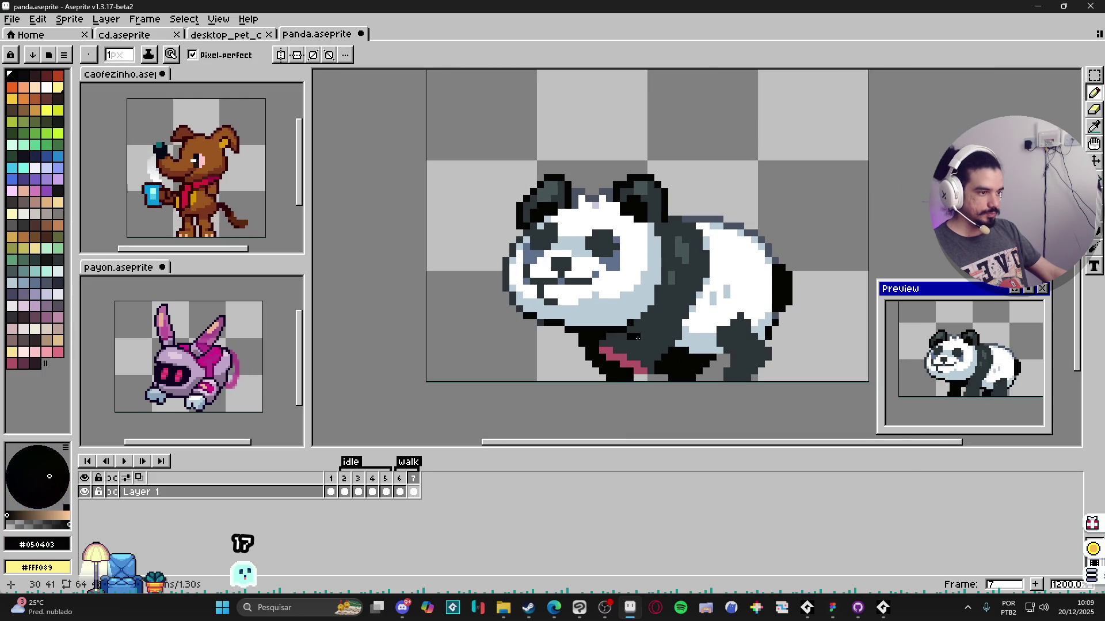
pyautogui.scroll(-1, 638, 341)
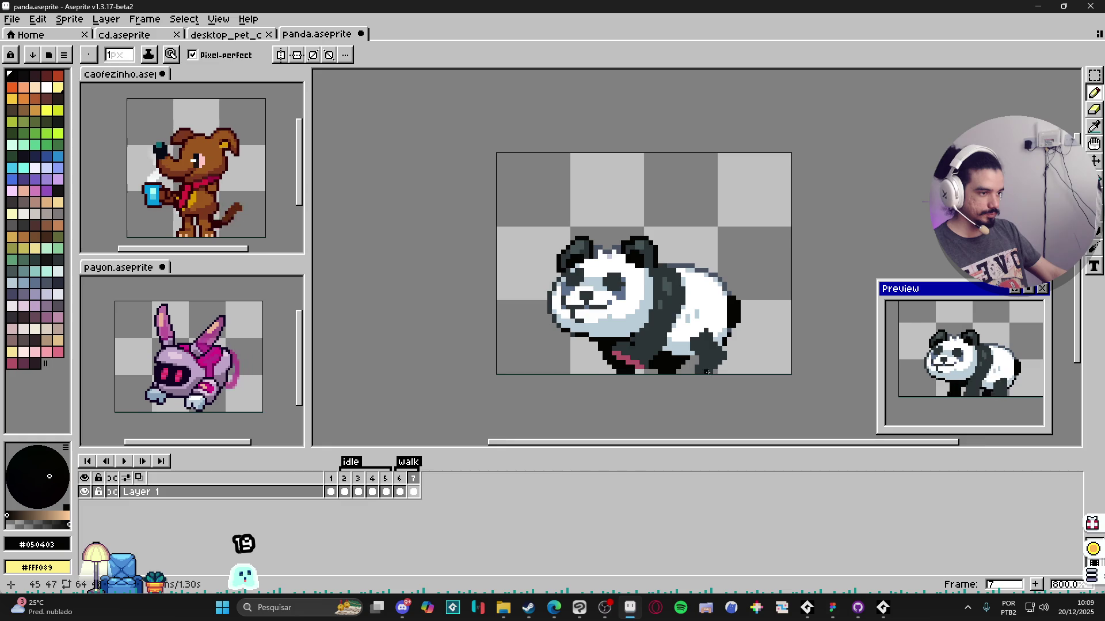
pyautogui.scroll(1, 706, 369)
pyautogui.scroll(-2, 600, 380)
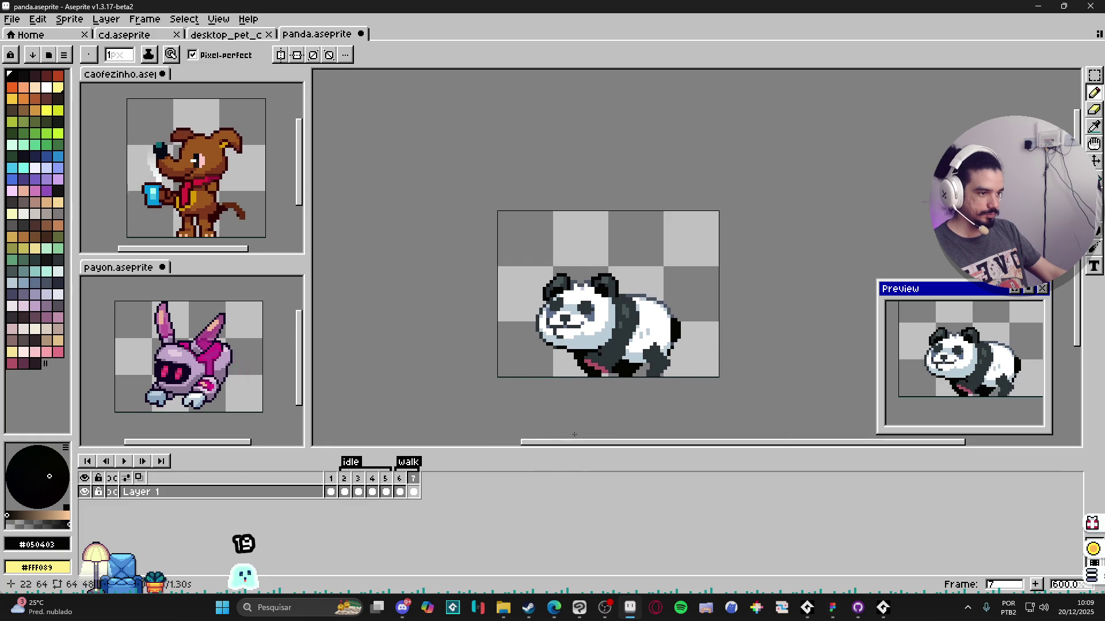
pyautogui.click(399, 481)
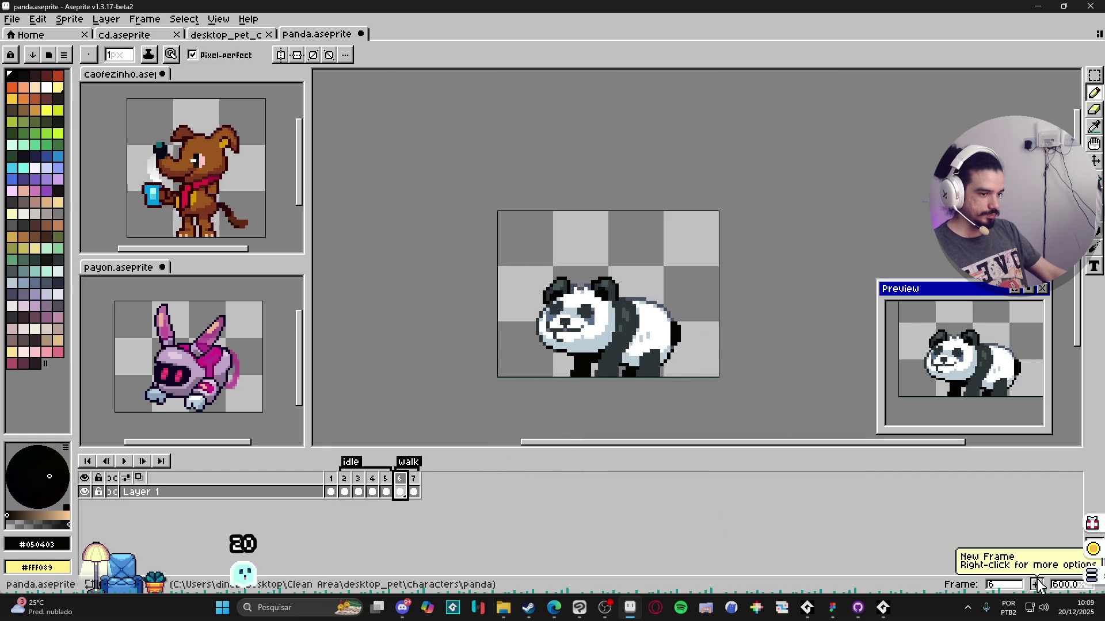
# Step: Add frame 8 after frame 7 and confirm the walk tag's range
pyautogui.click(414, 483)
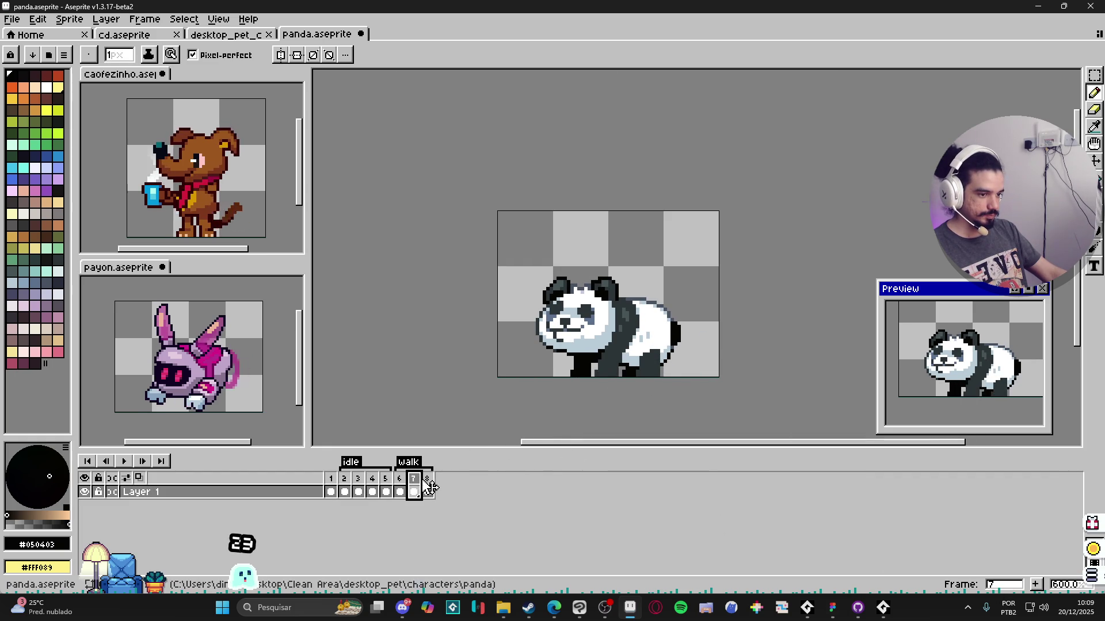
pyautogui.click(427, 482)
pyautogui.doubleClick(408, 462)
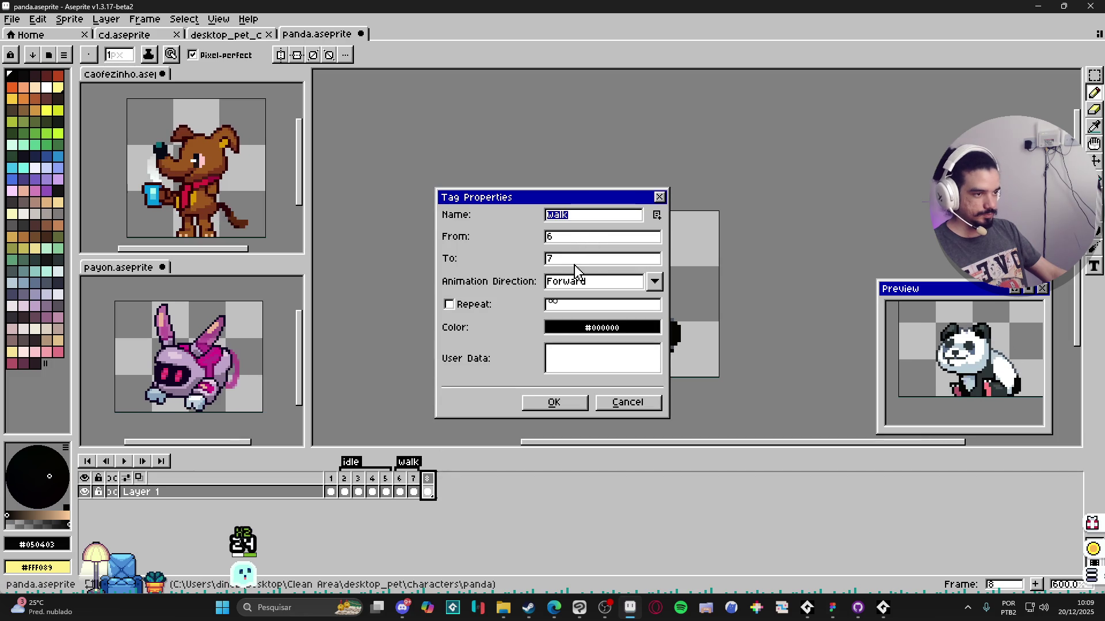
pyautogui.press('Return')
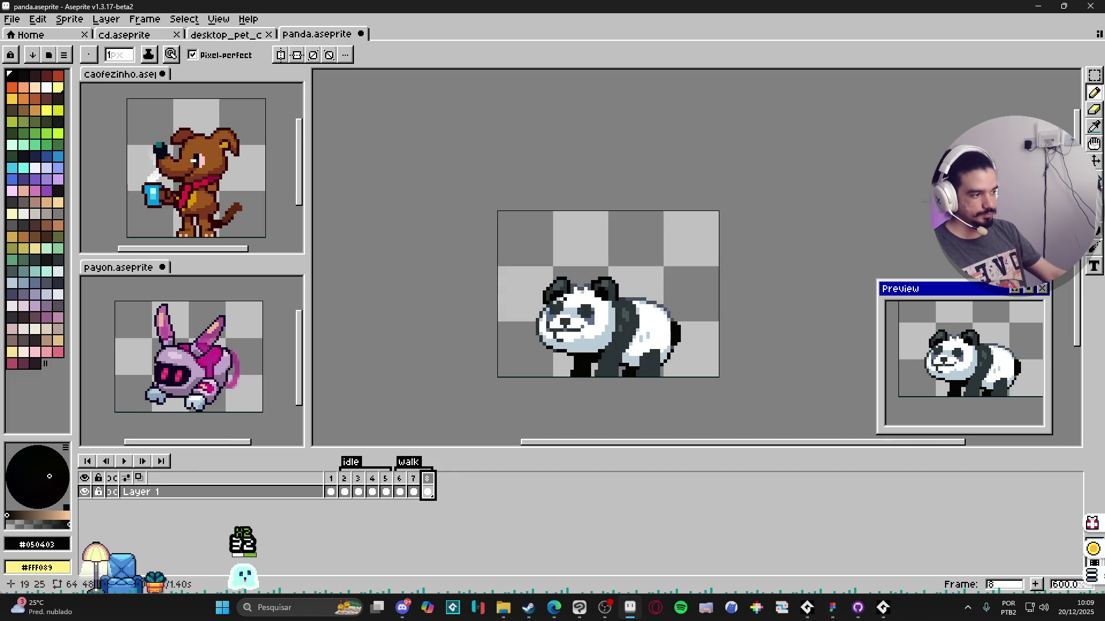
# Step: Step through frames 6–8 and add a new frame 9 to the walk cycle
pyautogui.click(400, 488)
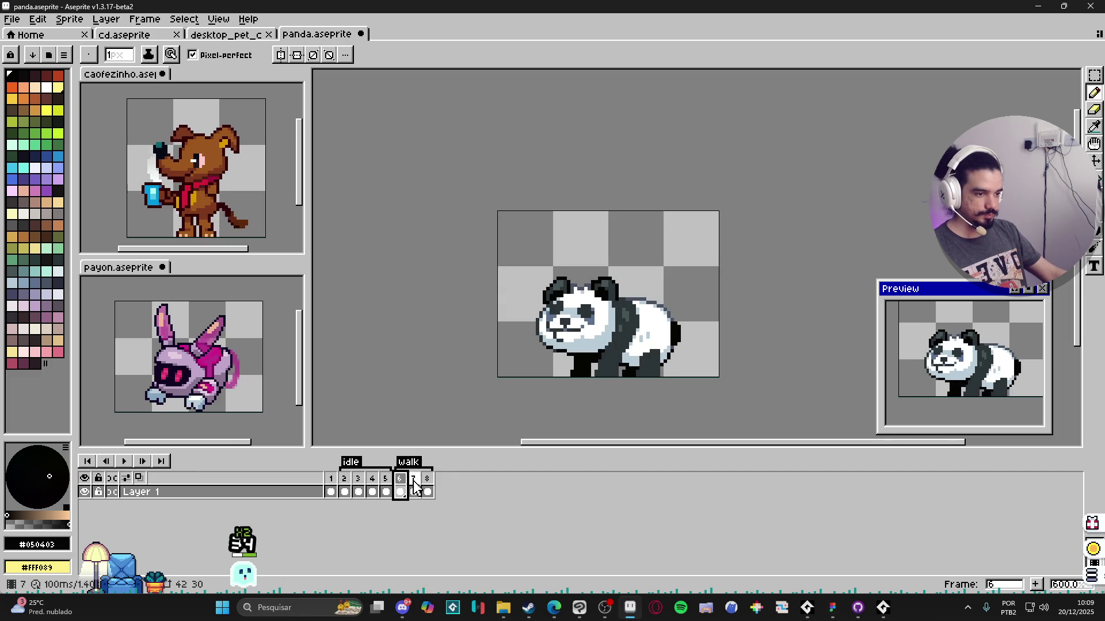
pyautogui.click(427, 488)
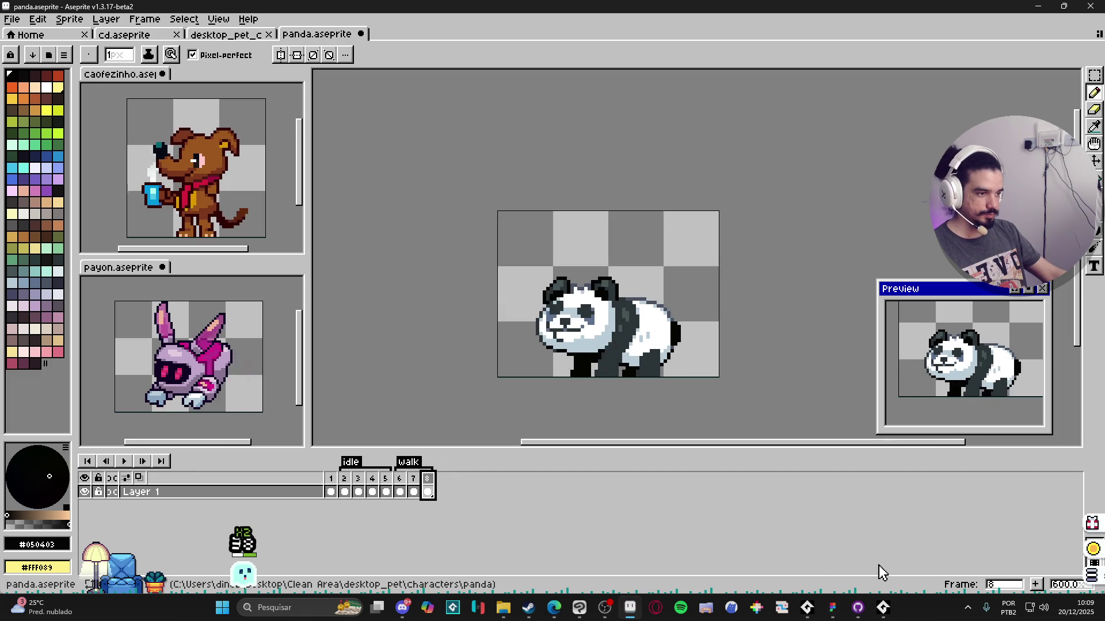
pyautogui.click(1036, 585)
pyautogui.scroll(1, 647, 372)
pyautogui.scroll(1, 638, 372)
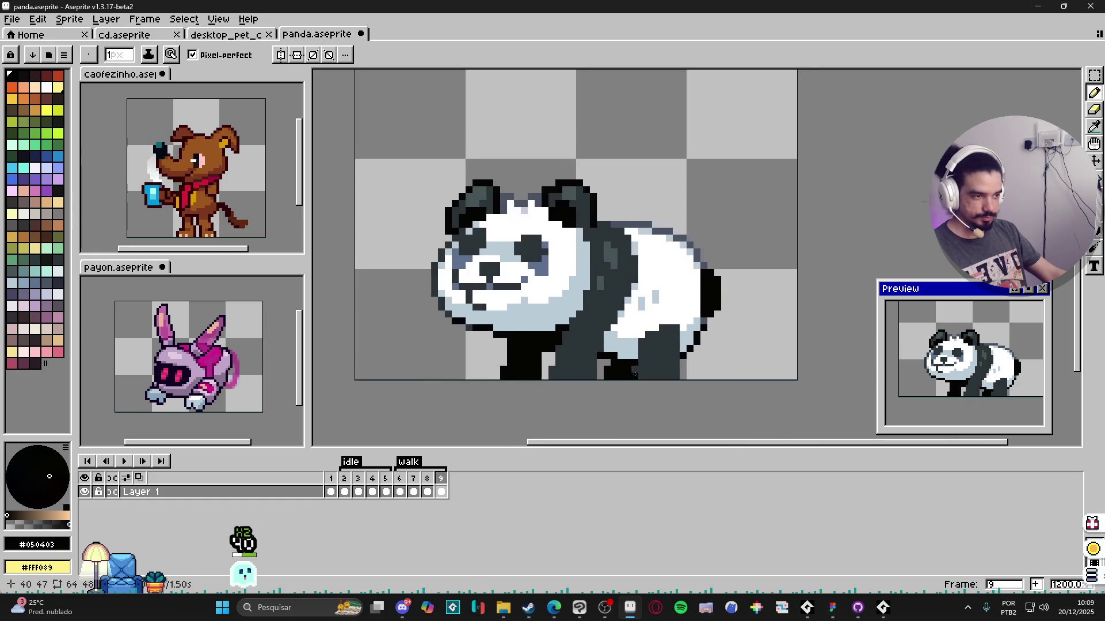
pyautogui.scroll(1, 644, 367)
# Step: Shift frame 9's panda up one pixel and compare its legs with frames 7 and 8
pyautogui.press('v')
pyautogui.moveTo(651, 359); pyautogui.dragTo(652, 354)
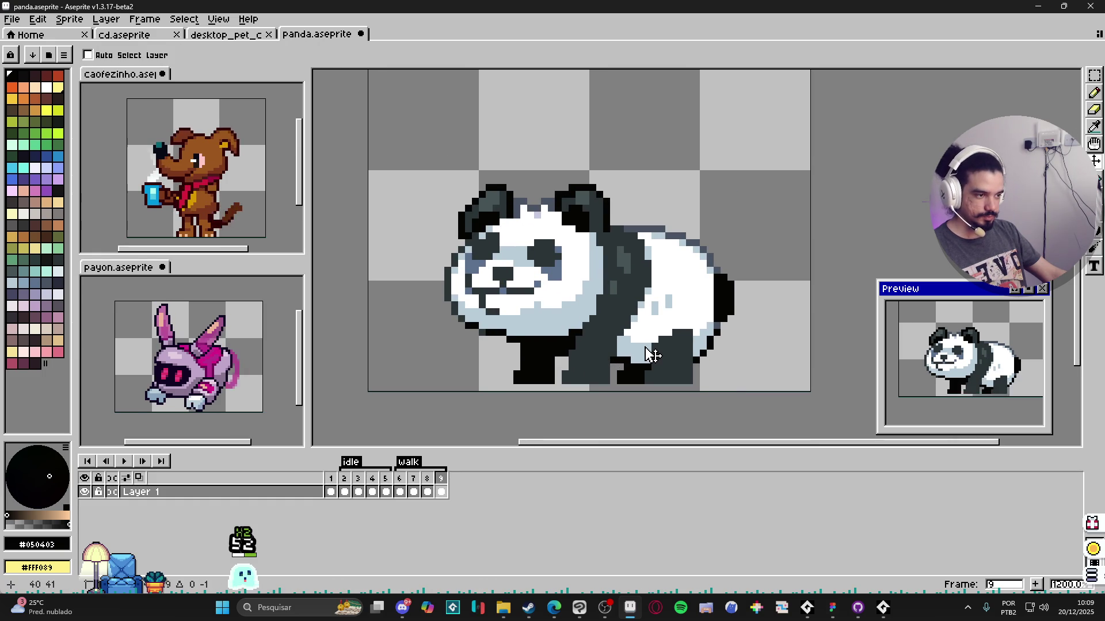
pyautogui.click(399, 483)
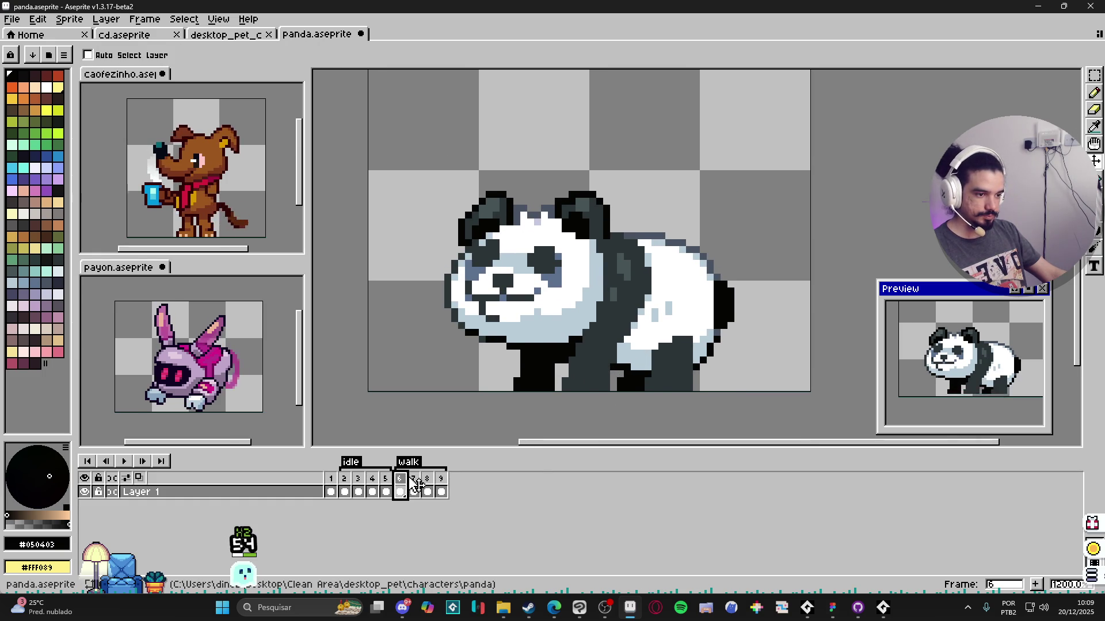
pyautogui.click(427, 486)
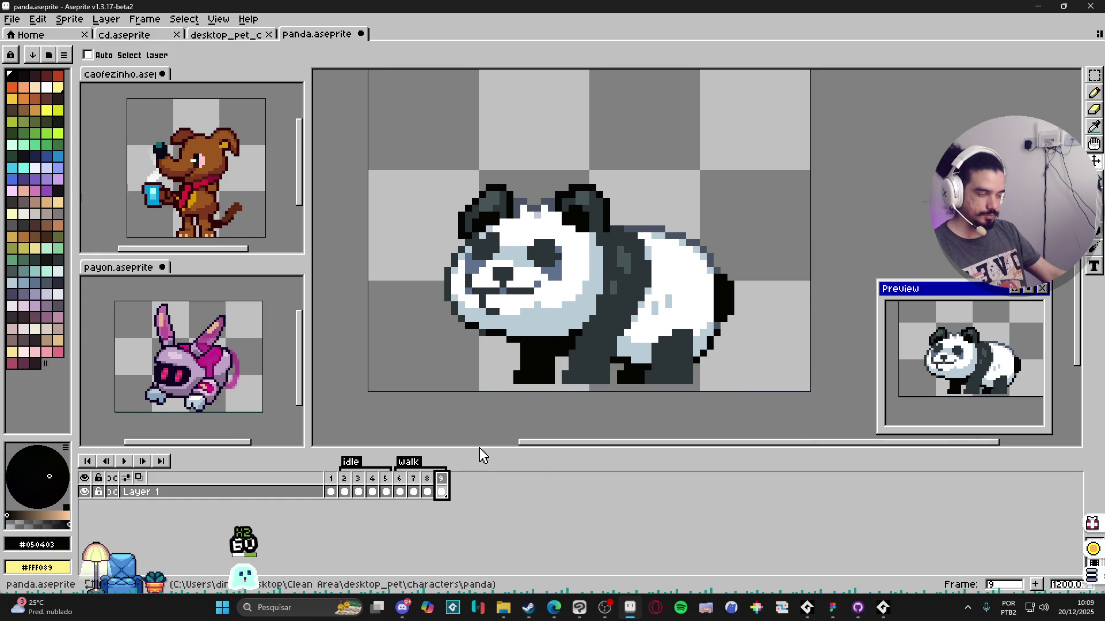
pyautogui.click(412, 484)
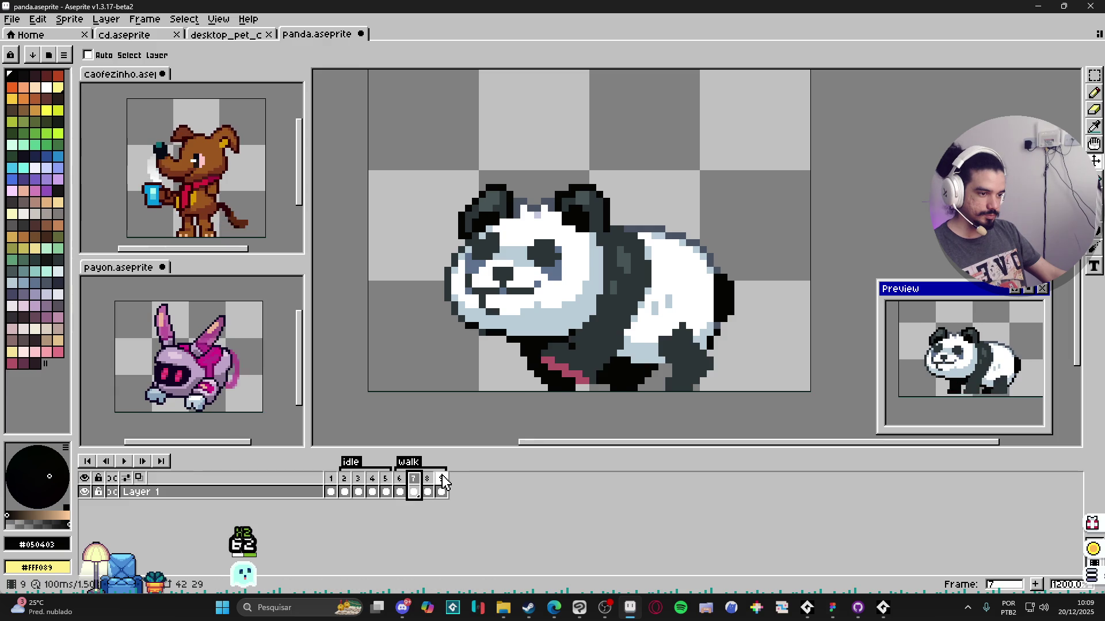
pyautogui.click(441, 486)
# Step: Marquee the hind leg, try a 45° rotation and cancel it
pyautogui.press('m')
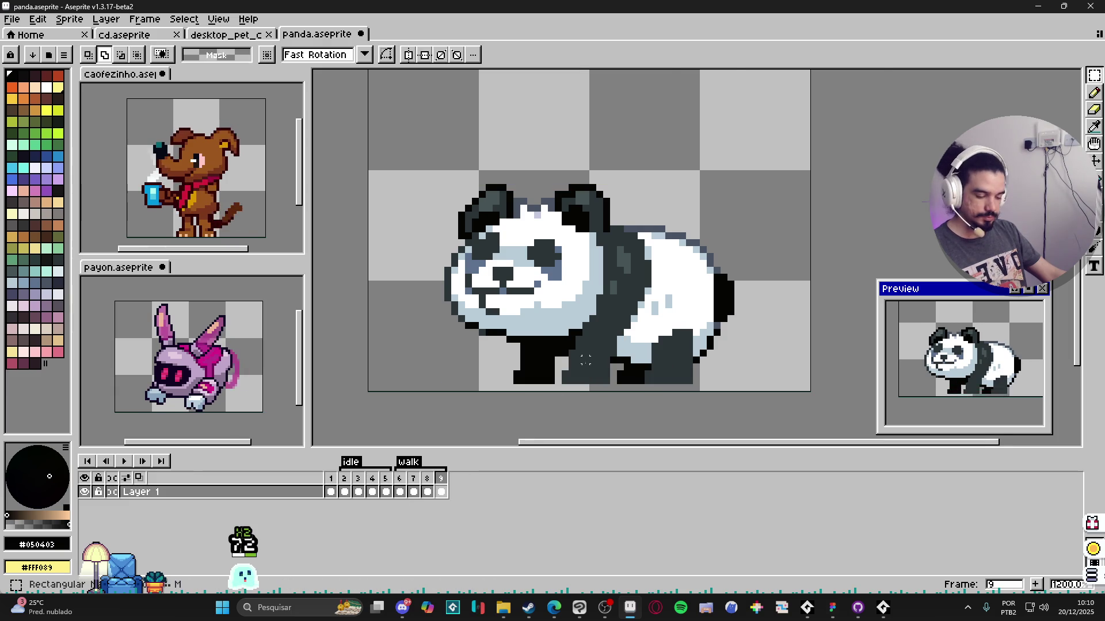
pyautogui.scroll(1, 586, 361)
pyautogui.moveTo(616, 393); pyautogui.dragTo(575, 353)
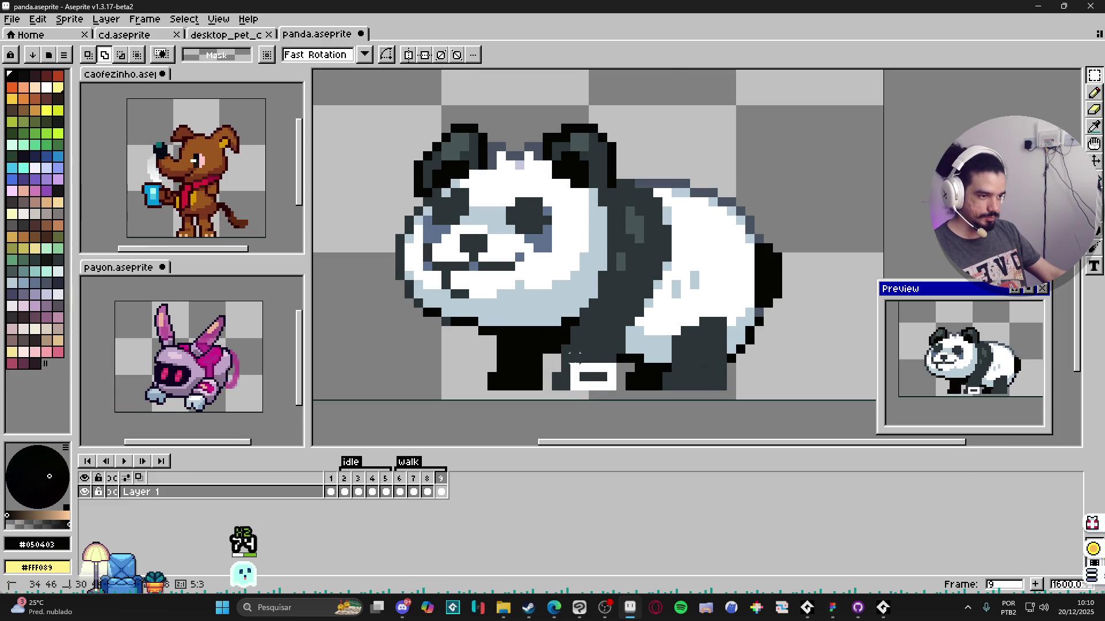
pyautogui.click(577, 360)
pyautogui.scroll(1, 577, 363)
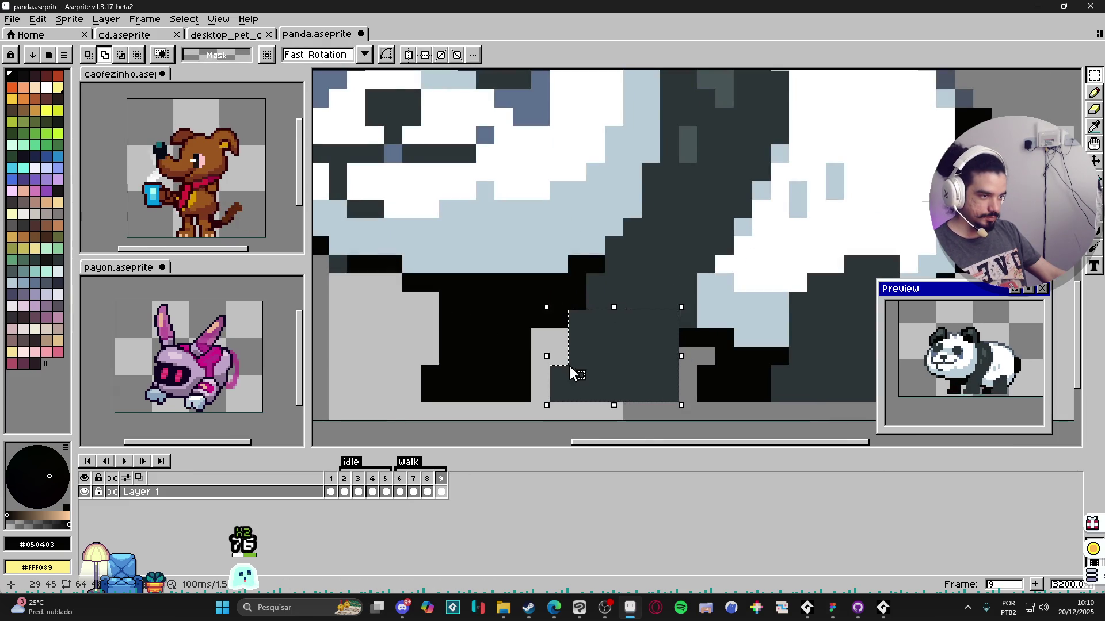
pyautogui.scroll(-1, 571, 373)
pyautogui.moveTo(596, 309); pyautogui.dragTo(643, 354)
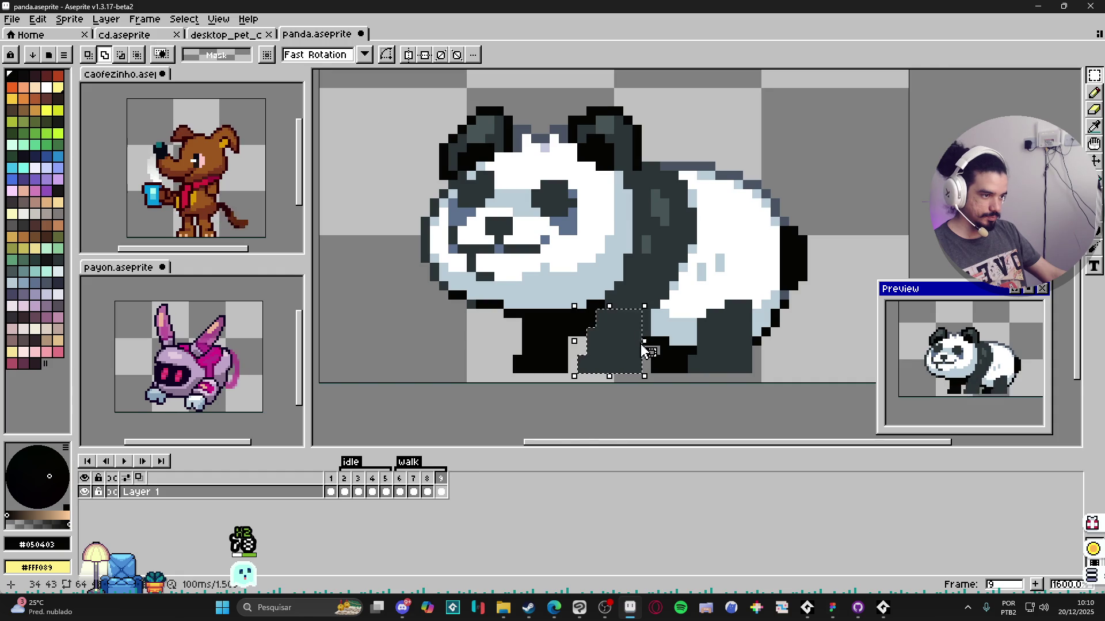
pyautogui.scroll(1, 643, 350)
pyautogui.scroll(-1, 638, 289)
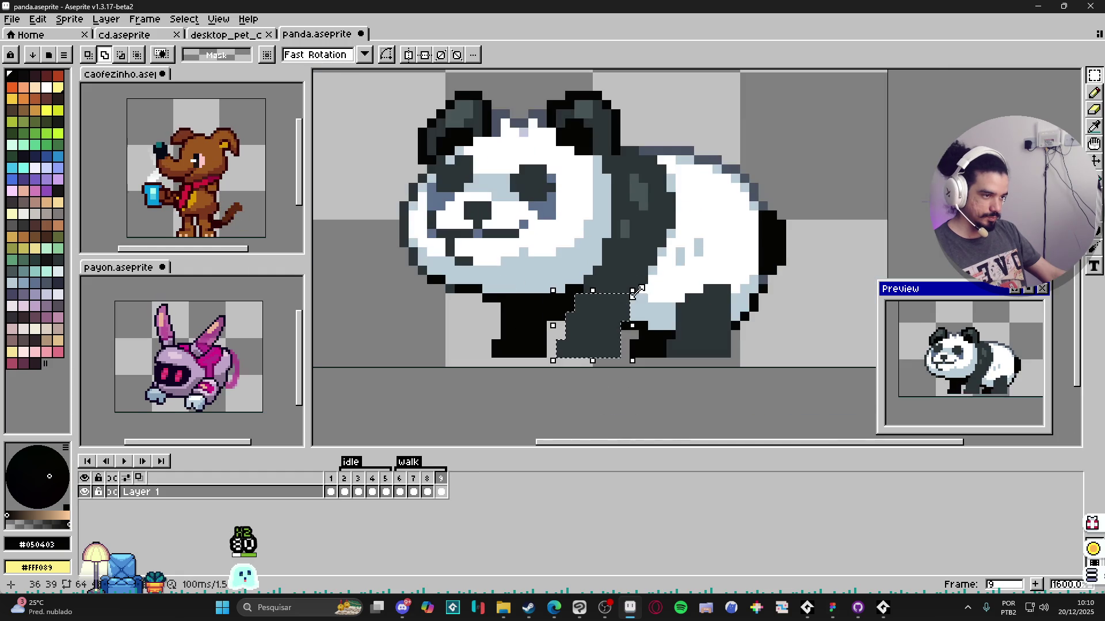
pyautogui.moveTo(637, 284)
pyautogui.mouseDown()
pyautogui.moveTo(635, 343)
pyautogui.moveTo(660, 333)
pyautogui.mouseUp()
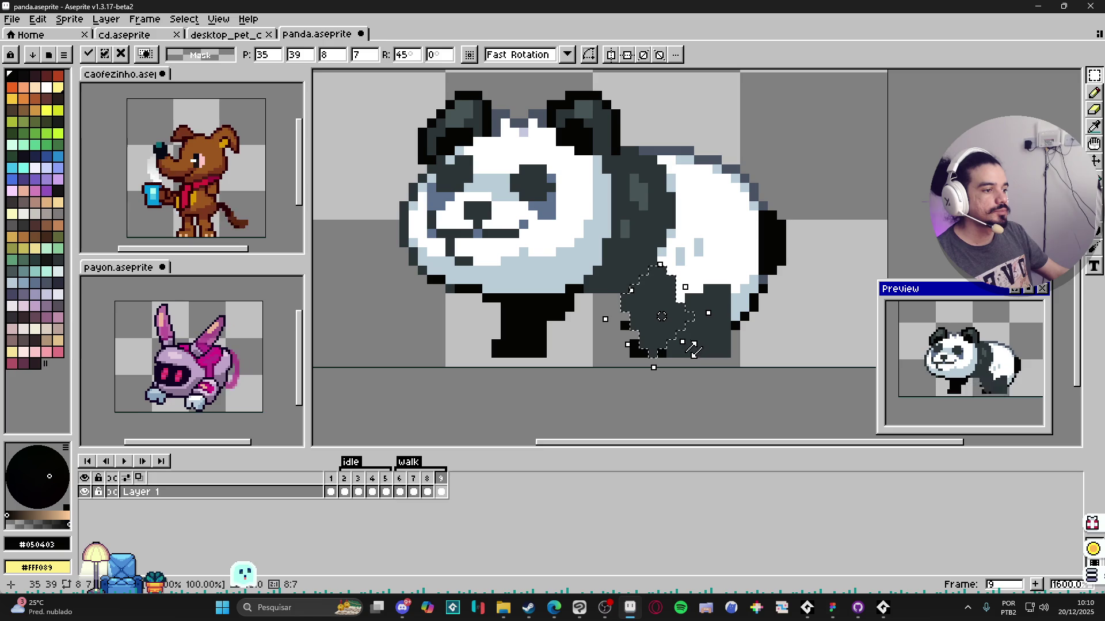
pyautogui.press('Escape')
pyautogui.hotkey('ctrl', 'd')
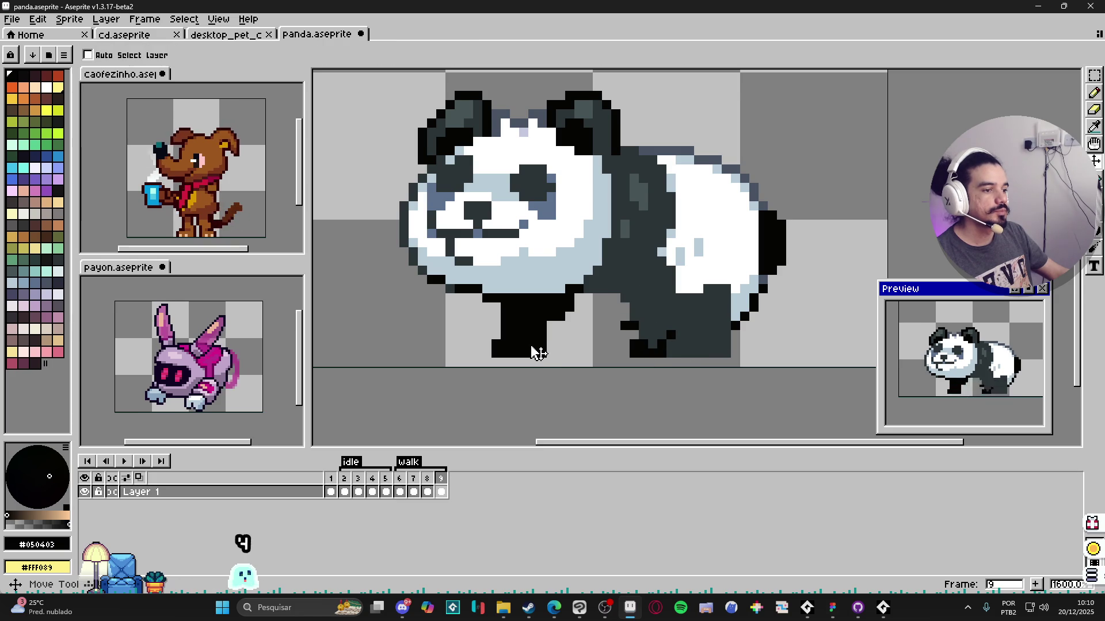
# Step: Reselect and rotate the front leg about -26° and apply it
pyautogui.hotkey('ctrl', 'shift', 'd')
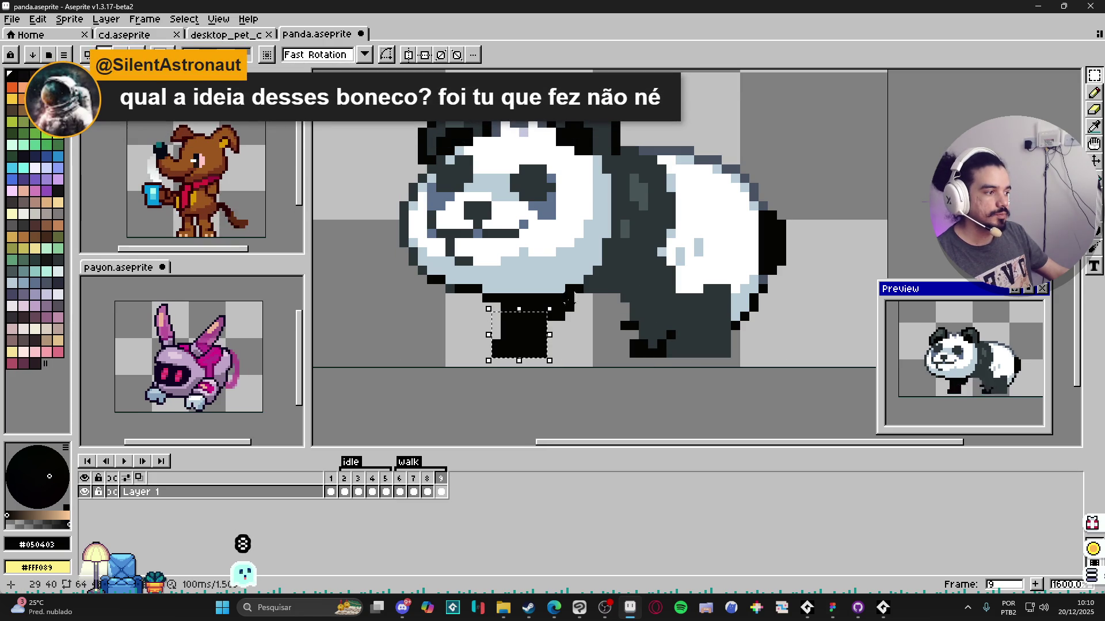
pyautogui.moveTo(559, 293)
pyautogui.mouseDown()
pyautogui.moveTo(585, 328)
pyautogui.moveTo(512, 320)
pyautogui.mouseUp()
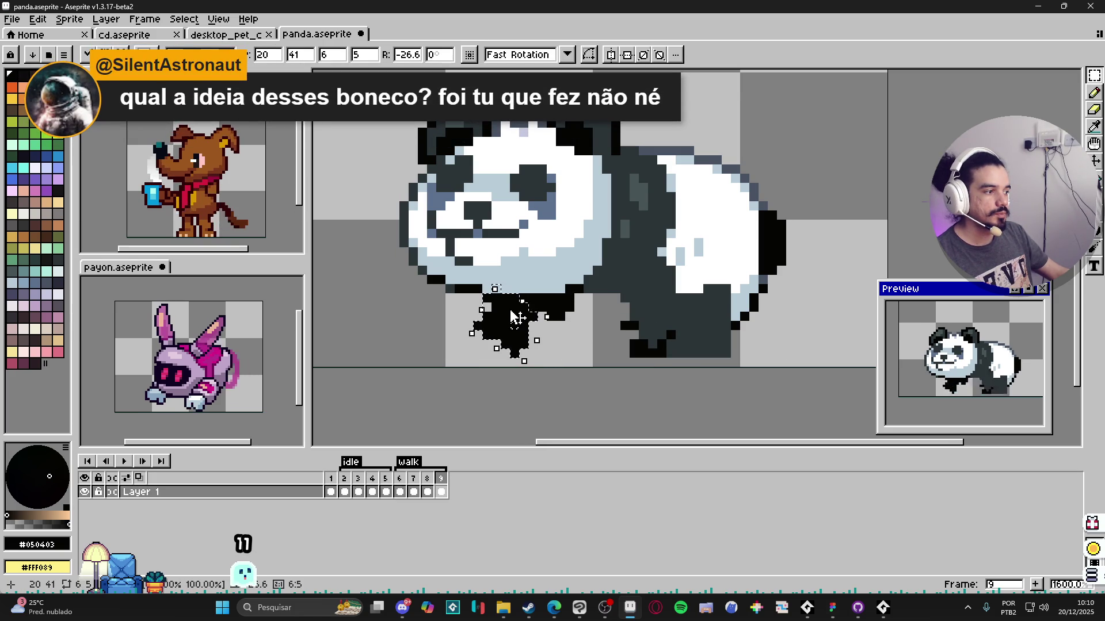
pyautogui.hotkey('ctrl', 'd')
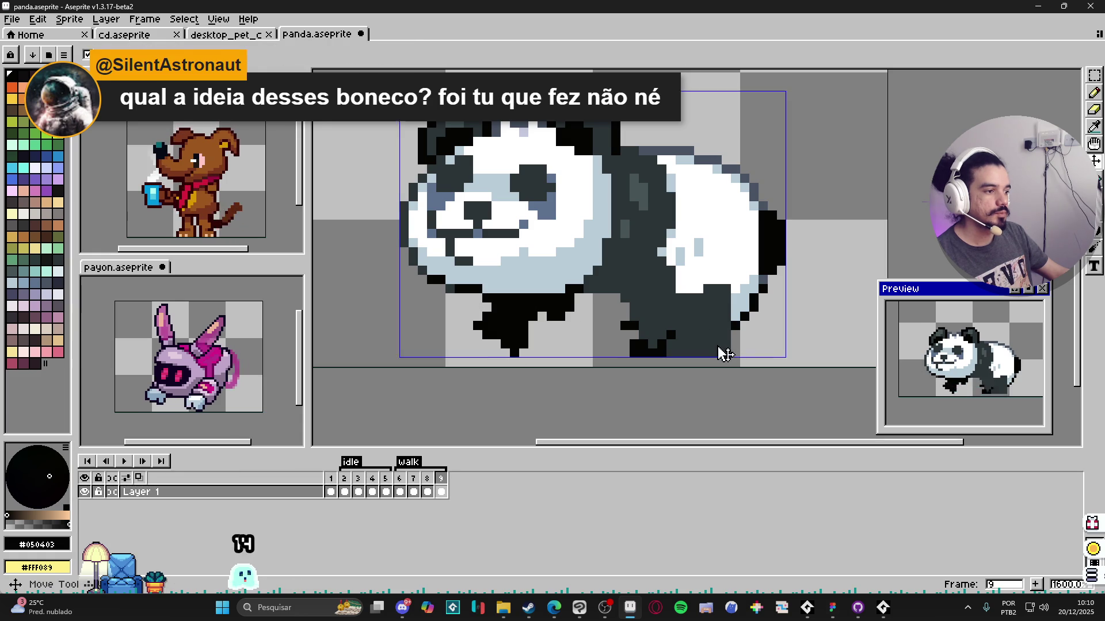
pyautogui.press('b')
pyautogui.scroll(1, 704, 335)
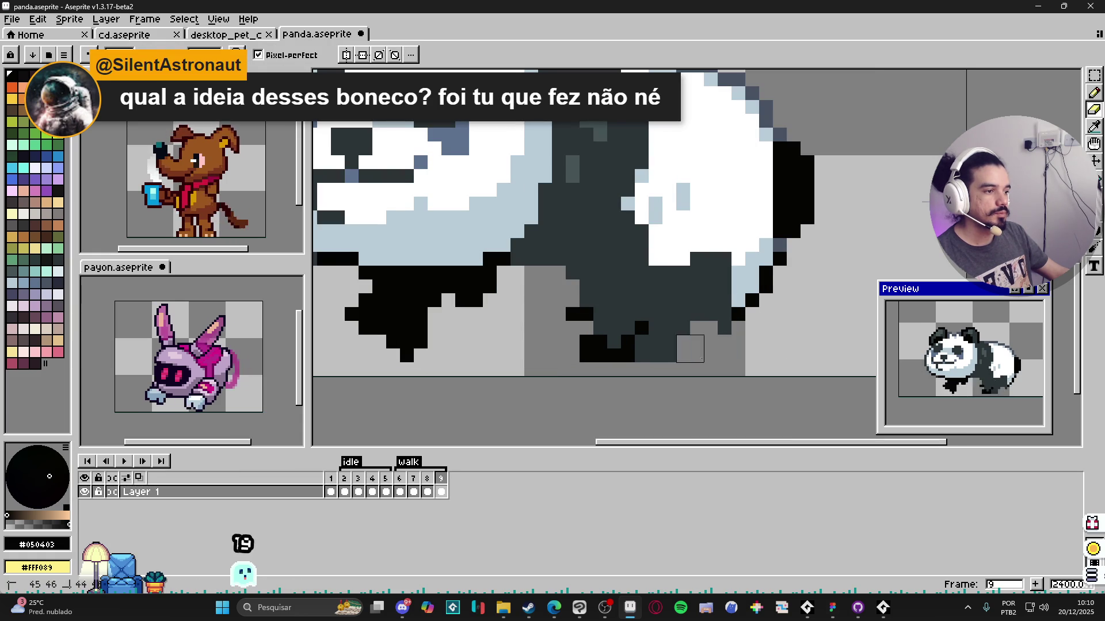
# Step: Redraw the leg pixels near the hind foot and erase stray ones
pyautogui.press('m')
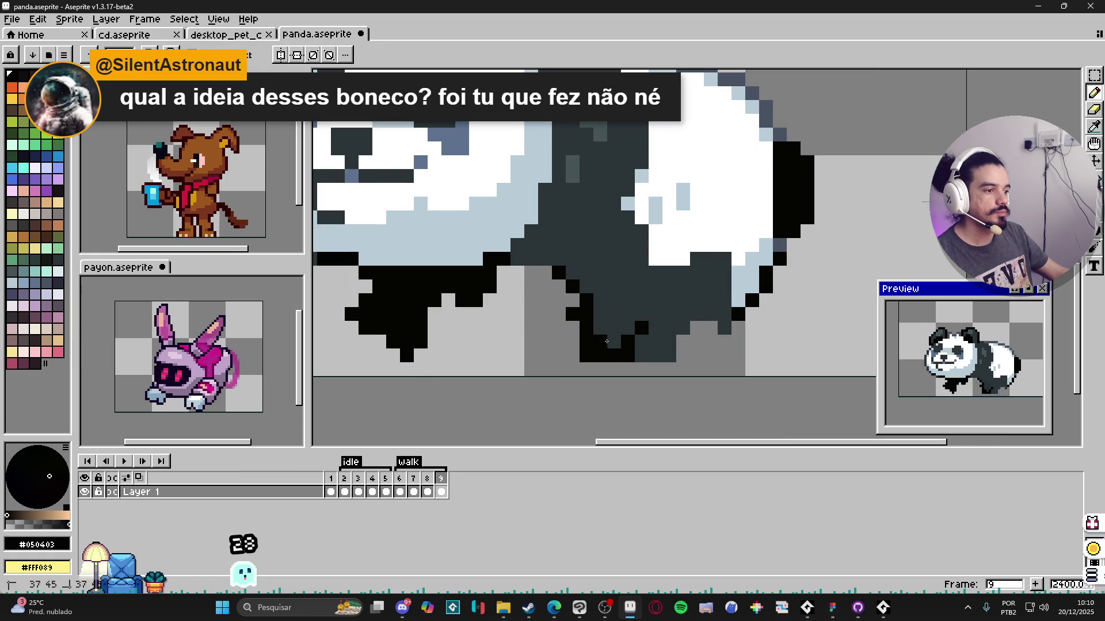
pyautogui.moveTo(613, 342); pyautogui.dragTo(641, 315)
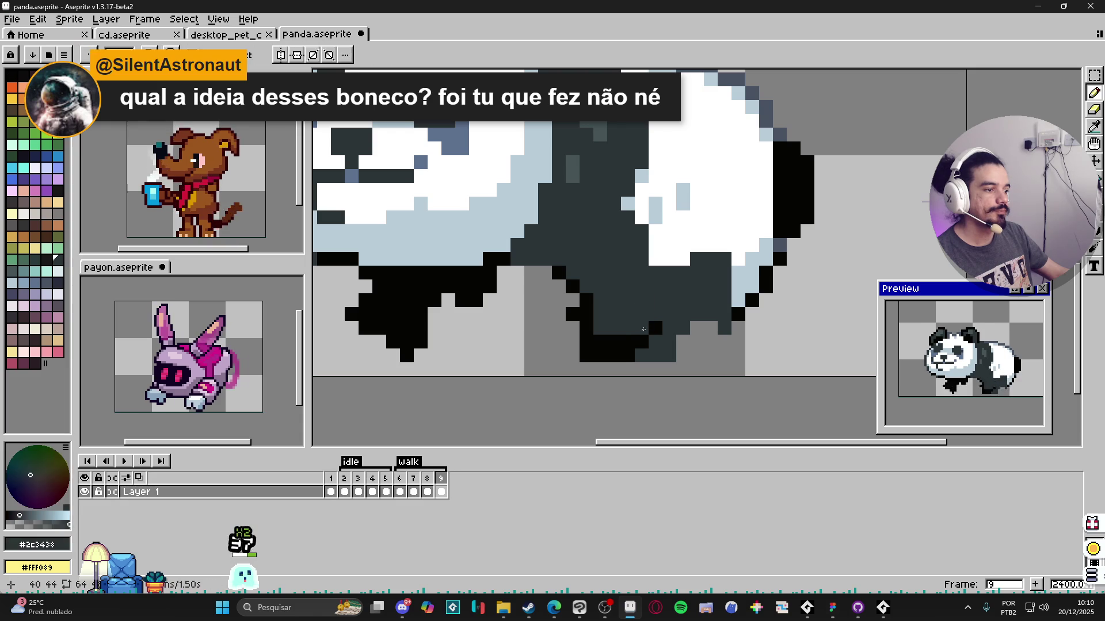
pyautogui.scroll(-3, 656, 296)
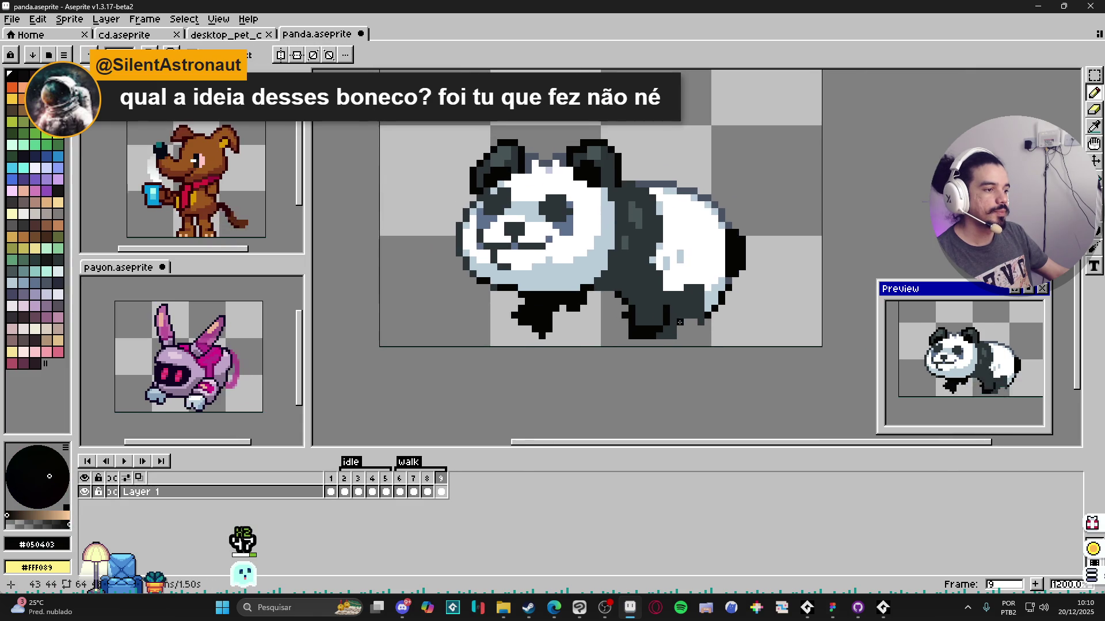
pyautogui.press('e')
pyautogui.press('e')
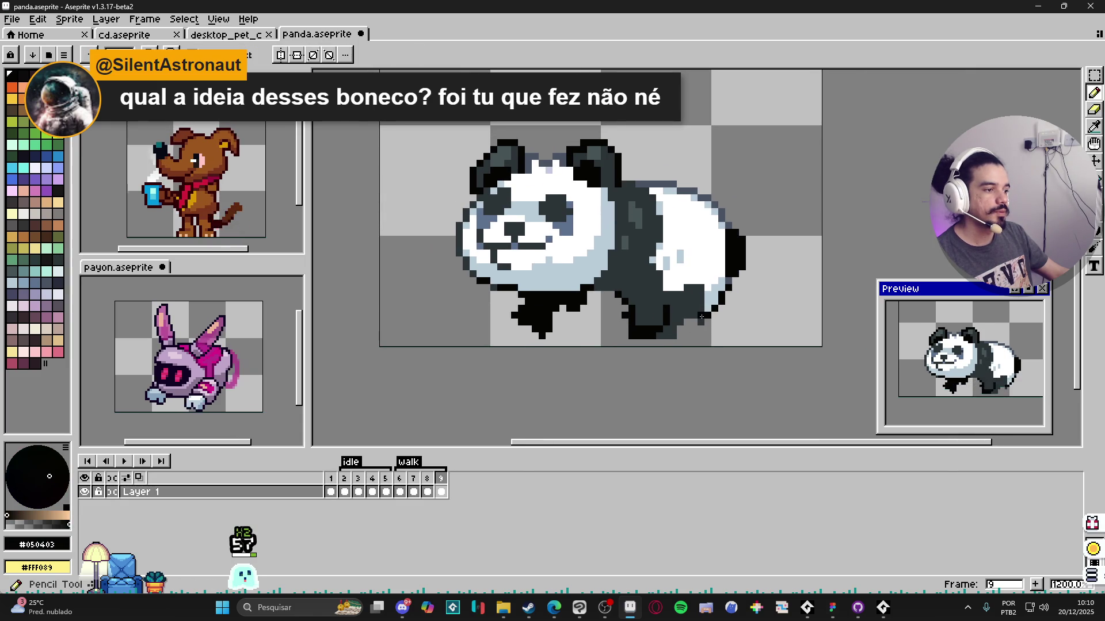
pyautogui.press('i')
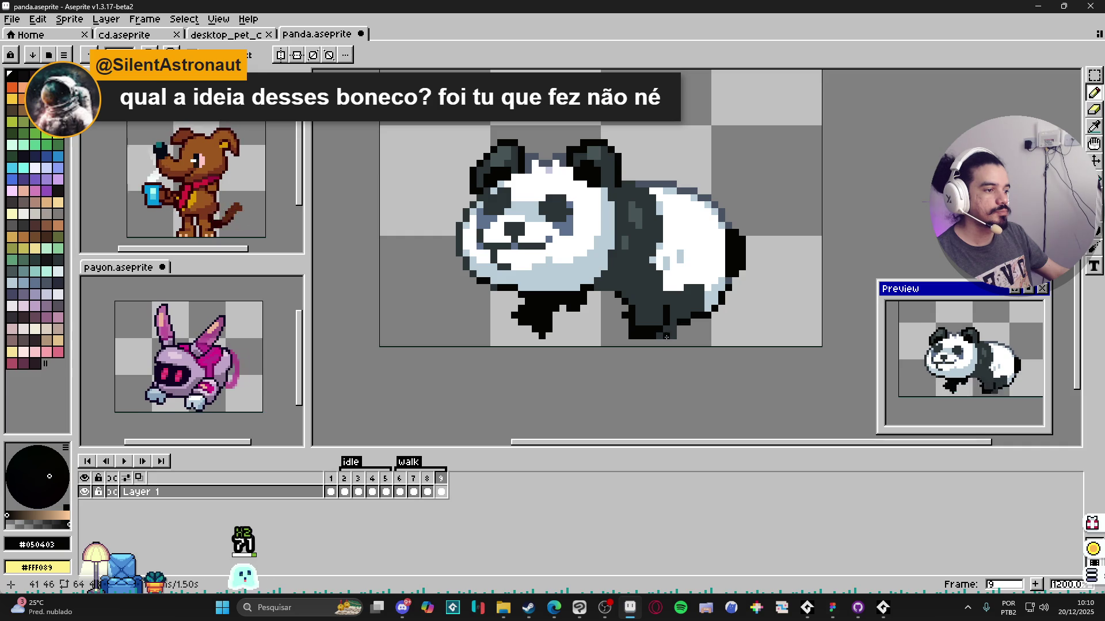
pyautogui.press('e')
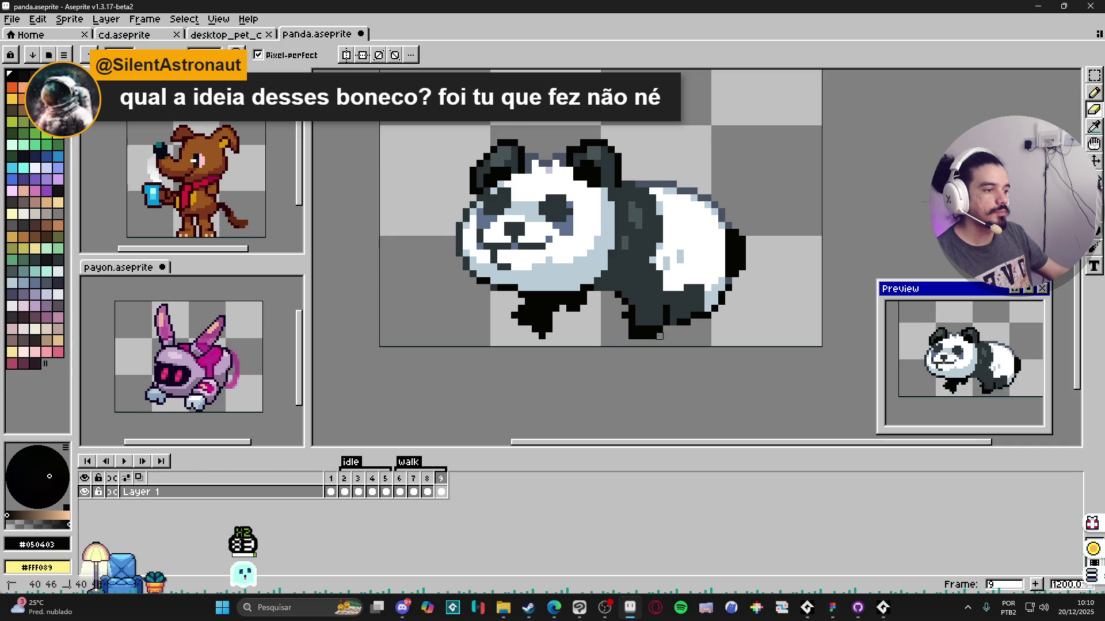
# Step: Pick the dark grey and continue touching up and erasing around the slanted leg
pyautogui.press('b')
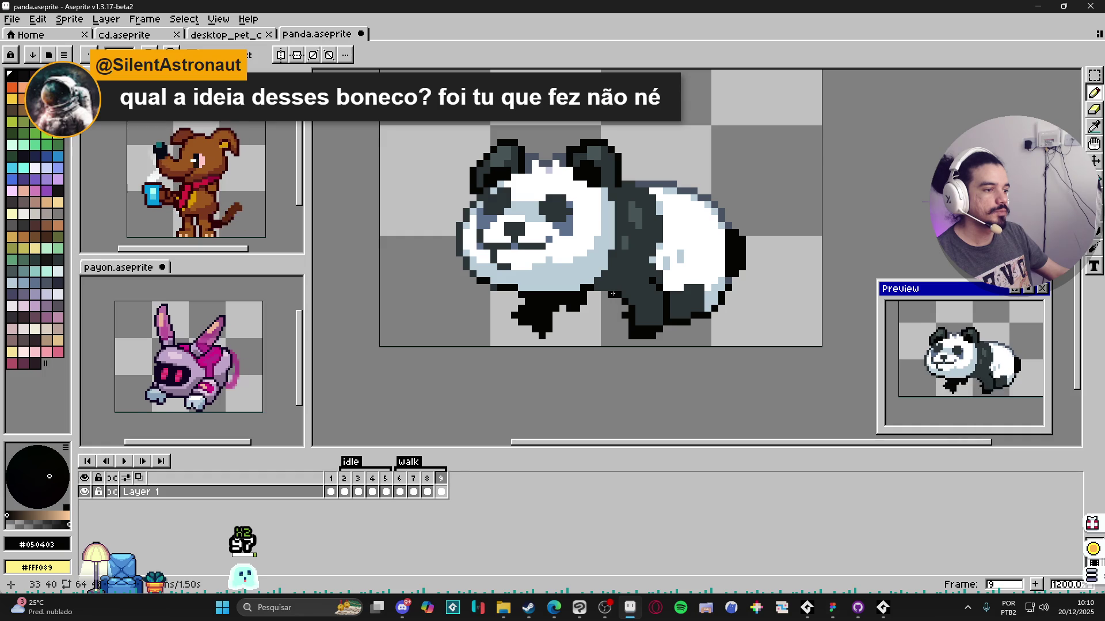
pyautogui.keyDown('alt'); pyautogui.click(623, 299); pyautogui.keyUp('alt')
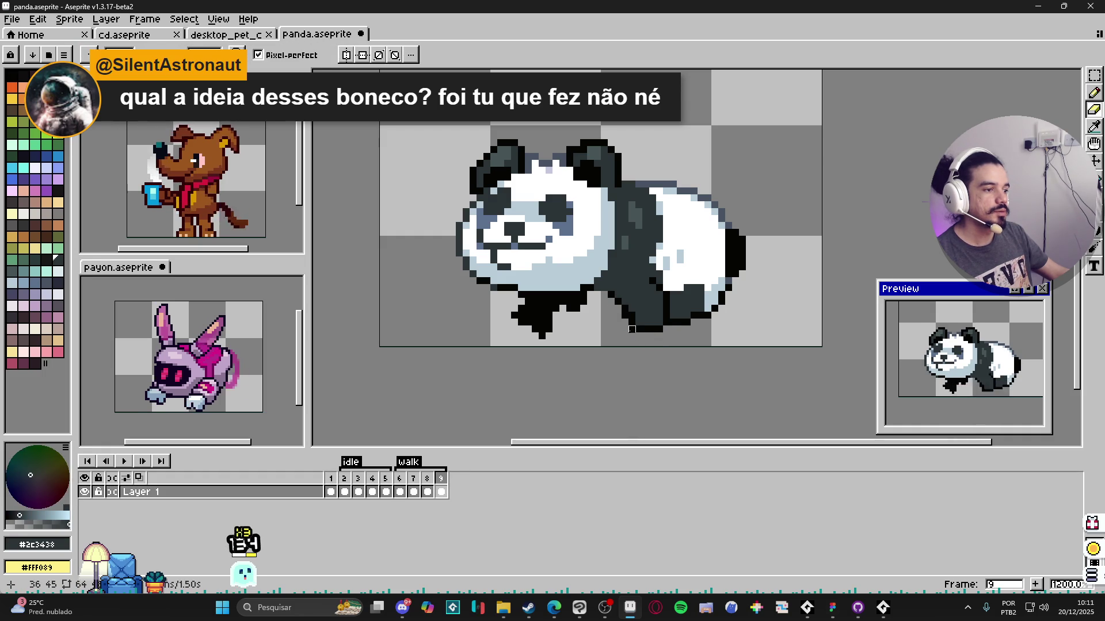
pyautogui.press('e')
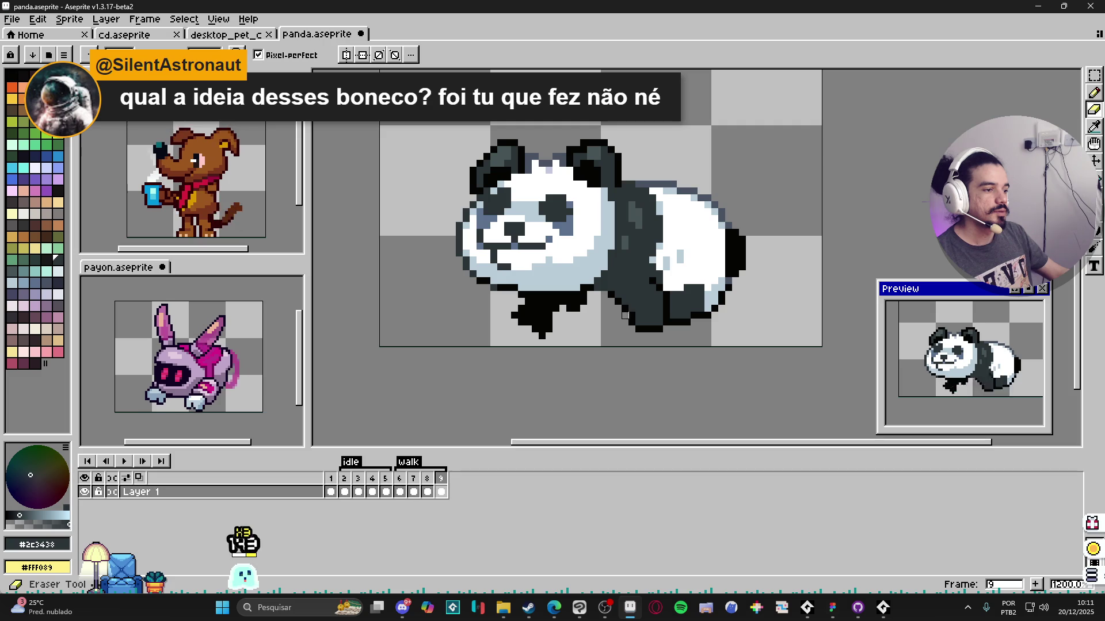
pyautogui.scroll(-2, 624, 315)
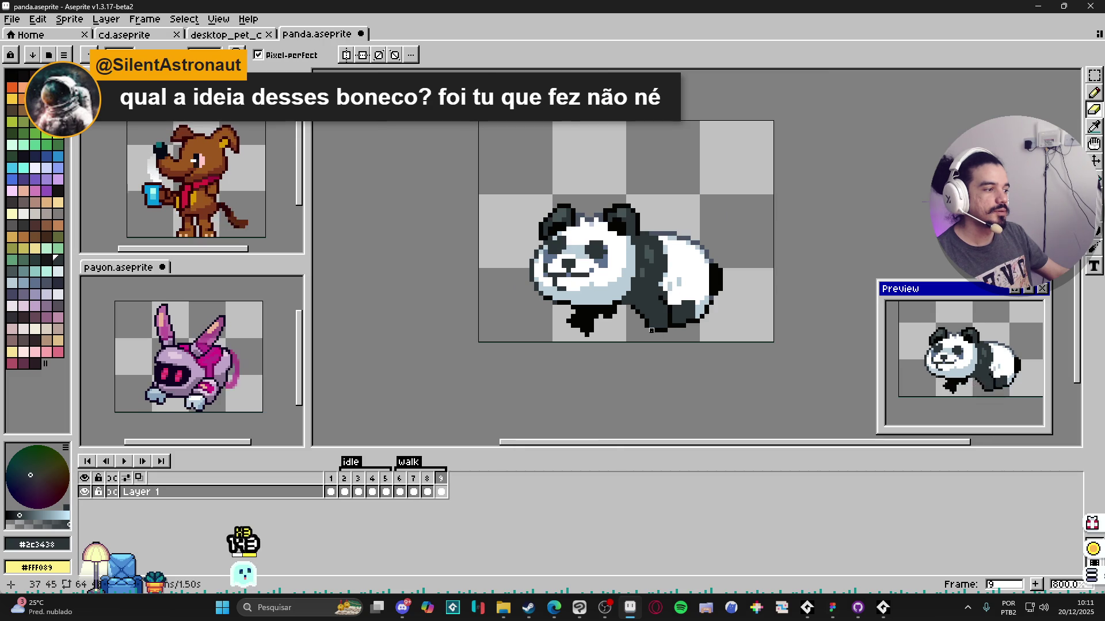
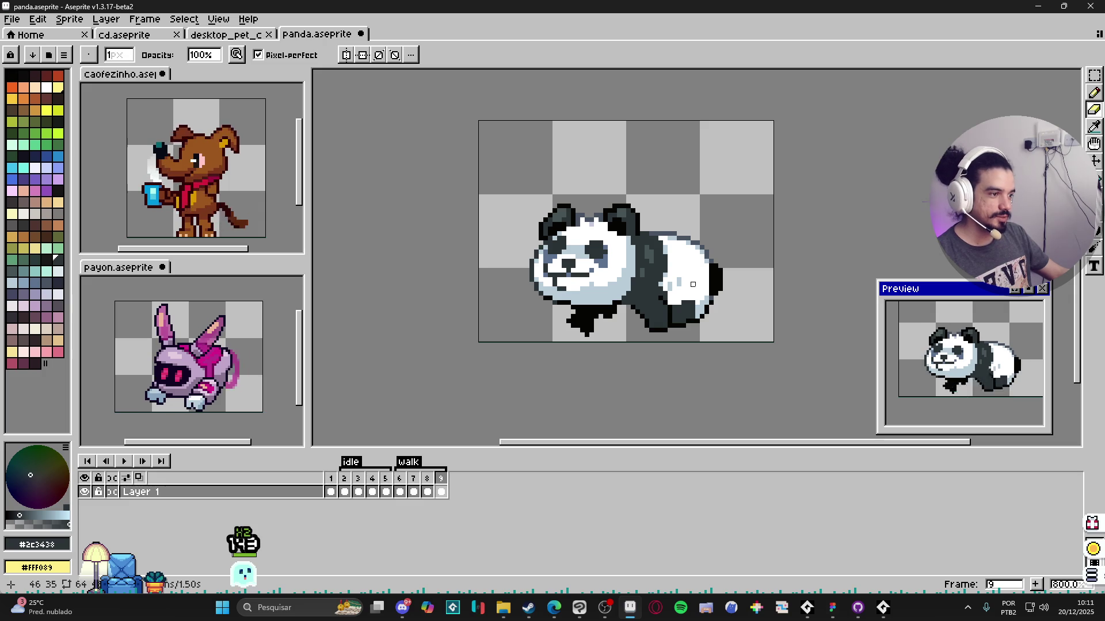
pyautogui.scroll(3, 679, 316)
# Step: Sample the panda's black outline as the drawing colour and save panda.aseprite
pyautogui.keyDown('alt'); pyautogui.click(649, 294); pyautogui.keyUp('alt')
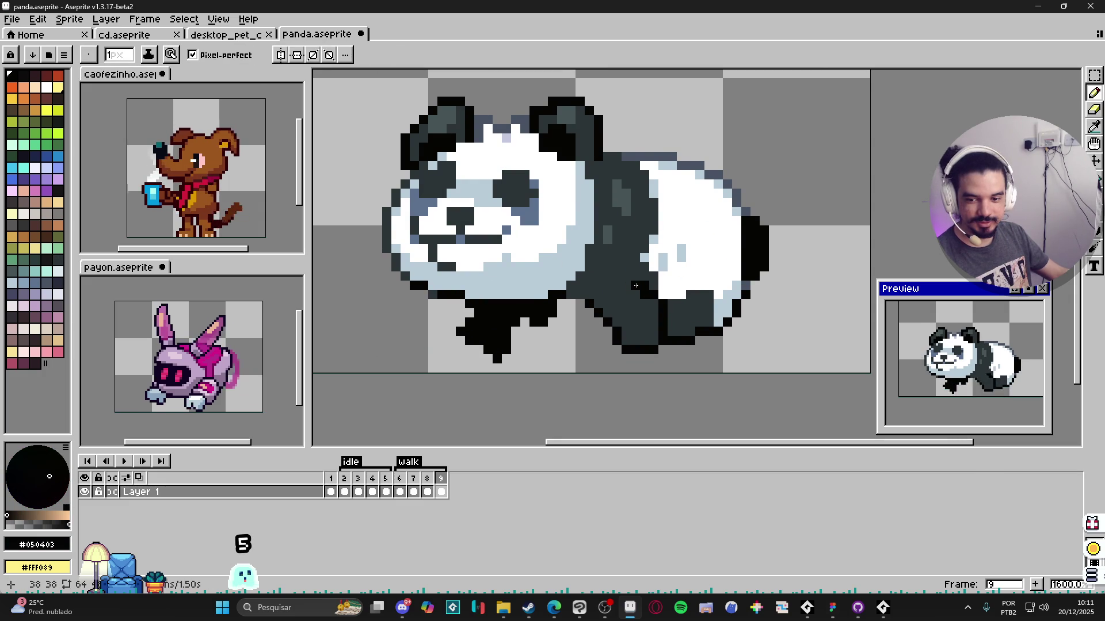
pyautogui.hotkey('ctrl', 's')
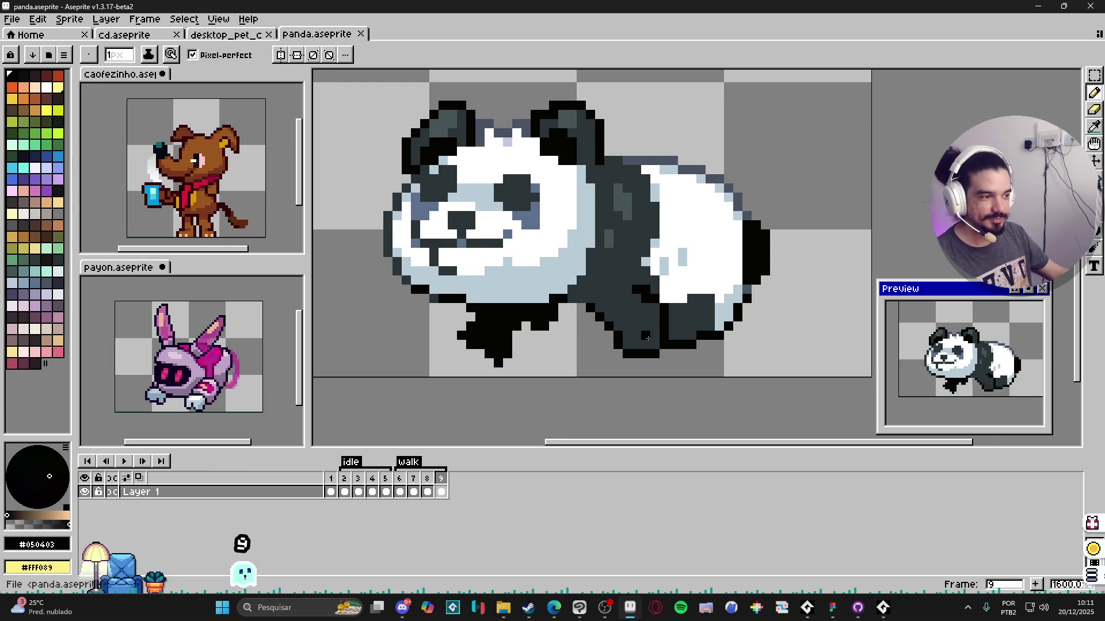
pyautogui.scroll(-3, 647, 338)
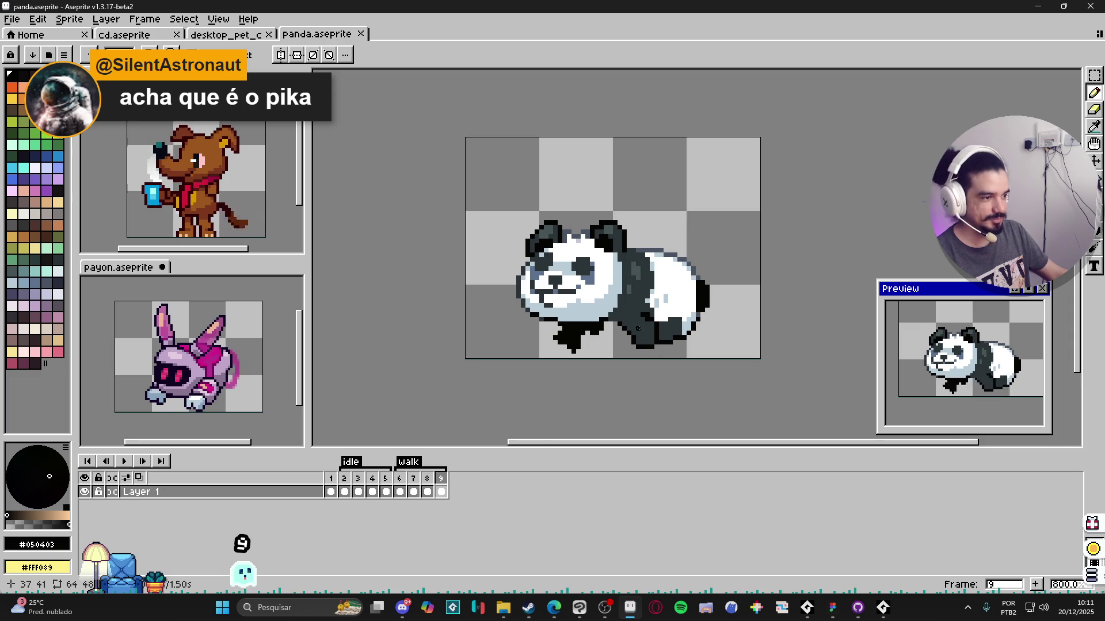
pyautogui.scroll(2, 638, 329)
pyautogui.scroll(1, 639, 337)
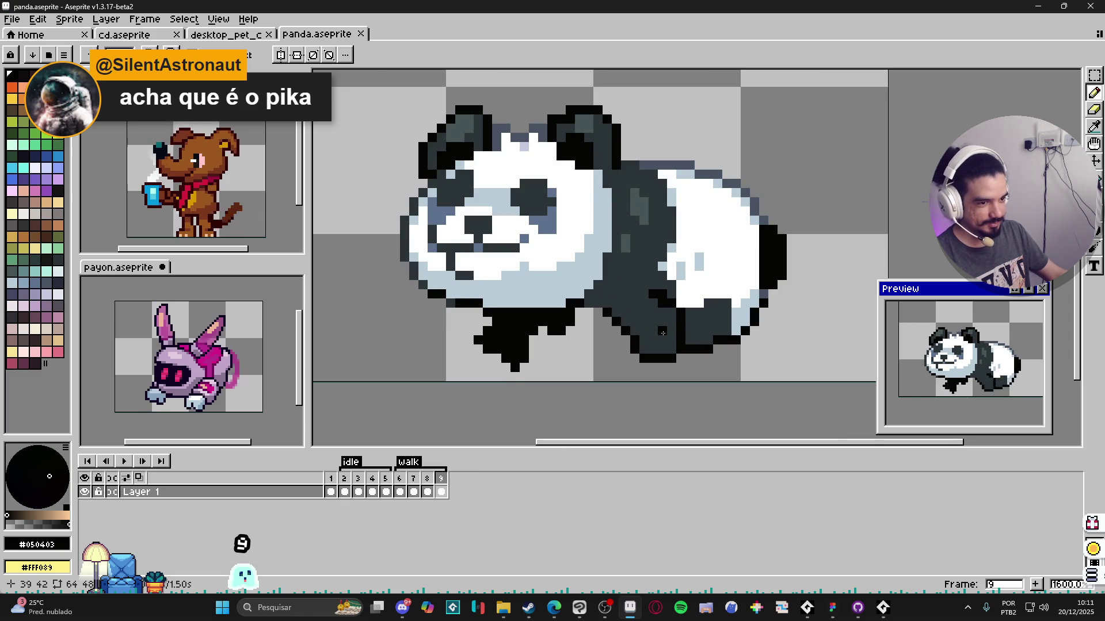
pyautogui.scroll(-1, 663, 333)
pyautogui.scroll(-1, 668, 341)
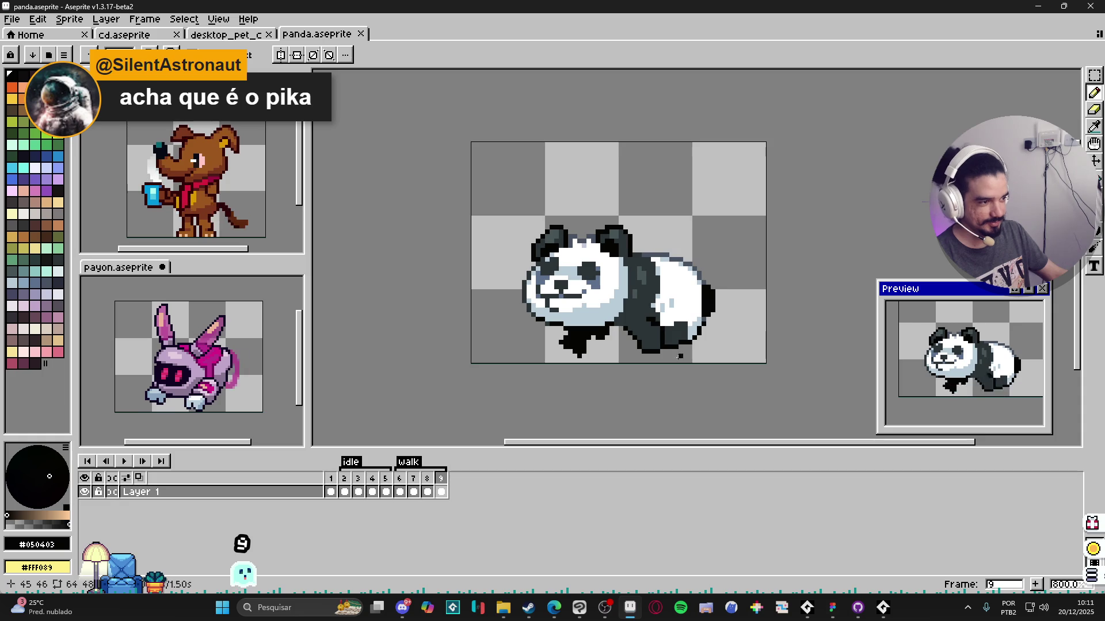
pyautogui.click(427, 488)
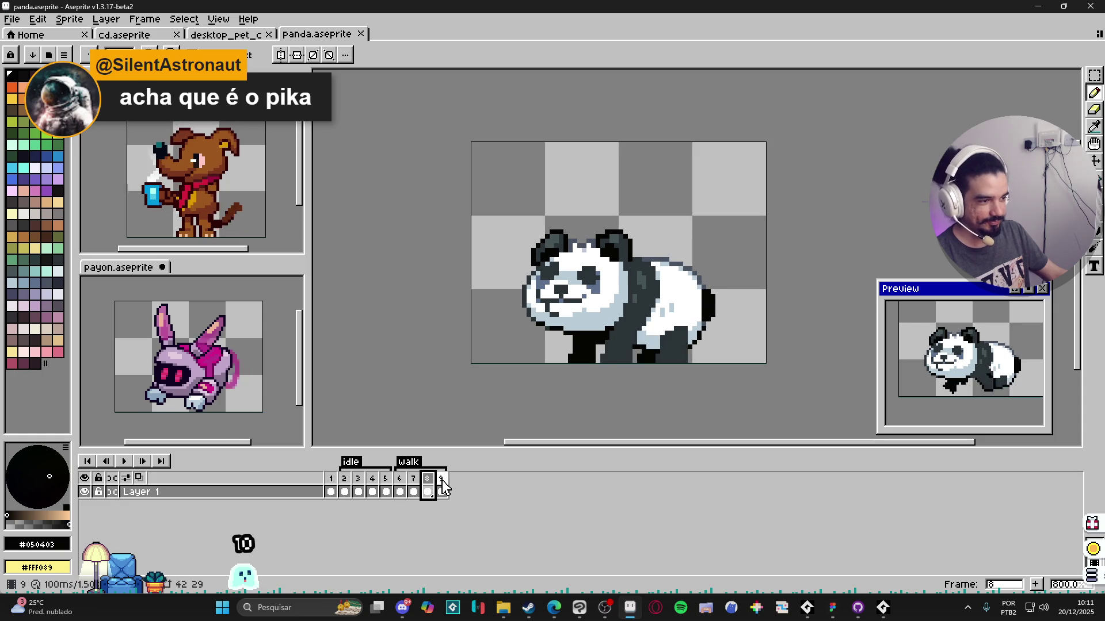
pyautogui.click(443, 485)
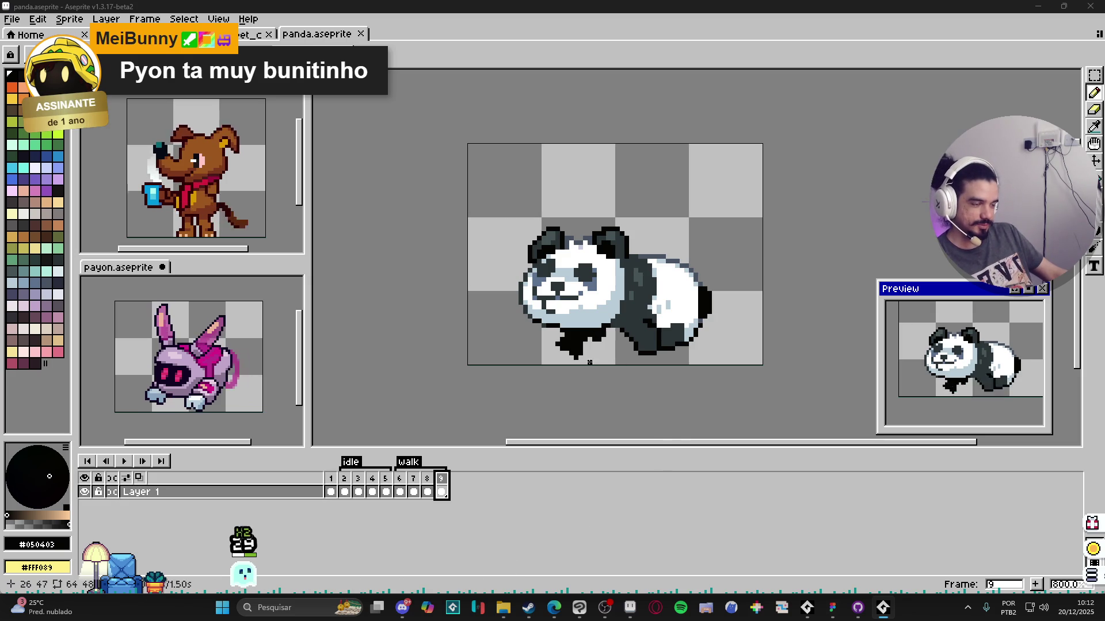
pyautogui.click(401, 486)
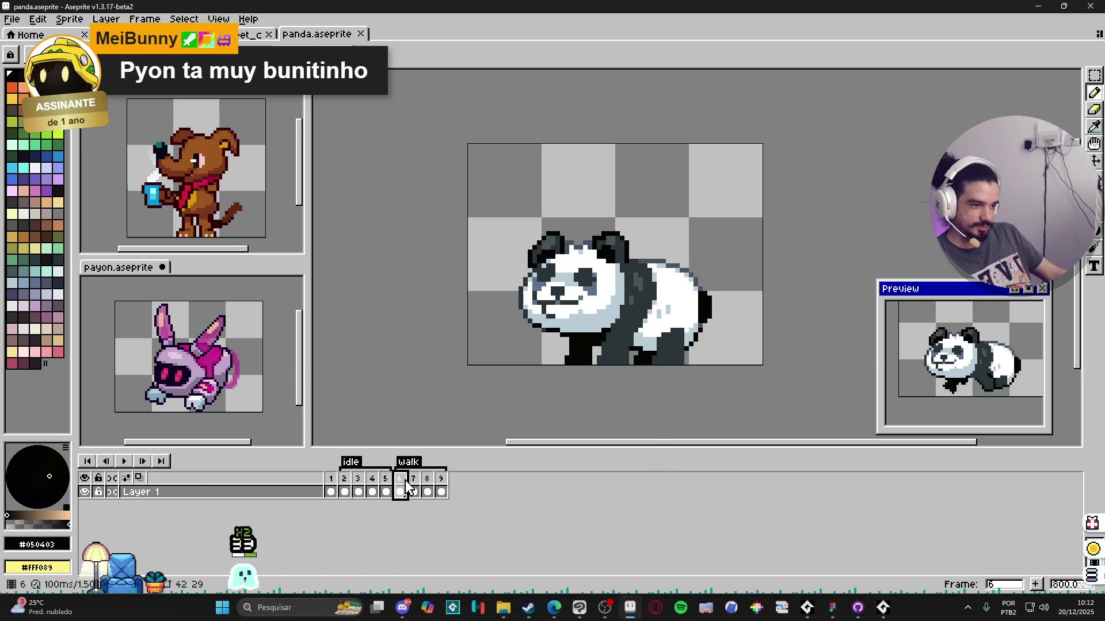
pyautogui.click(413, 486)
pyautogui.click(427, 490)
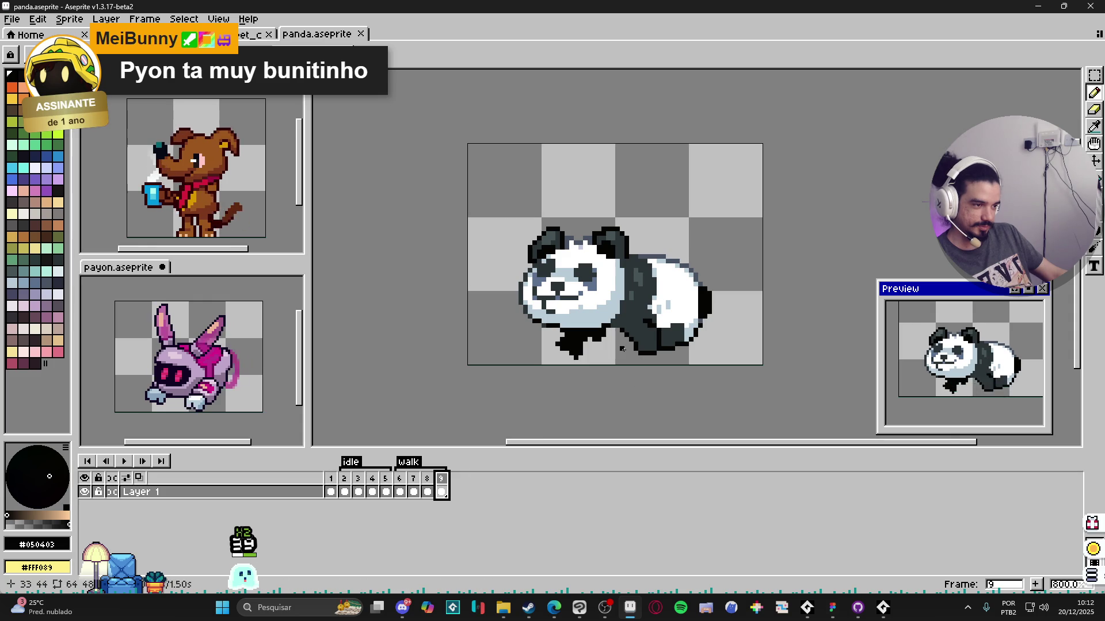
pyautogui.click(427, 492)
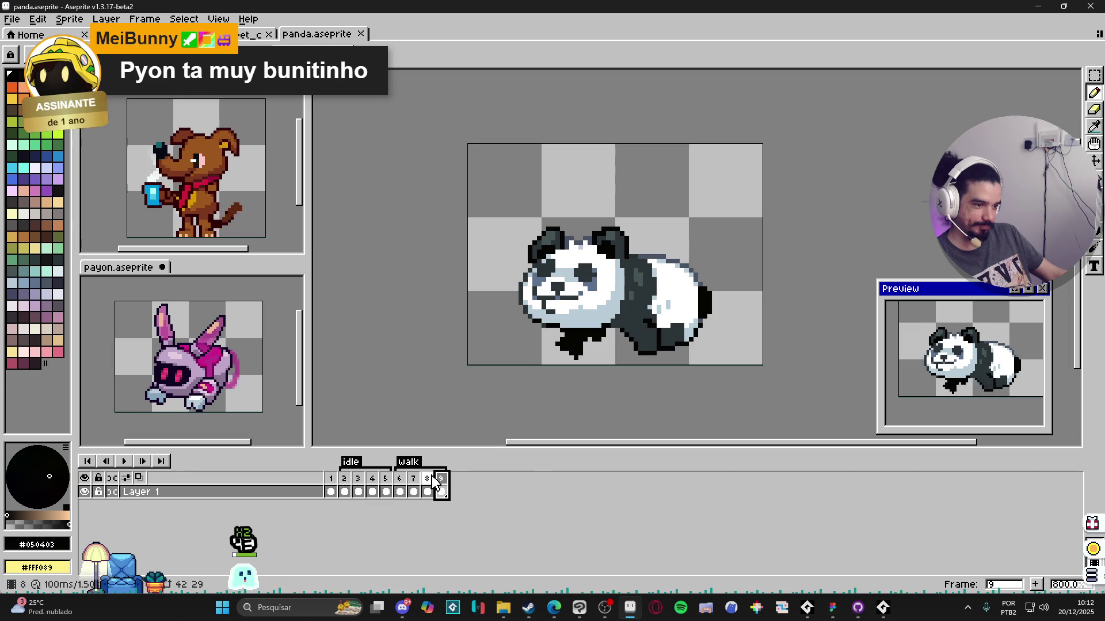
pyautogui.click(414, 488)
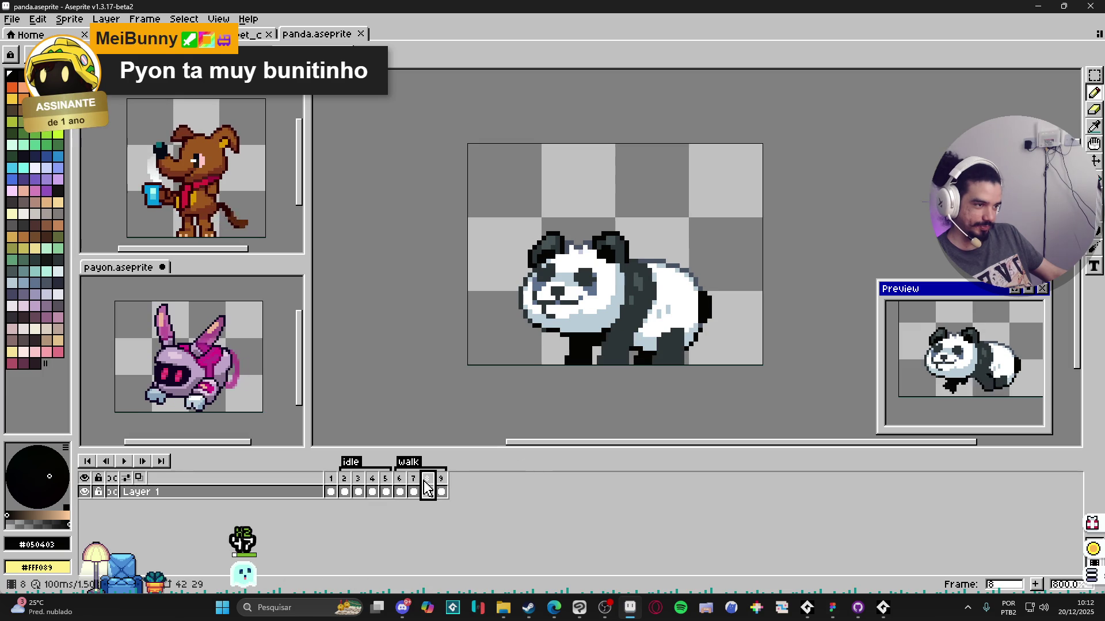
pyautogui.click(428, 488)
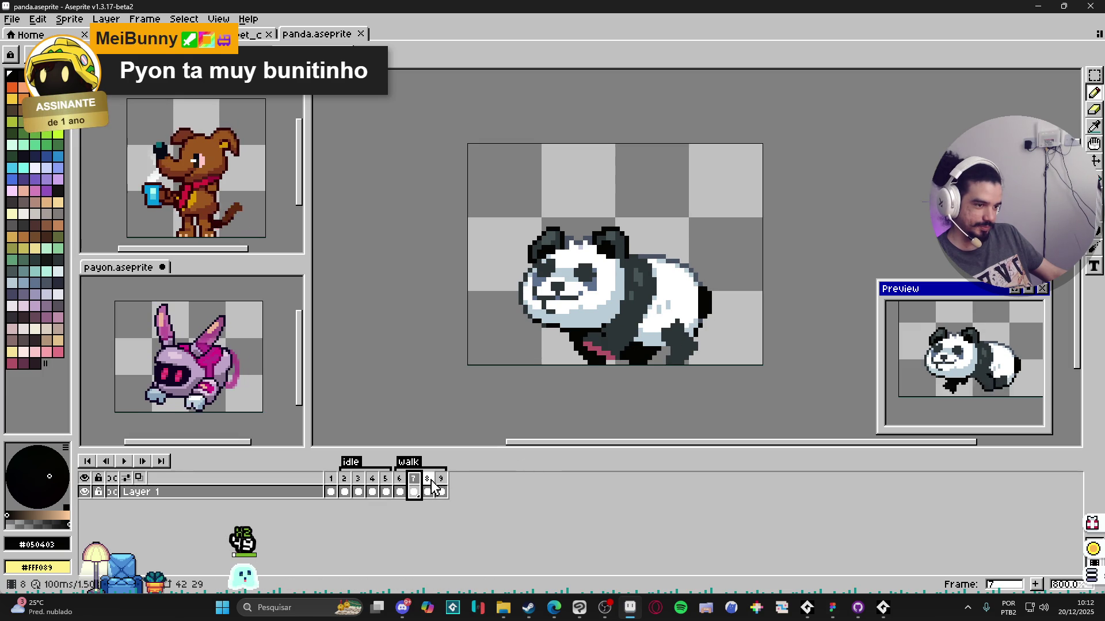
pyautogui.click(427, 488)
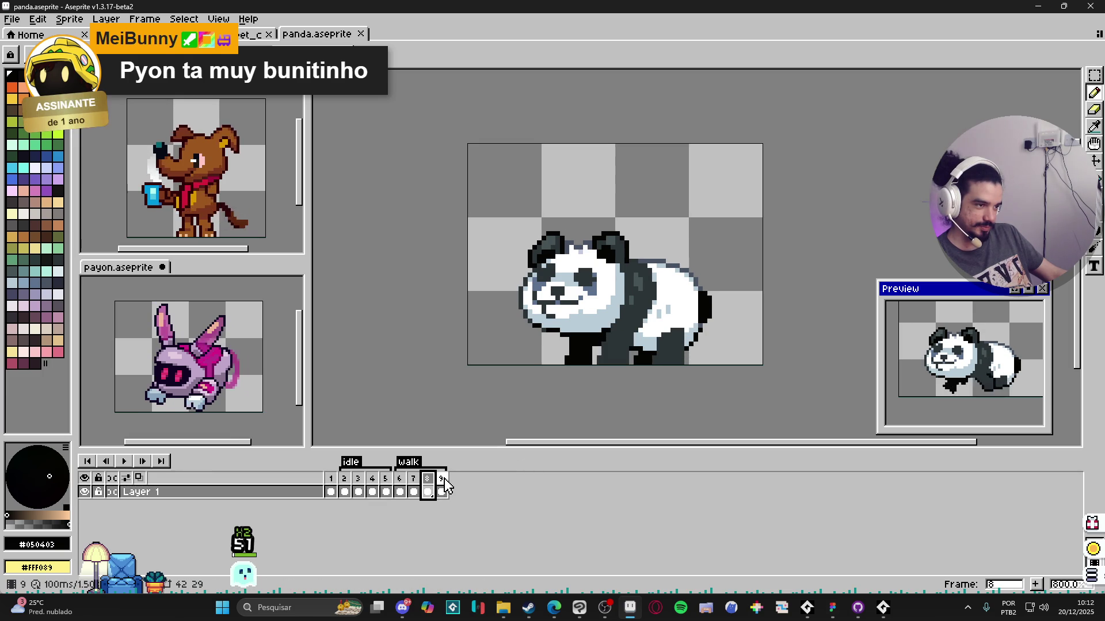
pyautogui.click(444, 478)
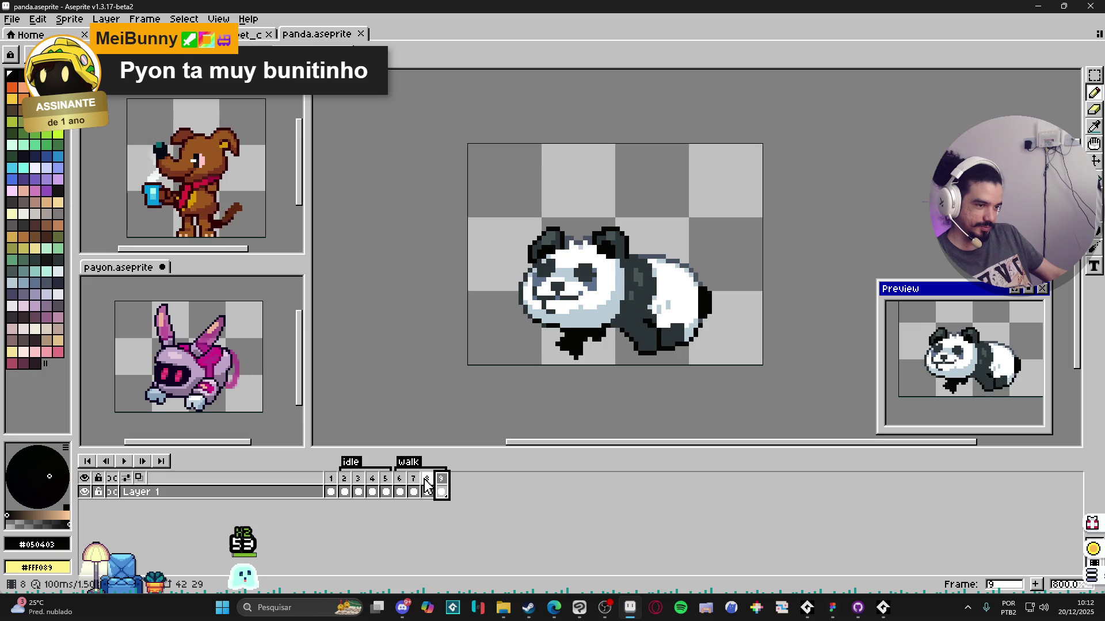
pyautogui.click(426, 485)
pyautogui.click(414, 486)
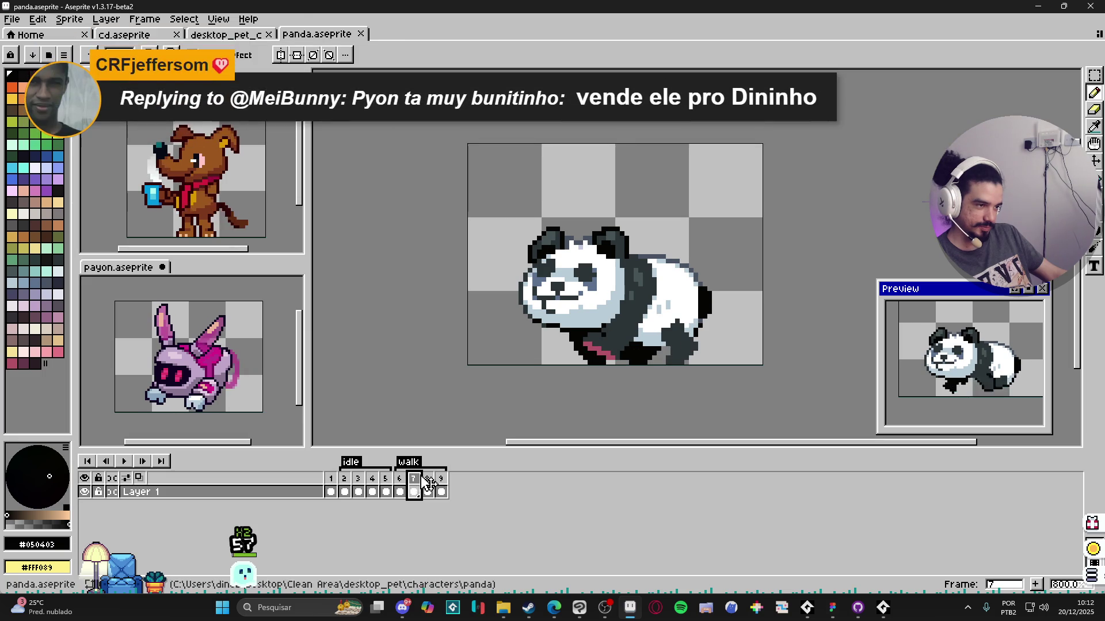
pyautogui.click(427, 486)
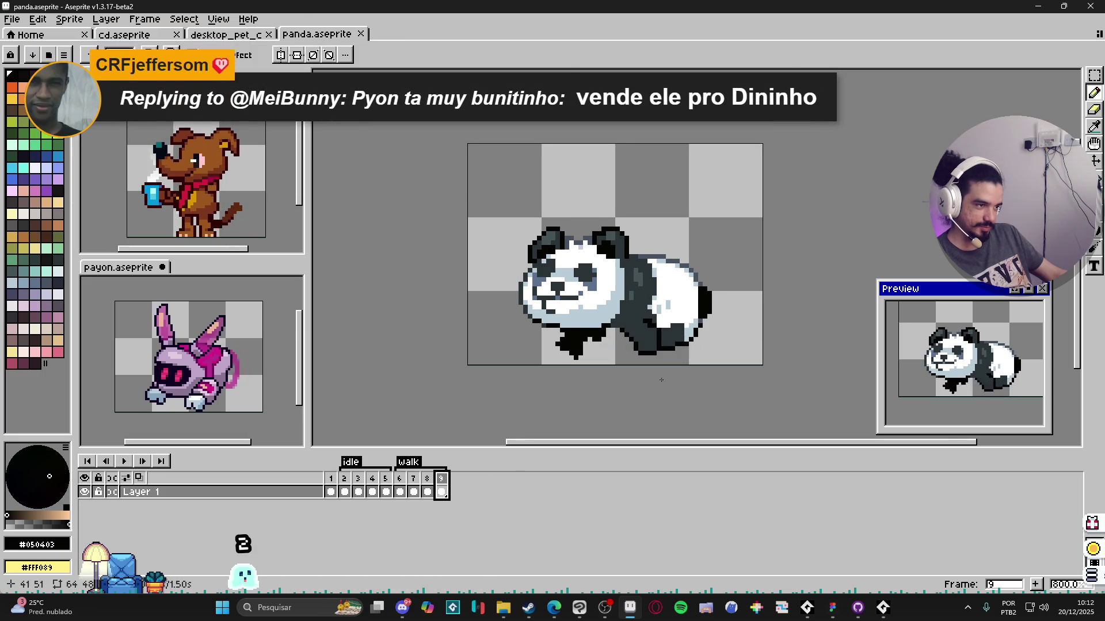
pyautogui.scroll(3, 647, 361)
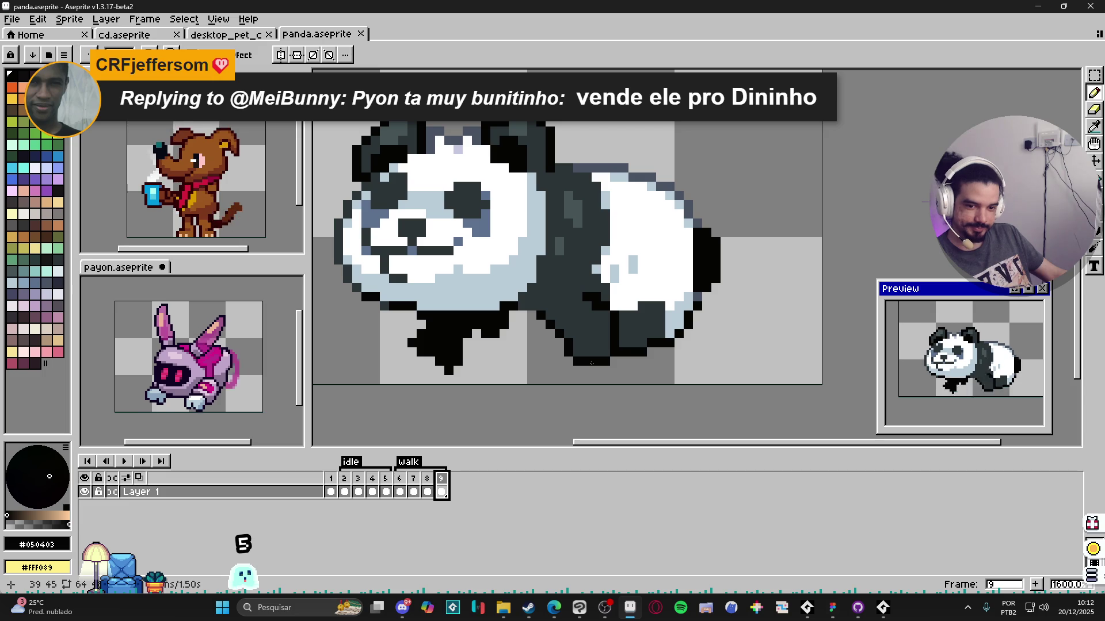
# Step: Add black pixels under the back leg, extending the foot right and filling its bottom on frame 9
pyautogui.click(591, 363)
pyautogui.click(652, 360)
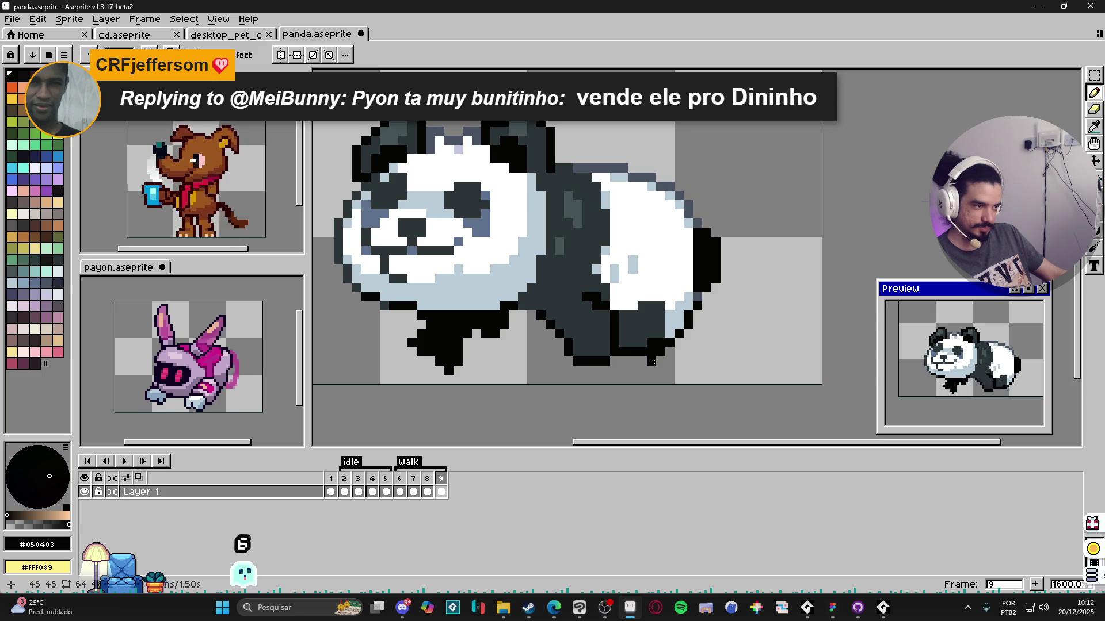
pyautogui.click(669, 361)
pyautogui.click(678, 355)
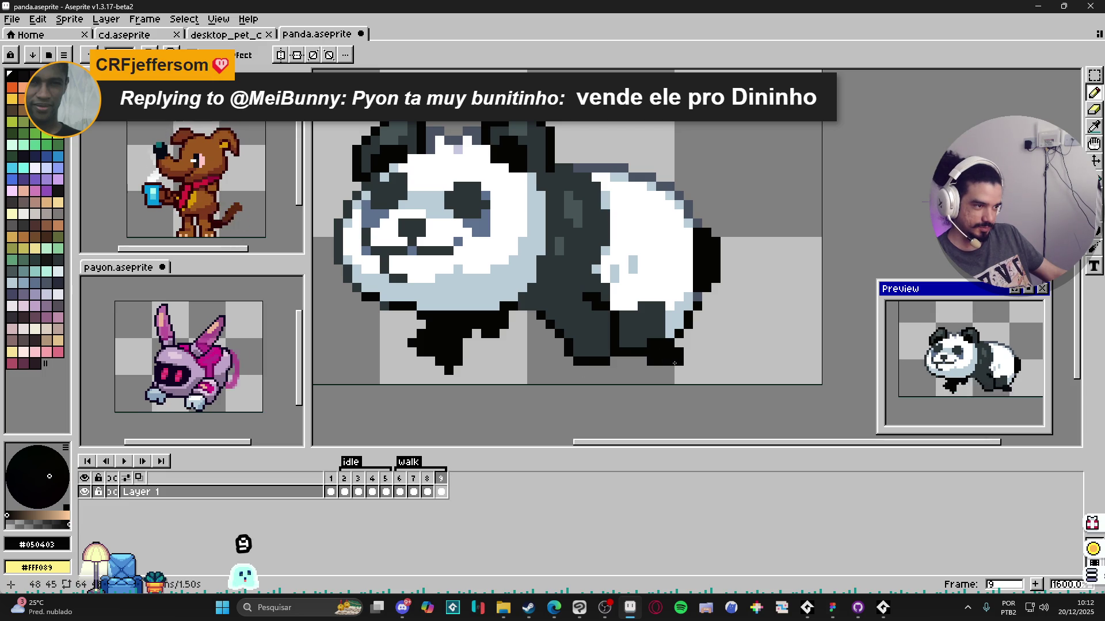
pyautogui.click(663, 372)
pyautogui.click(651, 371)
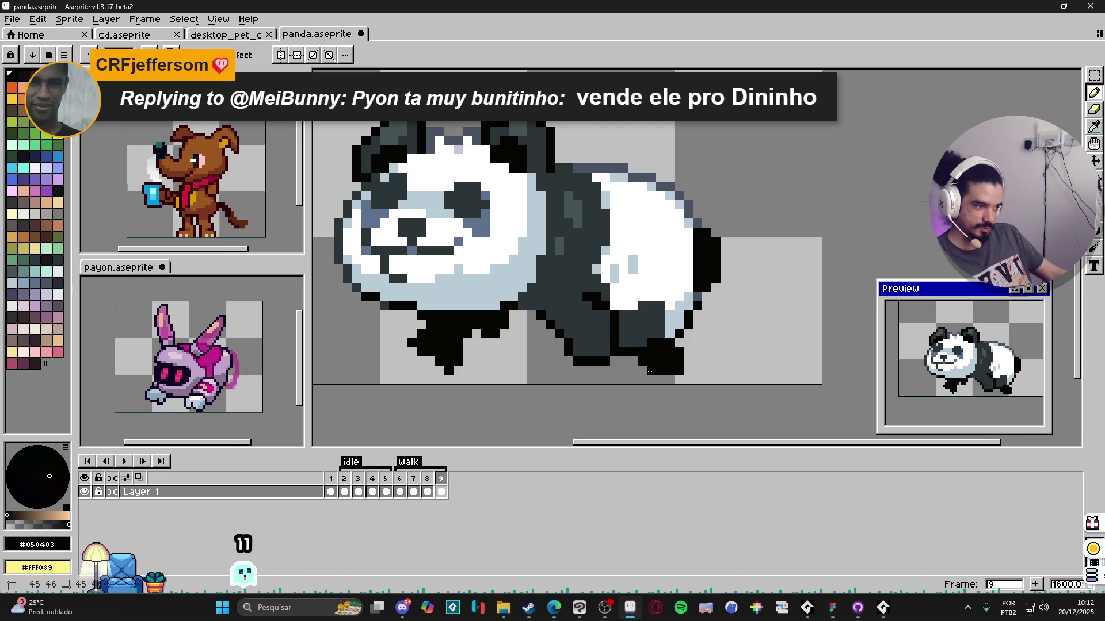
pyautogui.scroll(-3, 650, 372)
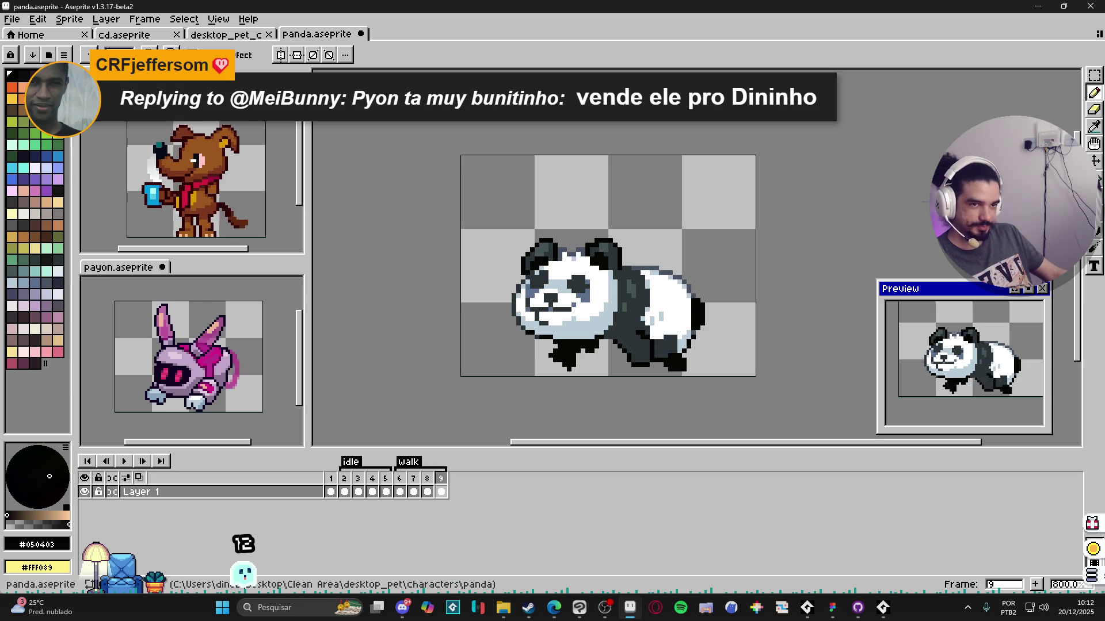
pyautogui.click(226, 34)
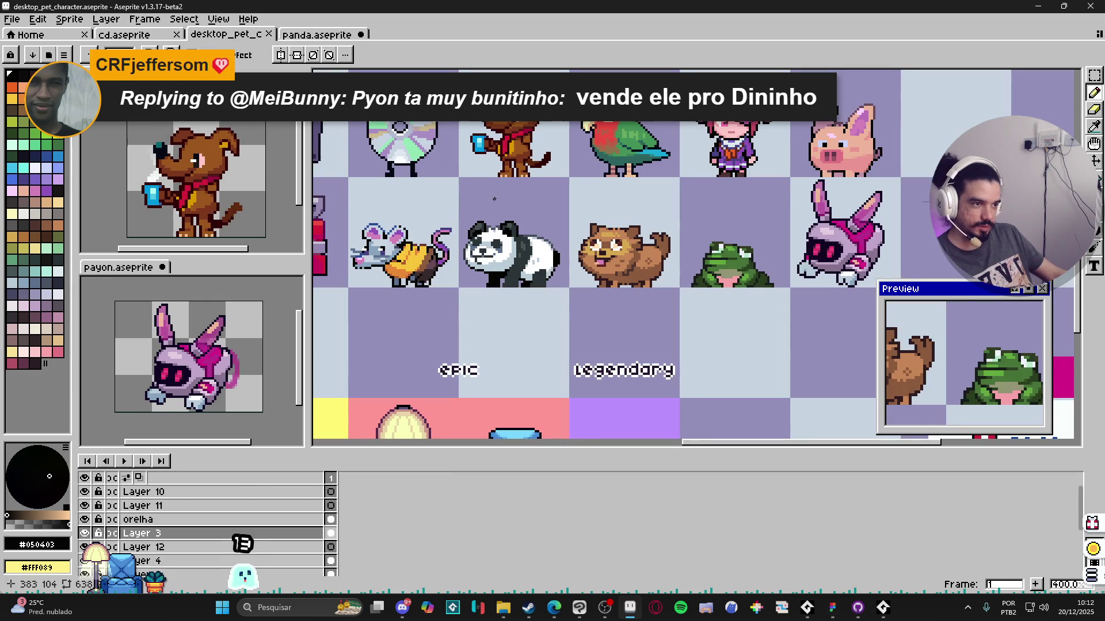
pyautogui.scroll(-1, 494, 199)
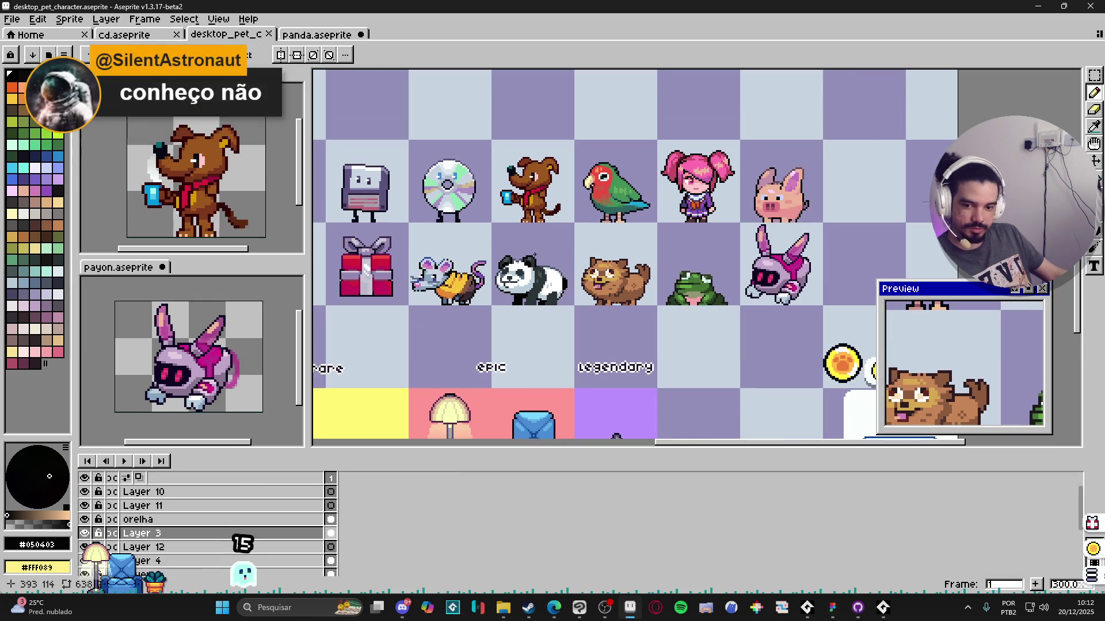
pyautogui.moveTo(534, 256); pyautogui.dragTo(546, 230)
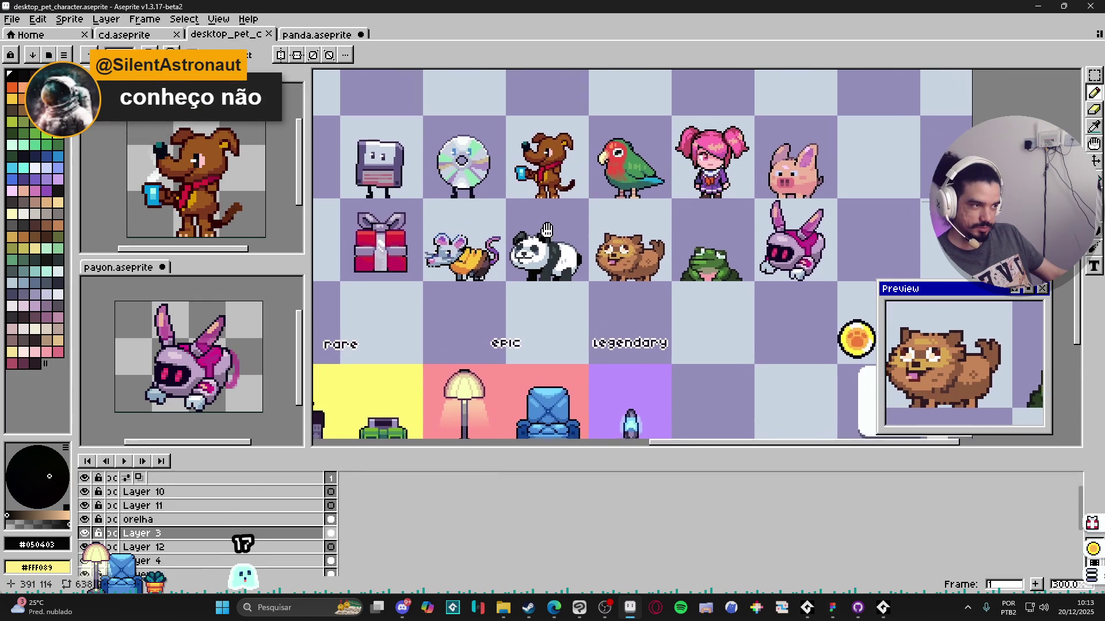
pyautogui.click(317, 34)
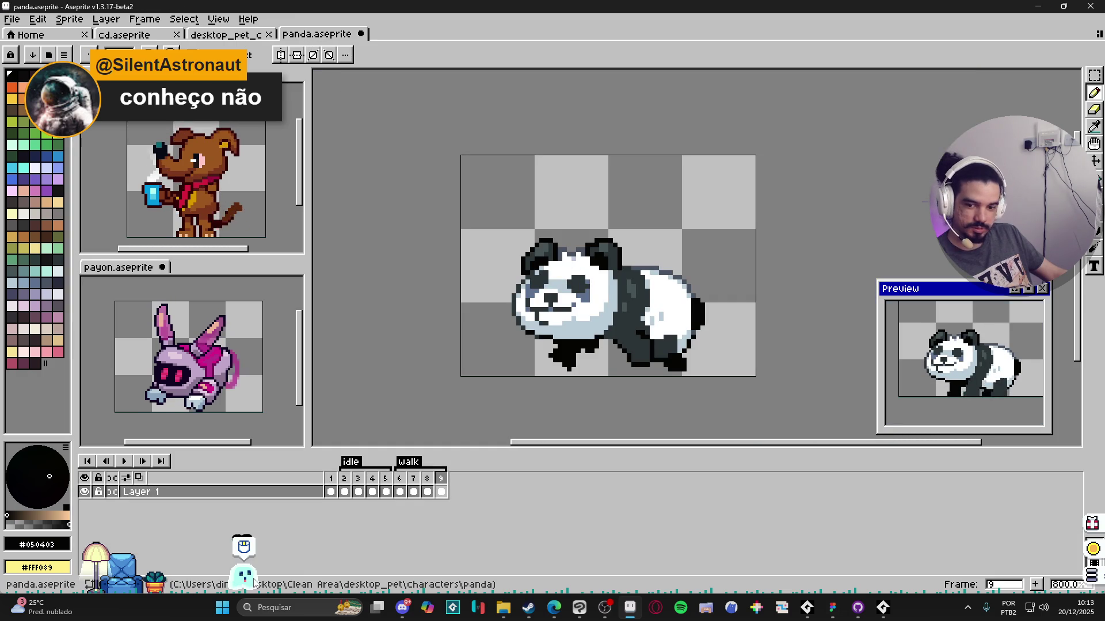
# Step: Bring Steam forward and navigate to the My Desktop Friend store page
pyautogui.click(528, 607)
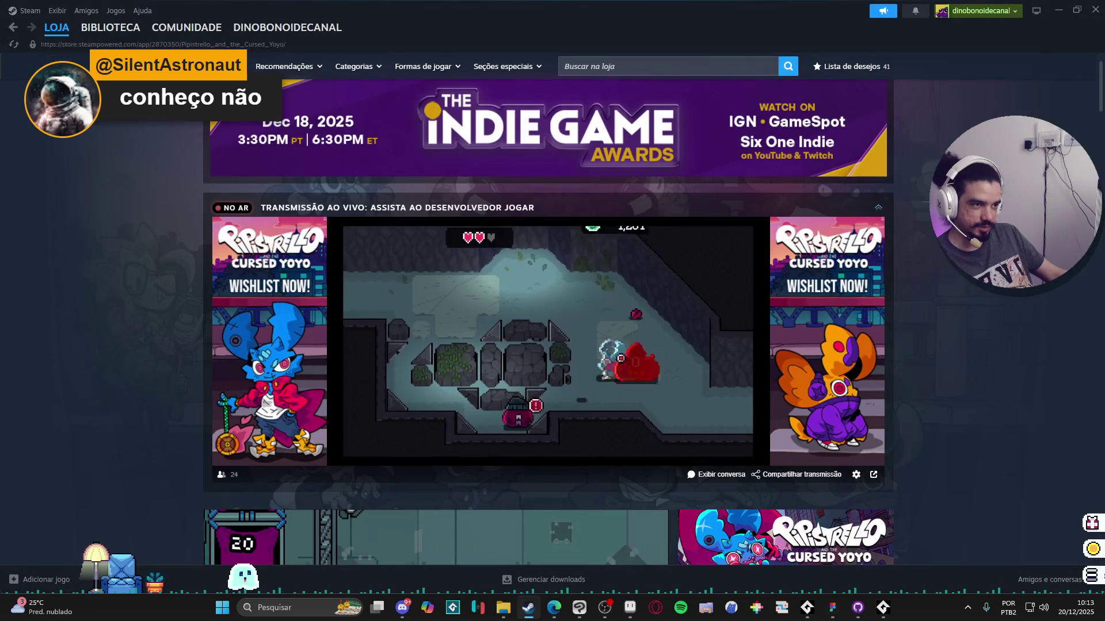
pyautogui.click(690, 67)
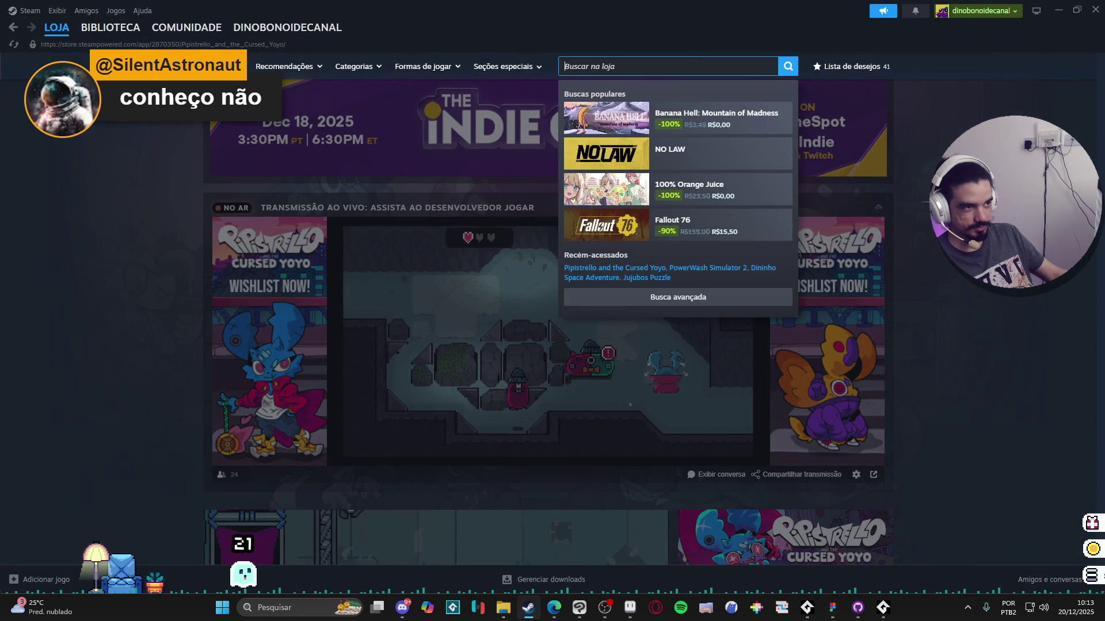
pyautogui.click(111, 27)
pyautogui.click(207, 287)
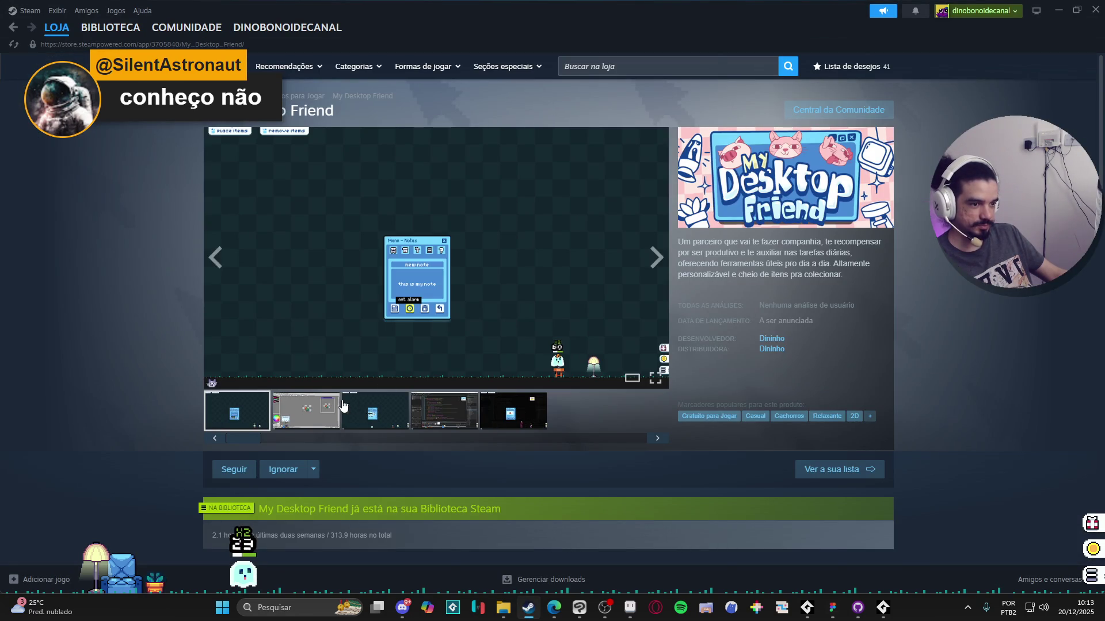
# Step: Enlarge the store screenshots, page through two more, close the viewer and return to Aseprite
pyautogui.click(357, 327)
pyautogui.click(932, 308)
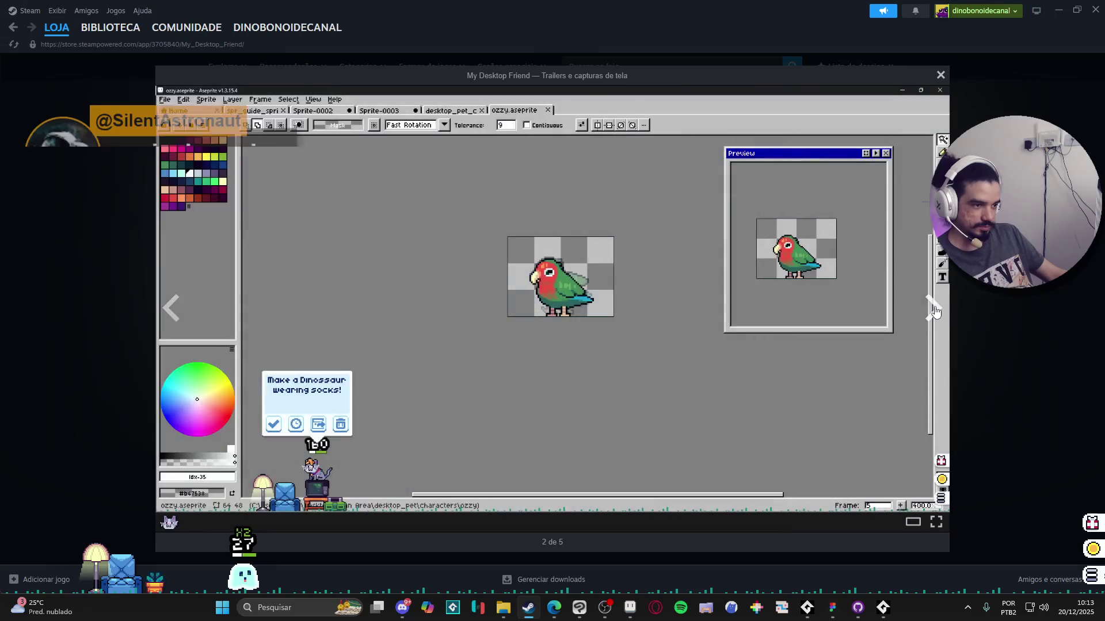
pyautogui.click(928, 312)
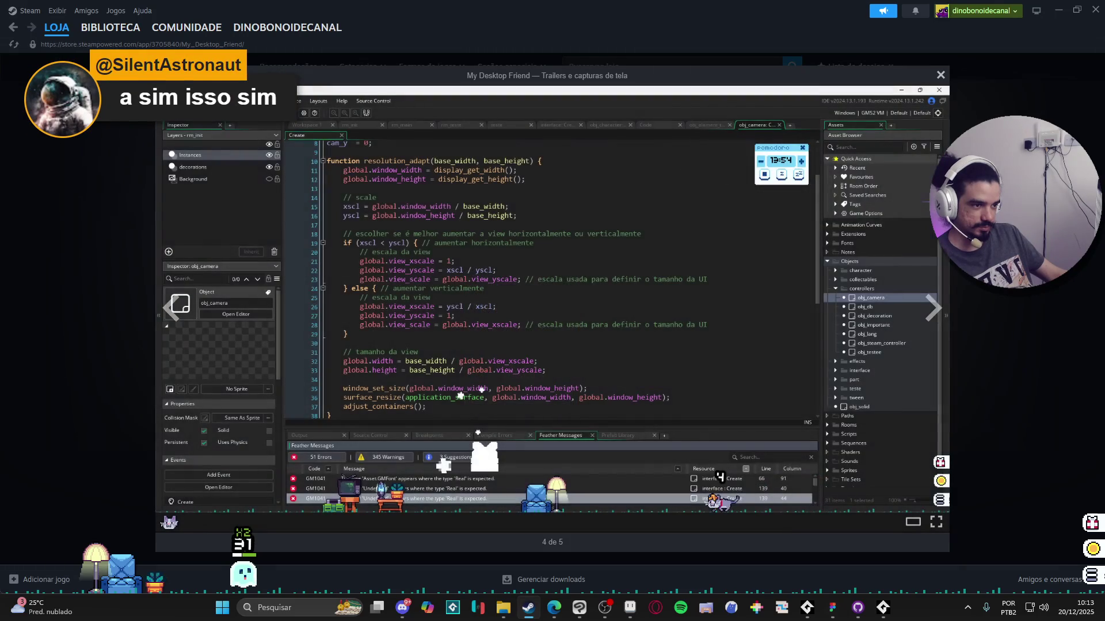
pyautogui.press('Escape')
pyautogui.hotkey('alt', 'Tab')
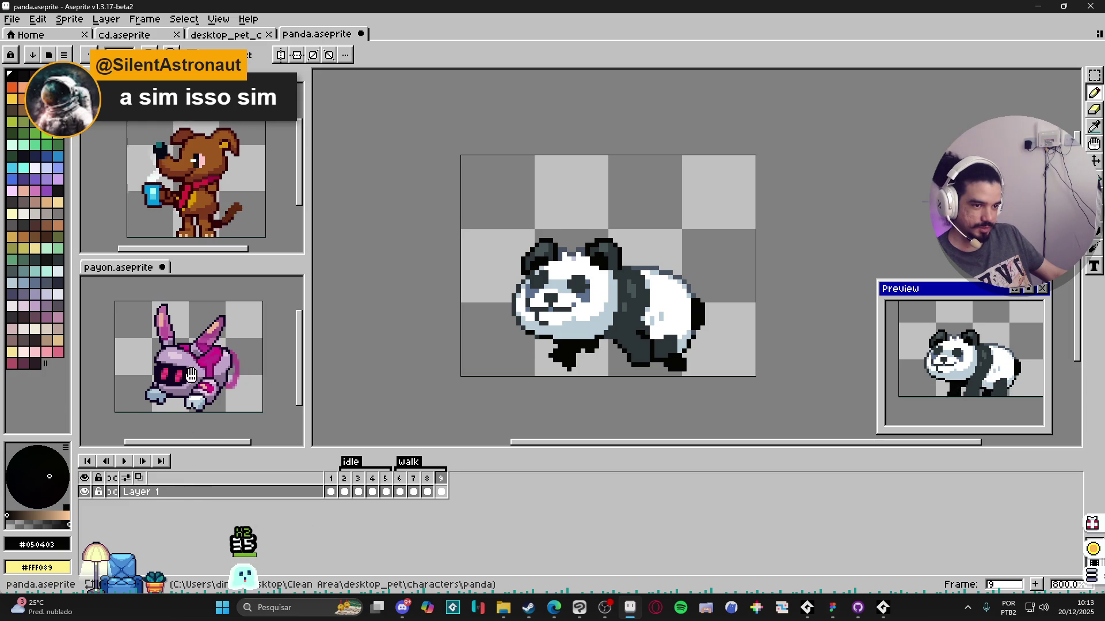
# Step: Switch to the desktop_pet_character sheet and select the rows of pet sprites
pyautogui.click(226, 34)
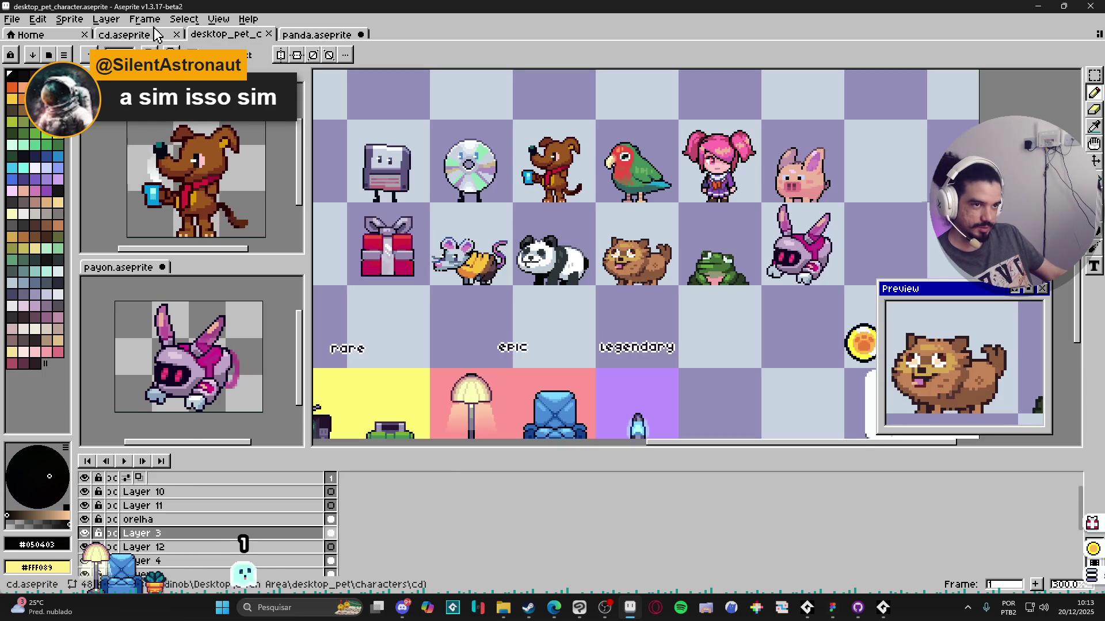
pyautogui.moveTo(438, 204); pyautogui.dragTo(470, 238)
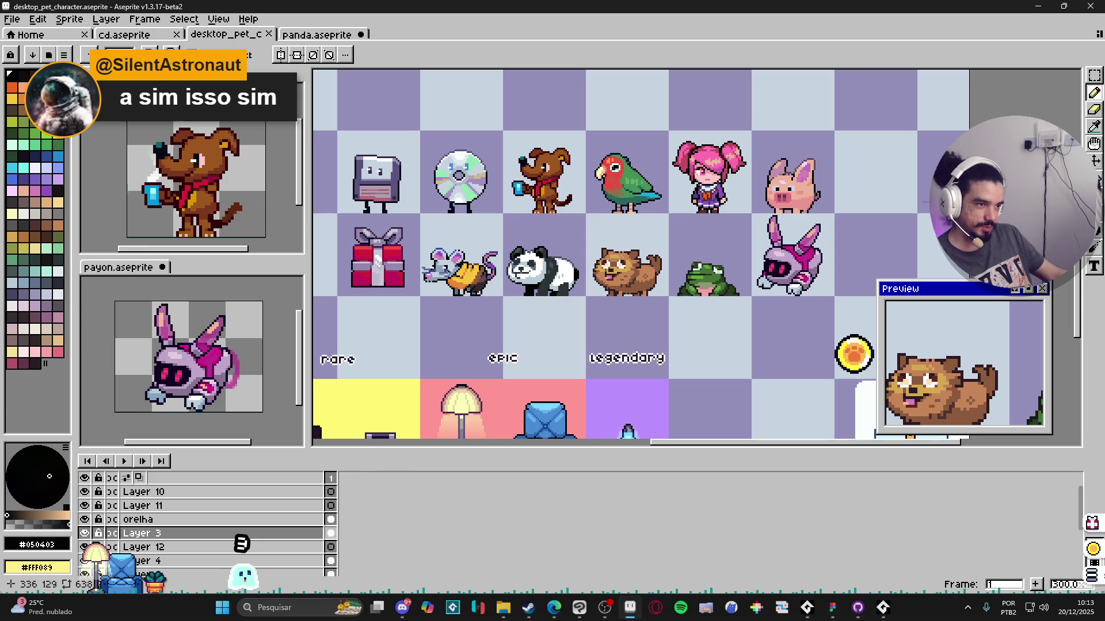
pyautogui.press('b')
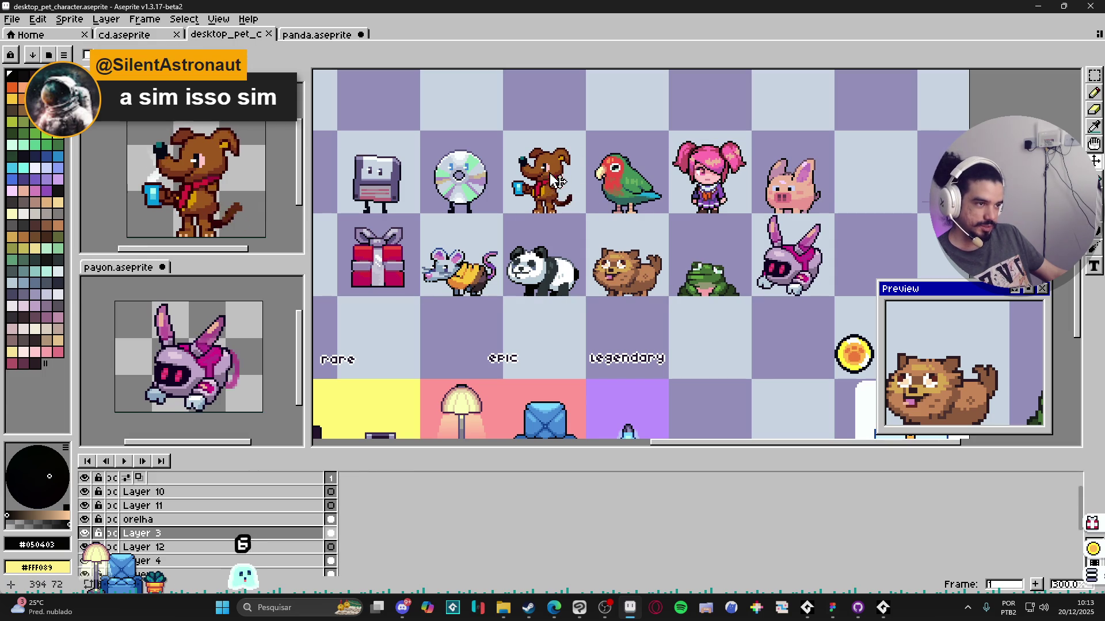
pyautogui.scroll(1, 546, 183)
pyautogui.scroll(-1, 546, 204)
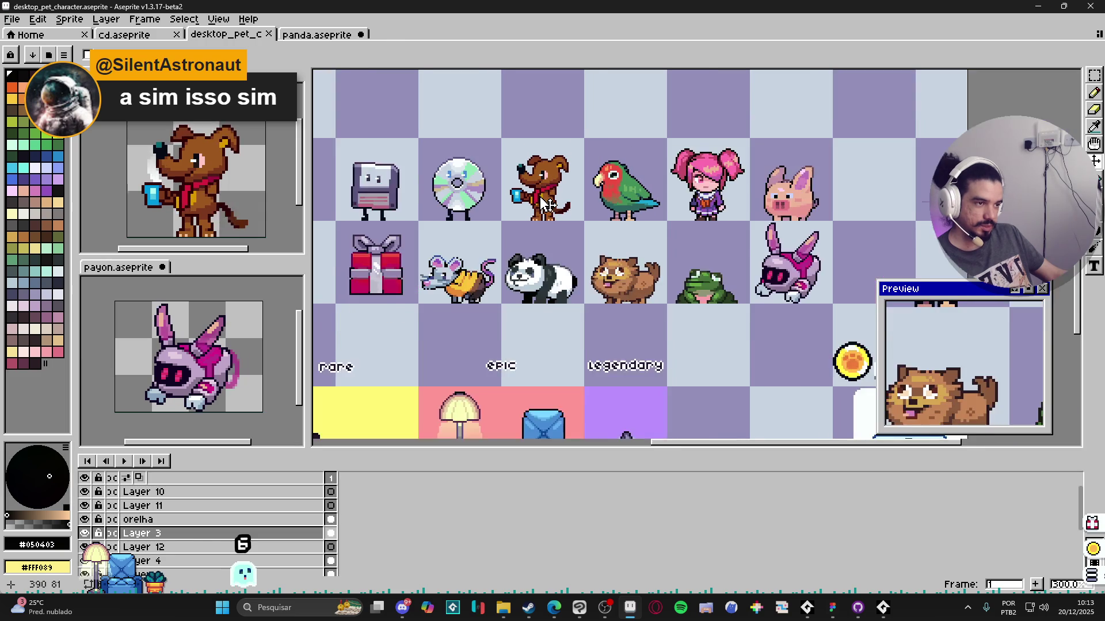
pyautogui.scroll(1, 586, 200)
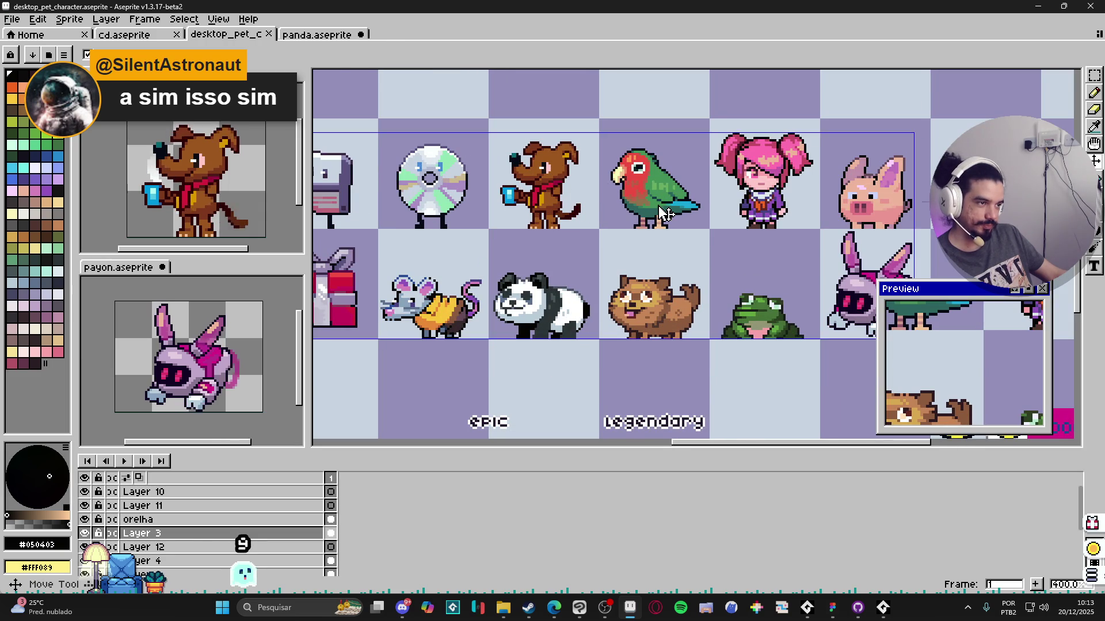
pyautogui.press('m')
pyautogui.hotkey('ctrl', 'shift', 'd')
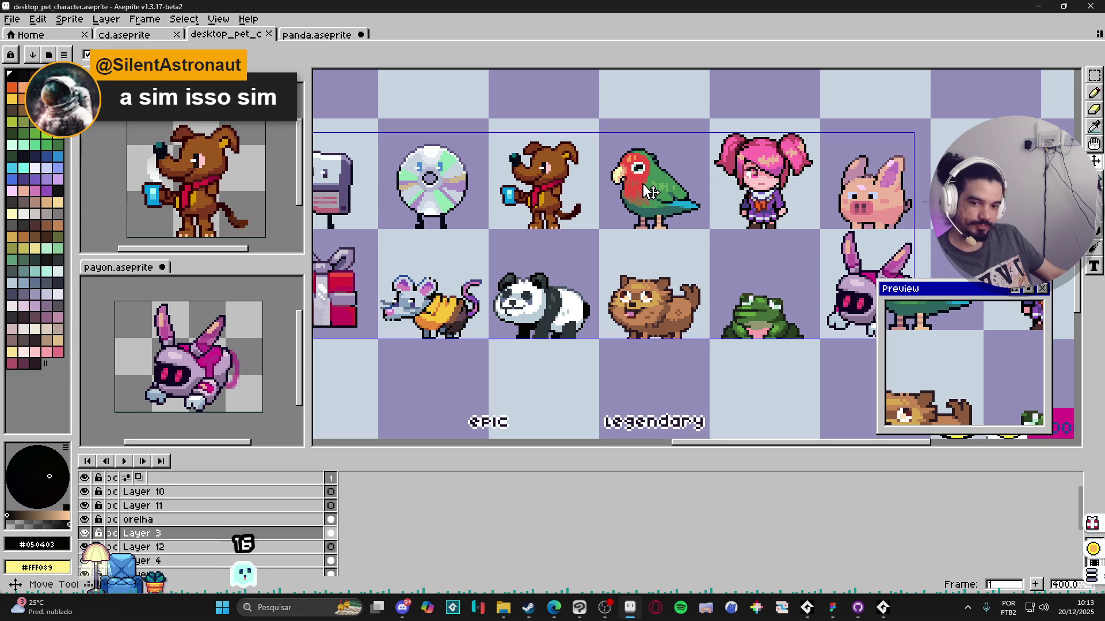
pyautogui.moveTo(649, 191); pyautogui.dragTo(623, 198)
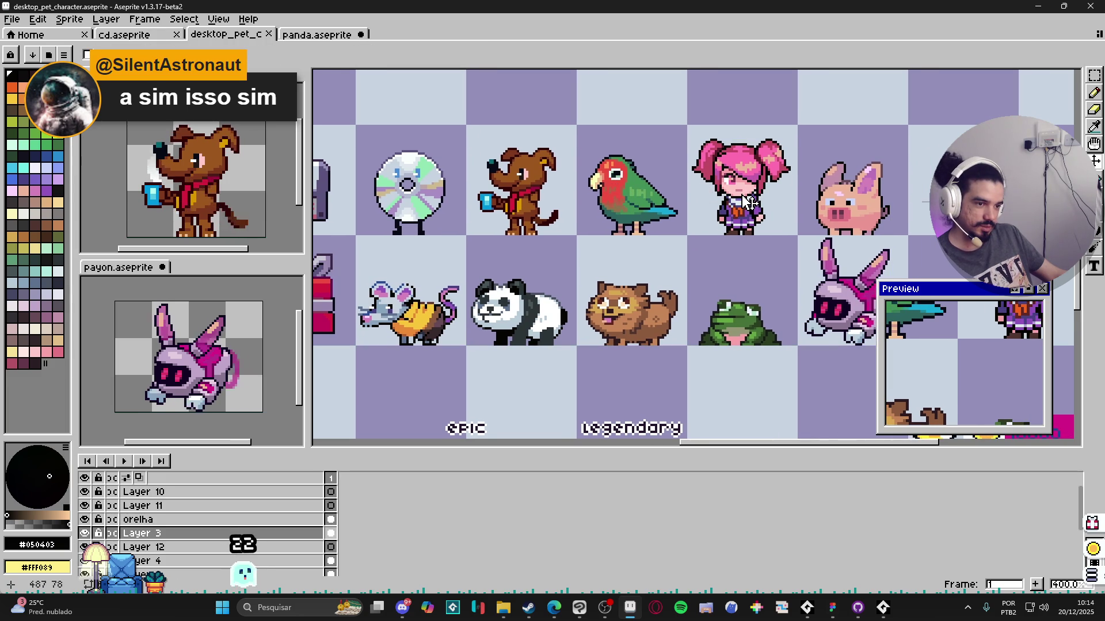
# Step: Pan across the character sheet to review the pets, ending on the move tool
pyautogui.press('m')
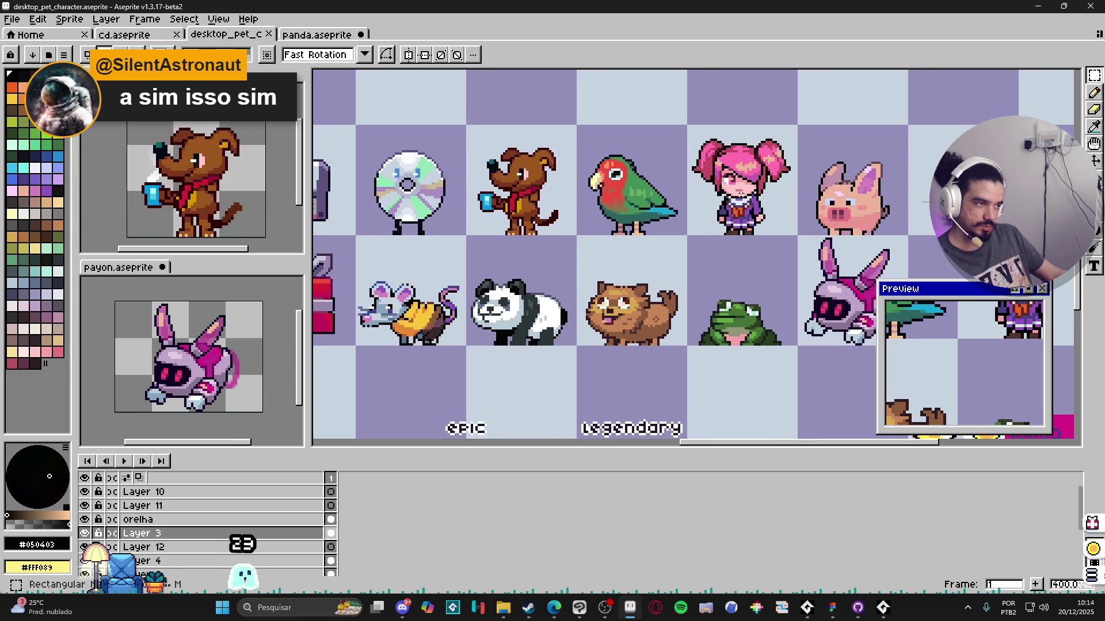
pyautogui.moveTo(800, 236); pyautogui.dragTo(730, 233)
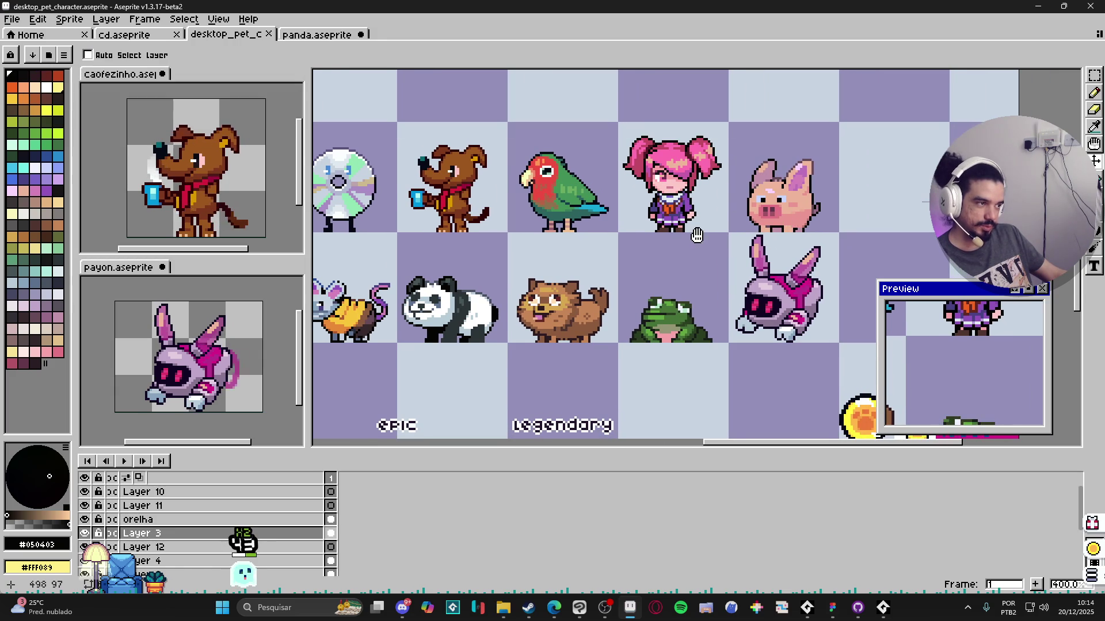
pyautogui.moveTo(695, 234); pyautogui.dragTo(751, 195)
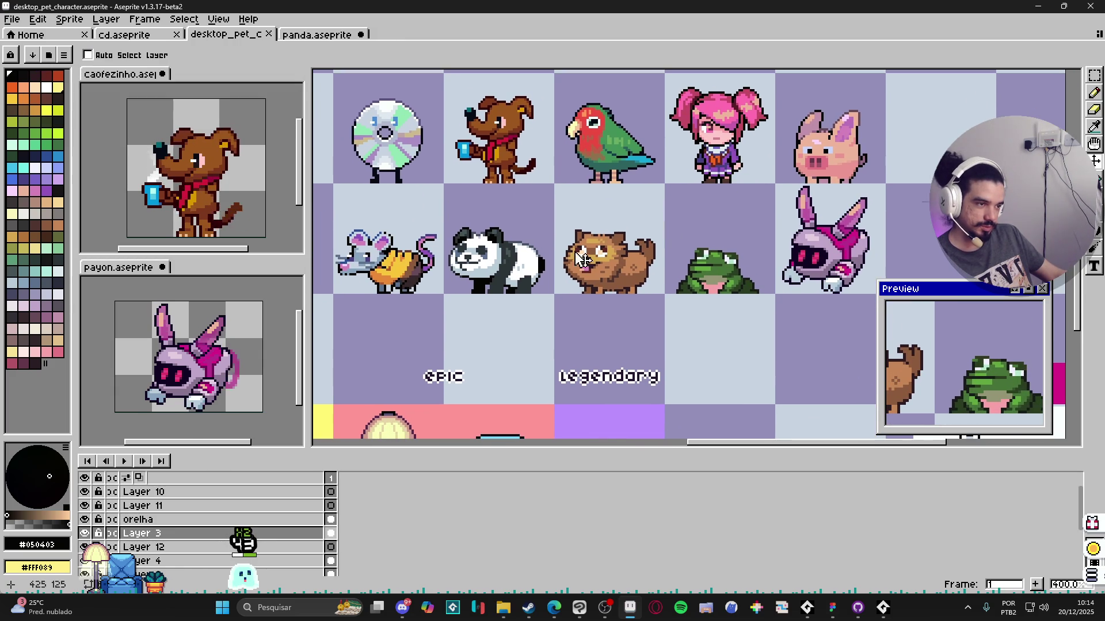
pyautogui.press('m')
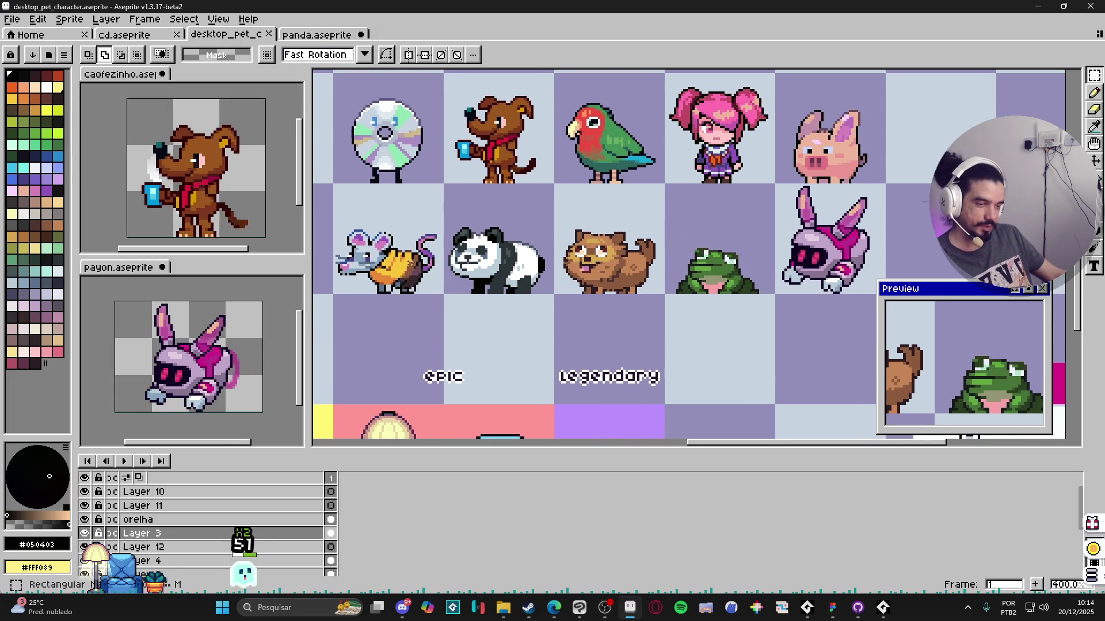
pyautogui.moveTo(410, 261); pyautogui.dragTo(444, 262)
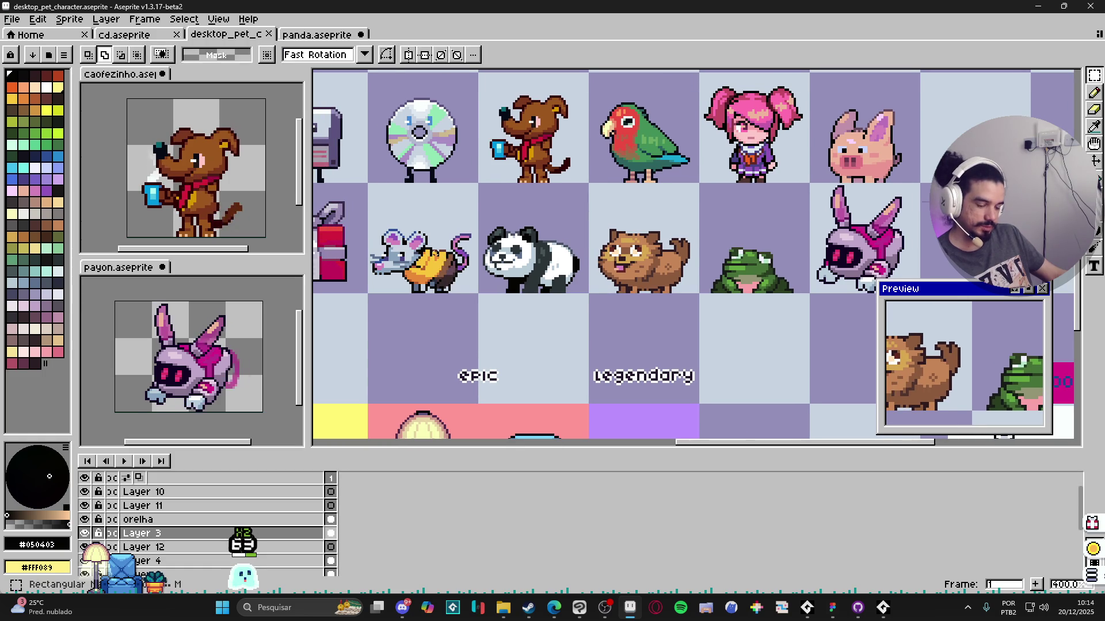
pyautogui.moveTo(678, 204); pyautogui.dragTo(665, 205)
pyautogui.moveTo(569, 286); pyautogui.dragTo(548, 289)
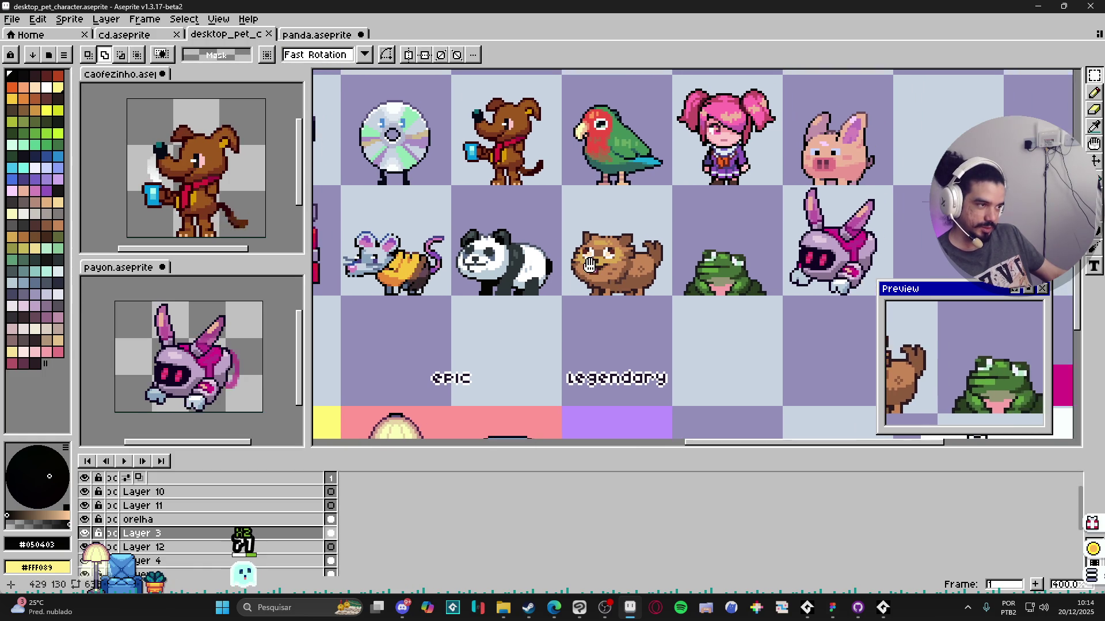
pyautogui.press('v')
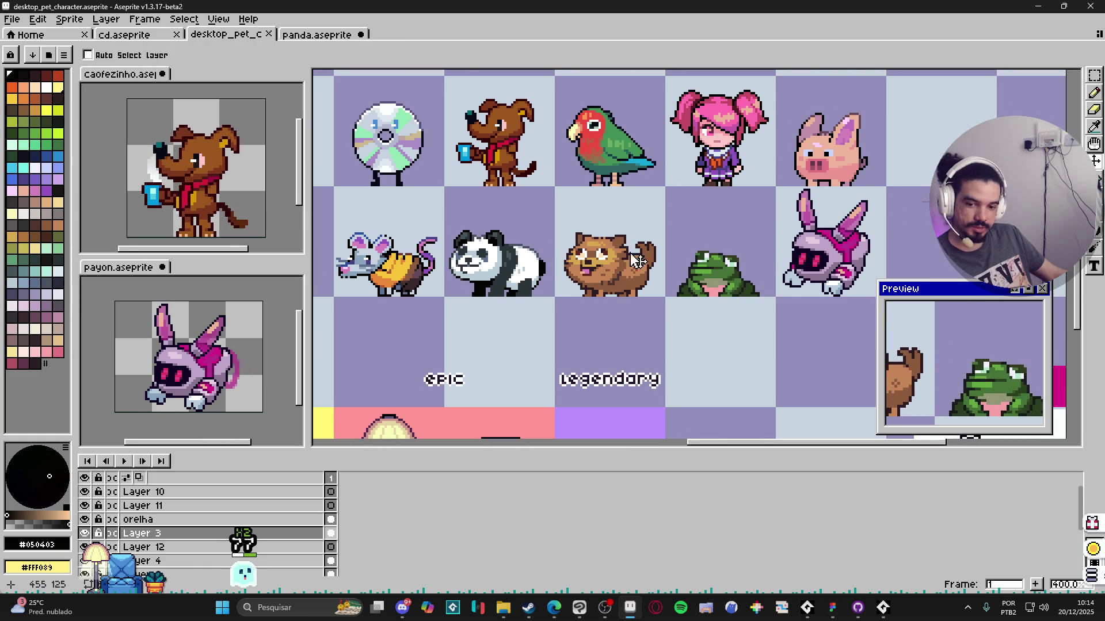
pyautogui.scroll(-1, 484, 227)
pyautogui.scroll(-1, 509, 240)
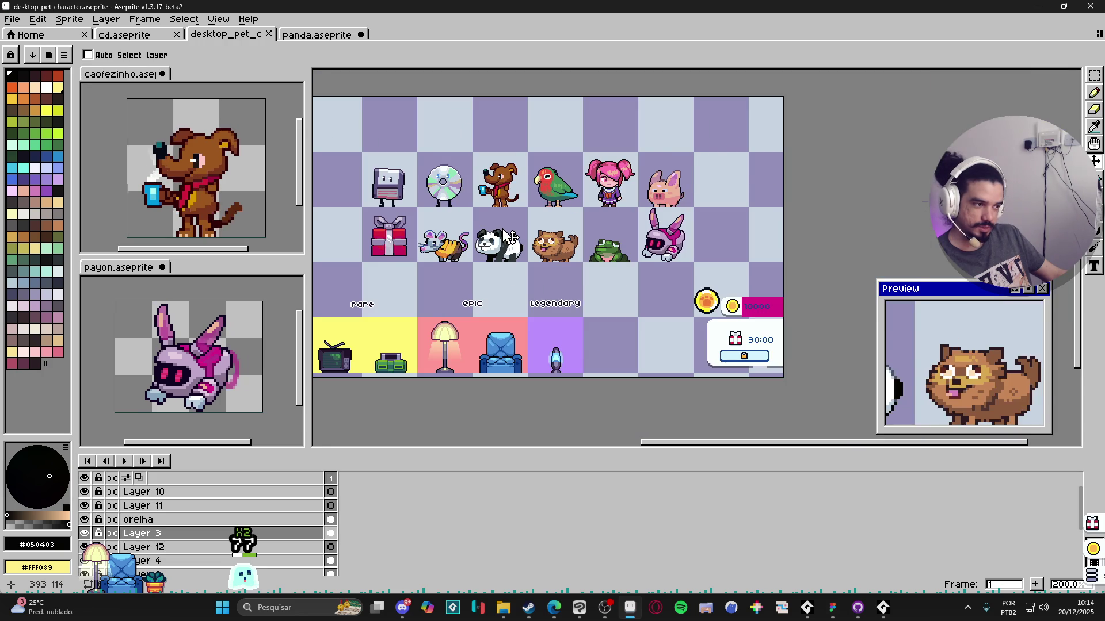
pyautogui.scroll(1, 511, 238)
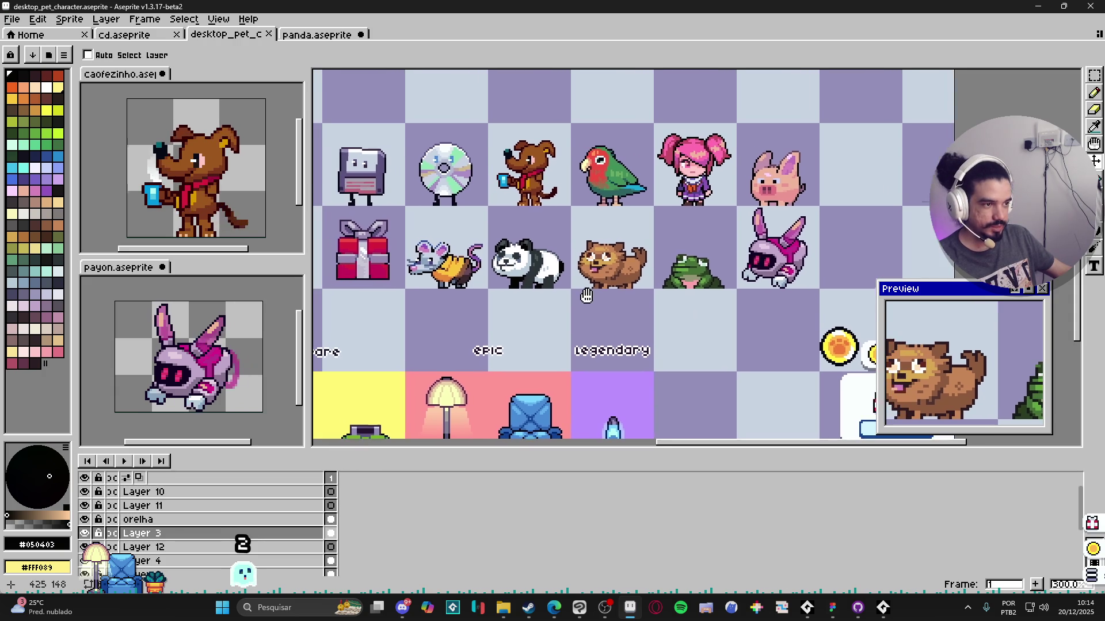
pyautogui.hscroll(-2, 590, 304)
# Step: Return to the panda sprite and pencil dark grey pixels under its belly
pyautogui.click(317, 34)
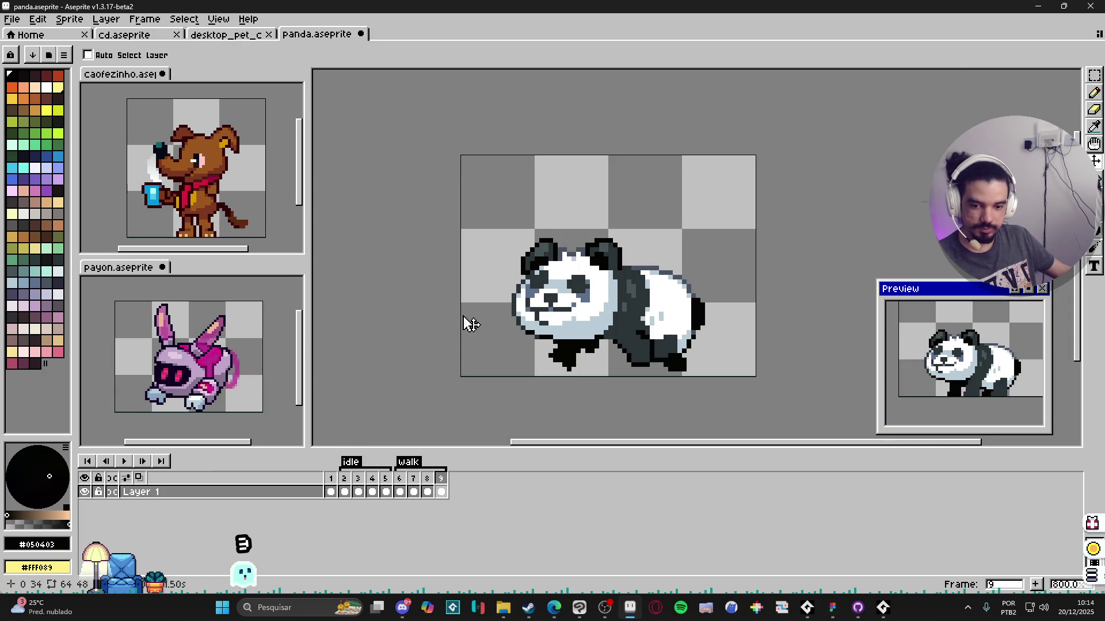
pyautogui.scroll(1, 619, 365)
pyautogui.scroll(1, 618, 364)
pyautogui.press('b')
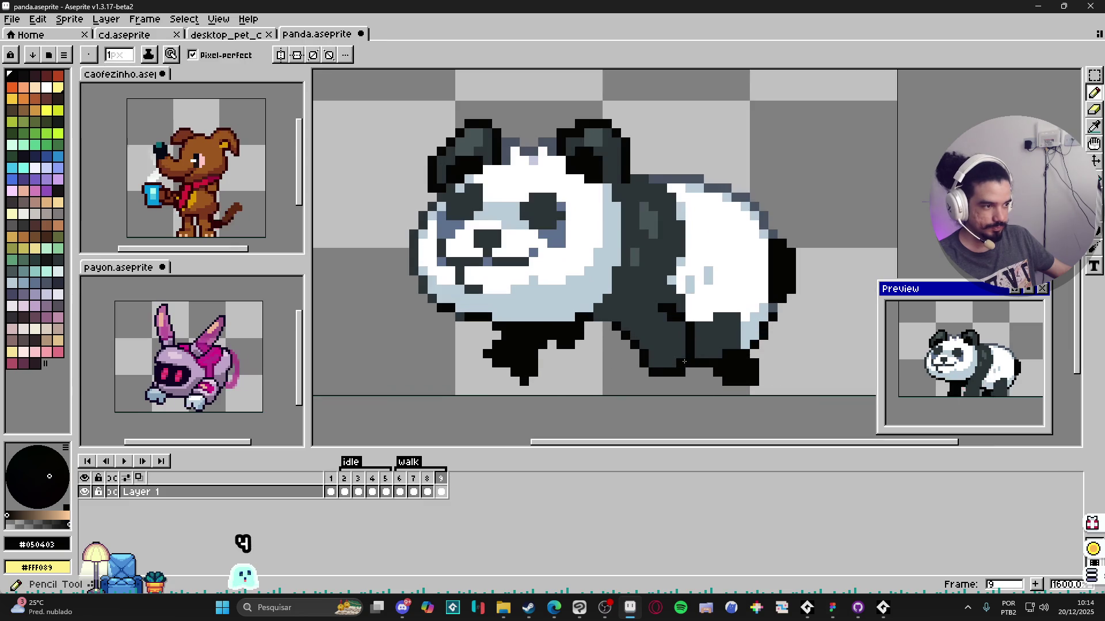
pyautogui.keyDown('alt'); pyautogui.click(627, 354); pyautogui.keyUp('alt')
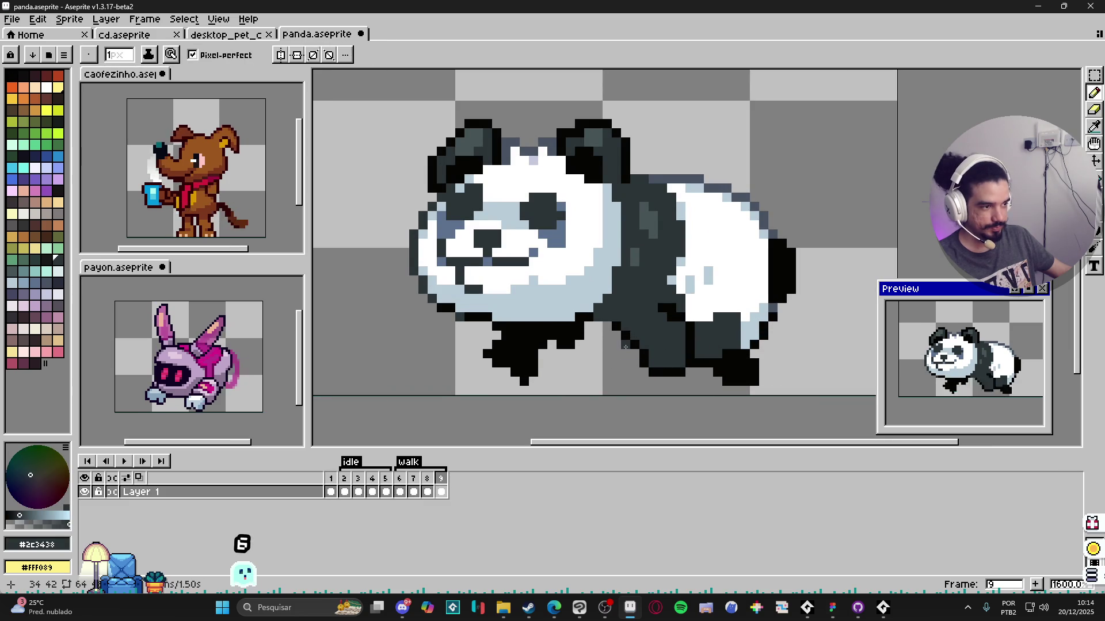
pyautogui.click(602, 346)
pyautogui.click(607, 326)
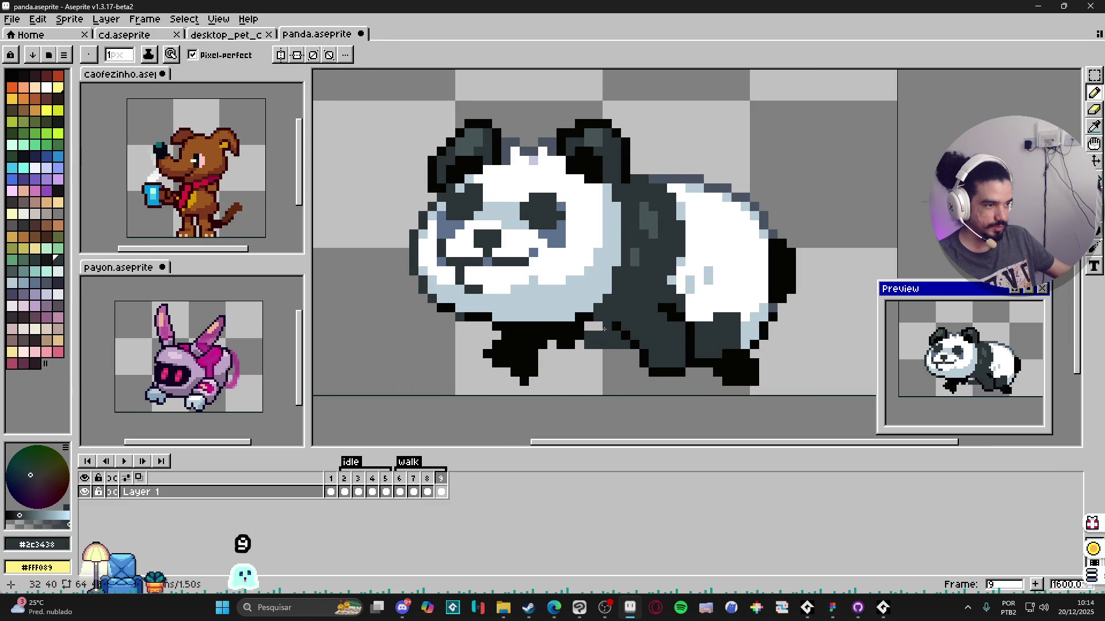
# Step: Sample black from the legs and fill more belly pixels and the front-leg edge with it
pyautogui.keyDown('alt'); pyautogui.click(595, 337); pyautogui.keyUp('alt')
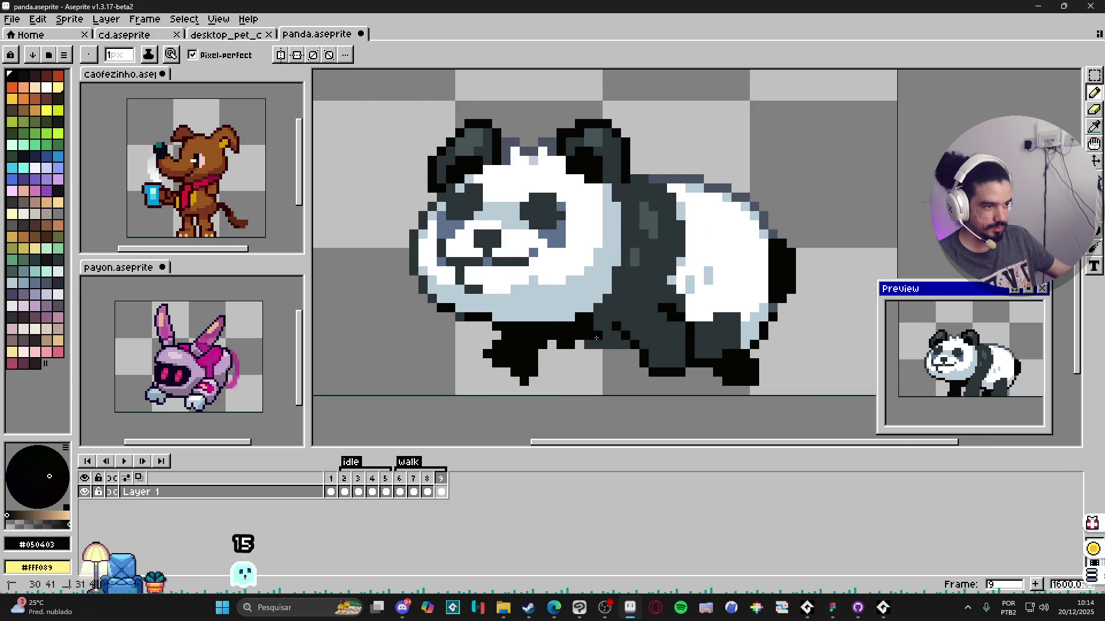
pyautogui.click(594, 344)
pyautogui.click(602, 330)
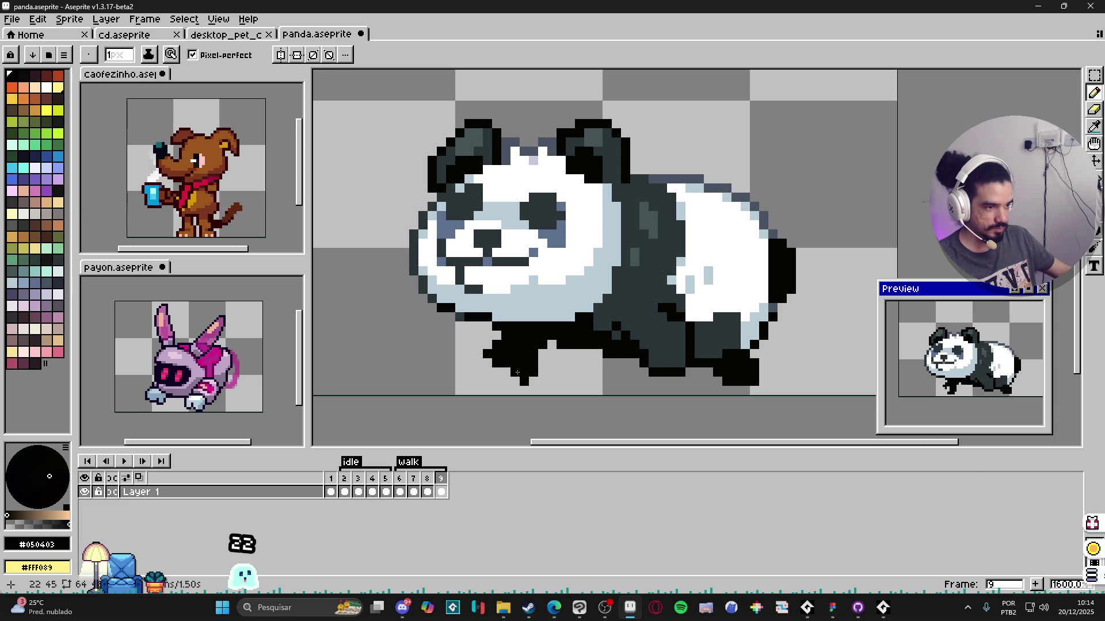
pyautogui.click(489, 346)
pyautogui.moveTo(539, 355); pyautogui.dragTo(553, 348)
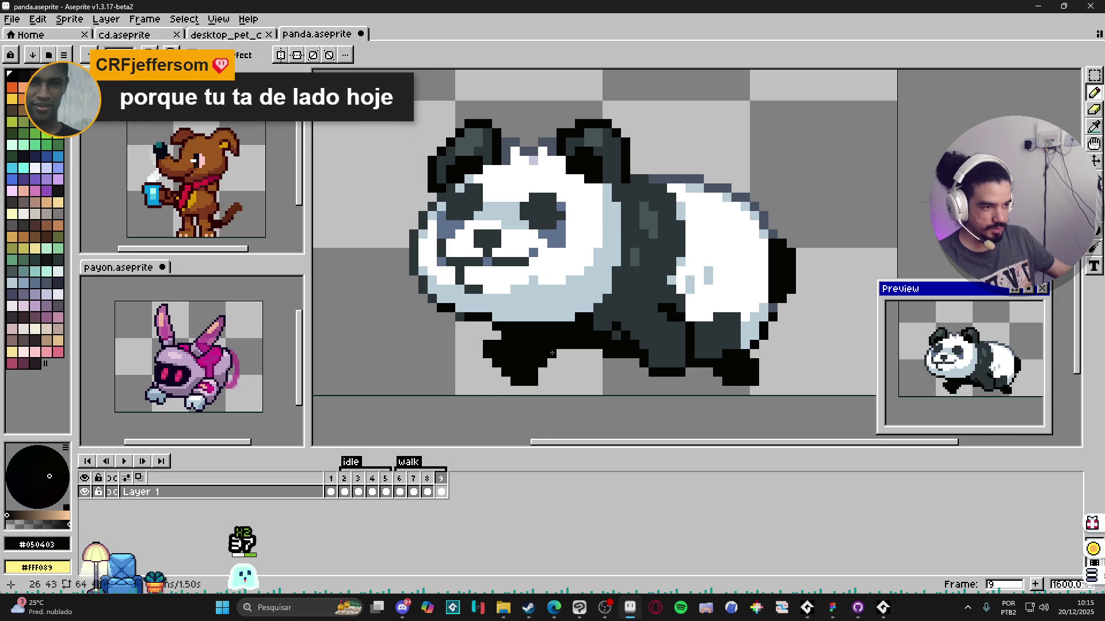
pyautogui.scroll(-3, 552, 354)
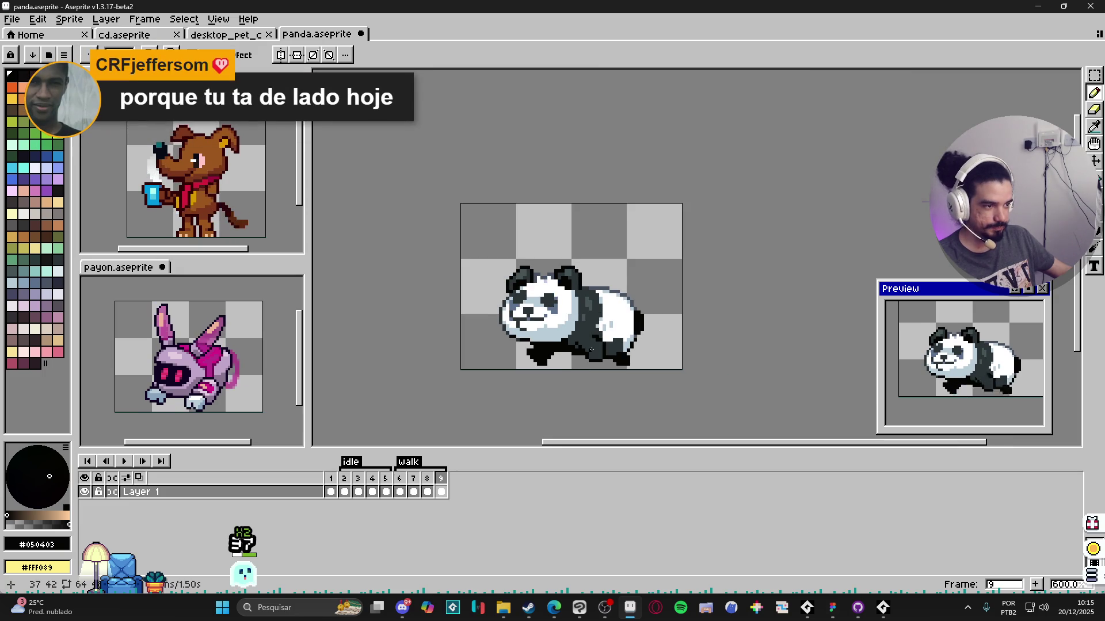
pyautogui.scroll(2, 552, 339)
# Step: Compare walk frames 8, 7 and 9 and pick the dark pink leg shade from the palette
pyautogui.click(426, 490)
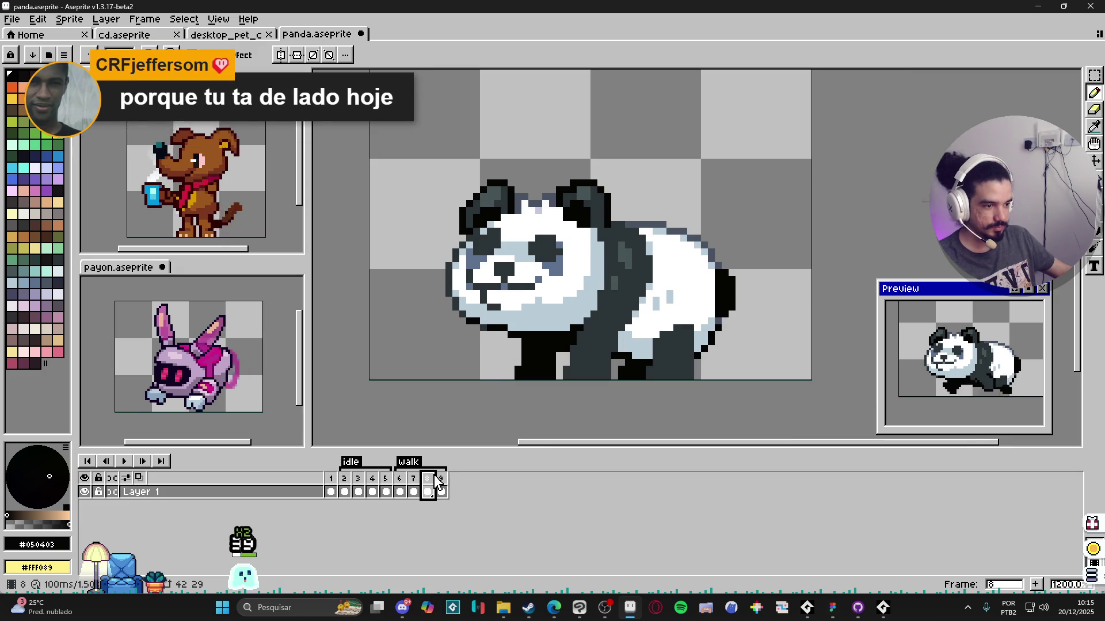
pyautogui.click(417, 488)
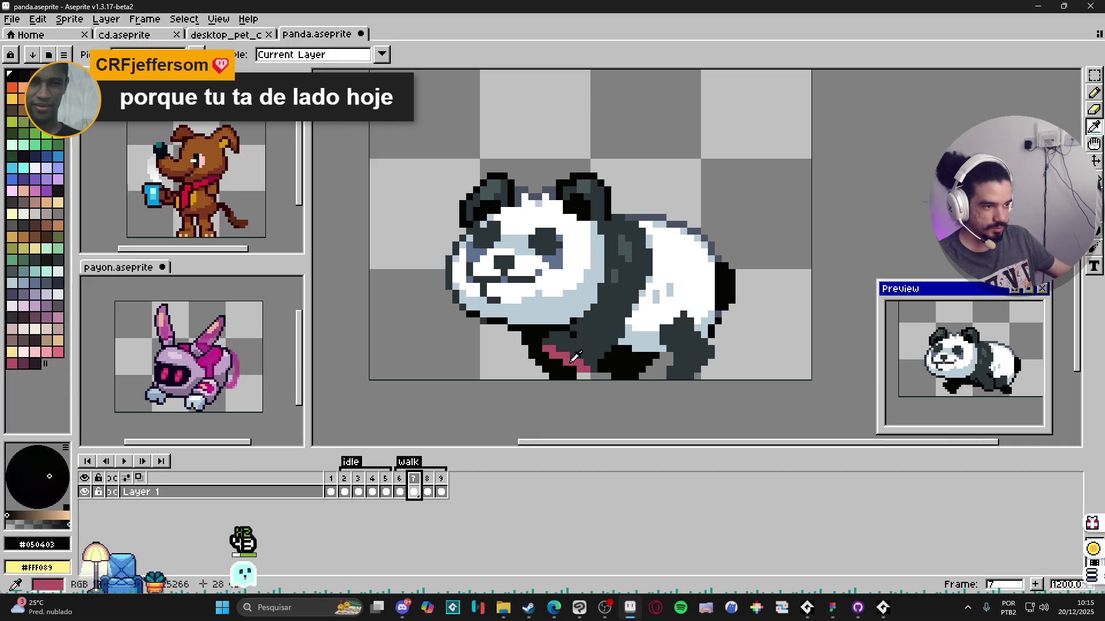
pyautogui.click(440, 478)
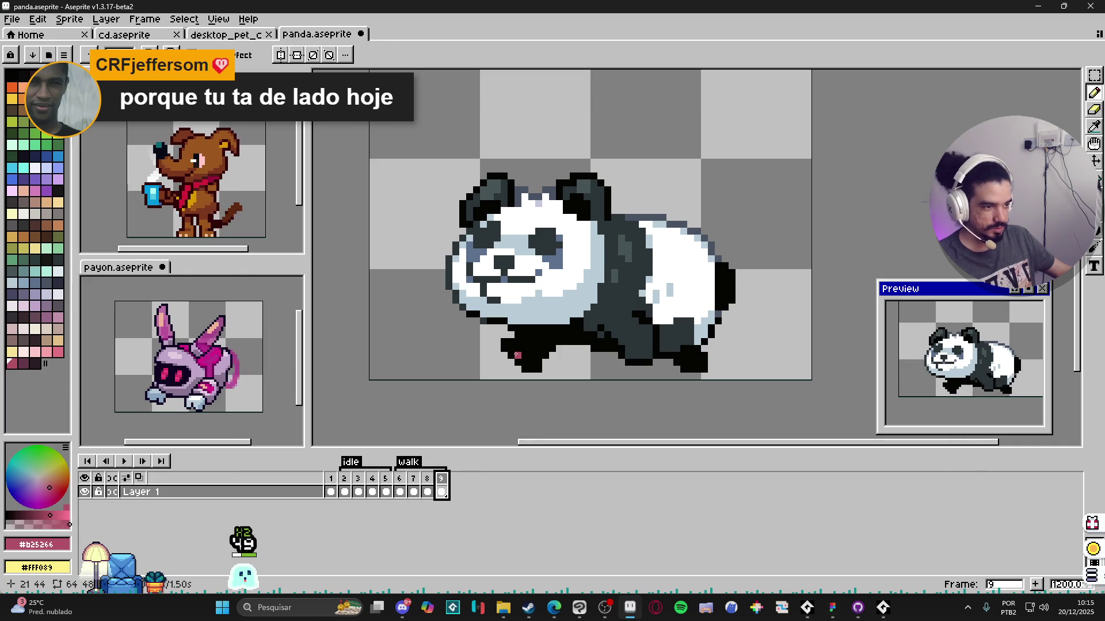
pyautogui.click(24, 363)
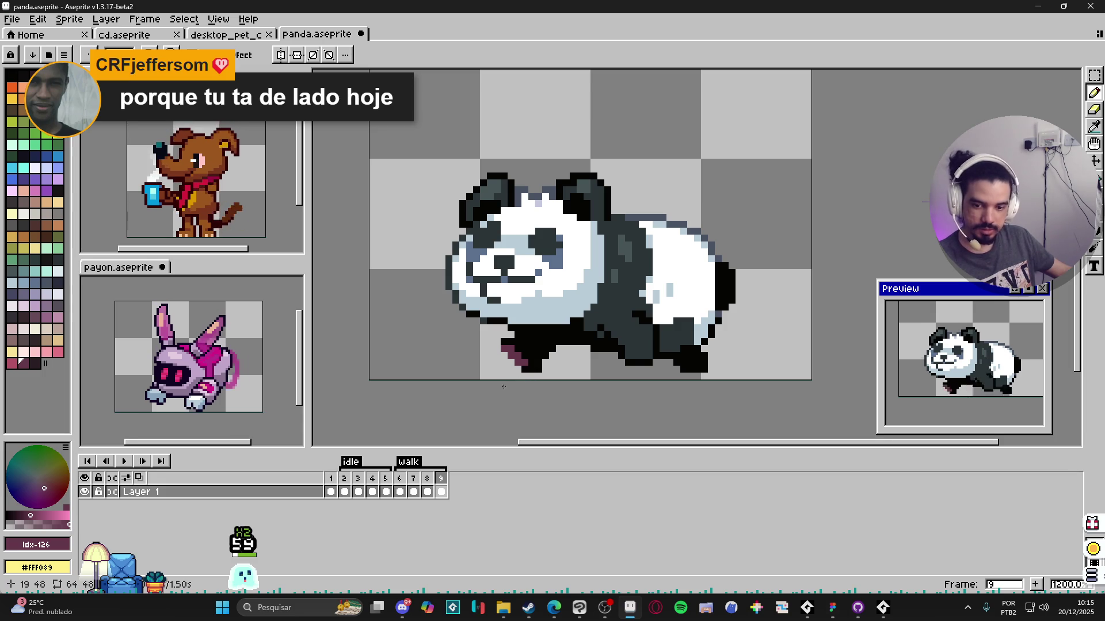
pyautogui.scroll(-1, 541, 362)
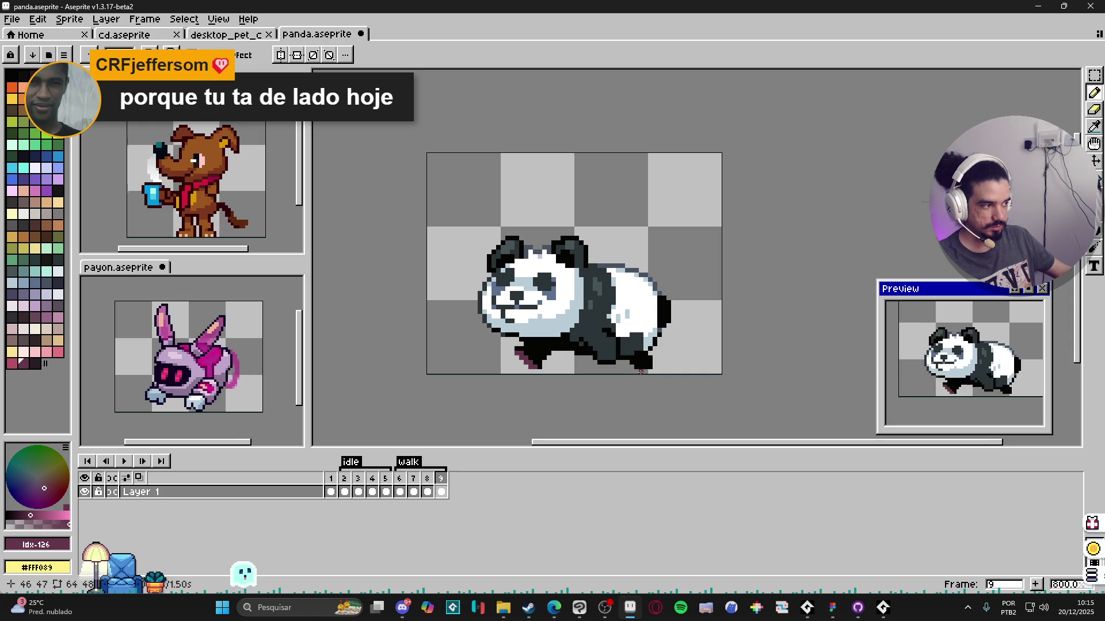
# Step: Flip between the walk frames to compare poses, ending on frame 9
pyautogui.click(426, 480)
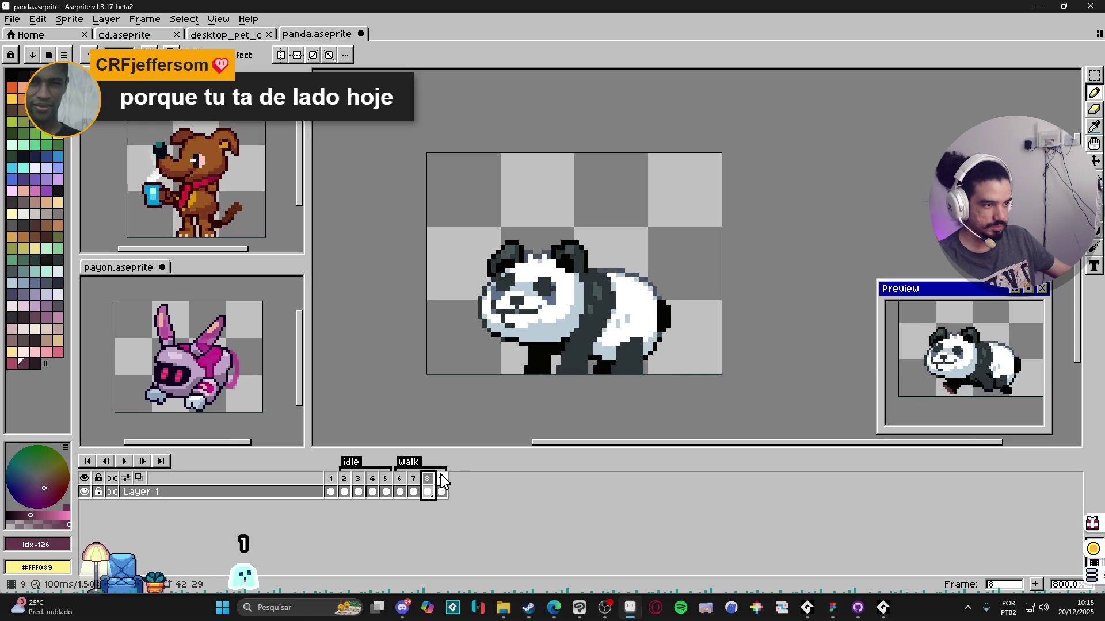
pyautogui.click(442, 481)
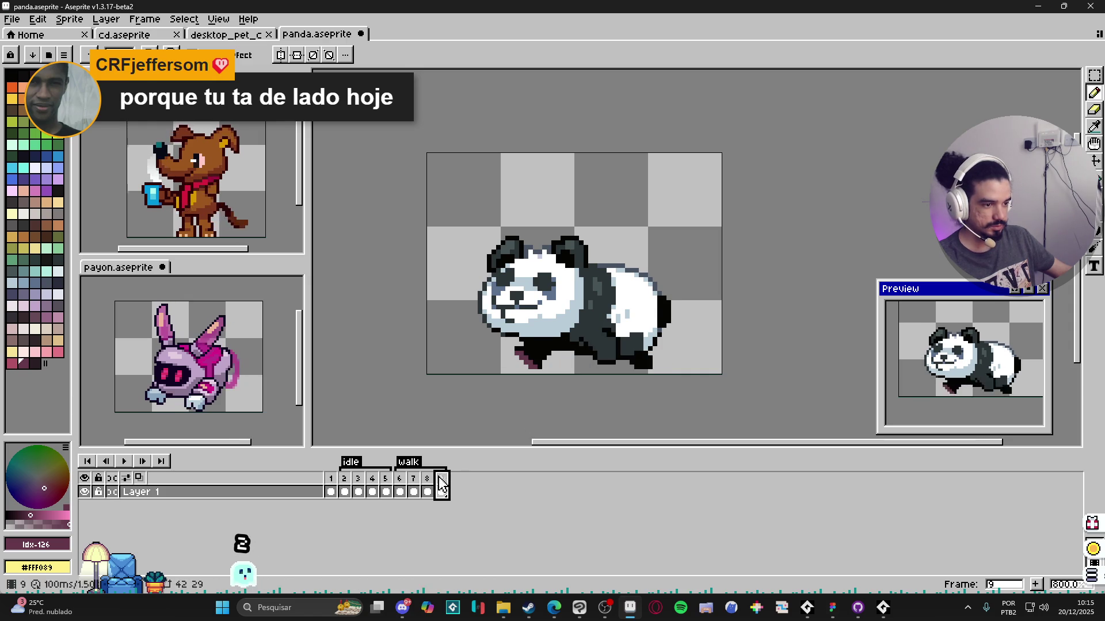
pyautogui.click(429, 488)
pyautogui.click(414, 480)
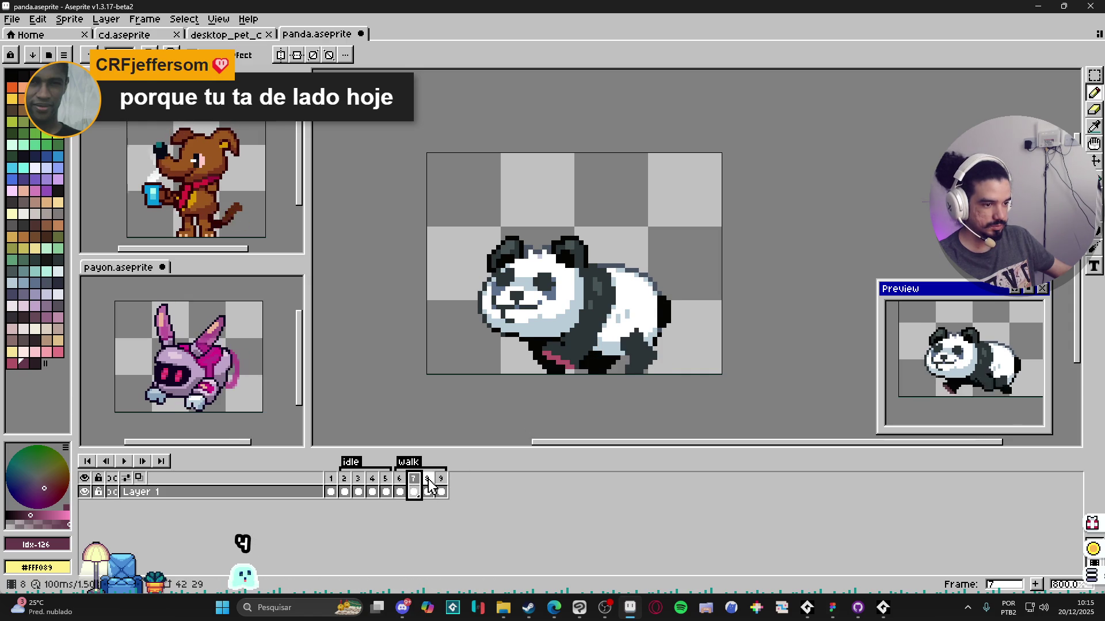
pyautogui.click(442, 480)
pyautogui.scroll(1, 628, 355)
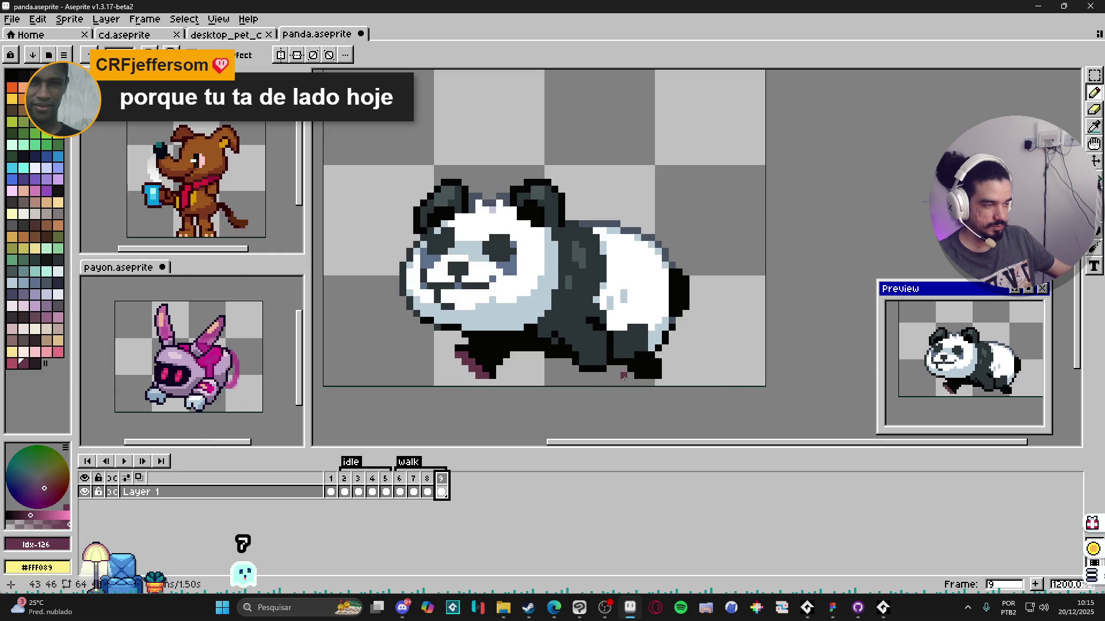
pyautogui.scroll(1, 609, 363)
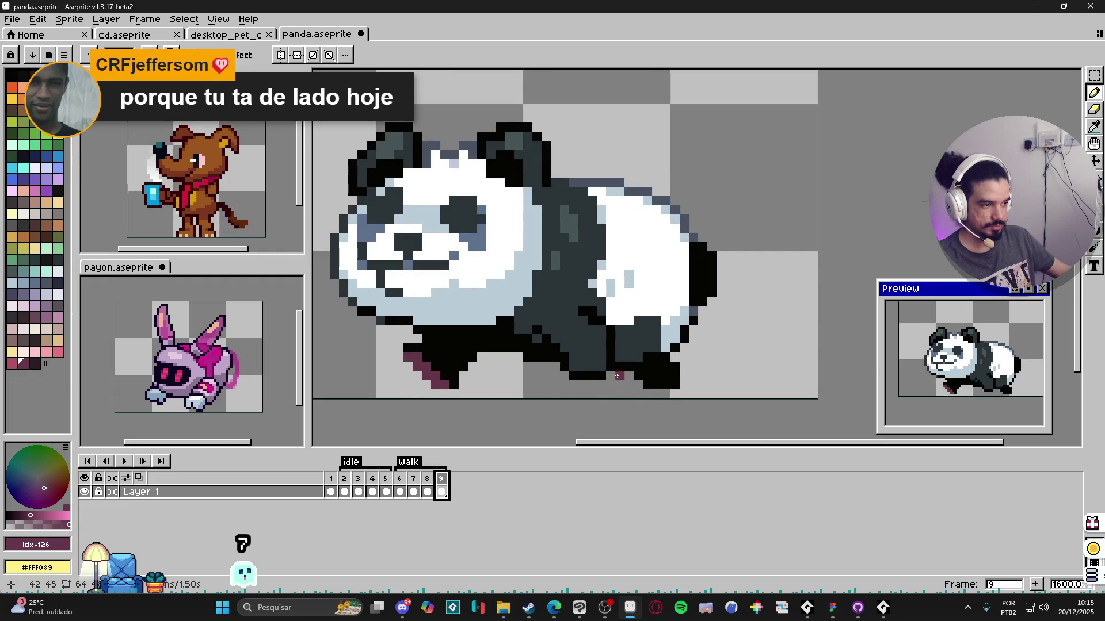
# Step: Sample dark grey and near-black and paint them along the panda's lower edge and leg
pyautogui.keyDown('alt'); pyautogui.click(602, 366); pyautogui.keyUp('alt')
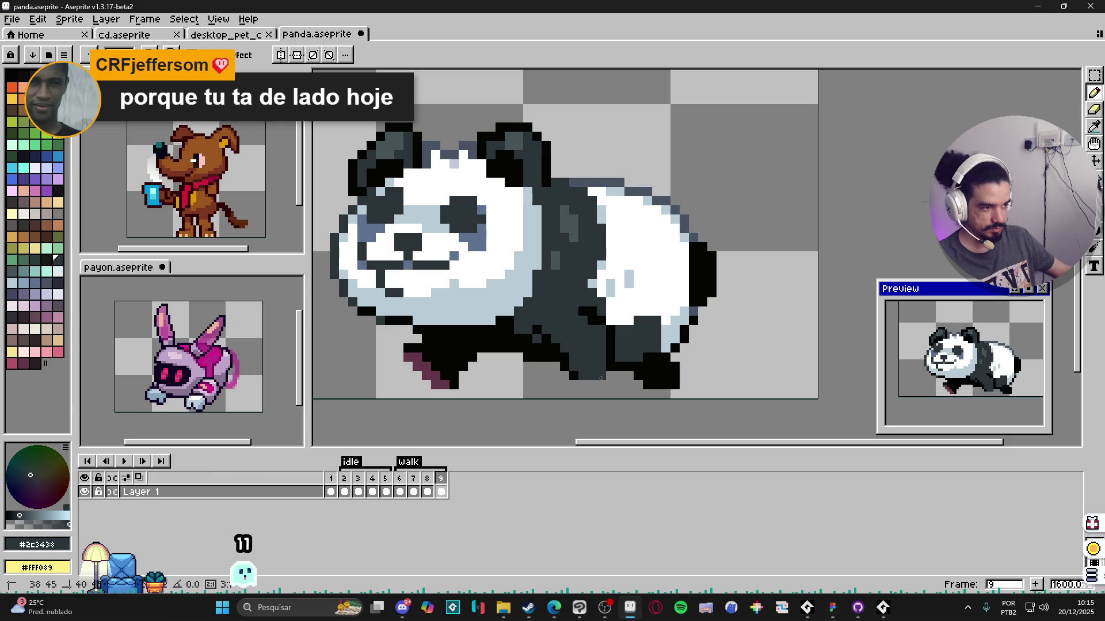
pyautogui.keyDown('alt'); pyautogui.click(616, 371); pyautogui.keyUp('alt')
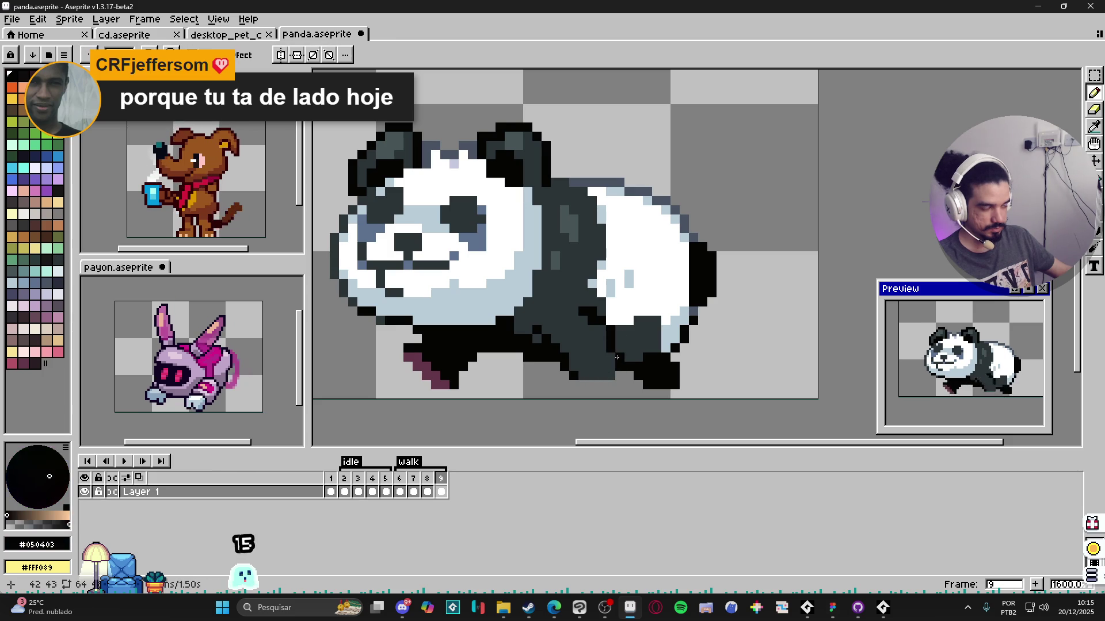
pyautogui.moveTo(609, 385); pyautogui.dragTo(588, 385)
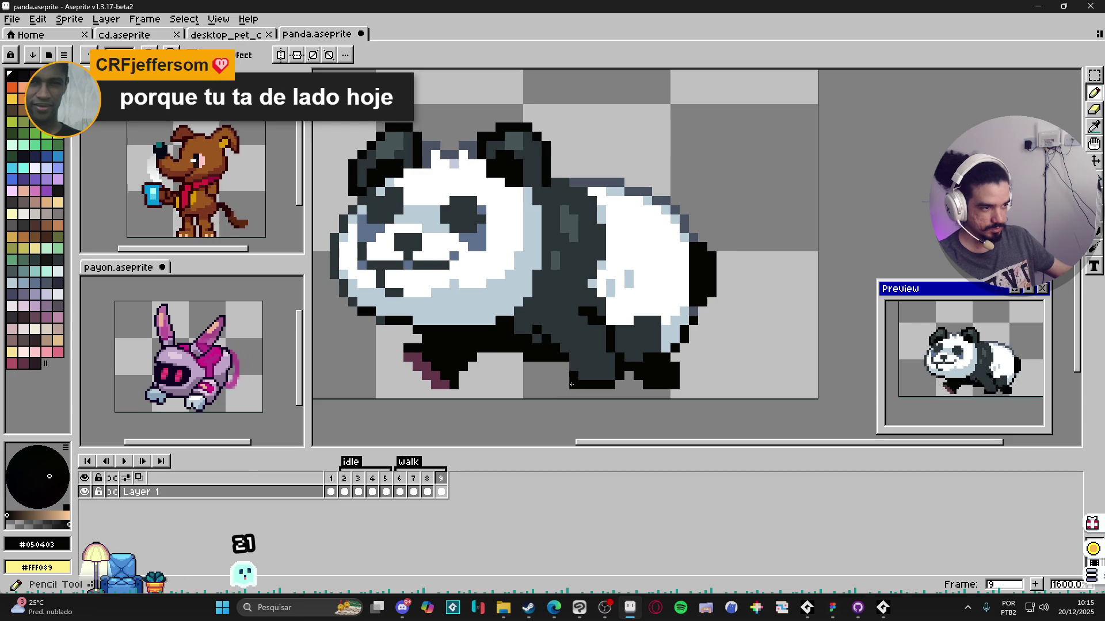
pyautogui.click(594, 367)
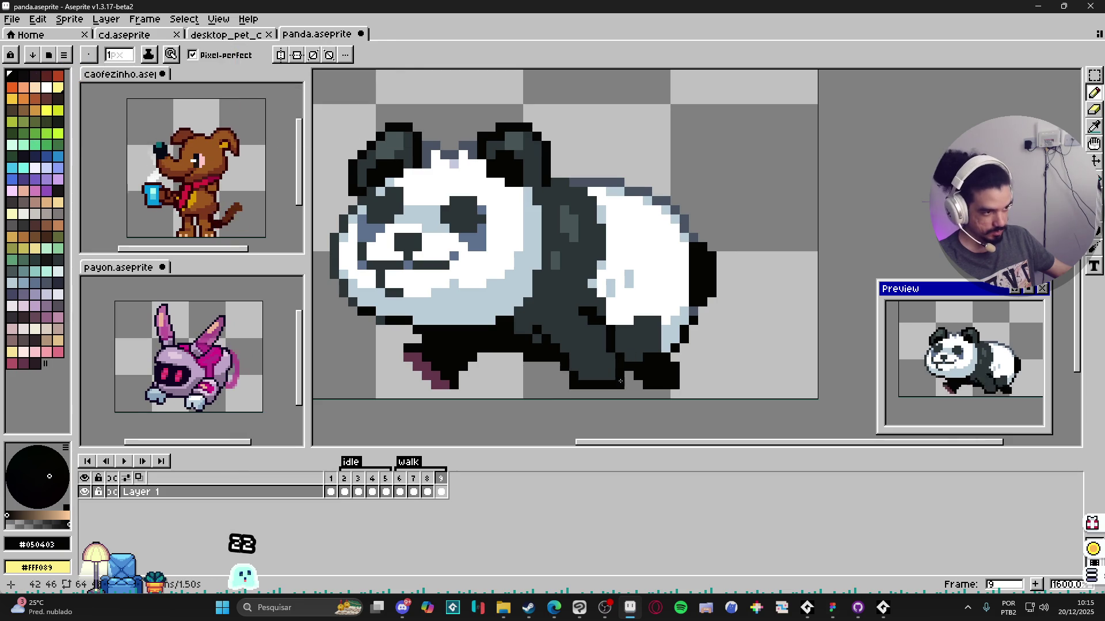
pyautogui.press('alt')
pyautogui.press('shift')
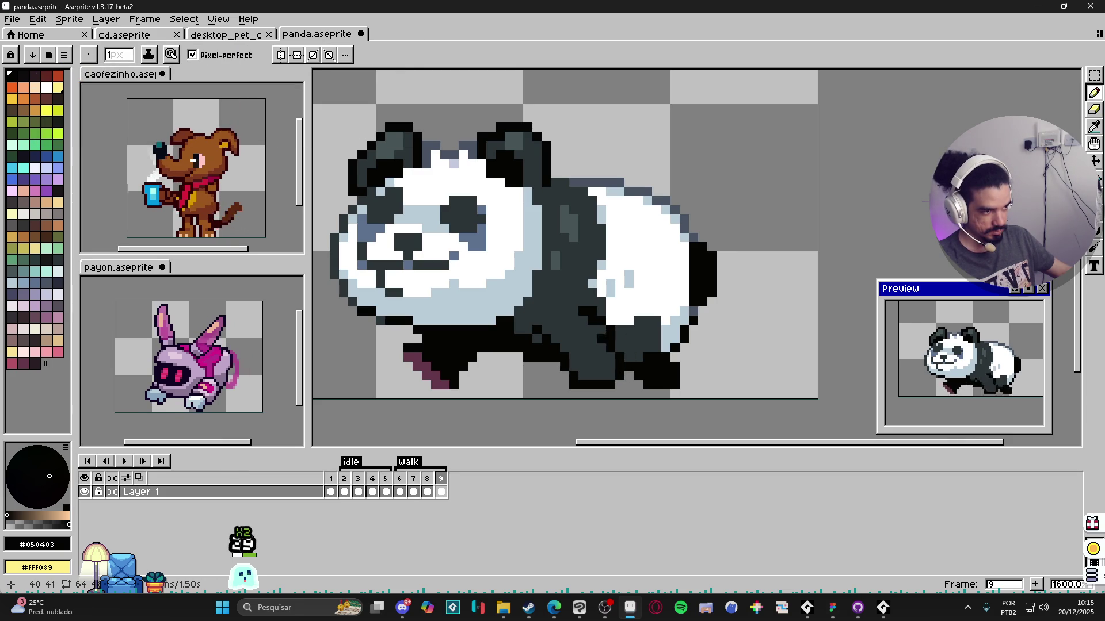
# Step: Resample the dark grey, undo a stray stroke and switch to walk frame 8
pyautogui.keyDown('alt'); pyautogui.click(602, 311); pyautogui.keyUp('alt')
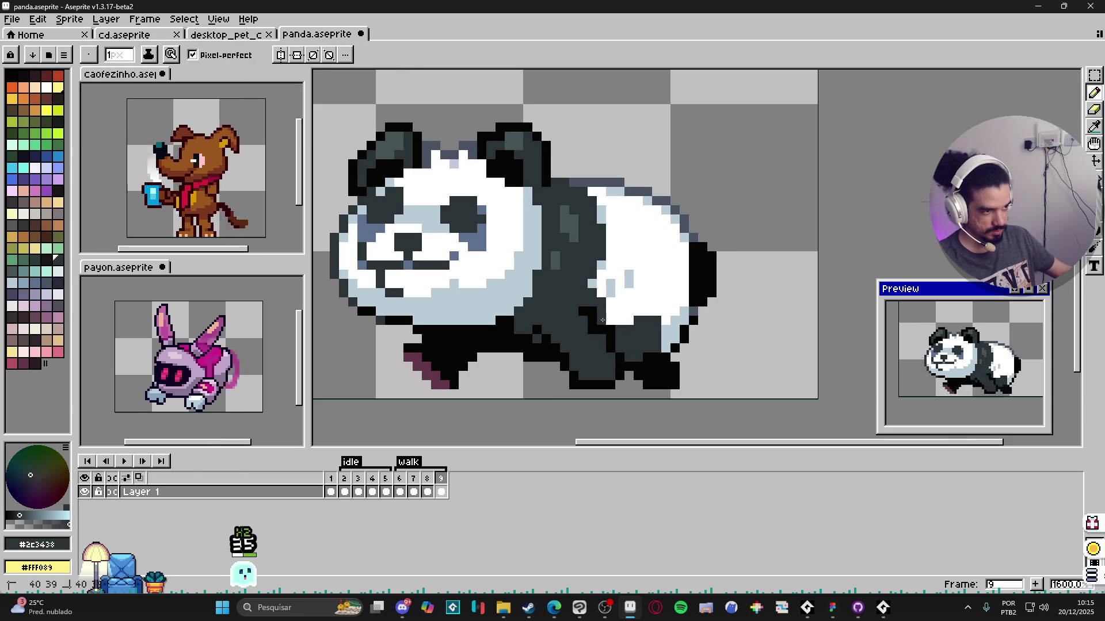
pyautogui.hotkey('ctrl', 'z')
pyautogui.scroll(-1, 649, 356)
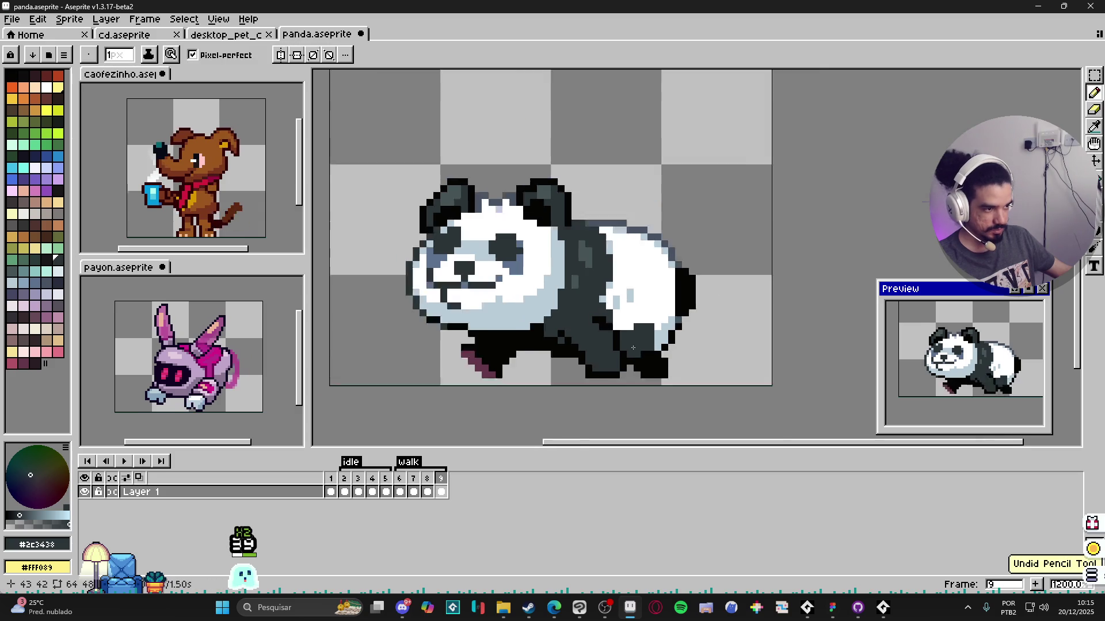
pyautogui.scroll(-2, 649, 357)
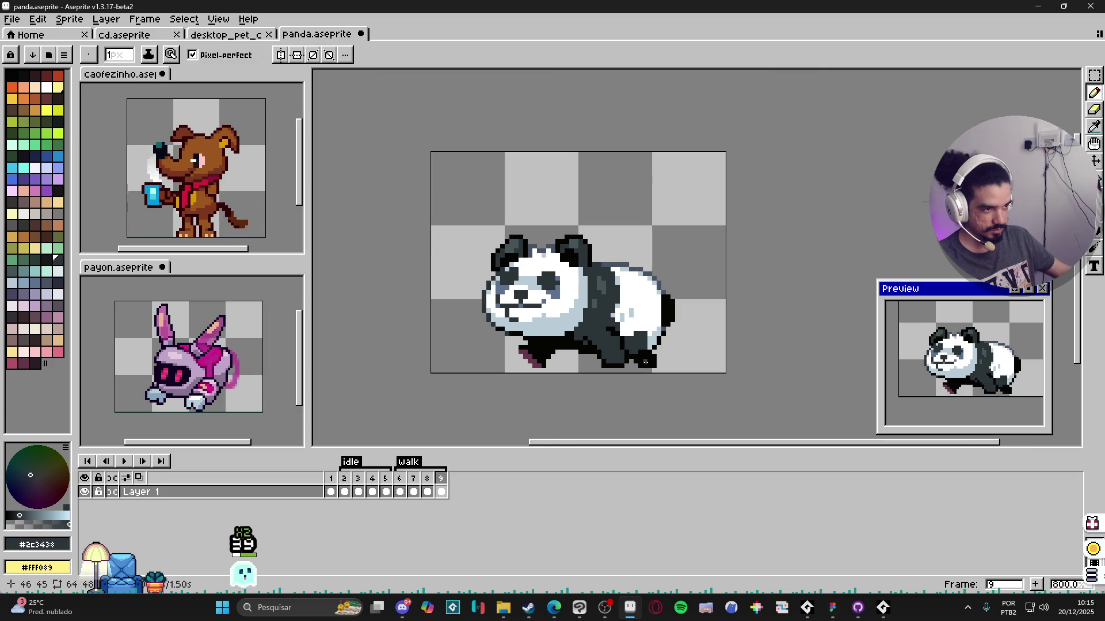
pyautogui.scroll(3, 630, 332)
pyautogui.press('alt')
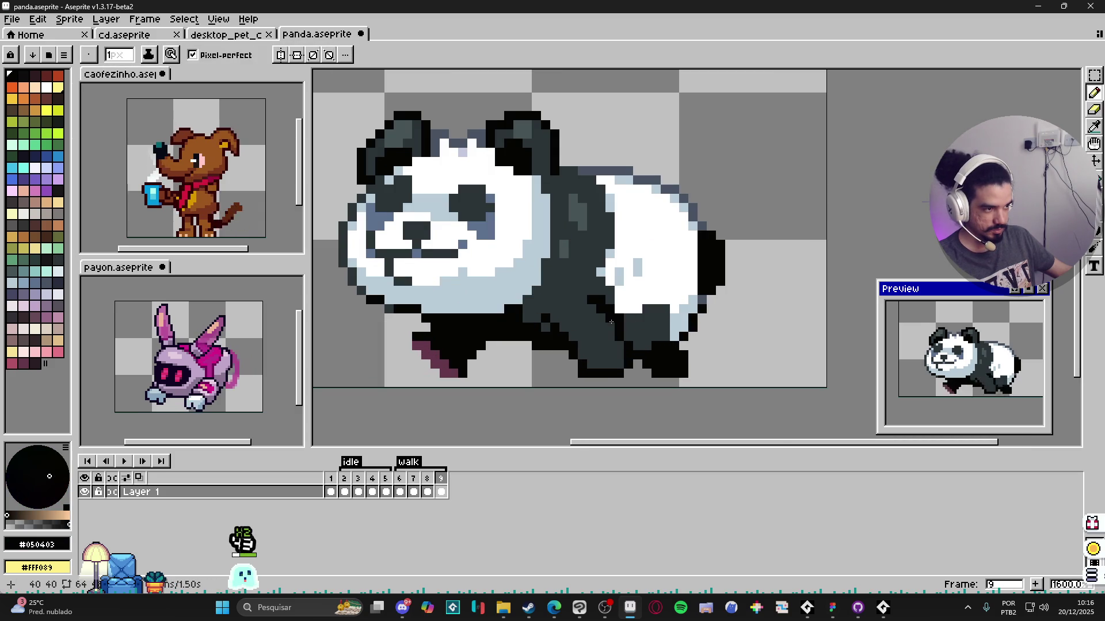
pyautogui.press('alt')
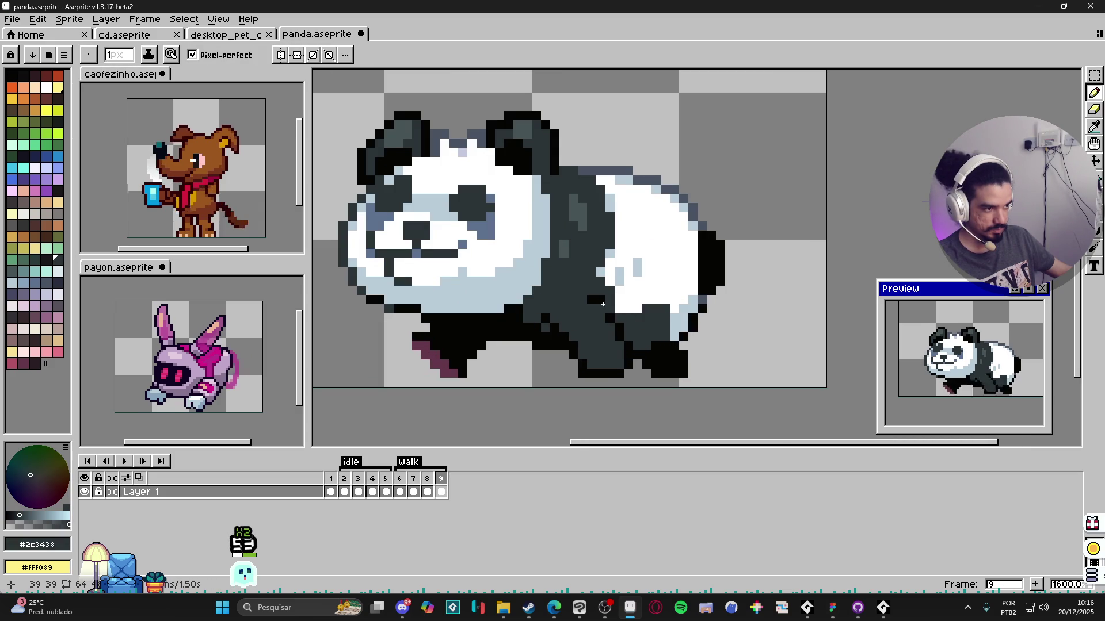
pyautogui.press('alt')
pyautogui.scroll(-1, 613, 323)
pyautogui.scroll(-1, 612, 325)
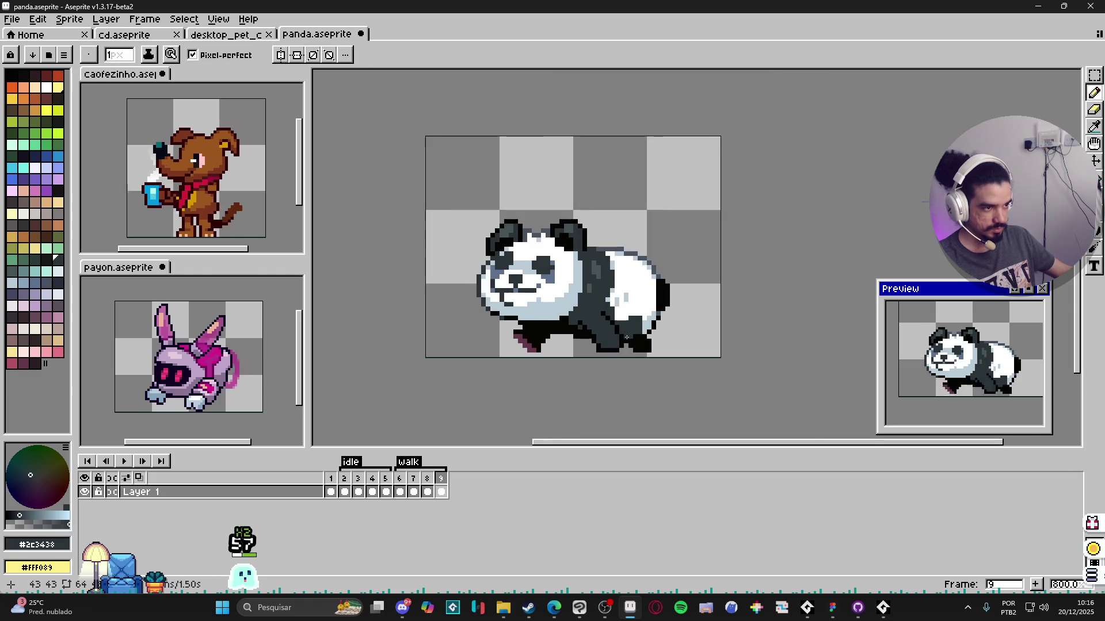
pyautogui.click(427, 478)
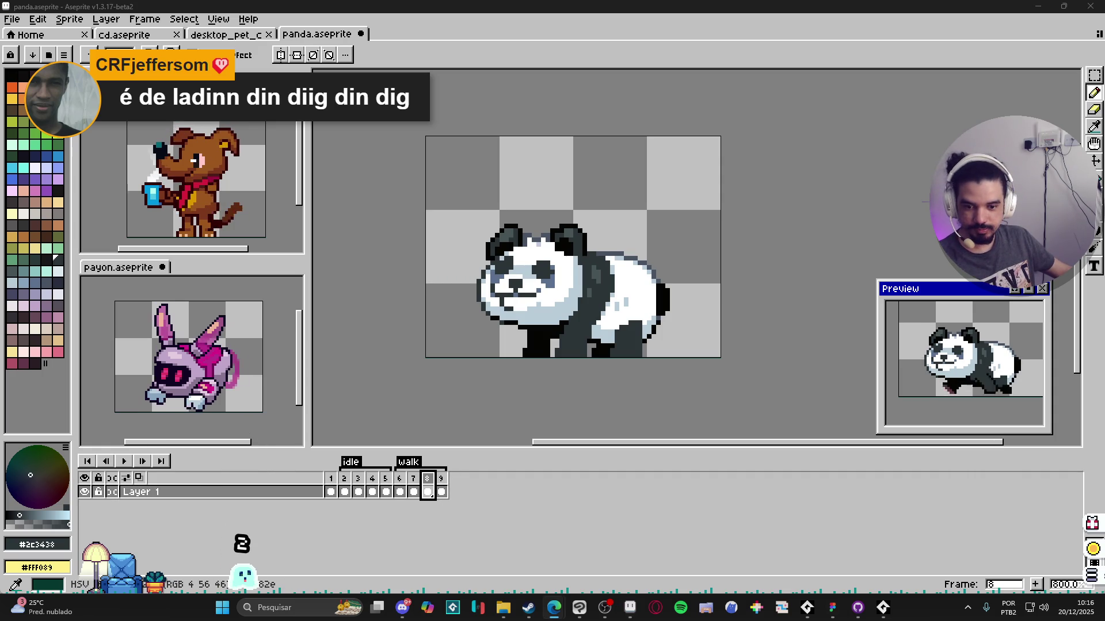
# Step: On frame 9, paint and erase dark foot pixels, undoing a bad stroke along the foot
pyautogui.click(441, 479)
pyautogui.scroll(1, 598, 354)
pyautogui.scroll(1, 599, 354)
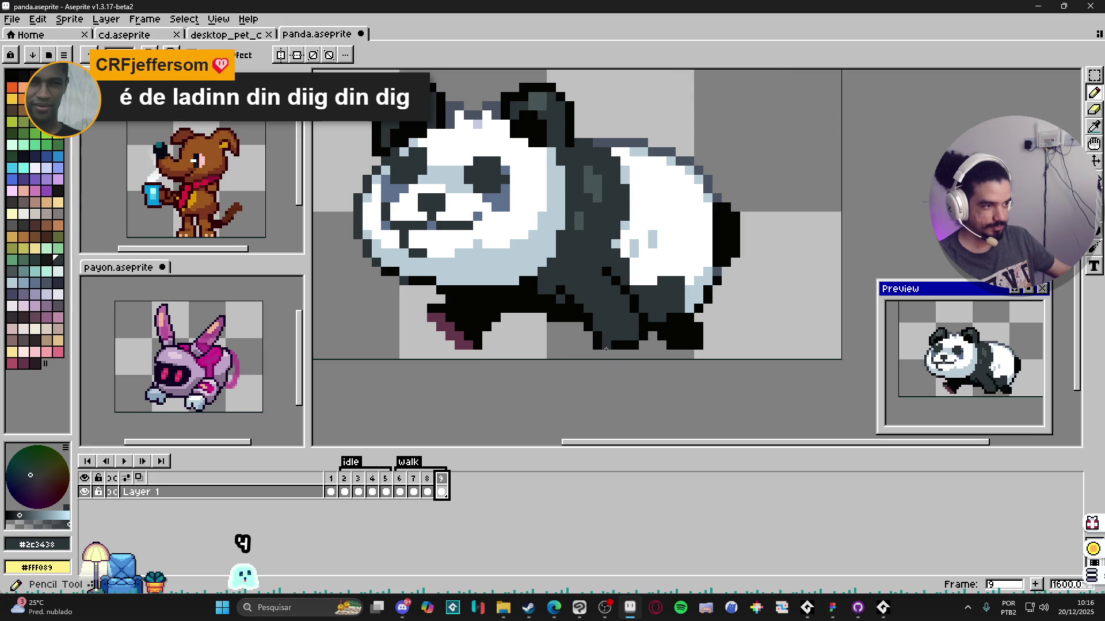
pyautogui.keyDown('alt'); pyautogui.click(664, 336); pyautogui.keyUp('alt')
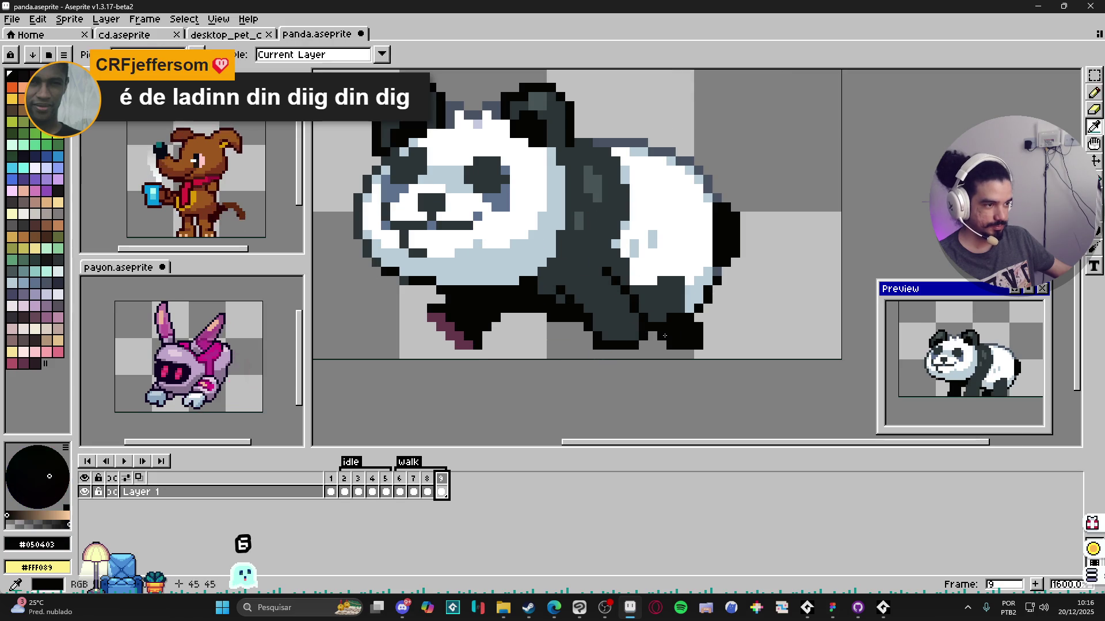
pyautogui.click(574, 336)
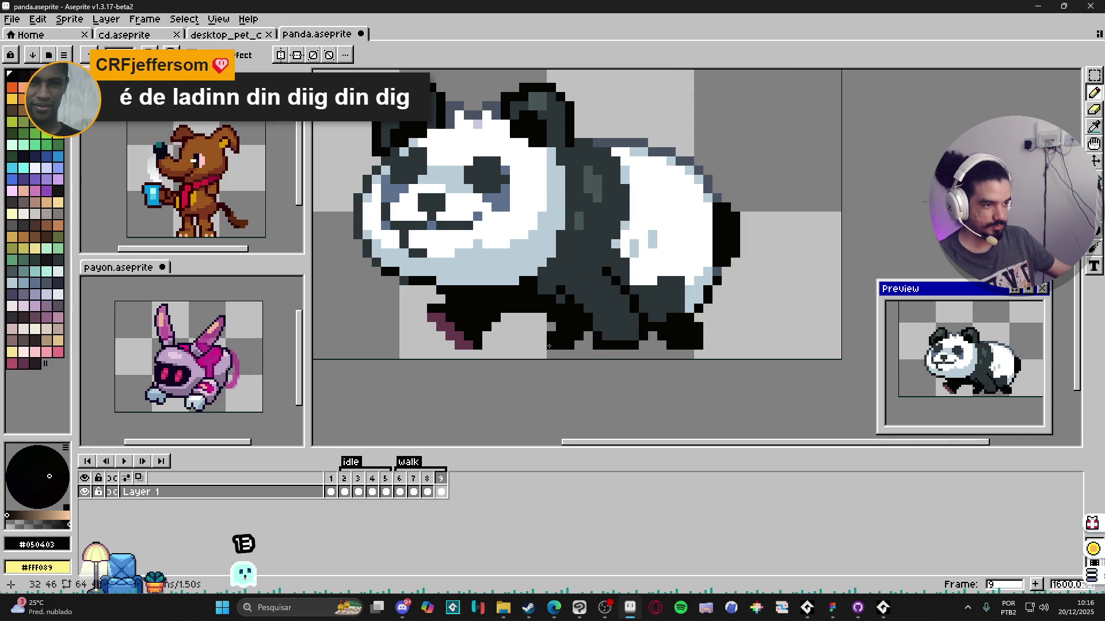
pyautogui.click(547, 337)
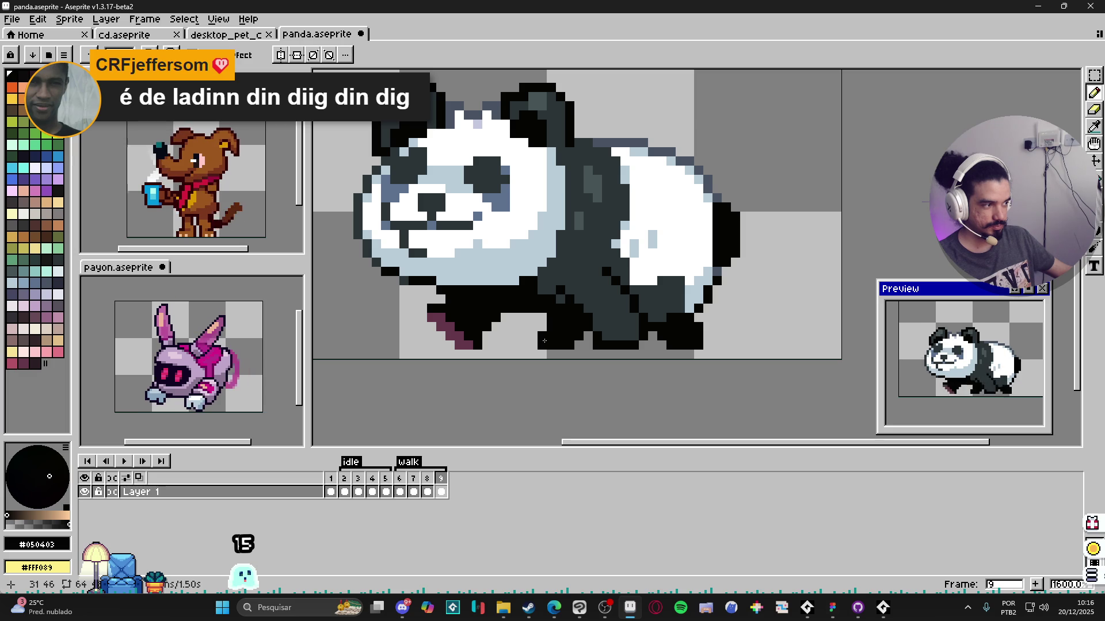
pyautogui.scroll(-1, 577, 343)
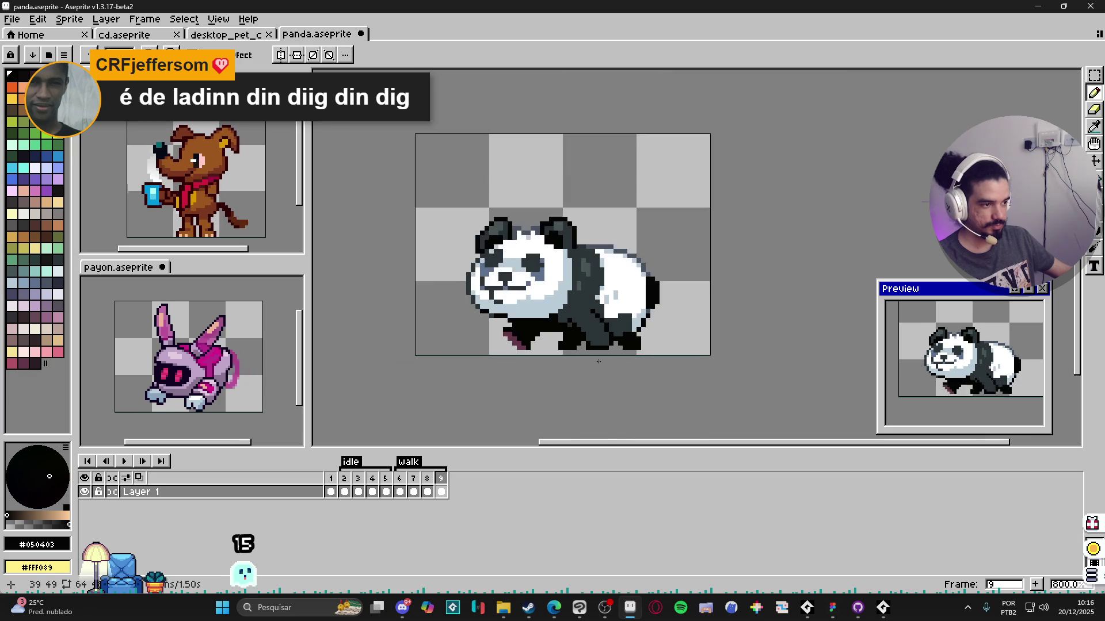
pyautogui.scroll(2, 577, 342)
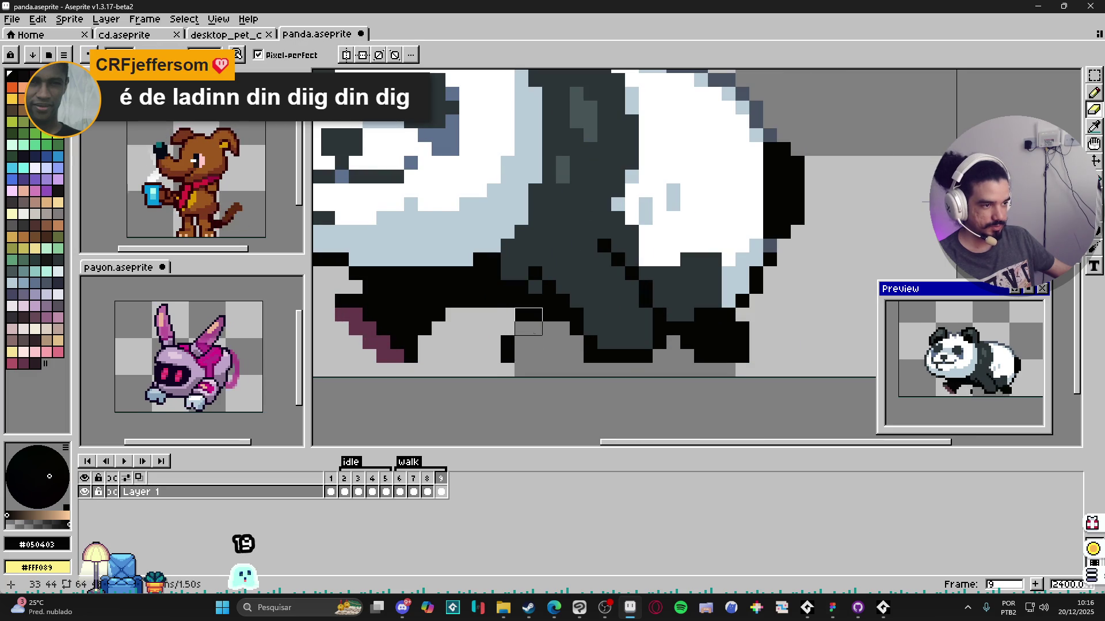
pyautogui.click(513, 345)
pyautogui.moveTo(538, 312); pyautogui.dragTo(450, 310)
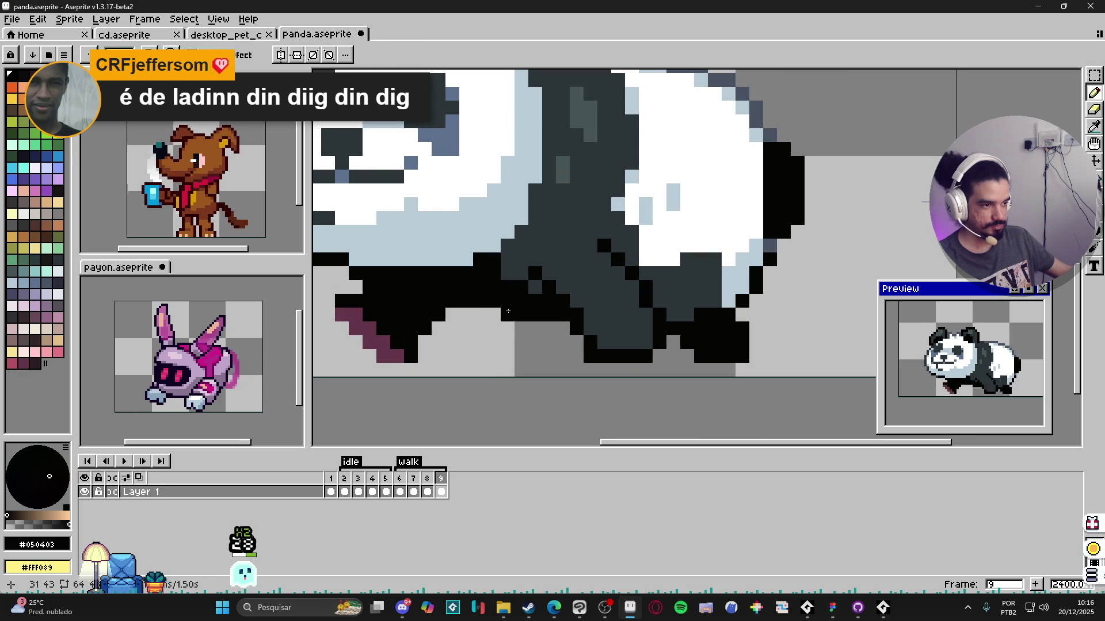
pyautogui.hotkey('ctrl', 'z')
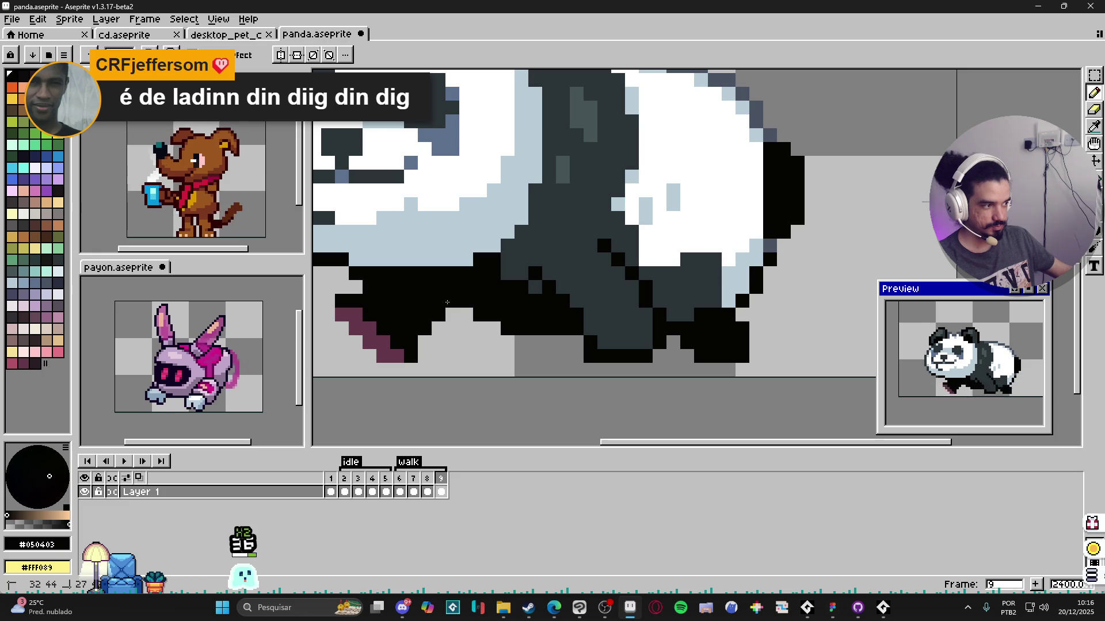
pyautogui.scroll(-2, 467, 296)
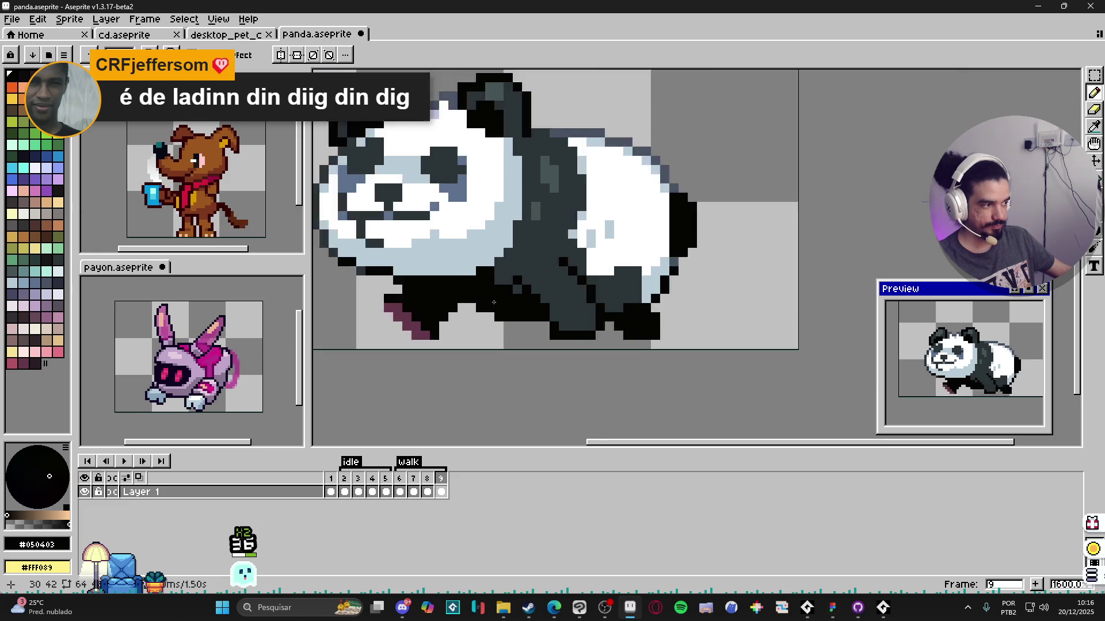
pyautogui.scroll(-1, 583, 352)
pyautogui.scroll(-1, 583, 352)
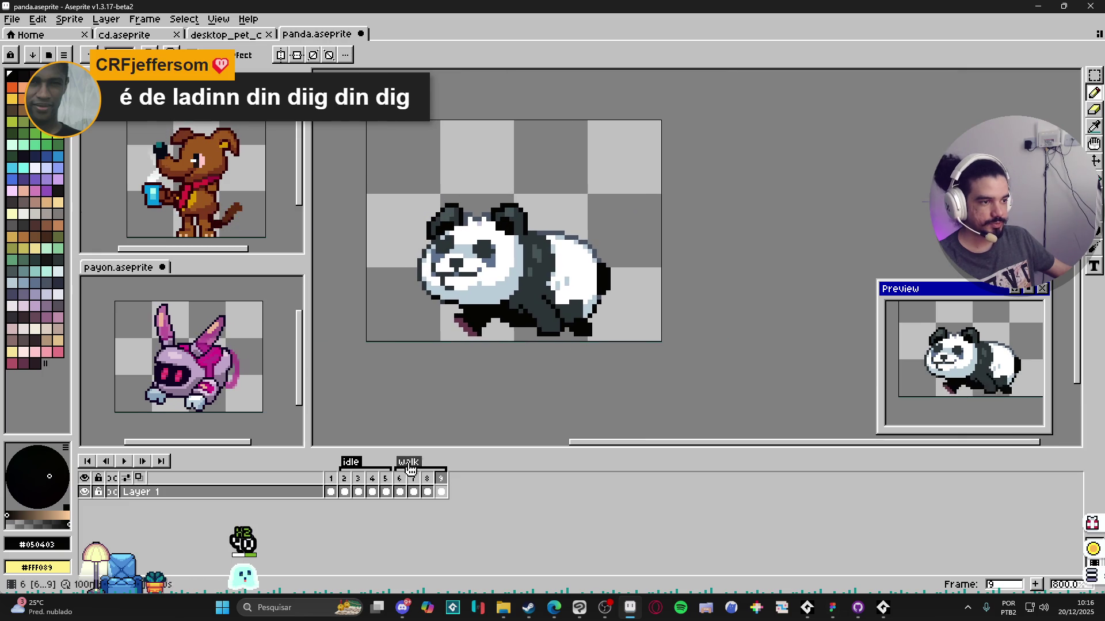
pyautogui.scroll(2, 517, 305)
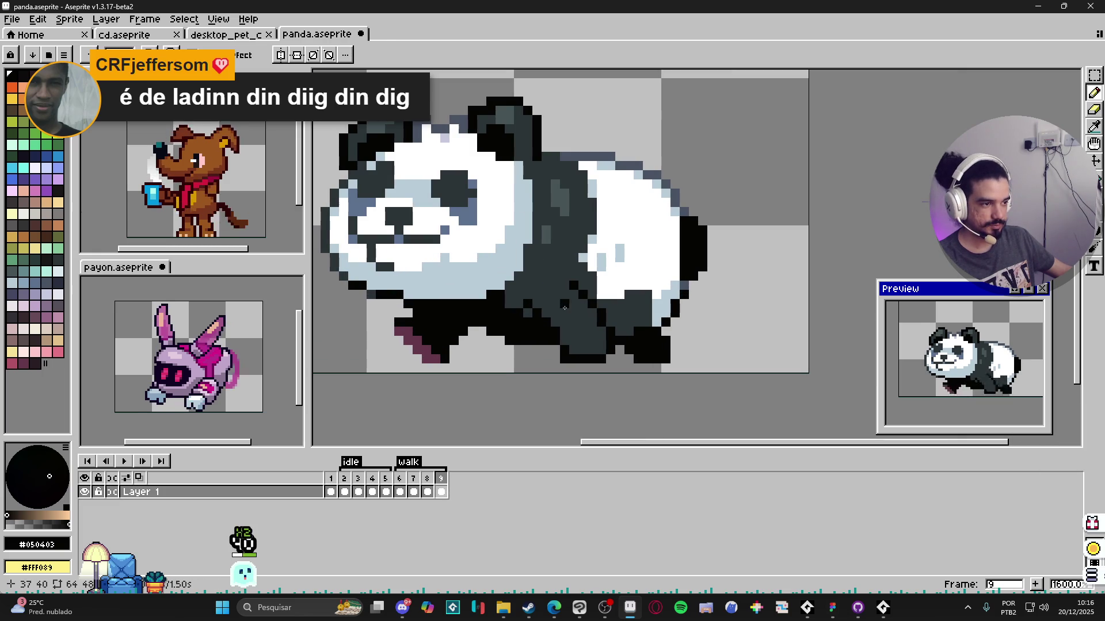
# Step: Resample the dark grey body and near-black outline colours from the panda
pyautogui.keyDown('alt'); pyautogui.click(565, 305); pyautogui.keyUp('alt')
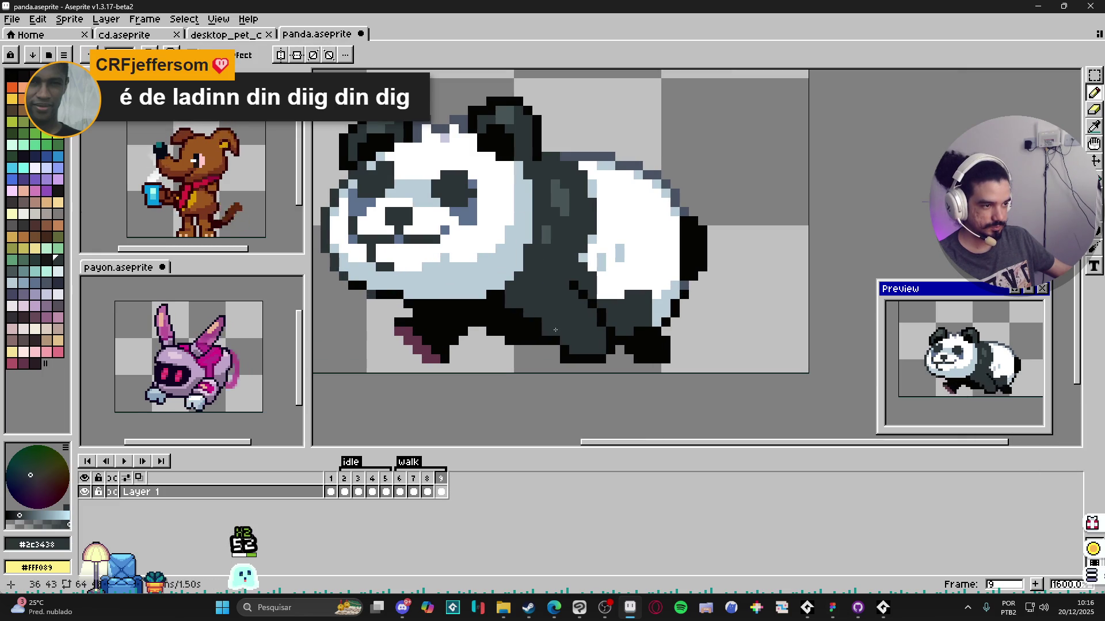
pyautogui.keyDown('alt'); pyautogui.click(561, 350); pyautogui.keyUp('alt')
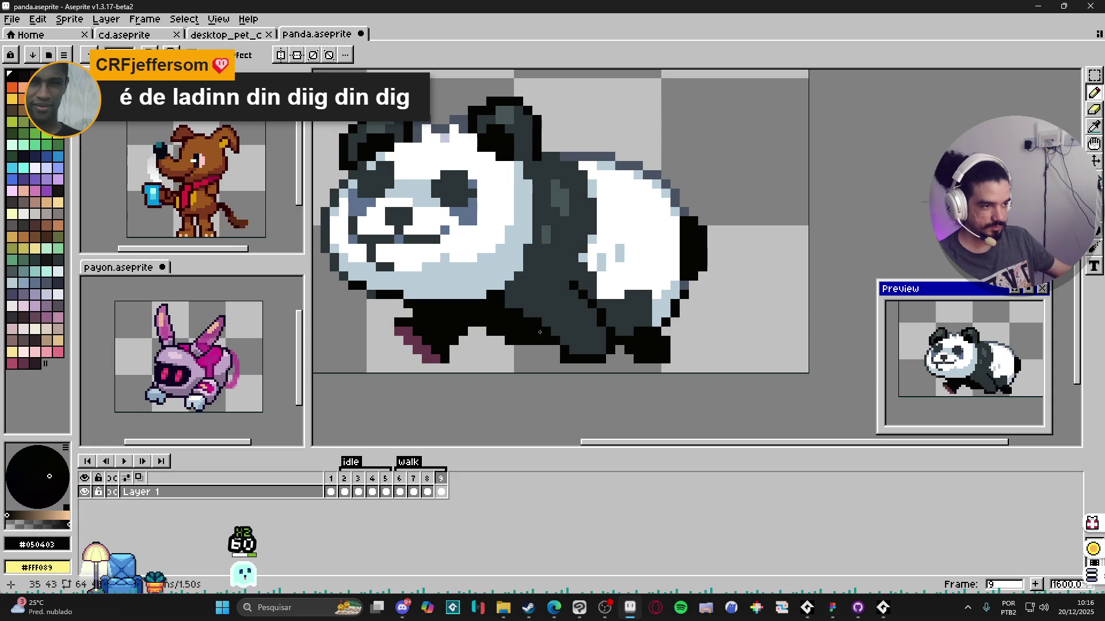
pyautogui.keyDown('alt'); pyautogui.click(566, 351); pyautogui.keyUp('alt')
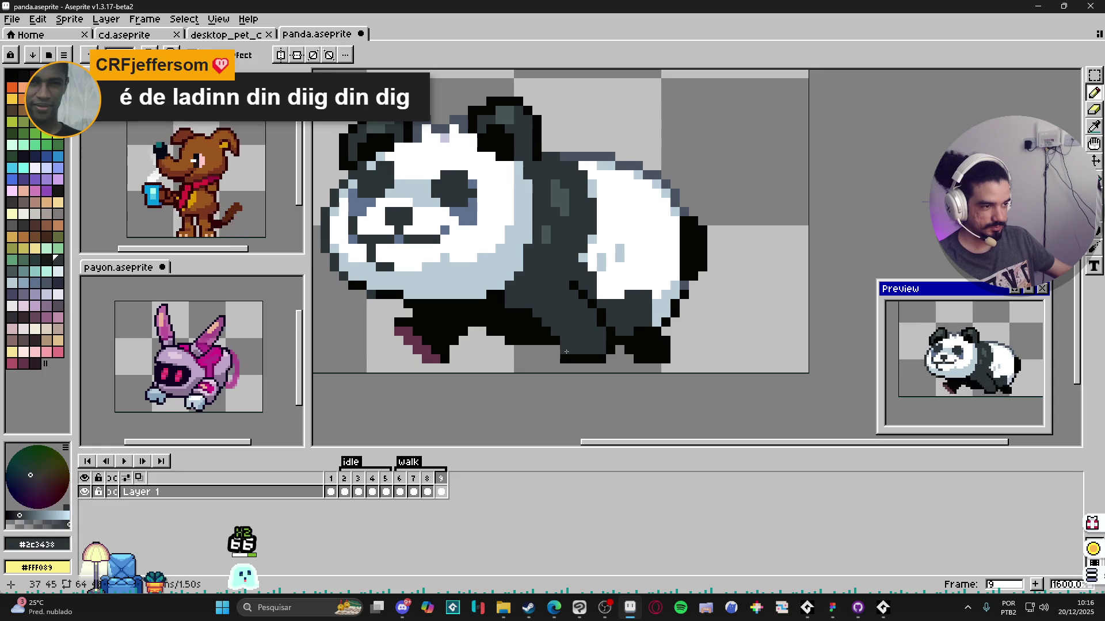
pyautogui.keyDown('alt'); pyautogui.click(566, 352); pyautogui.keyUp('alt')
pyautogui.keyDown('alt'); pyautogui.click(572, 342); pyautogui.keyUp('alt')
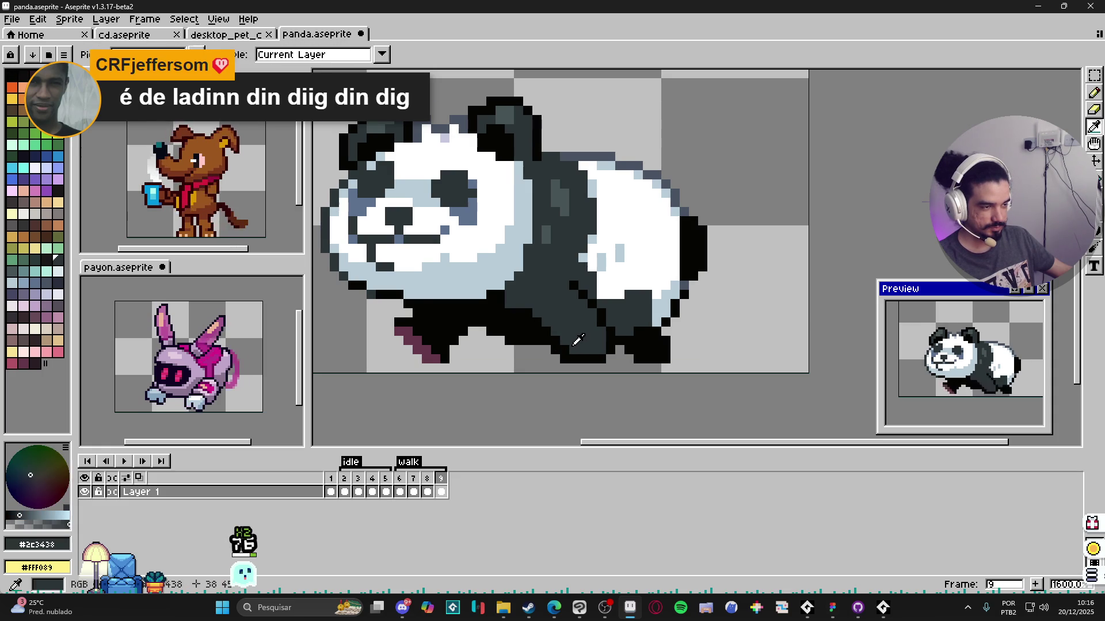
pyautogui.scroll(-4, 572, 343)
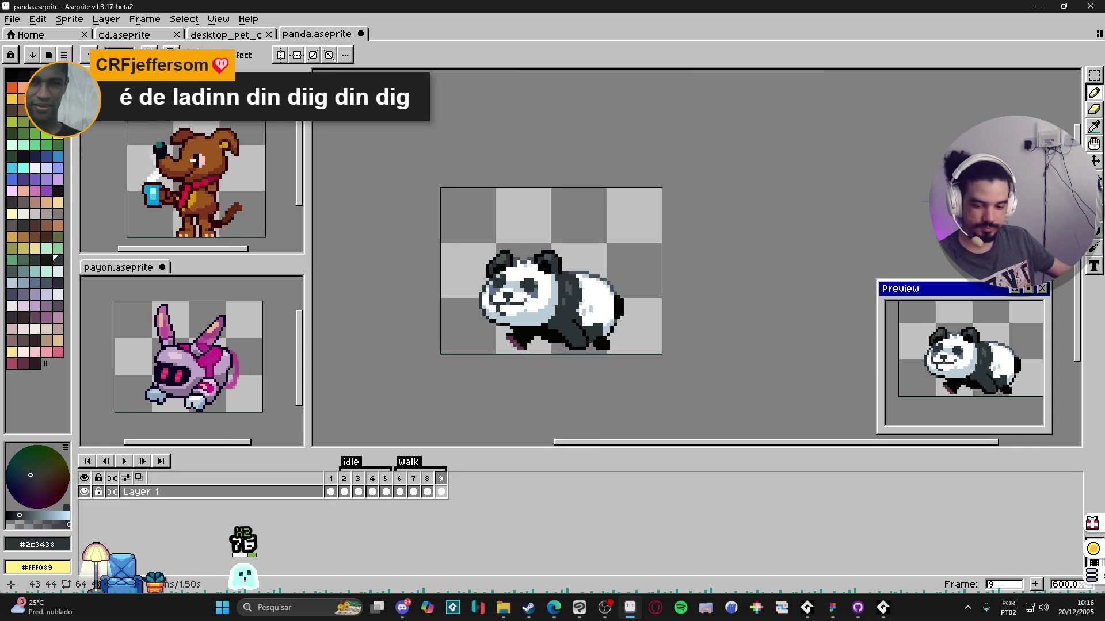
# Step: Step between walk frames 6 and 8, save, and dismiss an accidentally opened search panel
pyautogui.click(398, 479)
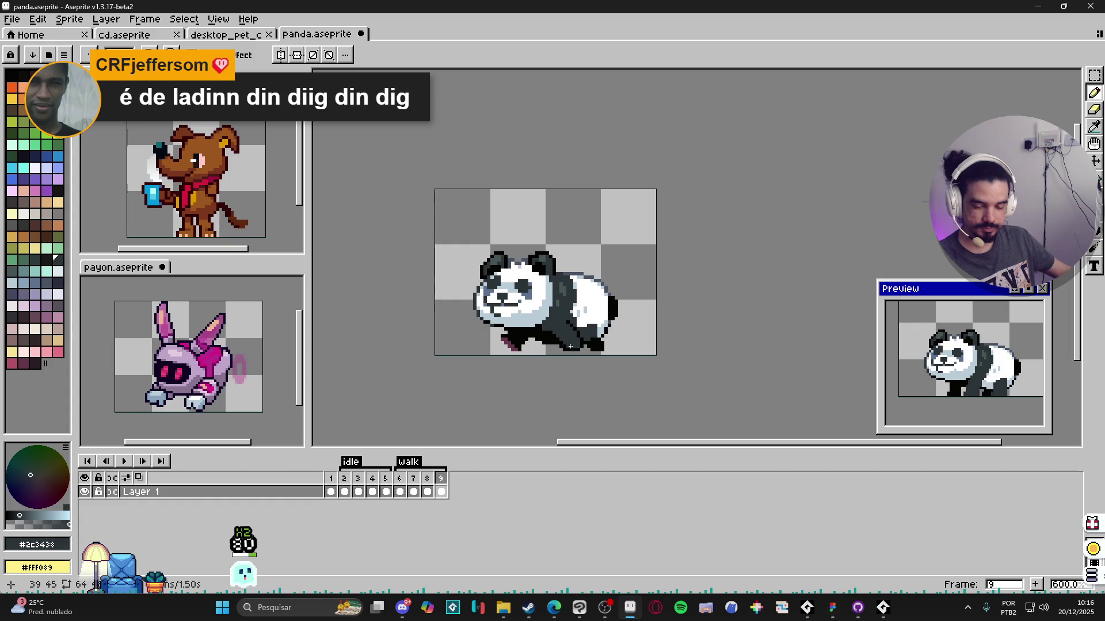
pyautogui.click(427, 480)
pyautogui.hotkey('ctrl', 's')
pyautogui.click(398, 480)
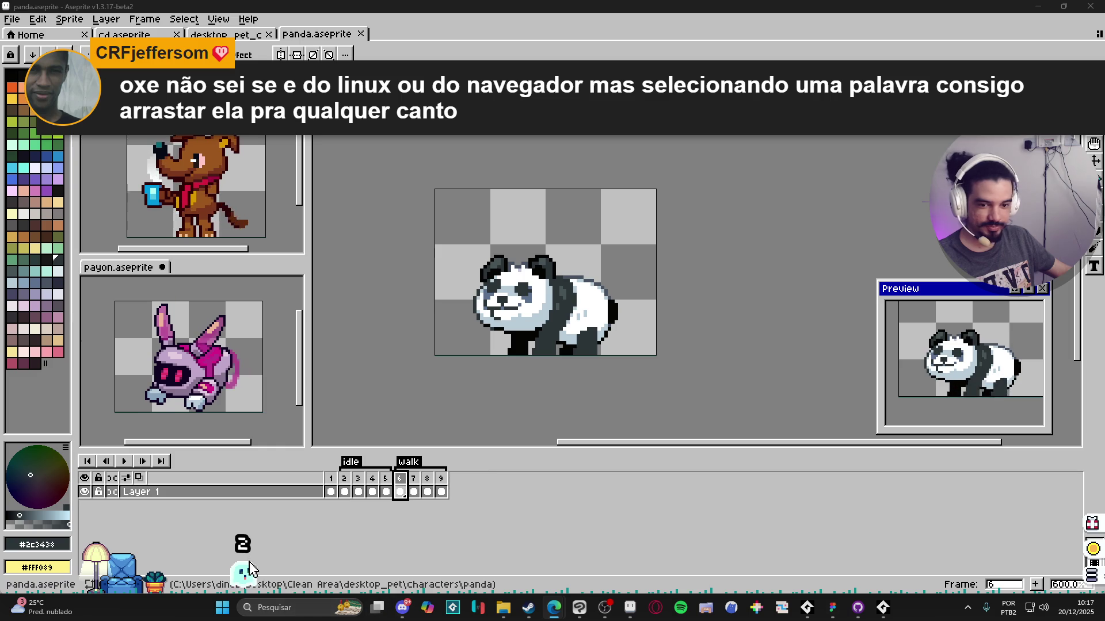
pyautogui.click(276, 606)
pyautogui.click(617, 28)
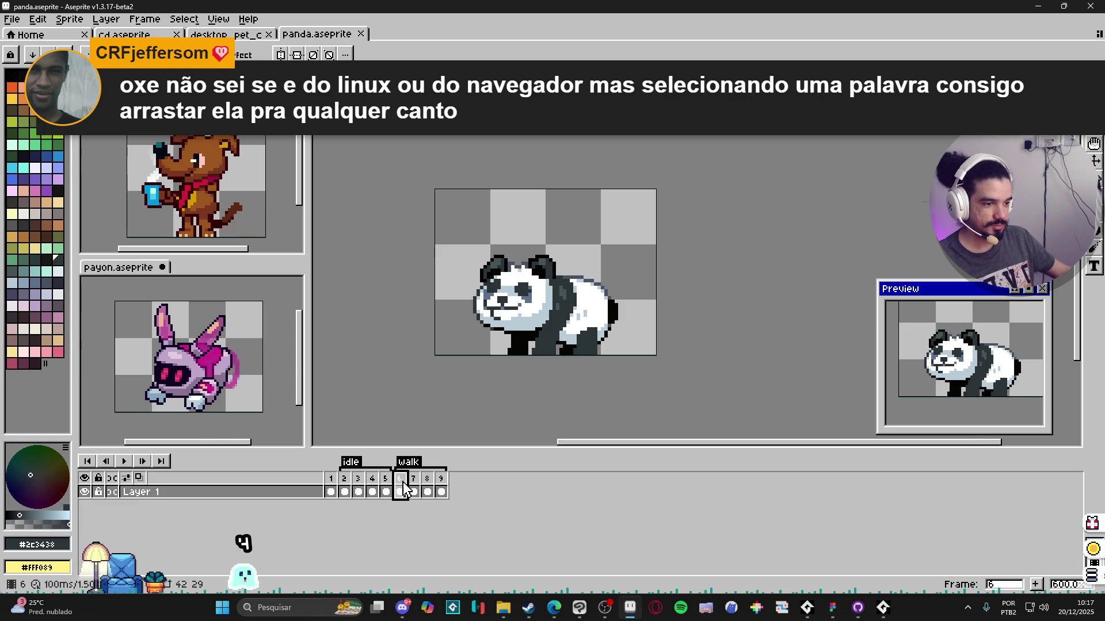
# Step: Open walk frame 7 and sample the slate grey shading while panning over the body
pyautogui.click(414, 489)
pyautogui.scroll(3, 600, 301)
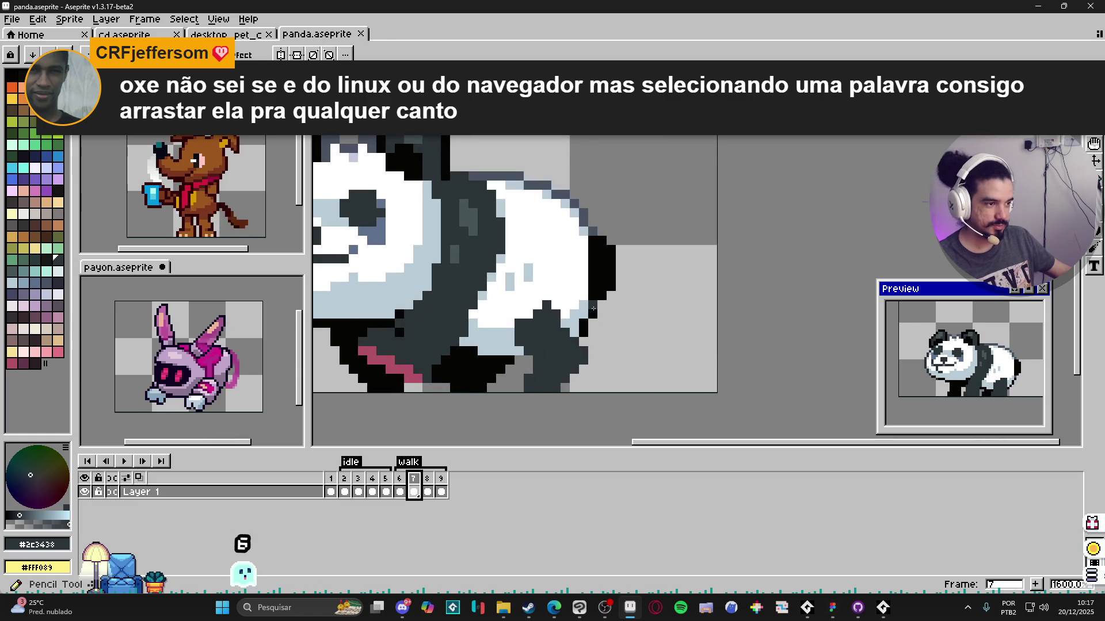
pyautogui.keyDown('alt'); pyautogui.click(600, 300); pyautogui.keyUp('alt')
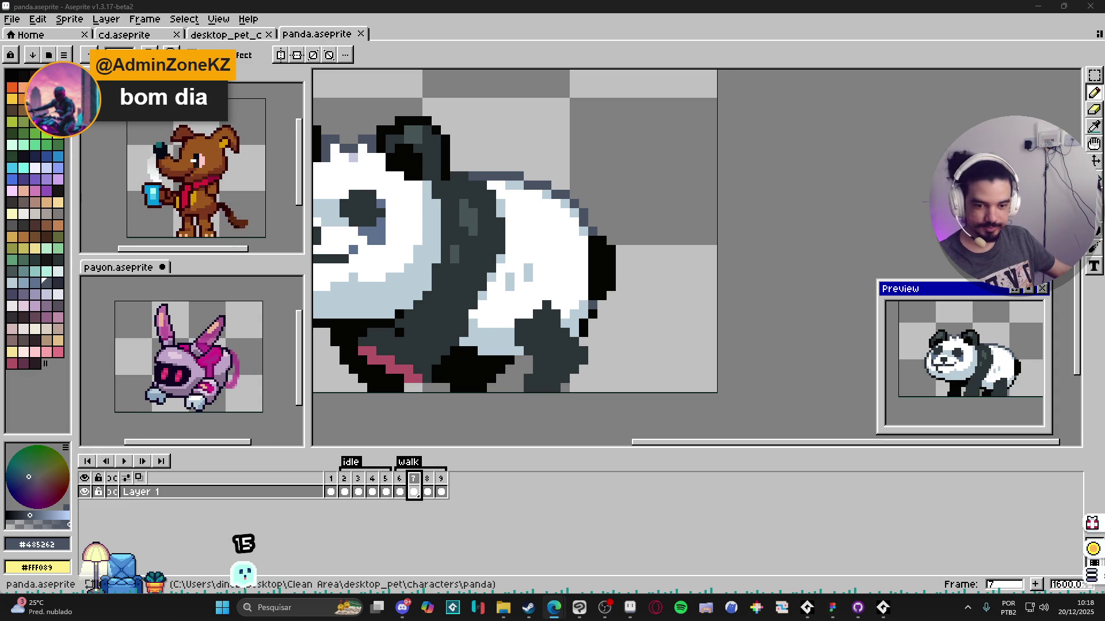
pyautogui.moveTo(574, 311); pyautogui.dragTo(597, 308)
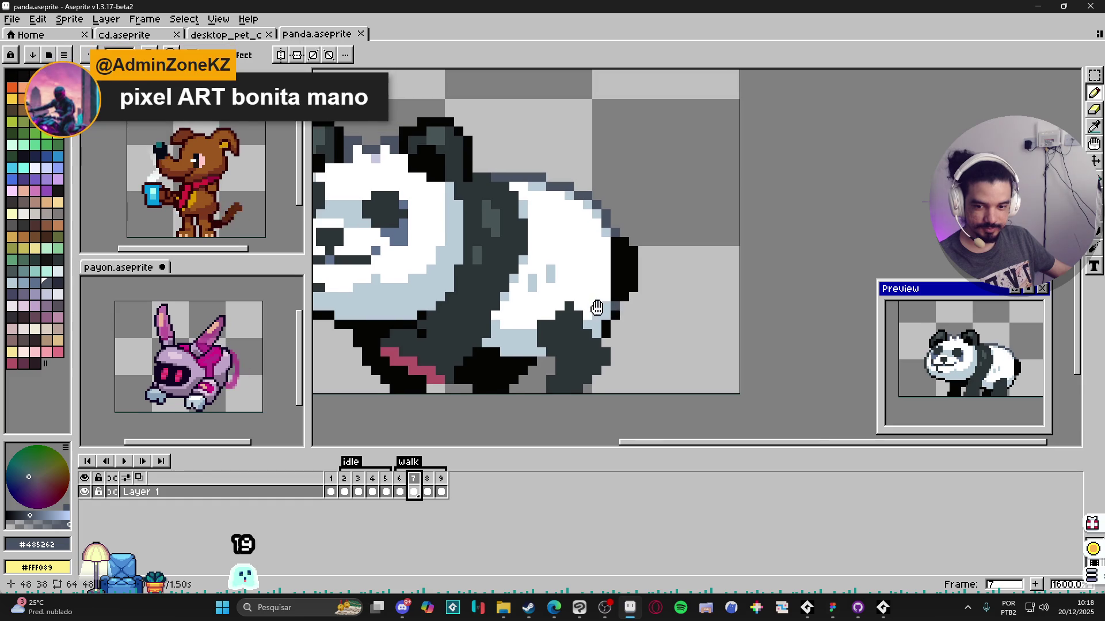
pyautogui.scroll(-1, 597, 309)
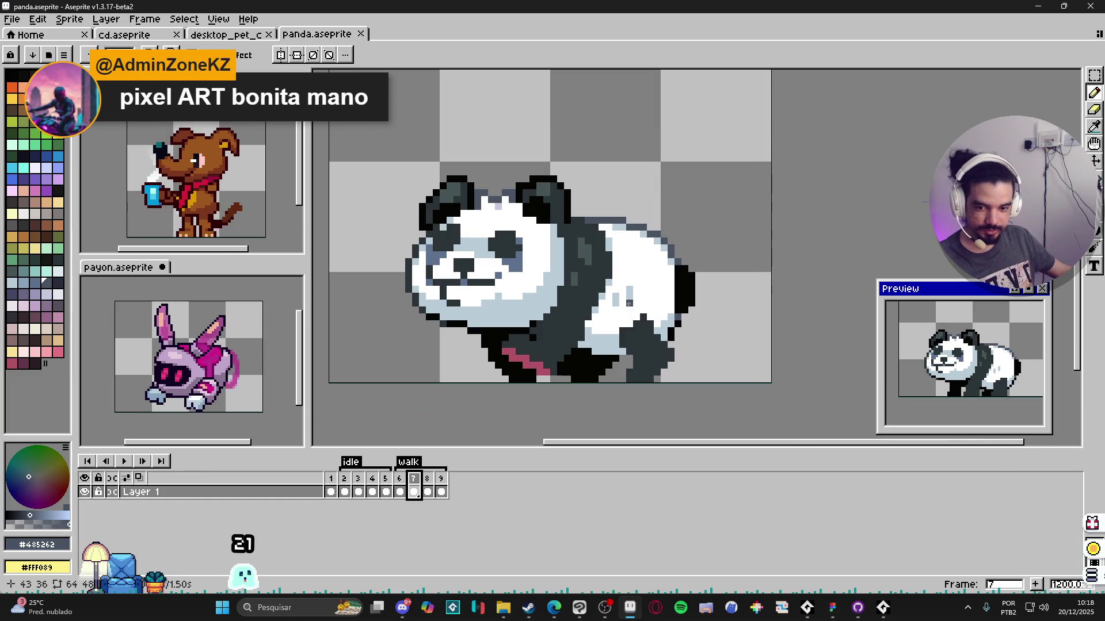
pyautogui.scroll(1, 680, 327)
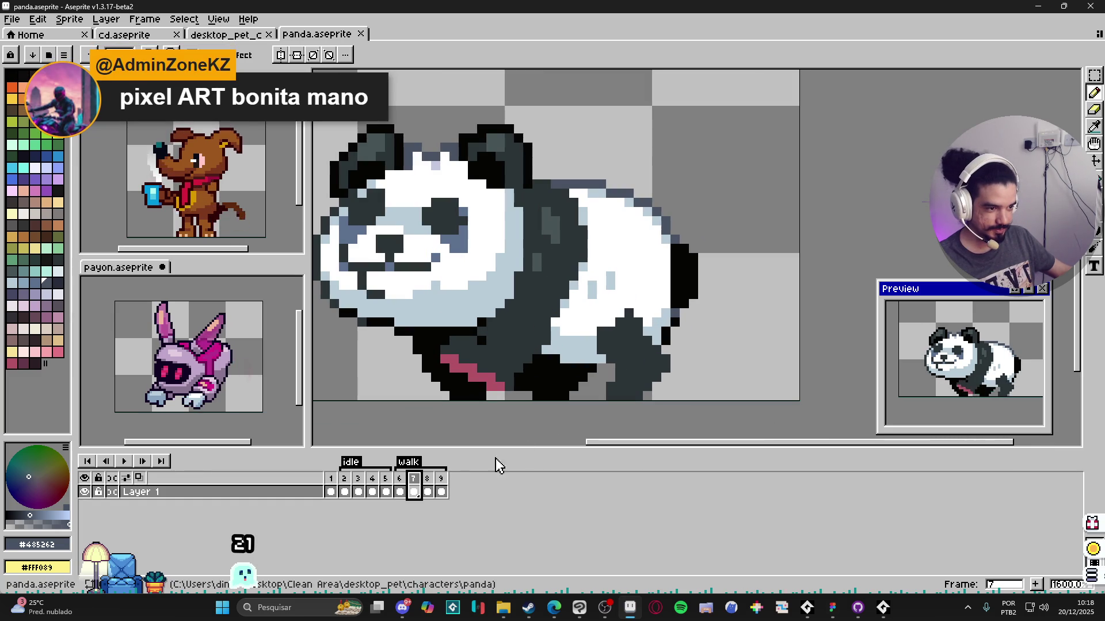
pyautogui.click(400, 484)
# Step: Sample near-black and darken the back leg's light outline pixels
pyautogui.click(678, 332)
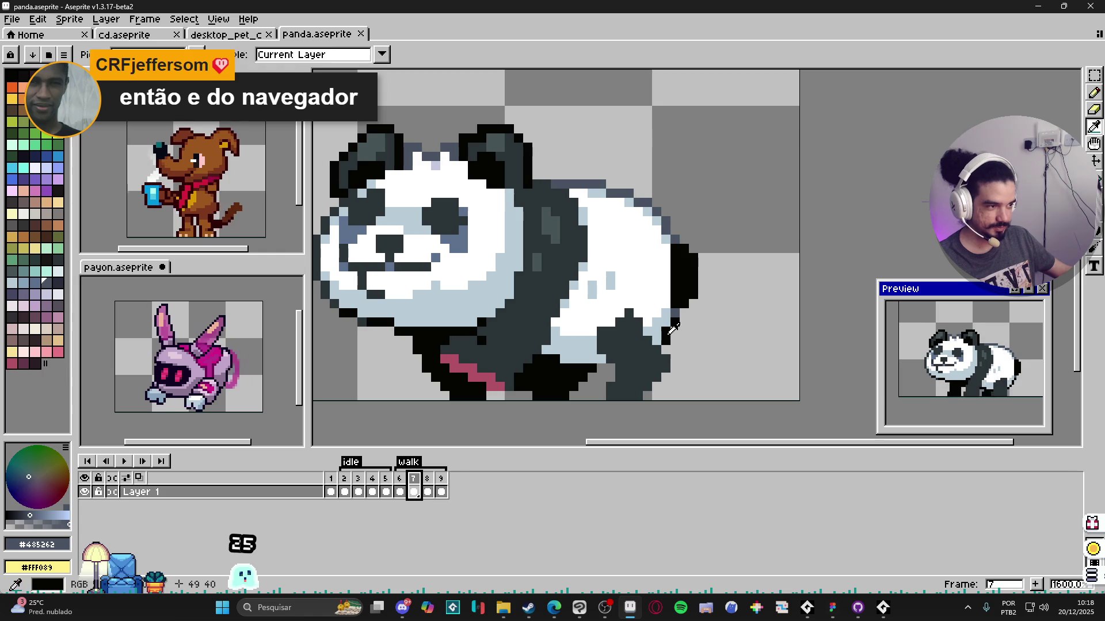
pyautogui.keyDown('alt'); pyautogui.click(675, 316); pyautogui.keyUp('alt')
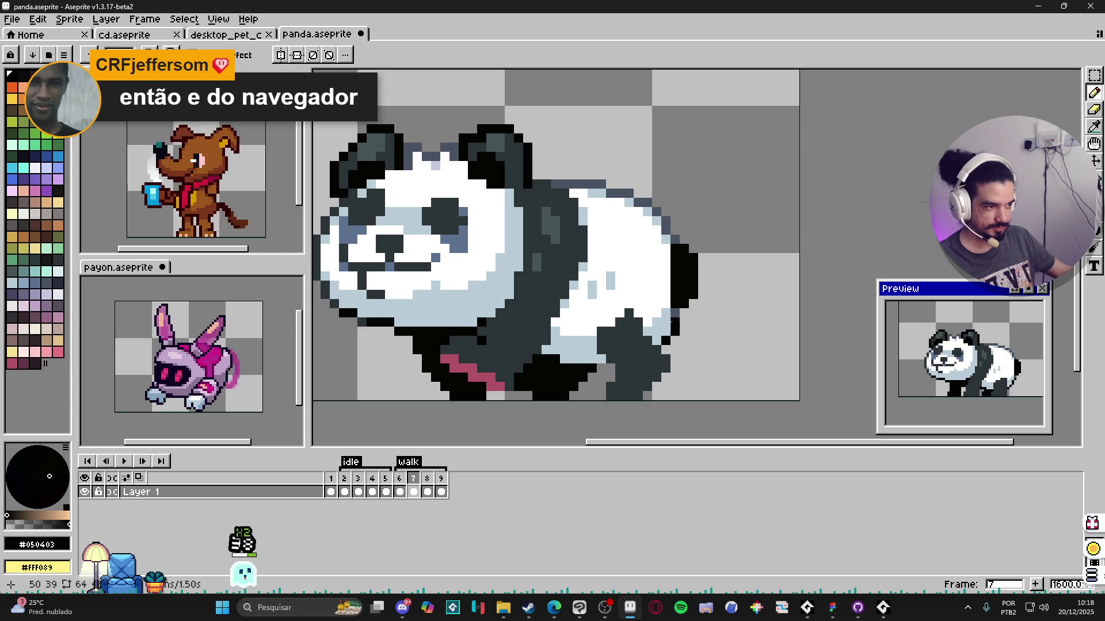
pyautogui.click(675, 323)
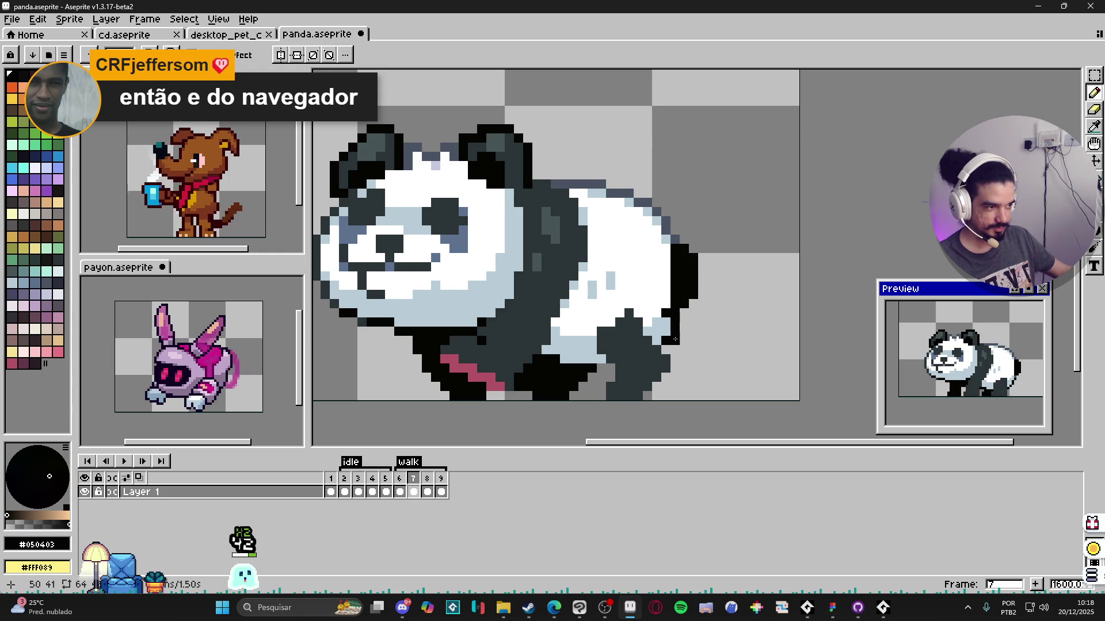
pyautogui.keyDown('alt'); pyautogui.click(663, 339); pyautogui.keyUp('alt')
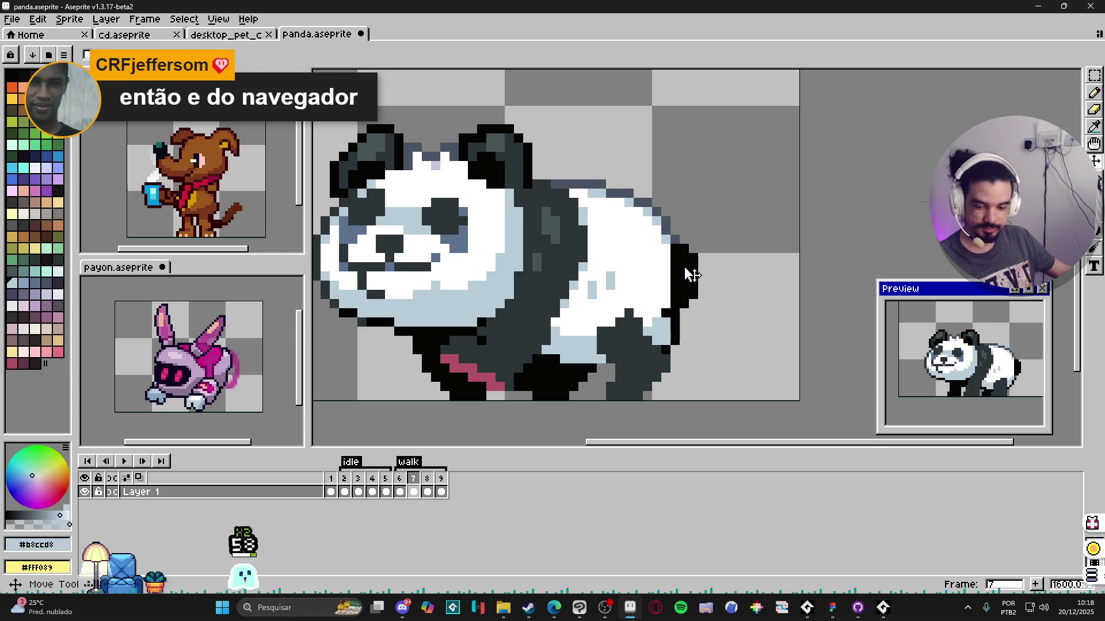
# Step: Marquee the tail pixels, deselect, pick black from the tail and redraw it rounder
pyautogui.press('m')
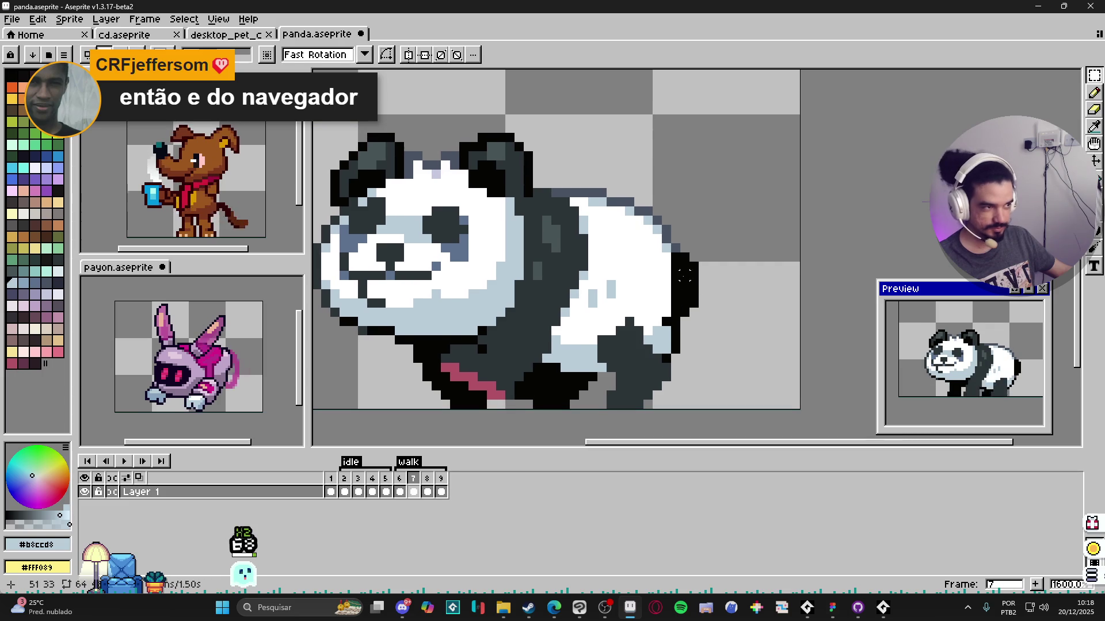
pyautogui.moveTo(670, 243); pyautogui.dragTo(699, 309)
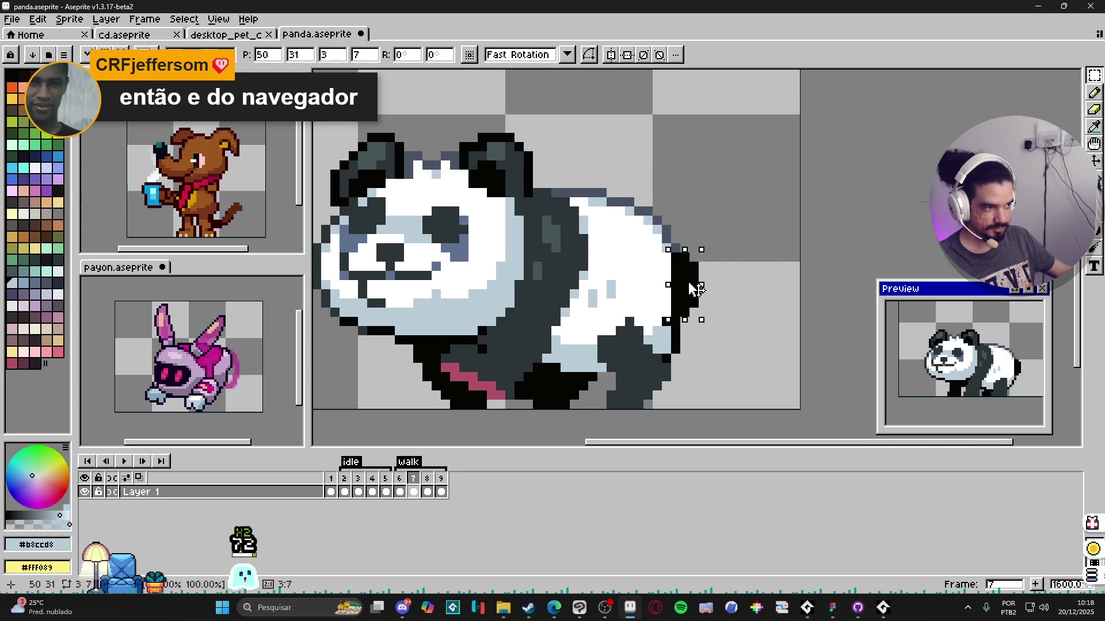
pyautogui.hotkey('ctrl', 'd')
pyautogui.press('b')
pyautogui.keyDown('alt'); pyautogui.click(691, 275); pyautogui.keyUp('alt')
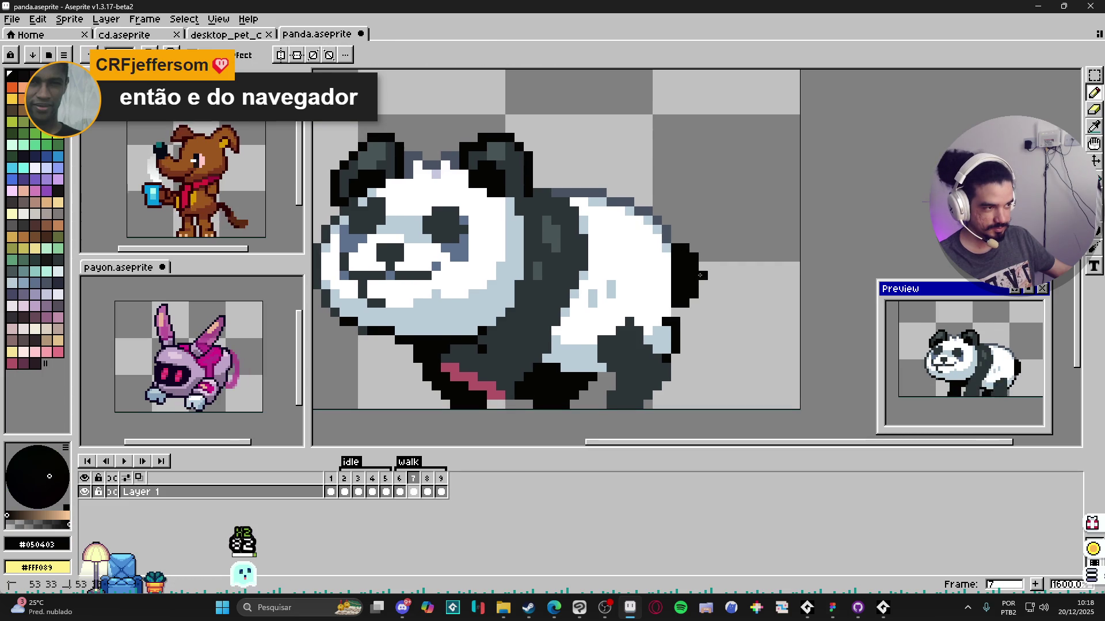
pyautogui.press('alt')
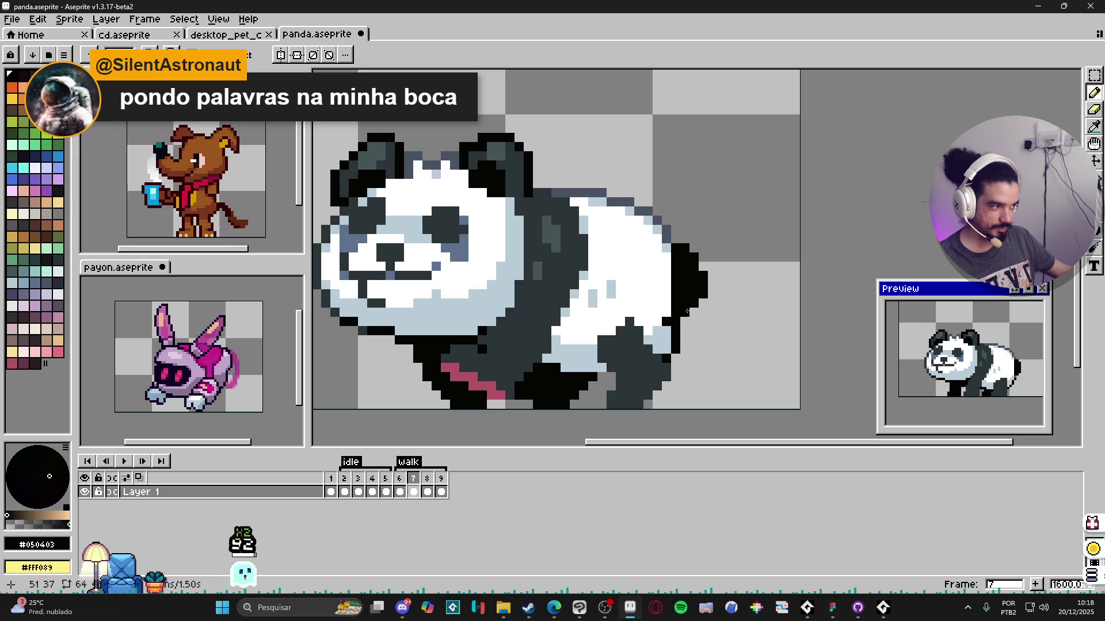
pyautogui.moveTo(691, 313); pyautogui.dragTo(695, 315)
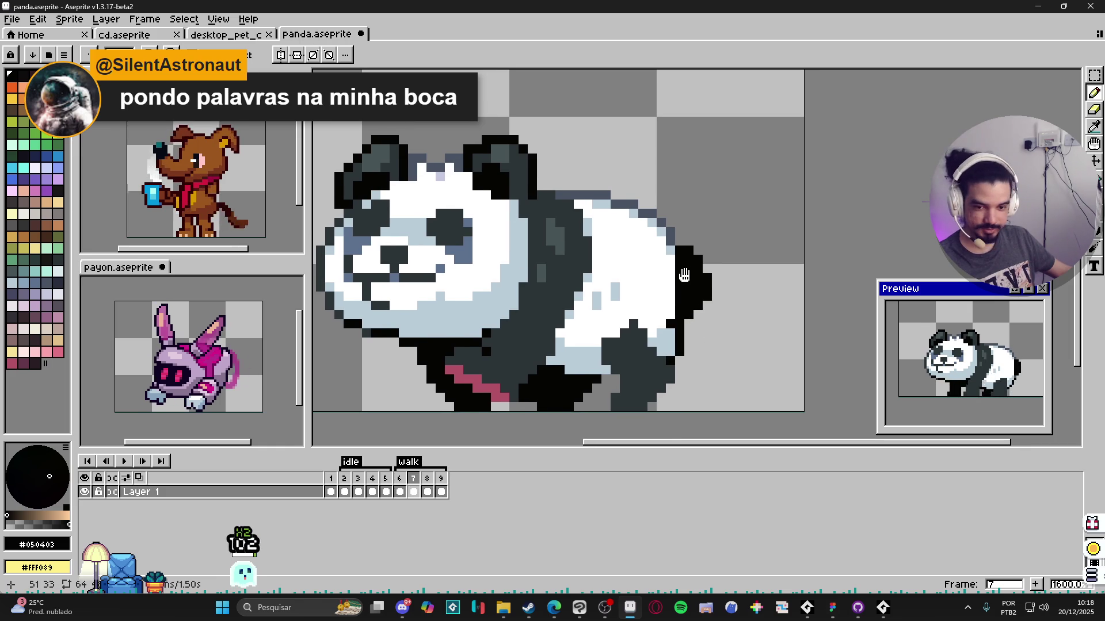
pyautogui.scroll(-1, 705, 317)
pyautogui.hscroll(-1, 693, 331)
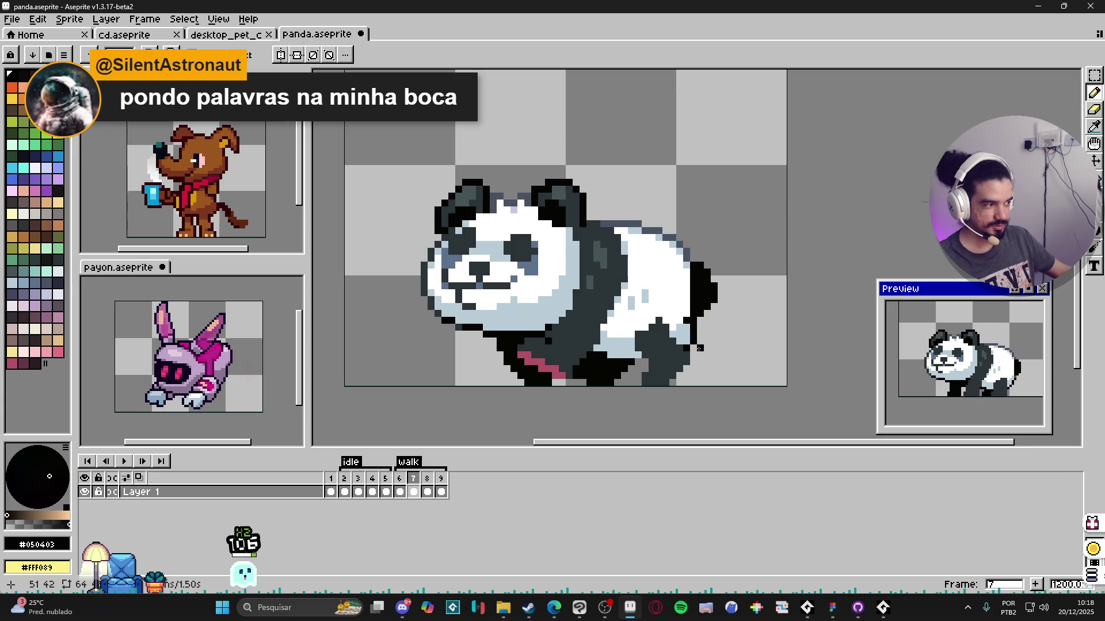
# Step: Compare walk frames 6 and 7, erase stray tail pixels on frame 7 and undo a bad stroke
pyautogui.click(399, 480)
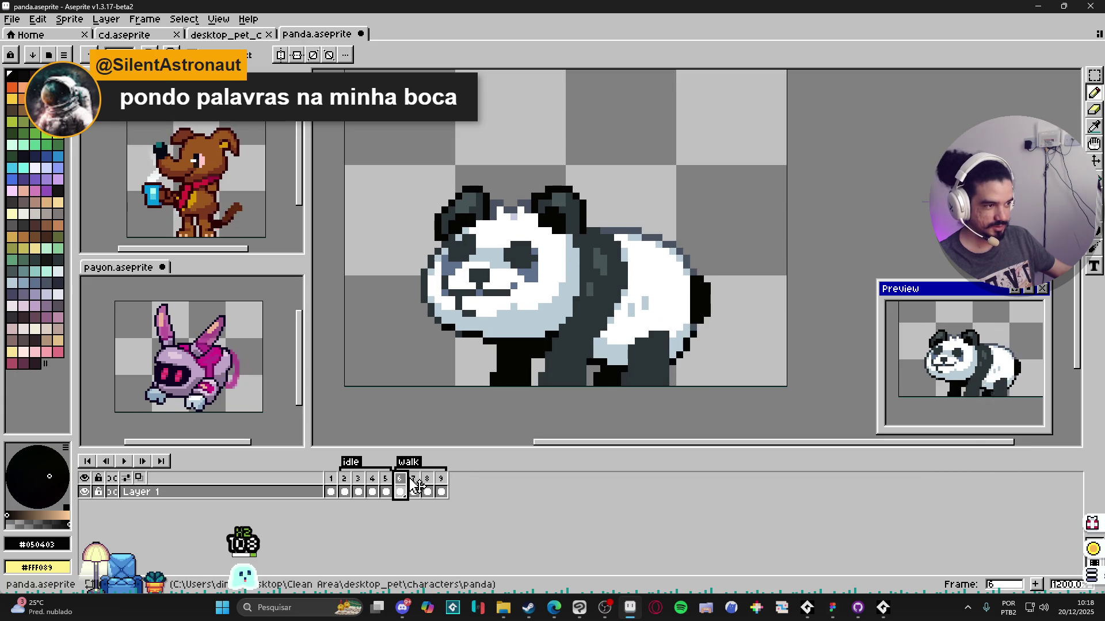
pyautogui.click(414, 480)
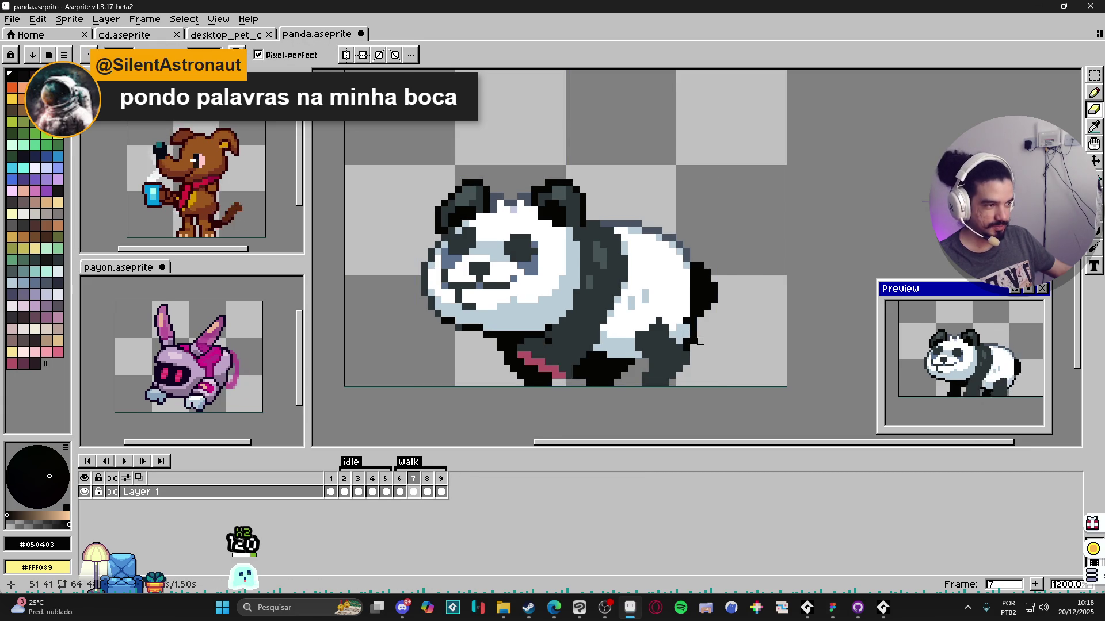
pyautogui.press('e')
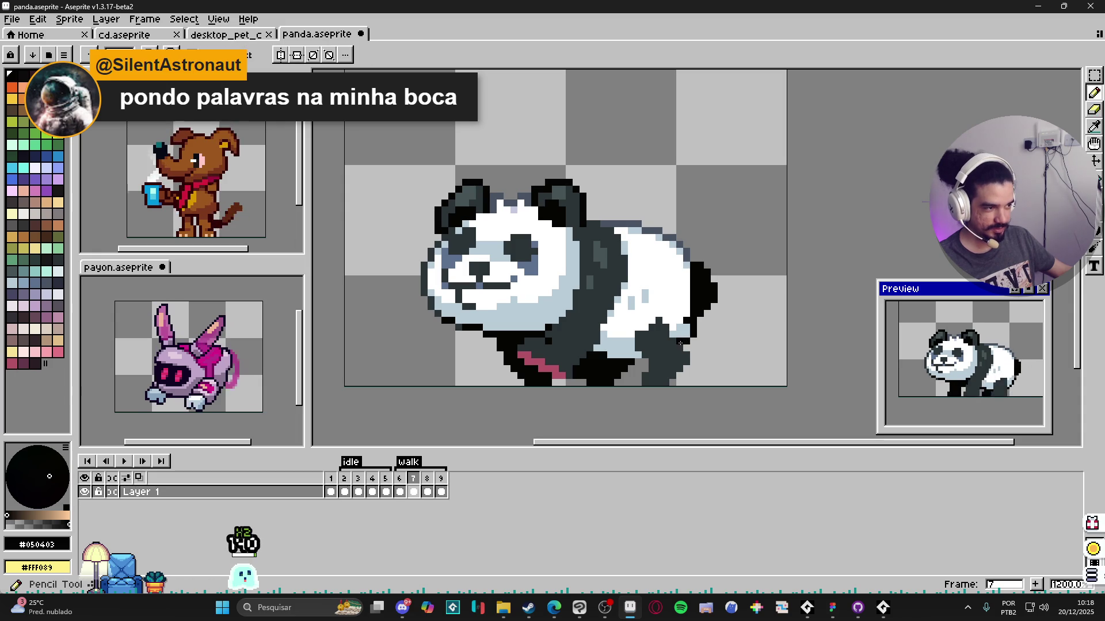
pyautogui.press('e')
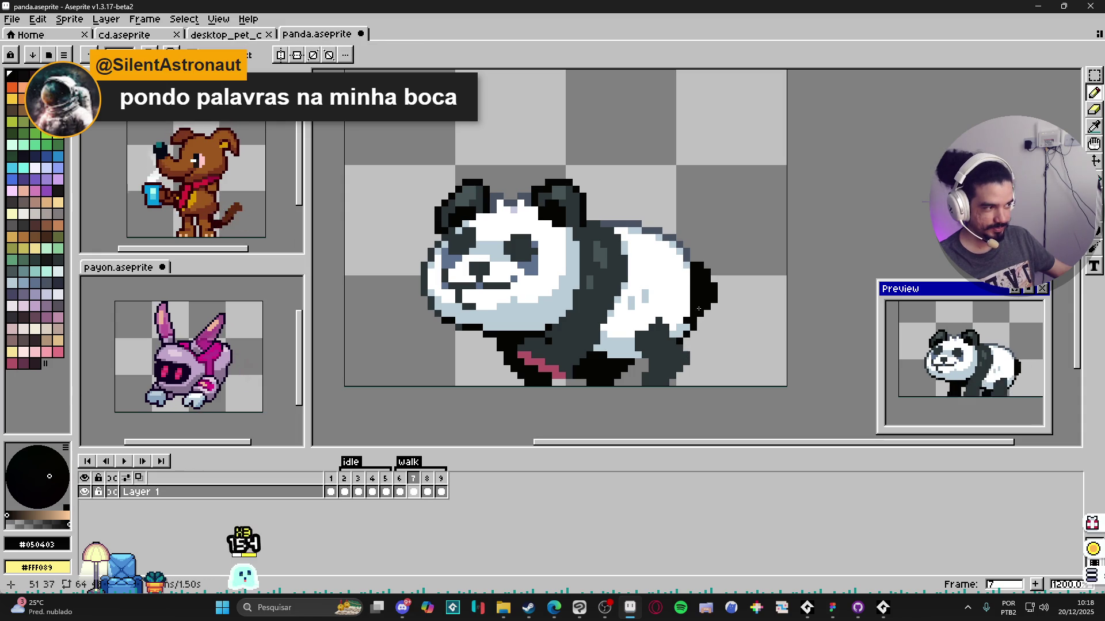
pyautogui.press('i')
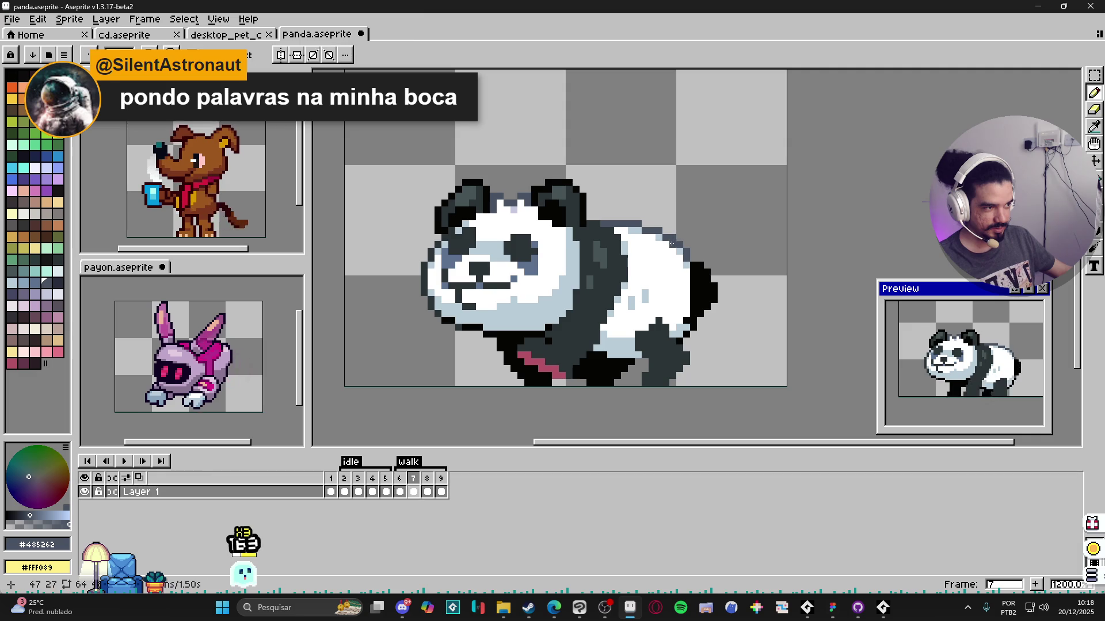
pyautogui.hotkey('ctrl', 'z')
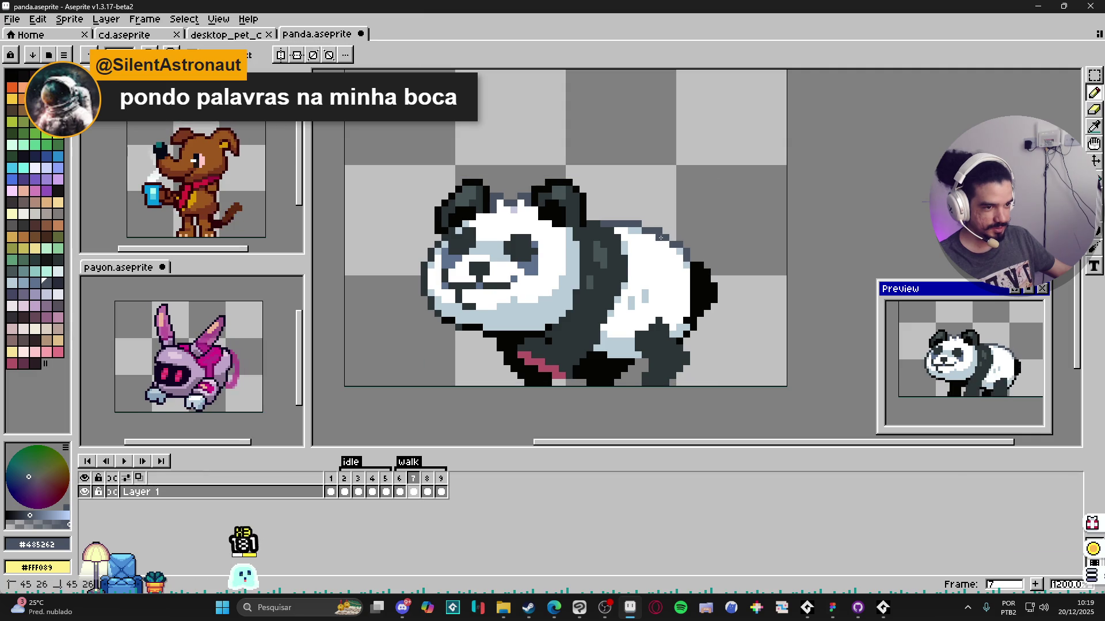
# Step: Redraw frame 7's rear outline with the pencil in the sampled dark outline colour
pyautogui.press('m')
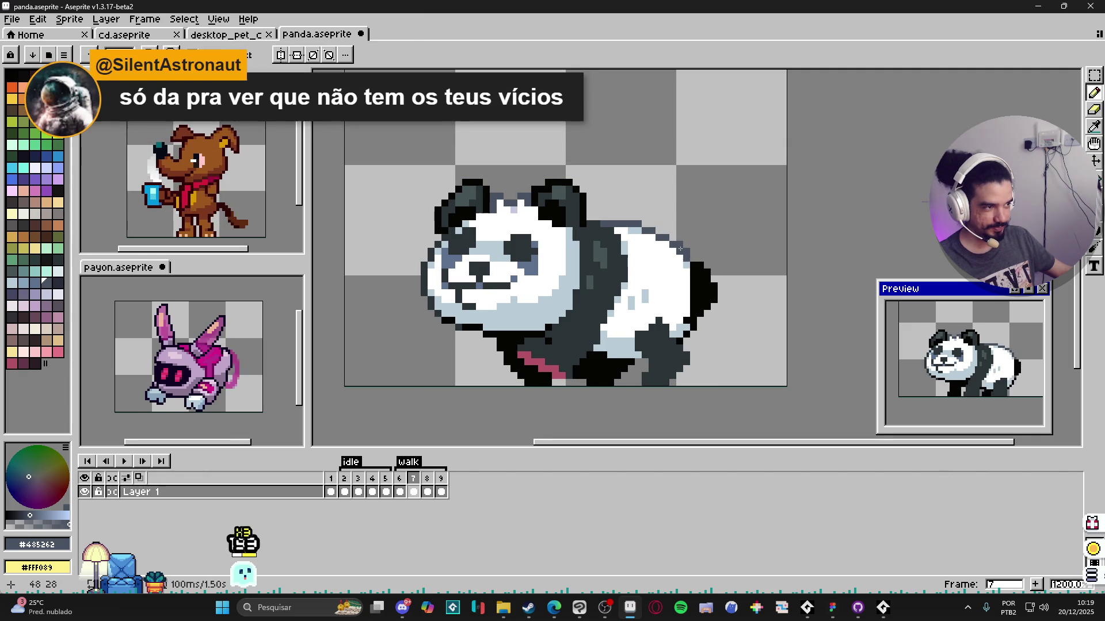
pyautogui.press('b')
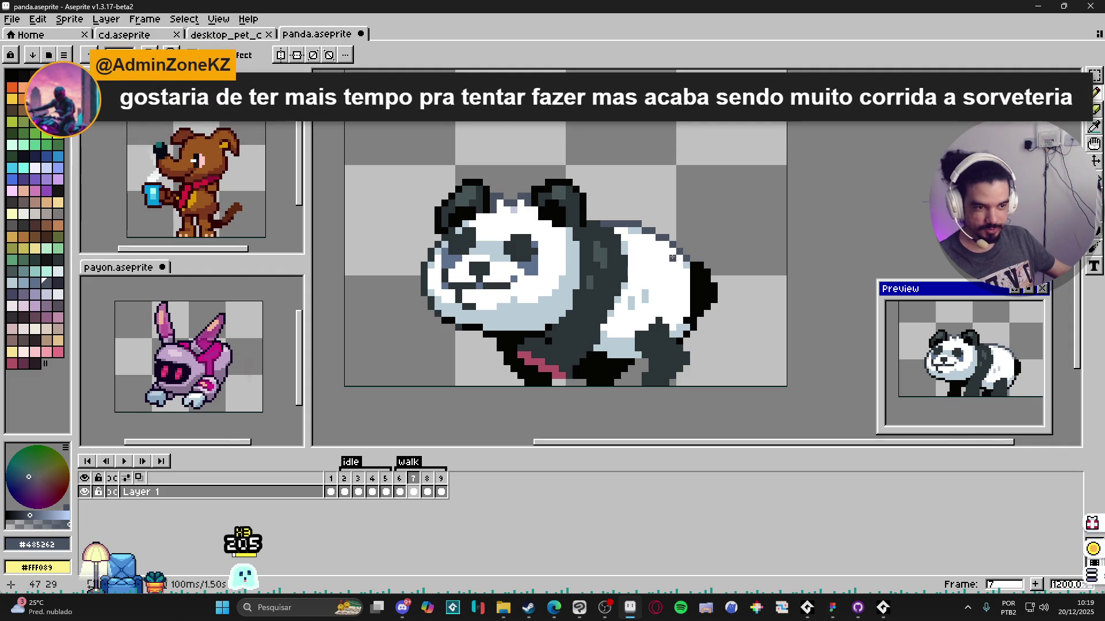
pyautogui.scroll(-1, 680, 277)
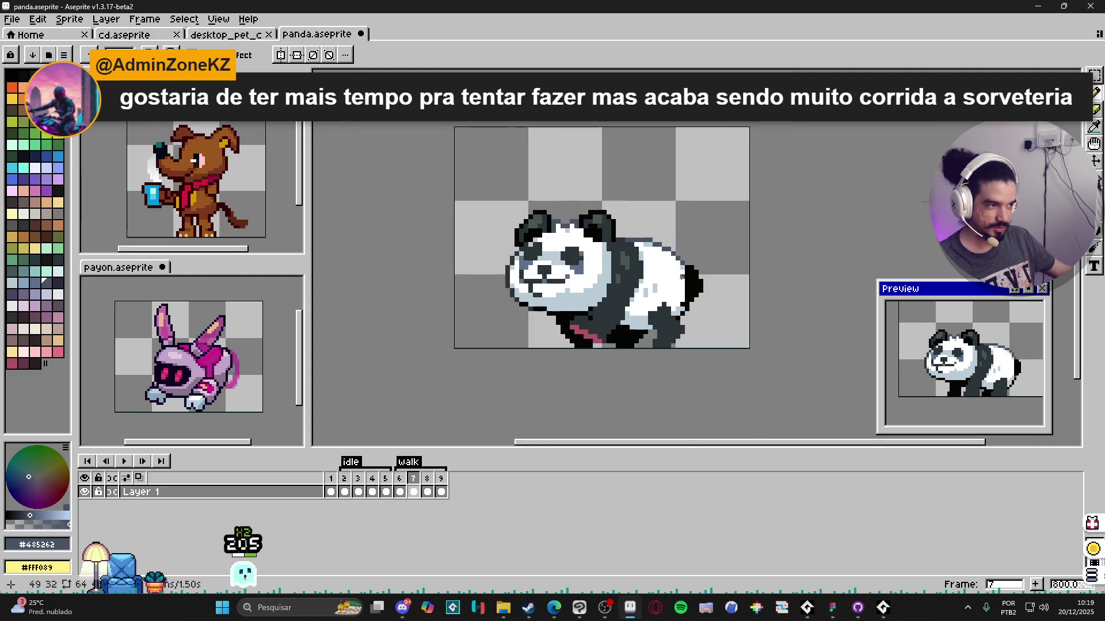
pyautogui.scroll(1, 686, 277)
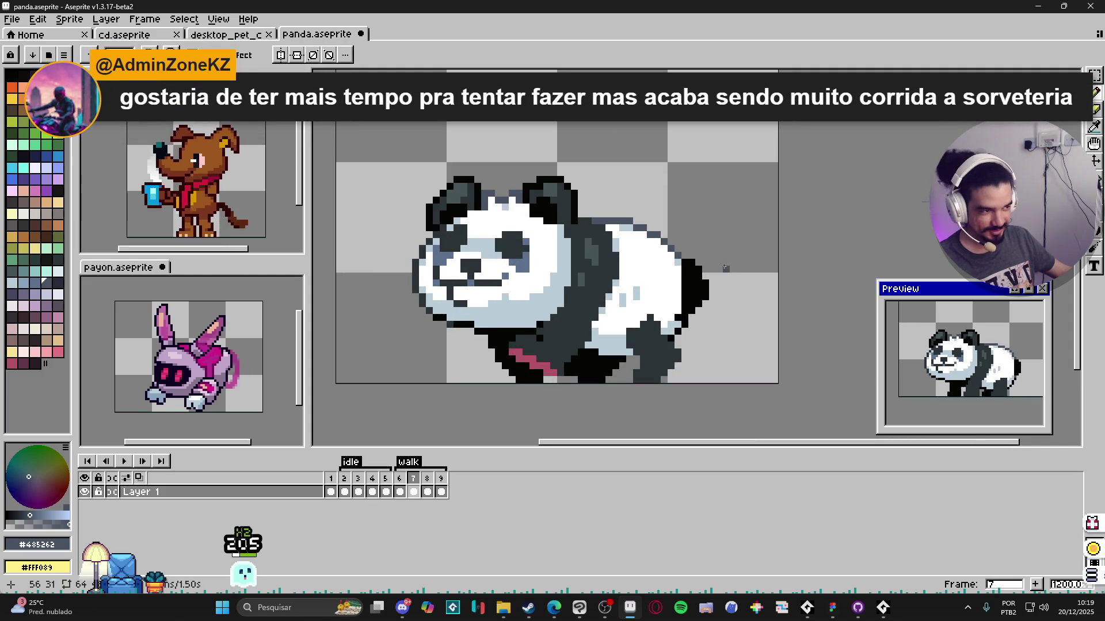
pyautogui.keyDown('alt'); pyautogui.click(698, 289); pyautogui.keyUp('alt')
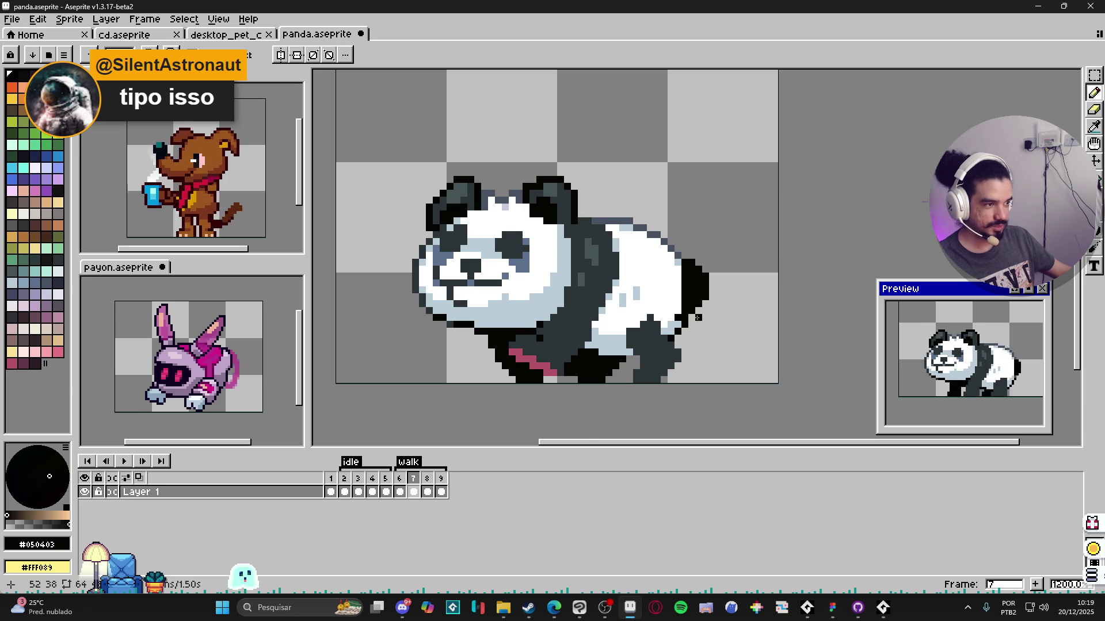
pyautogui.scroll(1, 698, 317)
# Step: Repaint frame 7's back edge with sampled black outline, white fur and pale blue #b8ccd8 shading
pyautogui.keyDown('alt'); pyautogui.click(672, 318); pyautogui.keyUp('alt')
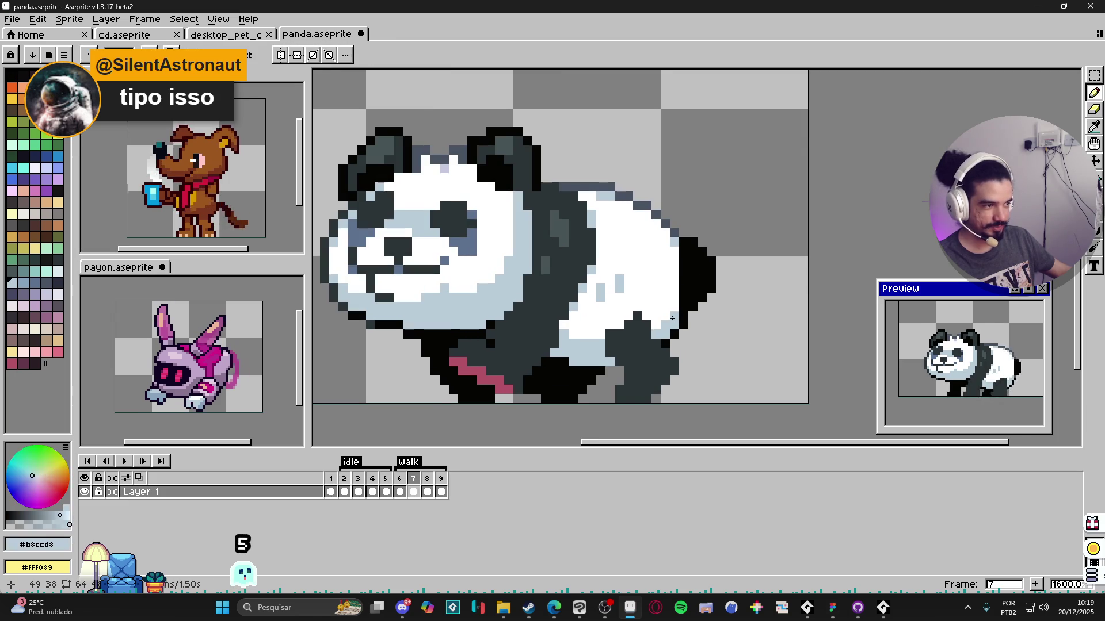
pyautogui.scroll(-1, 674, 316)
pyautogui.scroll(-1, 678, 309)
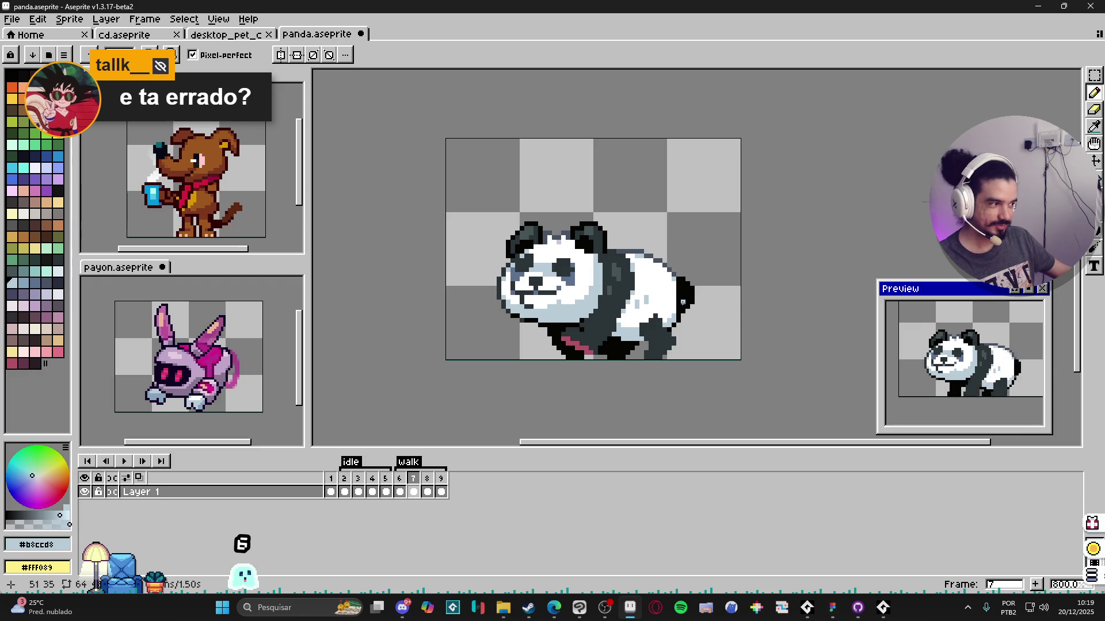
pyautogui.scroll(2, 684, 302)
pyautogui.keyDown('alt'); pyautogui.click(680, 274); pyautogui.keyUp('alt')
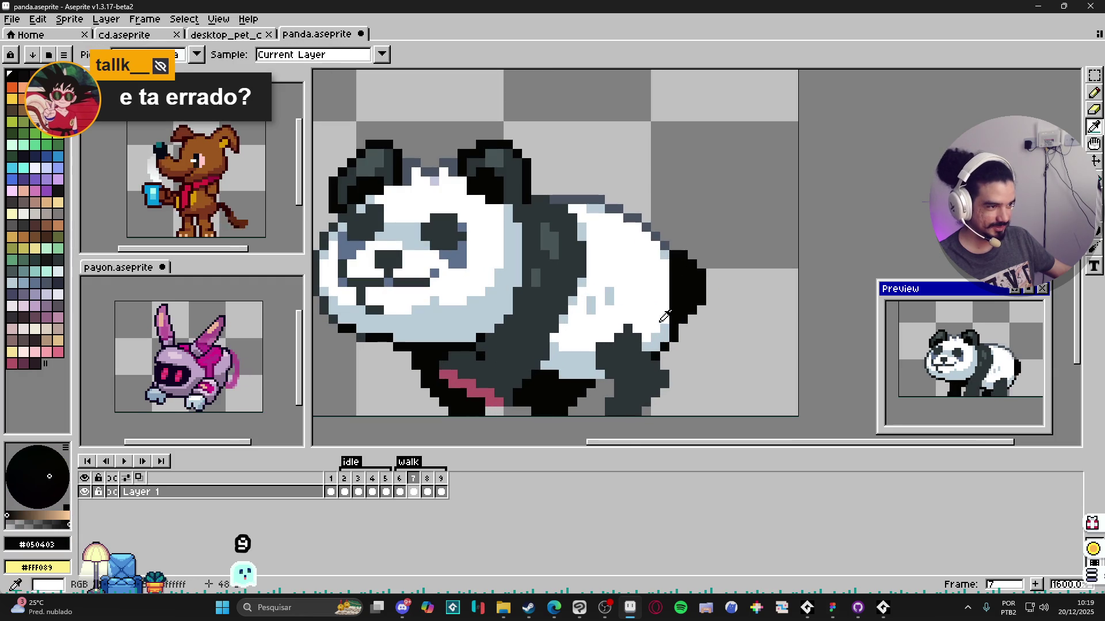
pyautogui.keyDown('alt'); pyautogui.click(665, 316); pyautogui.keyUp('alt')
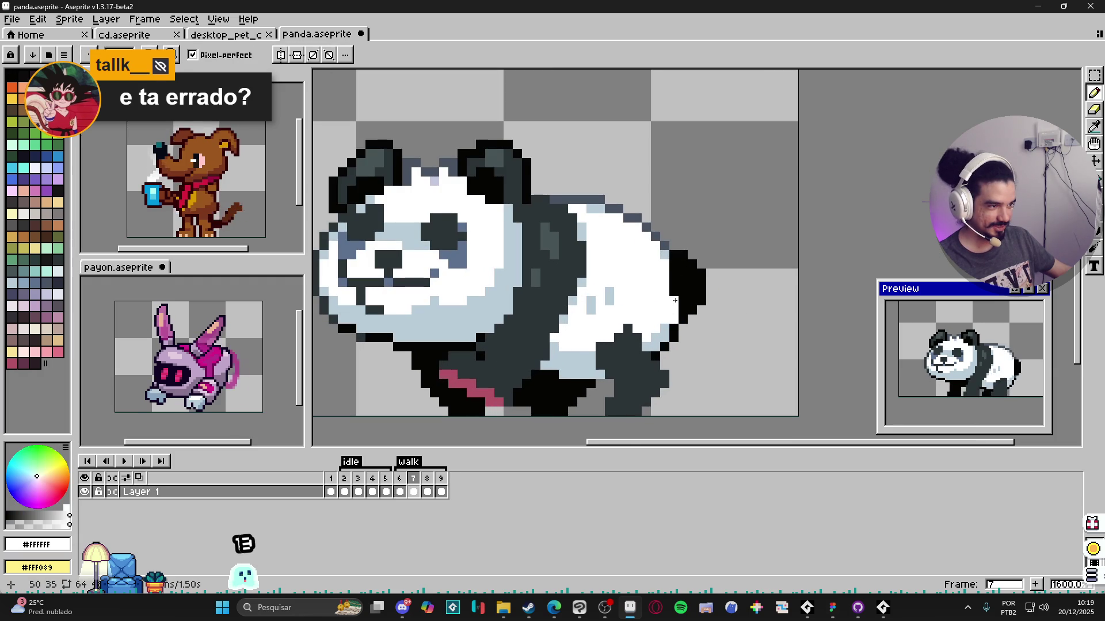
pyautogui.scroll(-1, 678, 320)
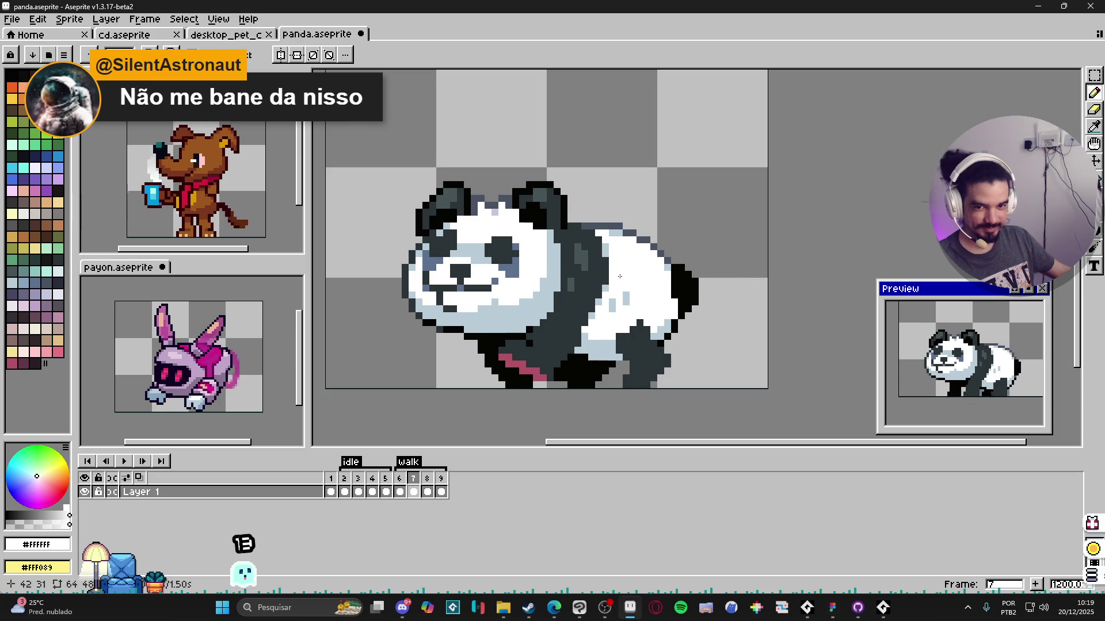
pyautogui.moveTo(621, 276); pyautogui.dragTo(633, 266)
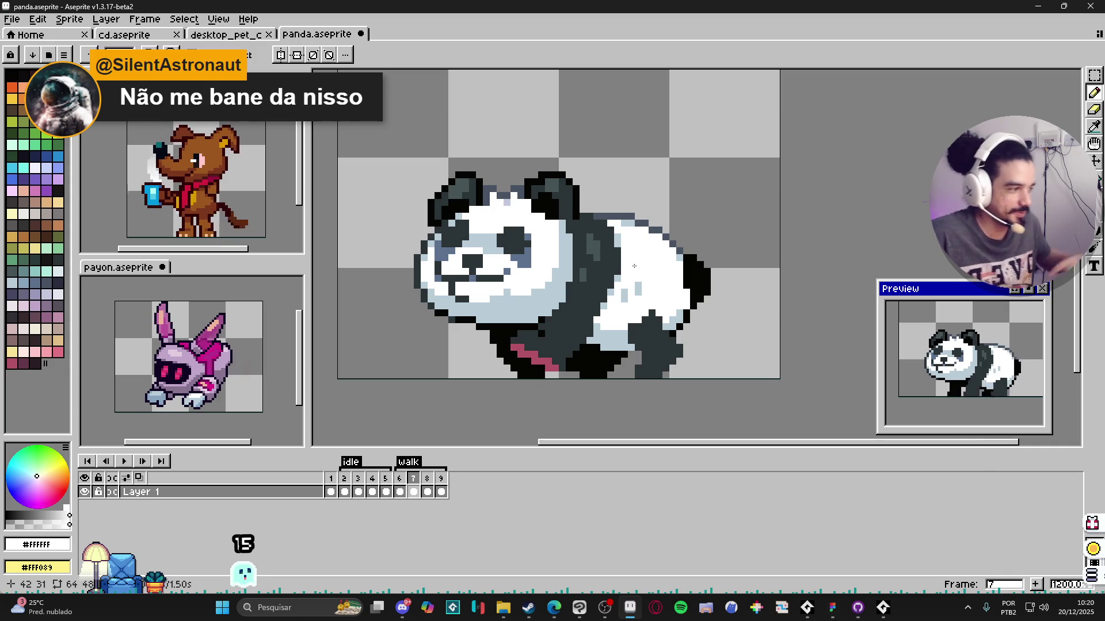
pyautogui.press('i')
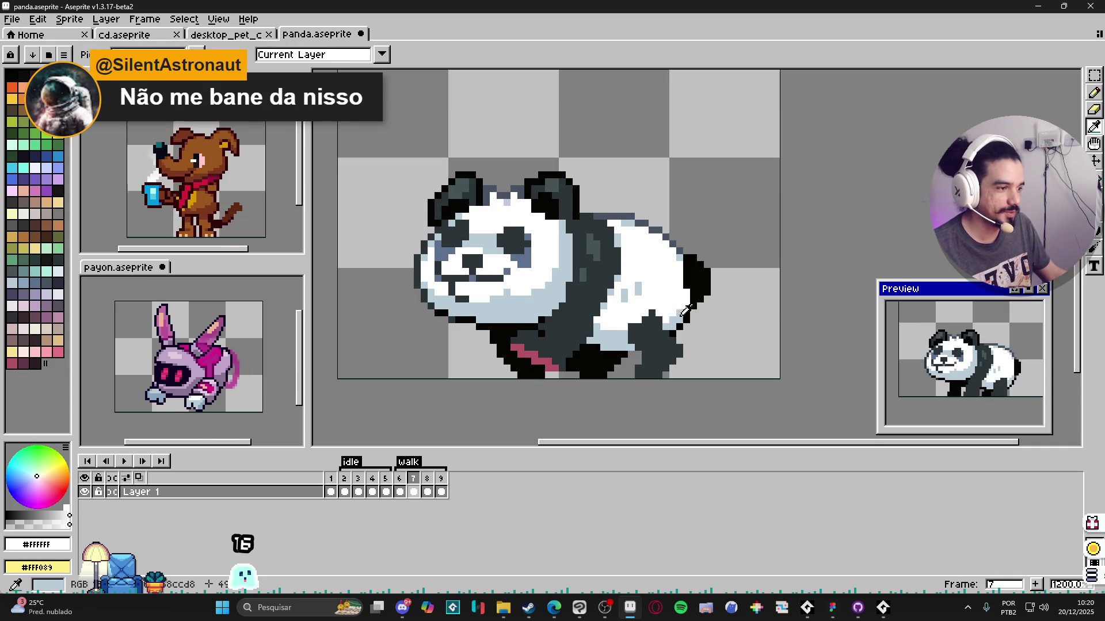
pyautogui.click(686, 310)
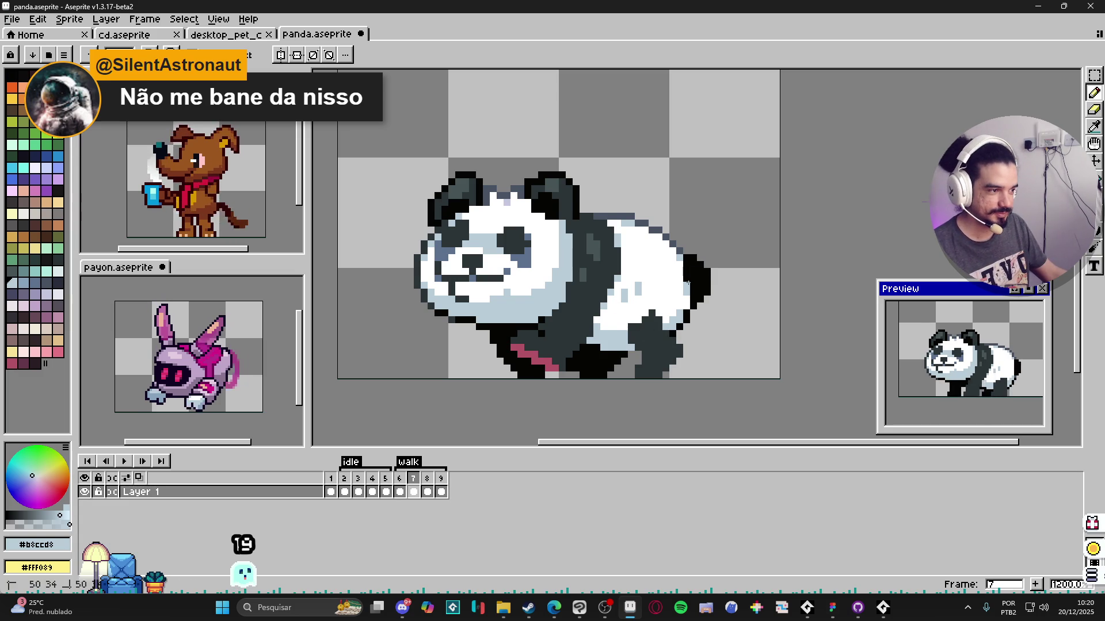
pyautogui.scroll(-2, 689, 281)
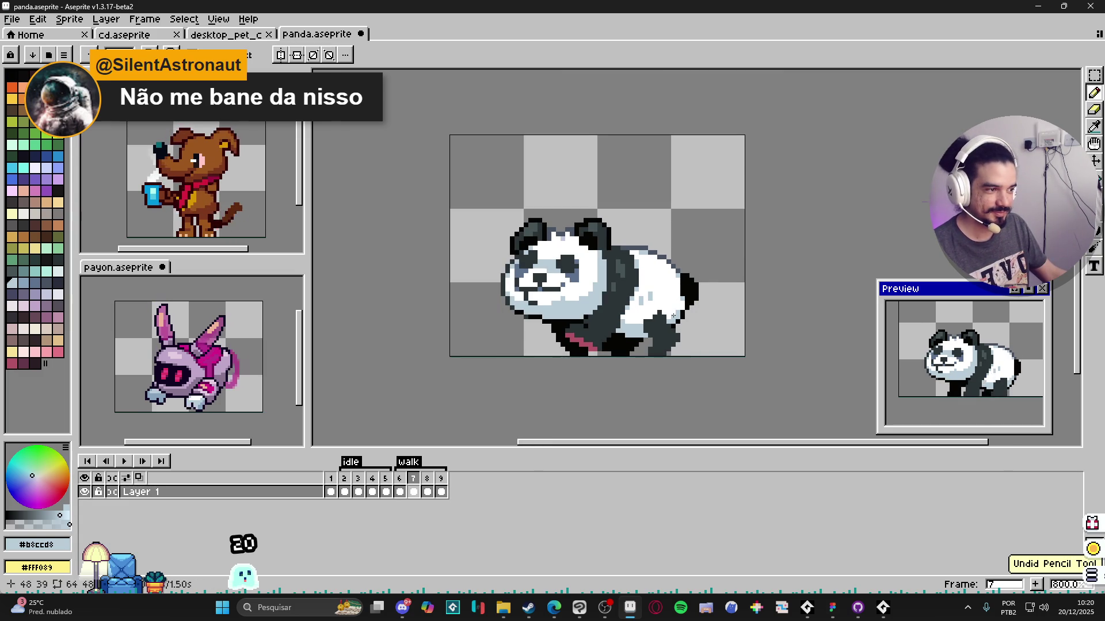
# Step: Save the sprite and pencil dark outline pixels along frame 7's bottom edge
pyautogui.hotkey('ctrl', 's')
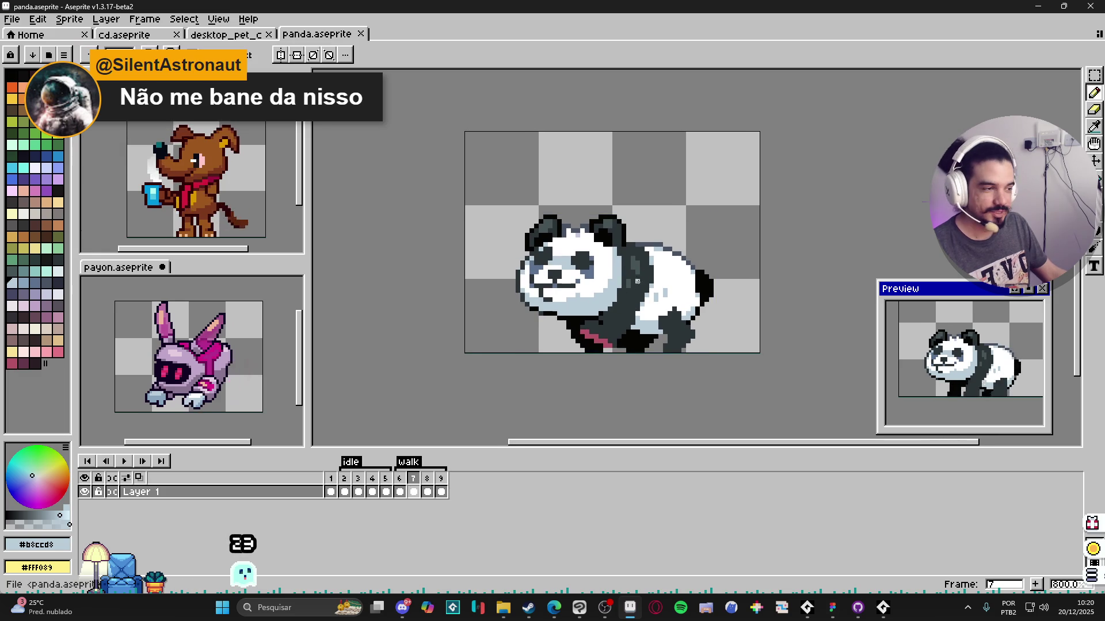
pyautogui.scroll(1, 625, 338)
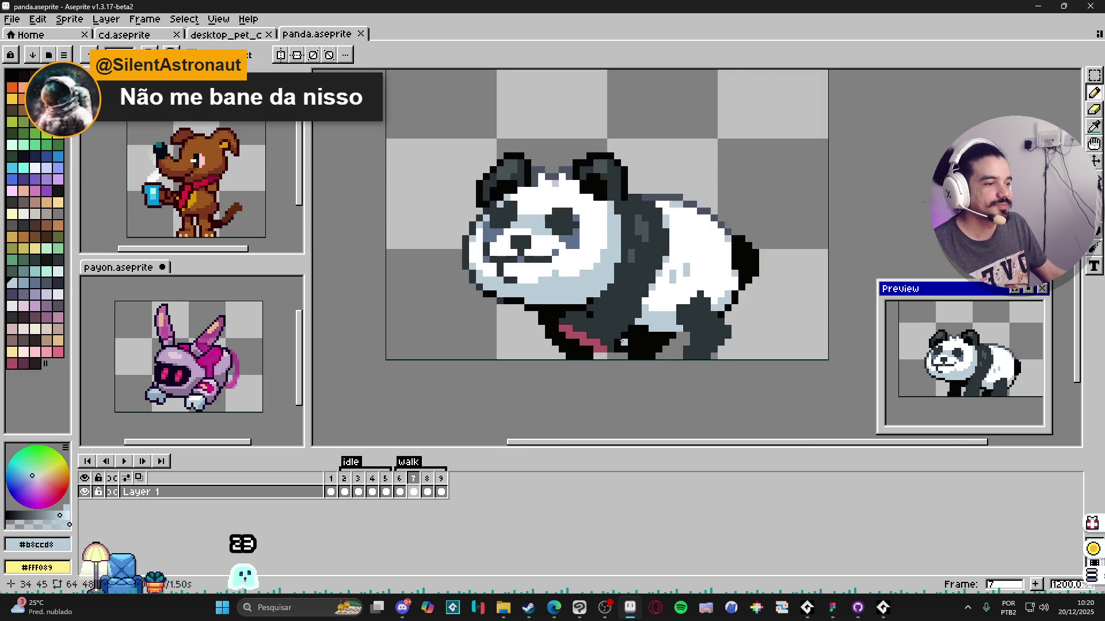
pyautogui.keyDown('alt'); pyautogui.click(613, 345); pyautogui.keyUp('alt')
pyautogui.click(602, 355)
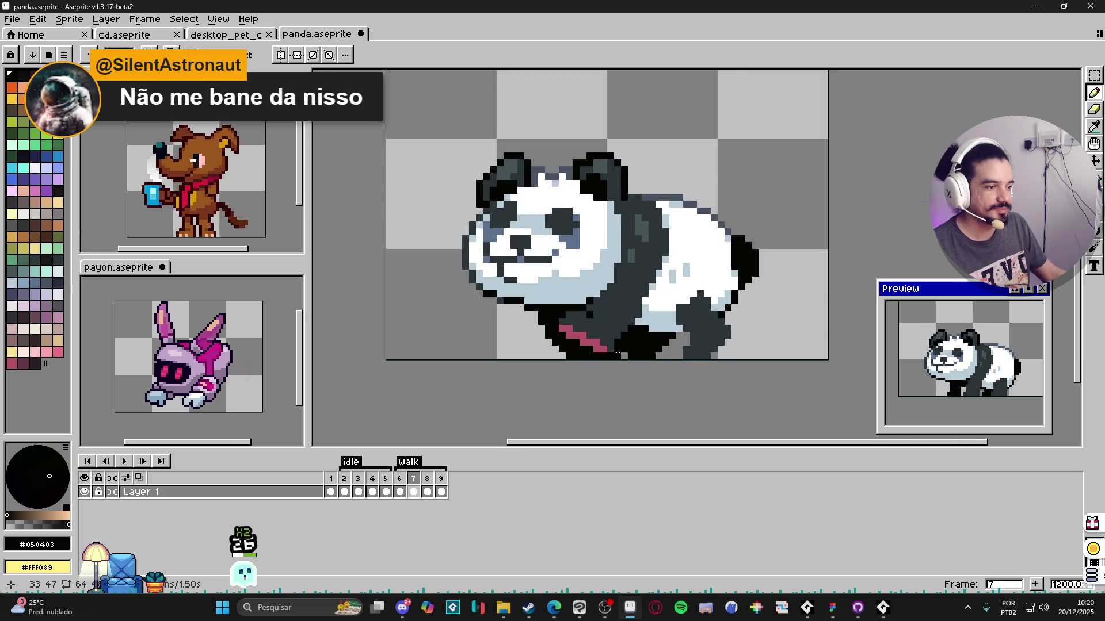
# Step: Flip between frames 6 and 7, then marquee-select the panda's face area
pyautogui.click(400, 490)
pyautogui.click(413, 481)
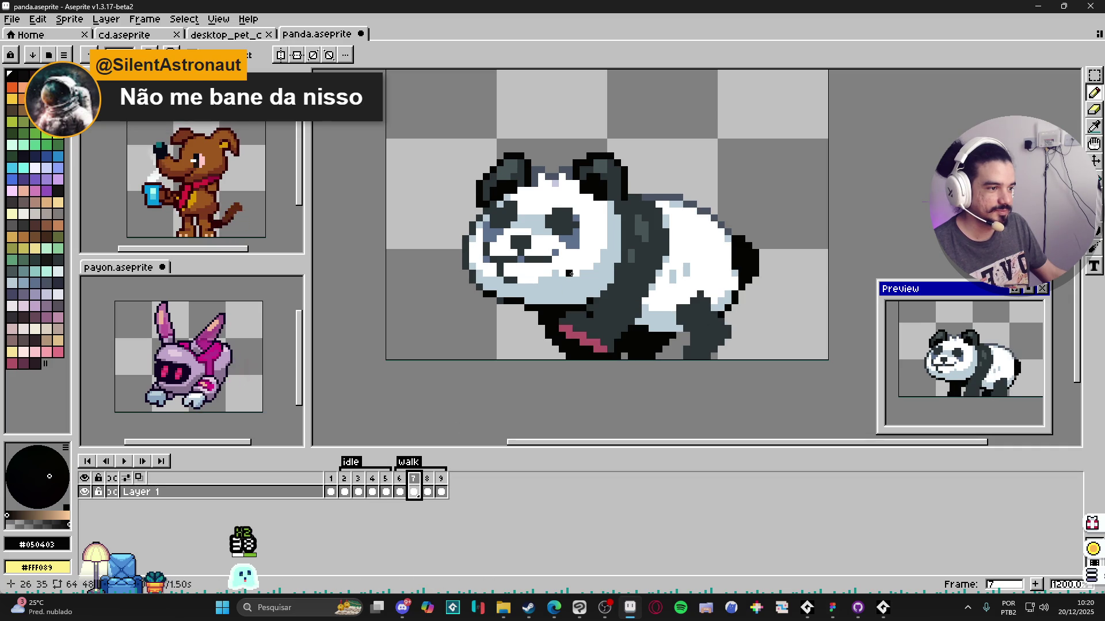
pyautogui.scroll(1, 572, 225)
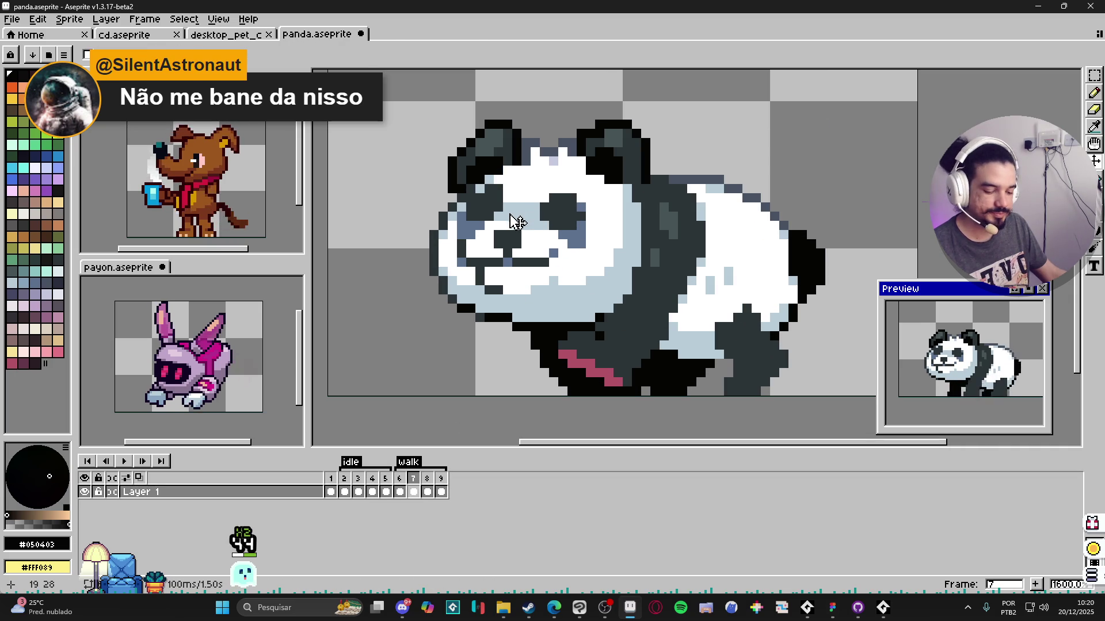
pyautogui.moveTo(472, 182); pyautogui.dragTo(597, 251)
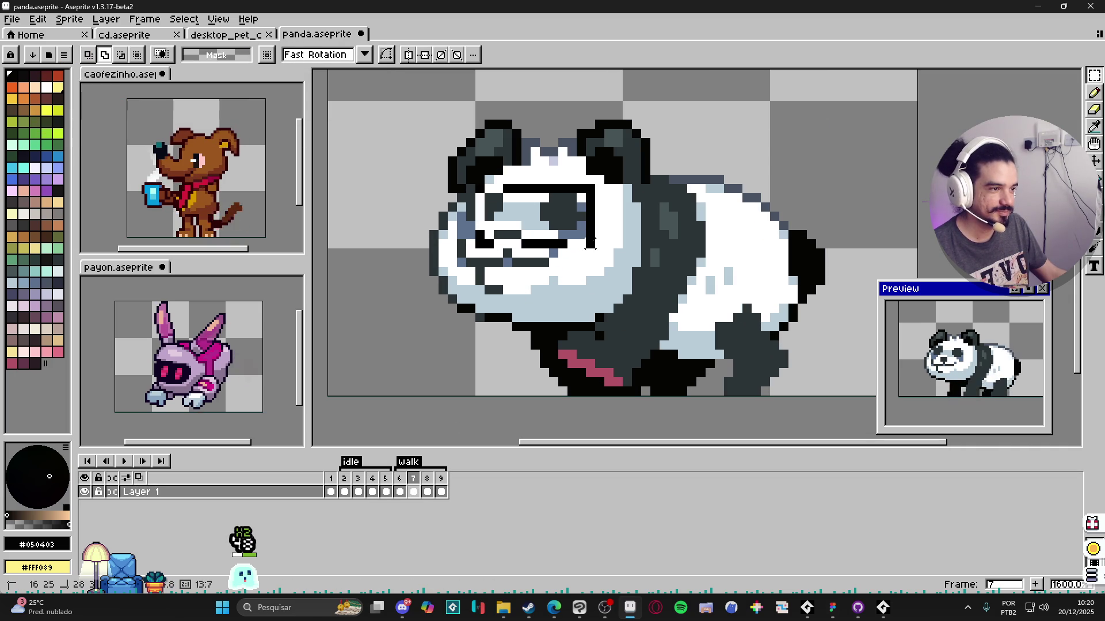